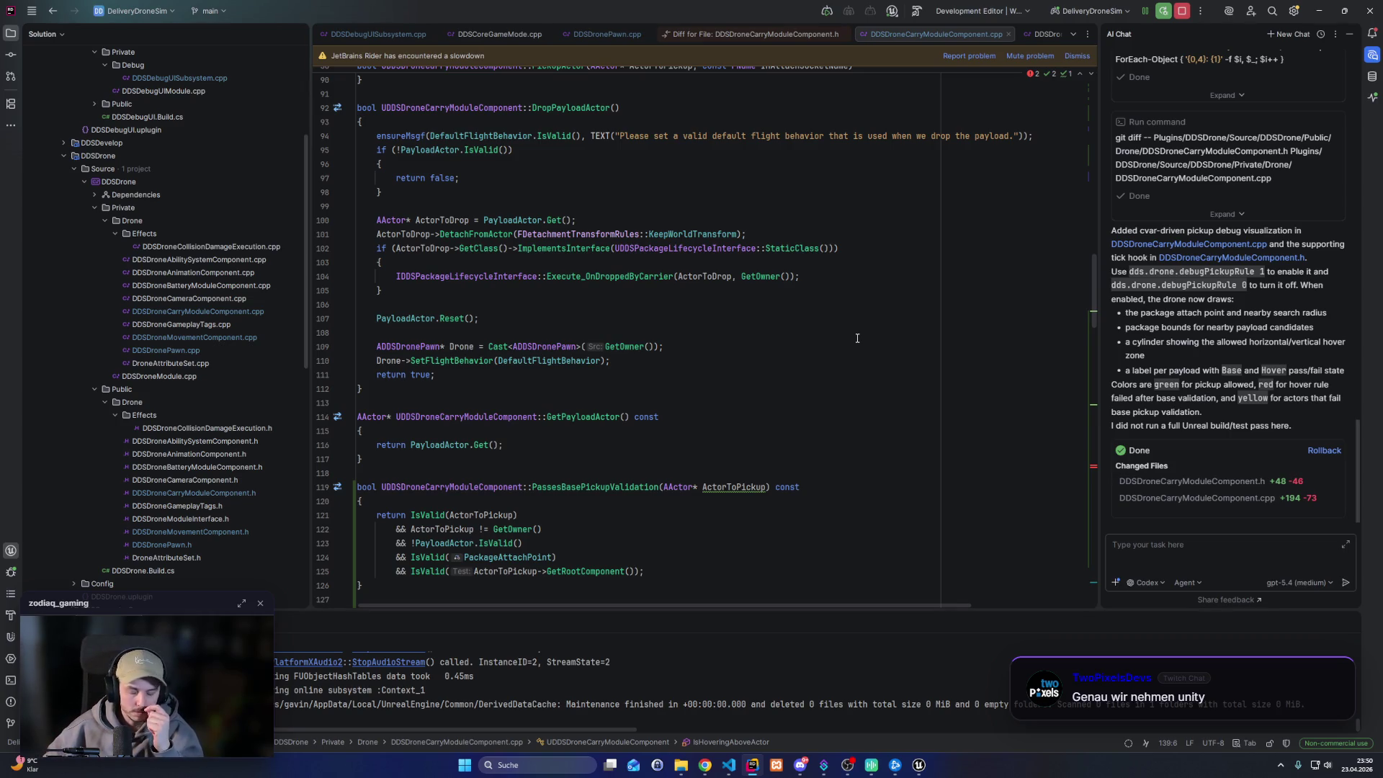
Close the Unreal Editor and rebuild the DDSDrone project, which fails with C2678 at line 199
left_click(615, 399)
left_click(918, 764)
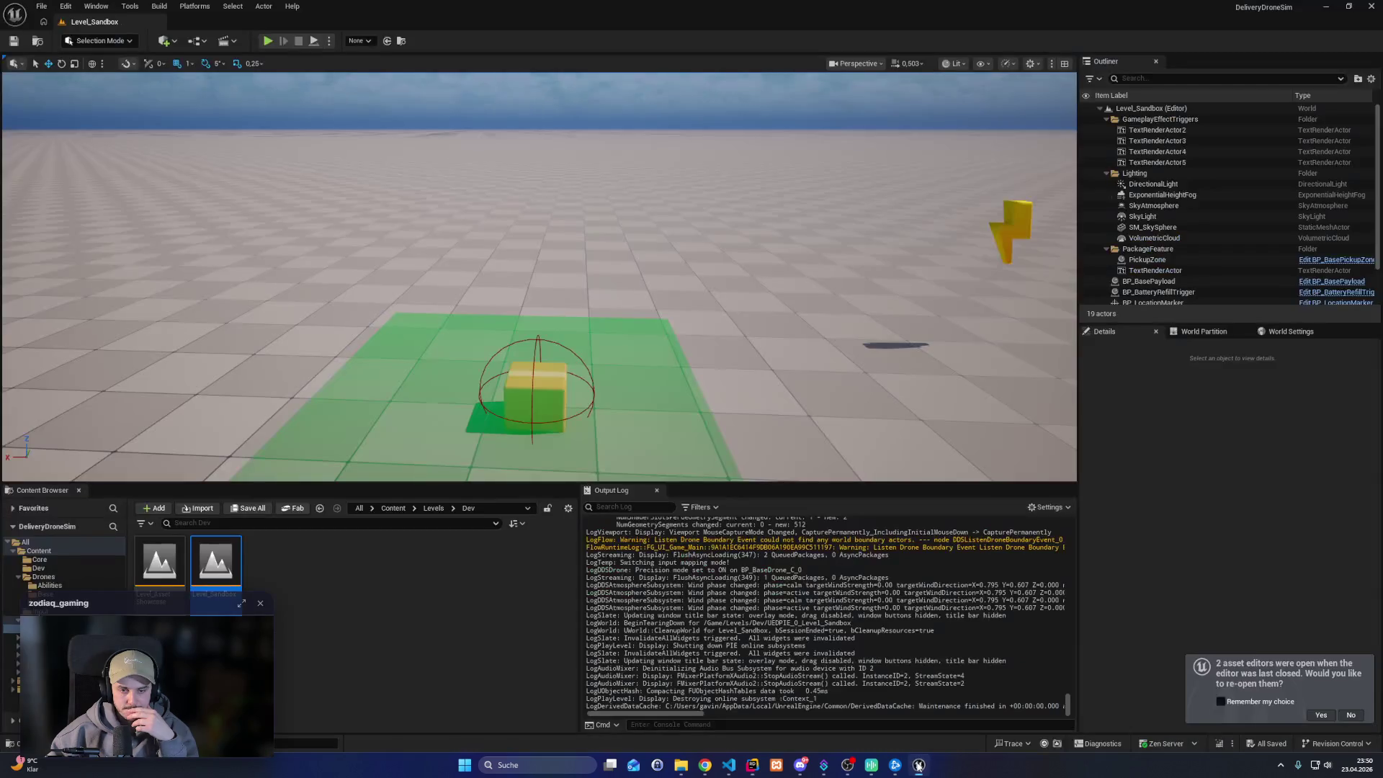
left_click(1371, 6)
left_click(666, 321)
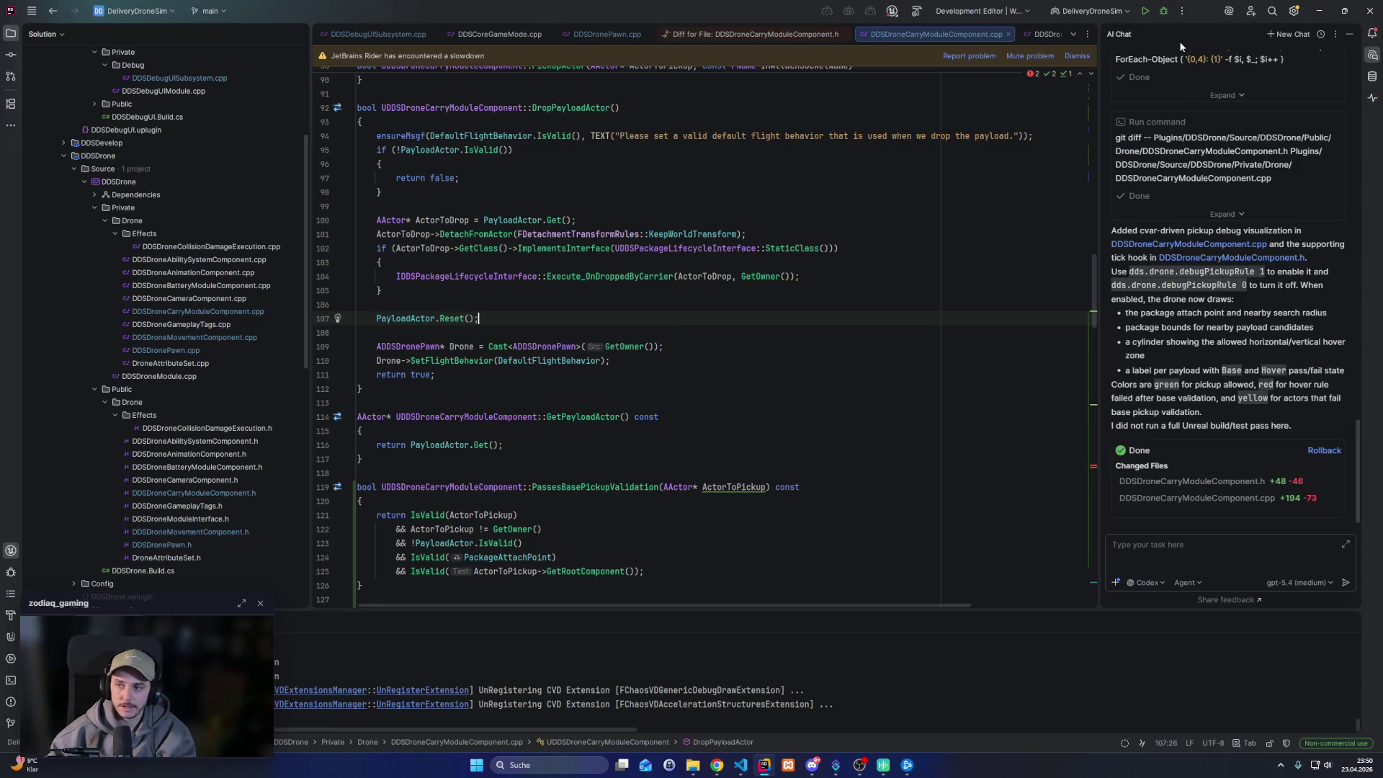
key("ctrl+shift+b")
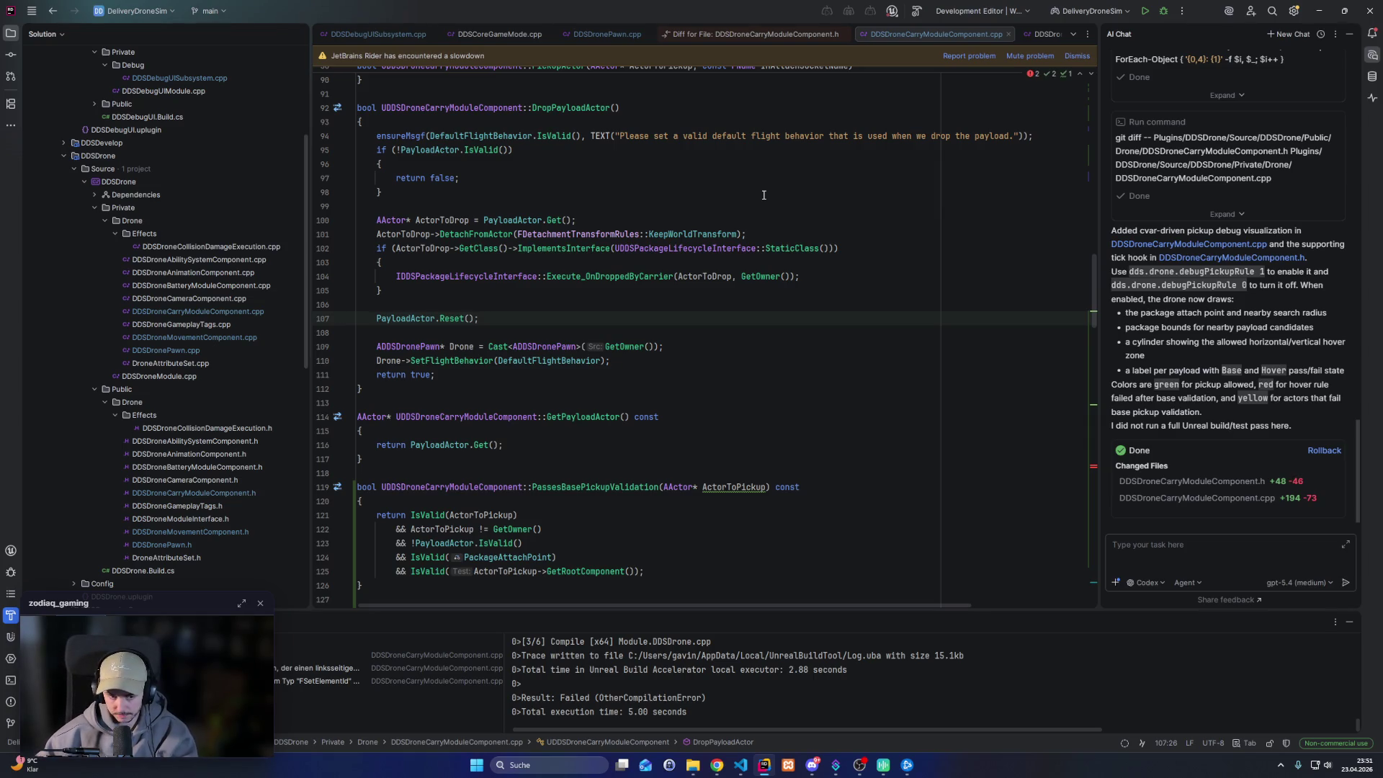
left_click(432, 668)
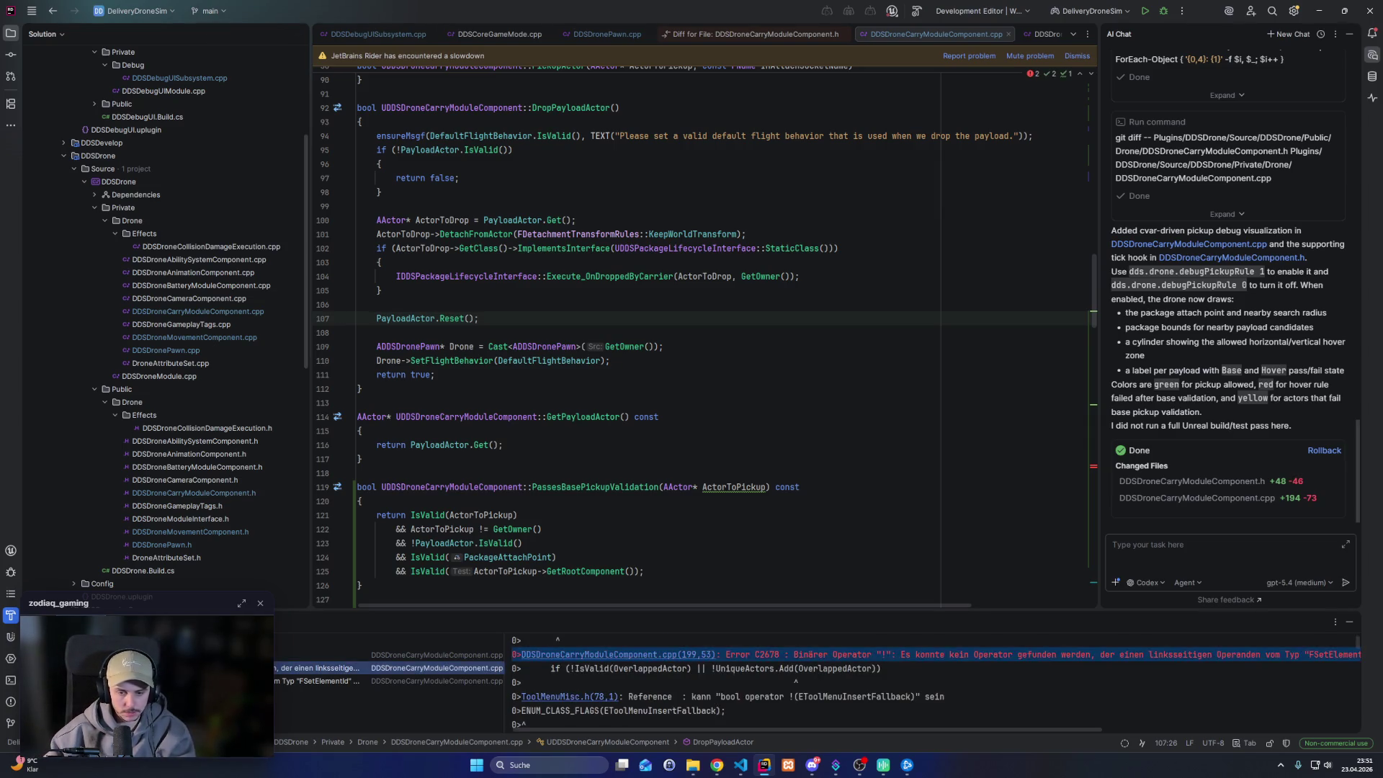
Enlarge the build output and jump to line 199, where !UniqueActors.Add returns FSetElementId, not bool
left_click_drag(774, 623, 774, 462)
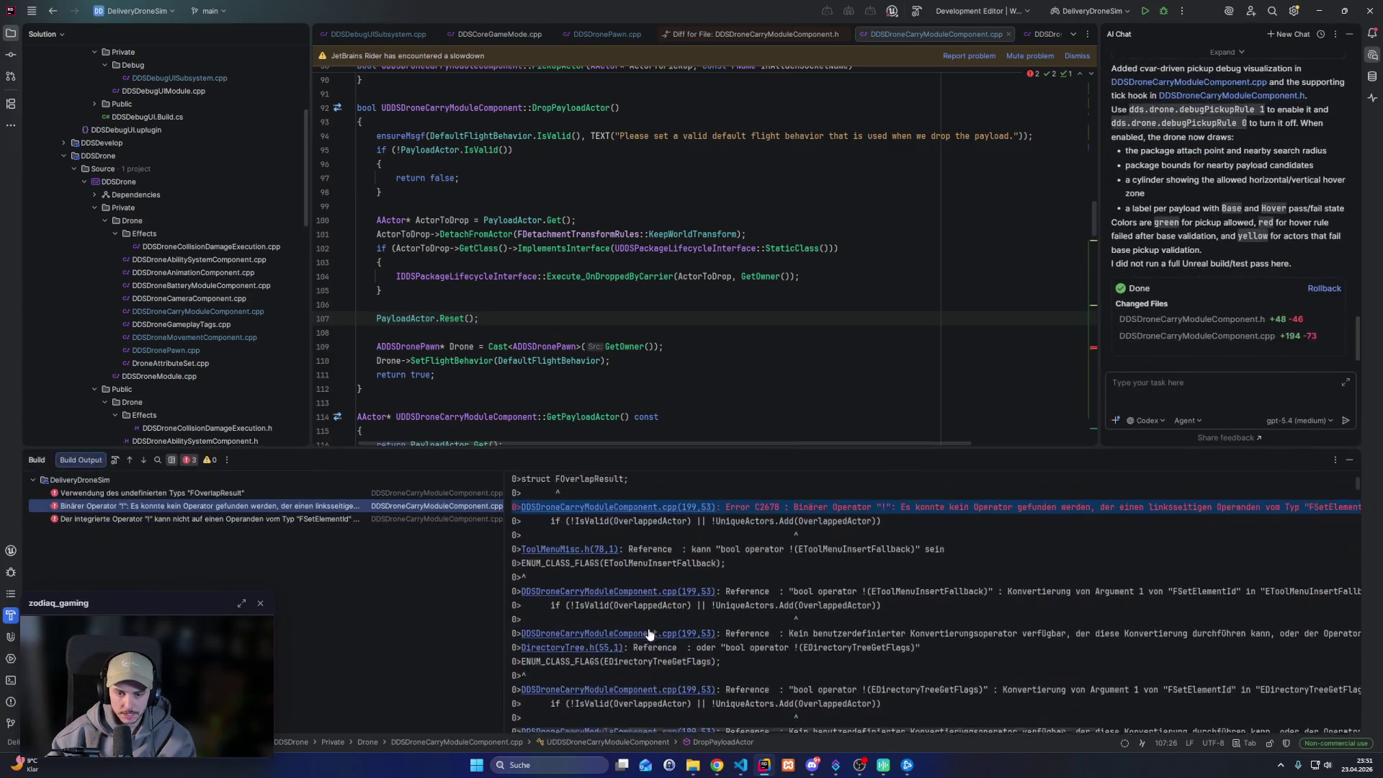
mouse_move(518, 607)
left_mouse_down()
mouse_move(522, 731)
mouse_move(524, 550)
left_mouse_up()
left_click_drag(800, 663, 803, 689)
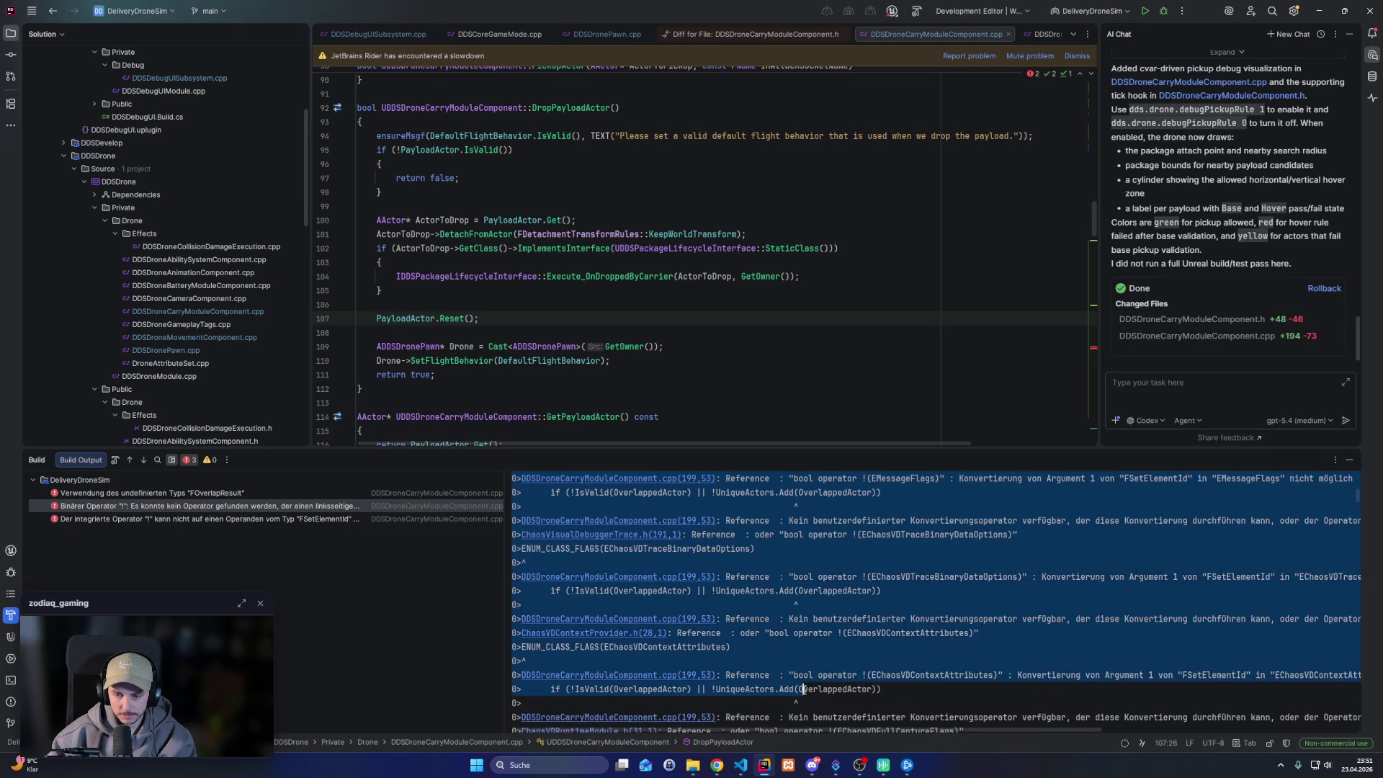
double_click(273, 512)
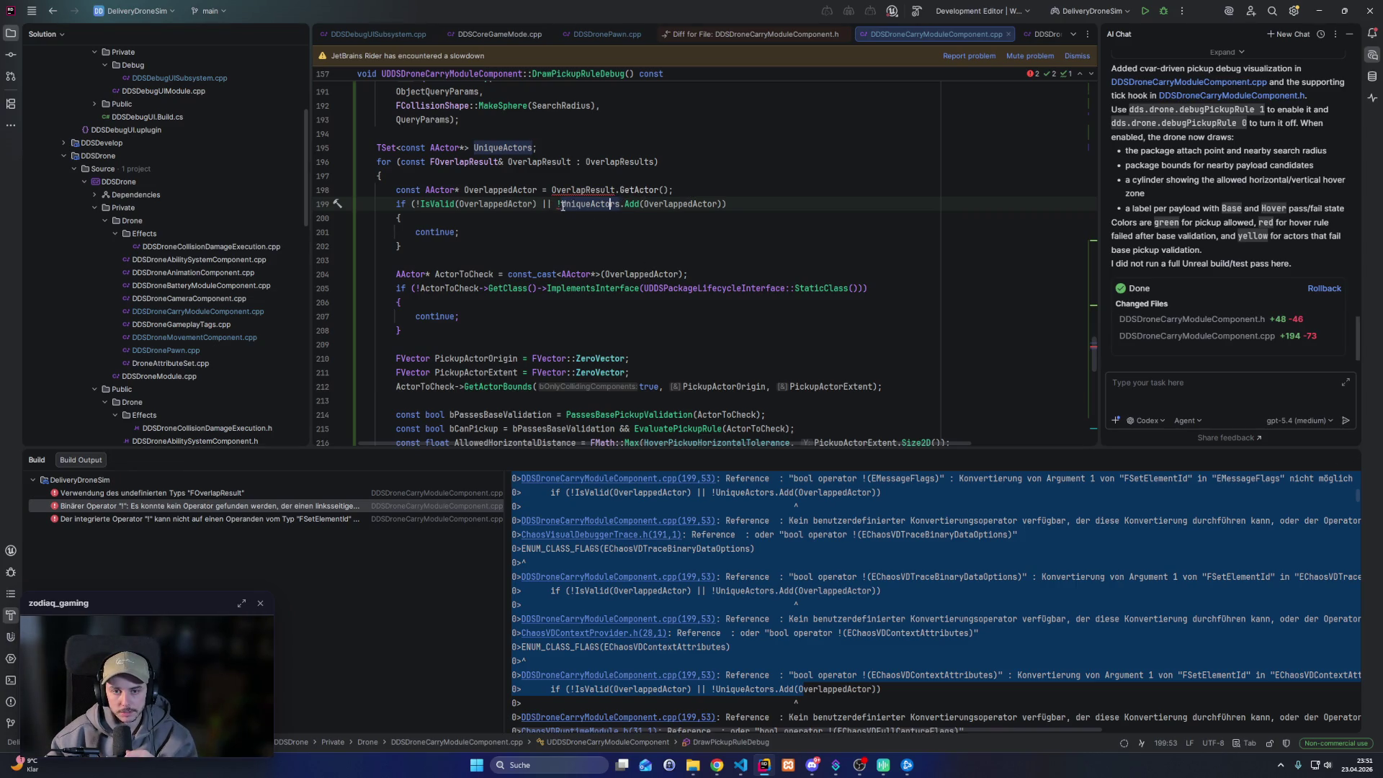
mouse_move(561, 207)
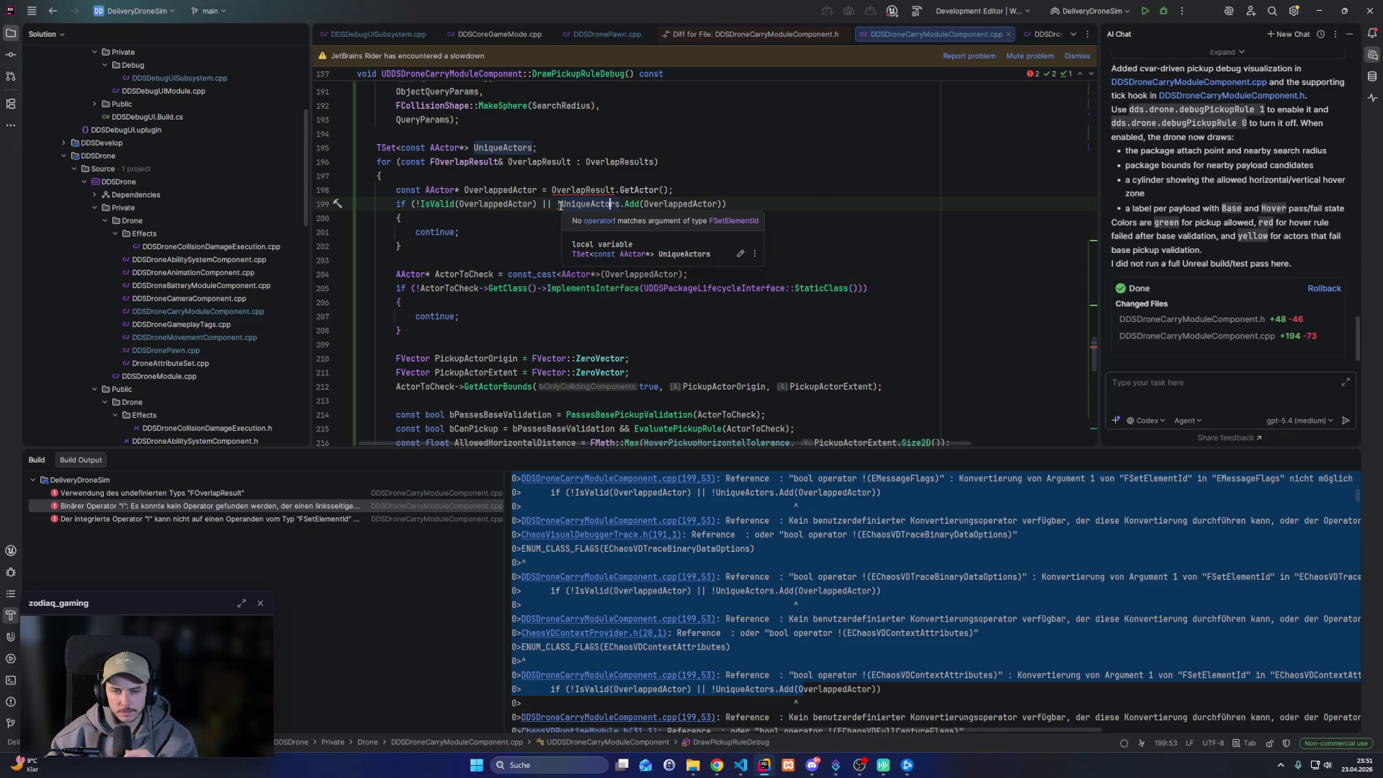
mouse_move(633, 206)
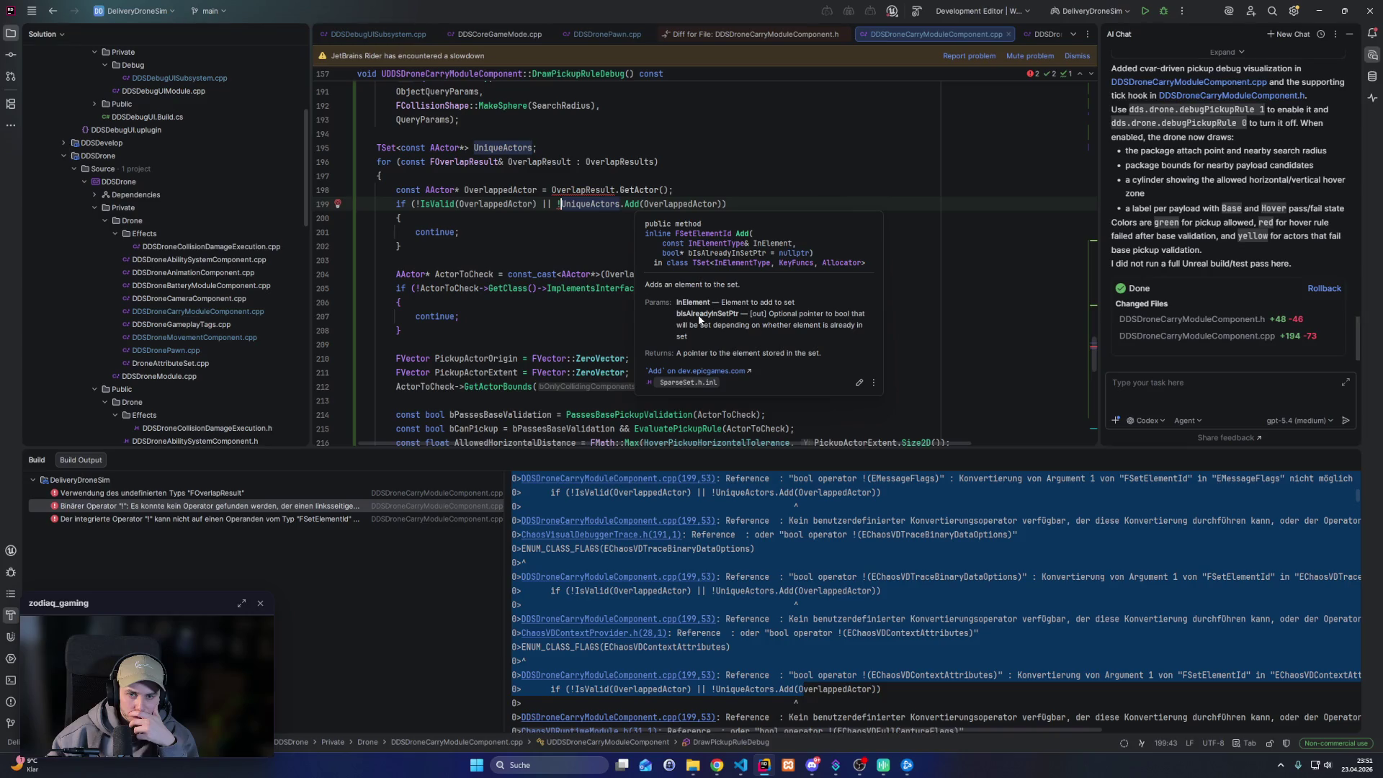
key("Up")
Insert a blank line after line 198, discarding an initial const/bool declaration attempt
scroll(698, 319, "up", 1)
key("End")
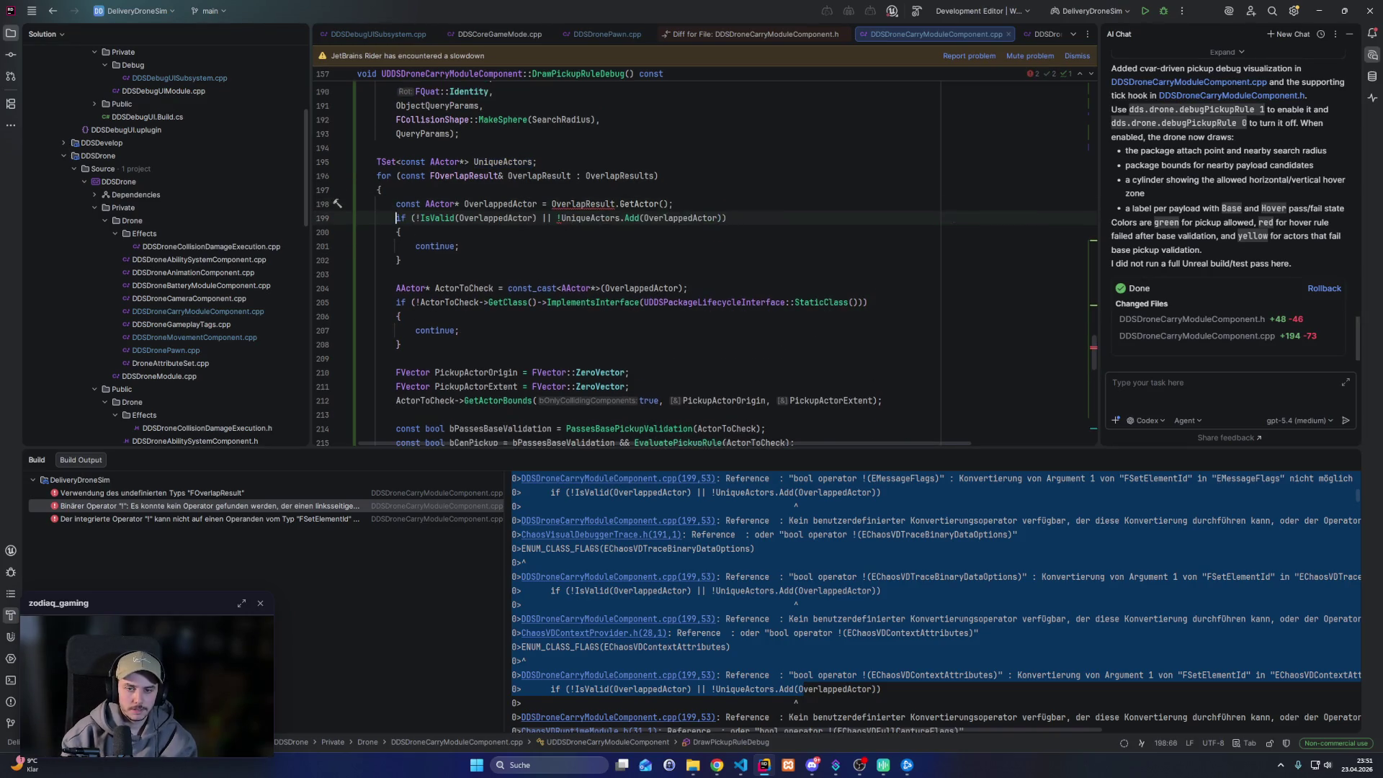
key("Return")
type("const")
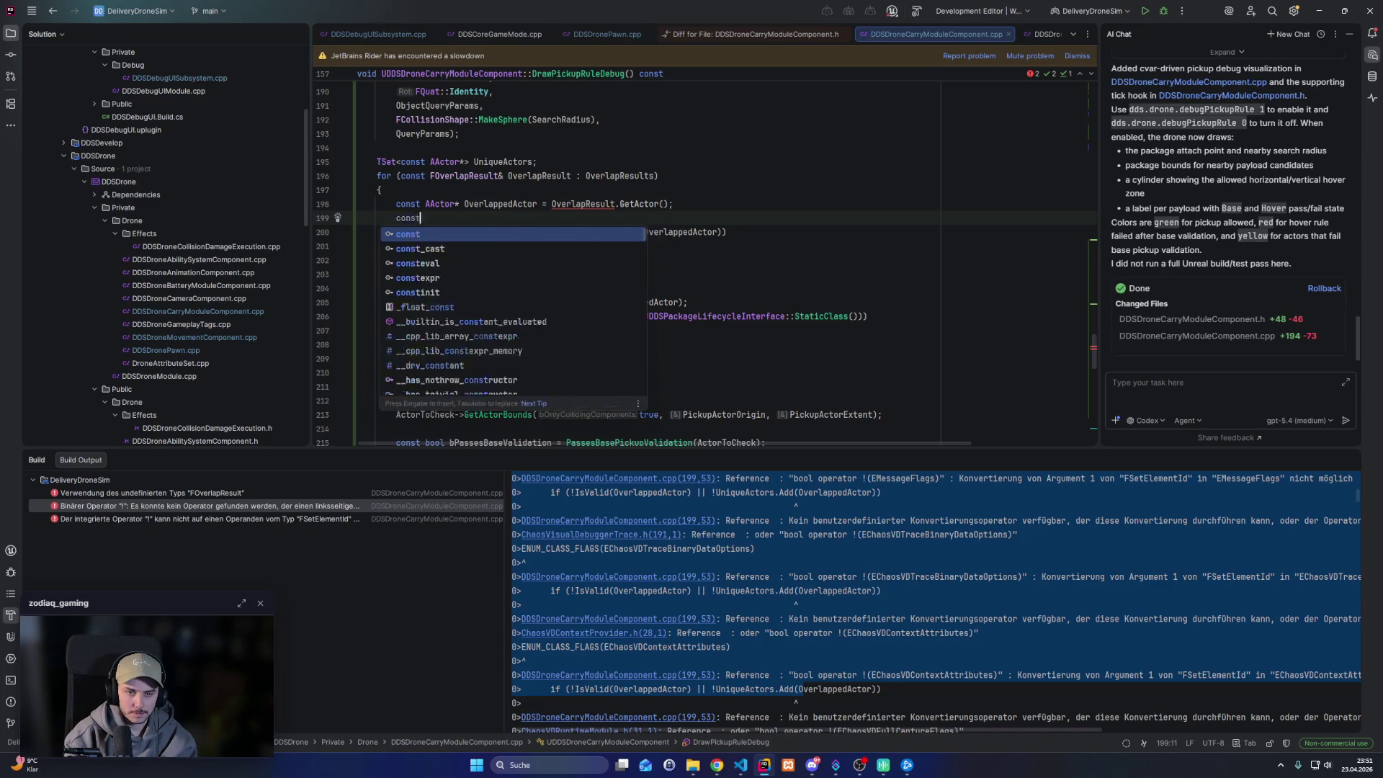
key("Escape")
key("BackSpace")
key("BackSpace")
key("BackSpace")
type("b")
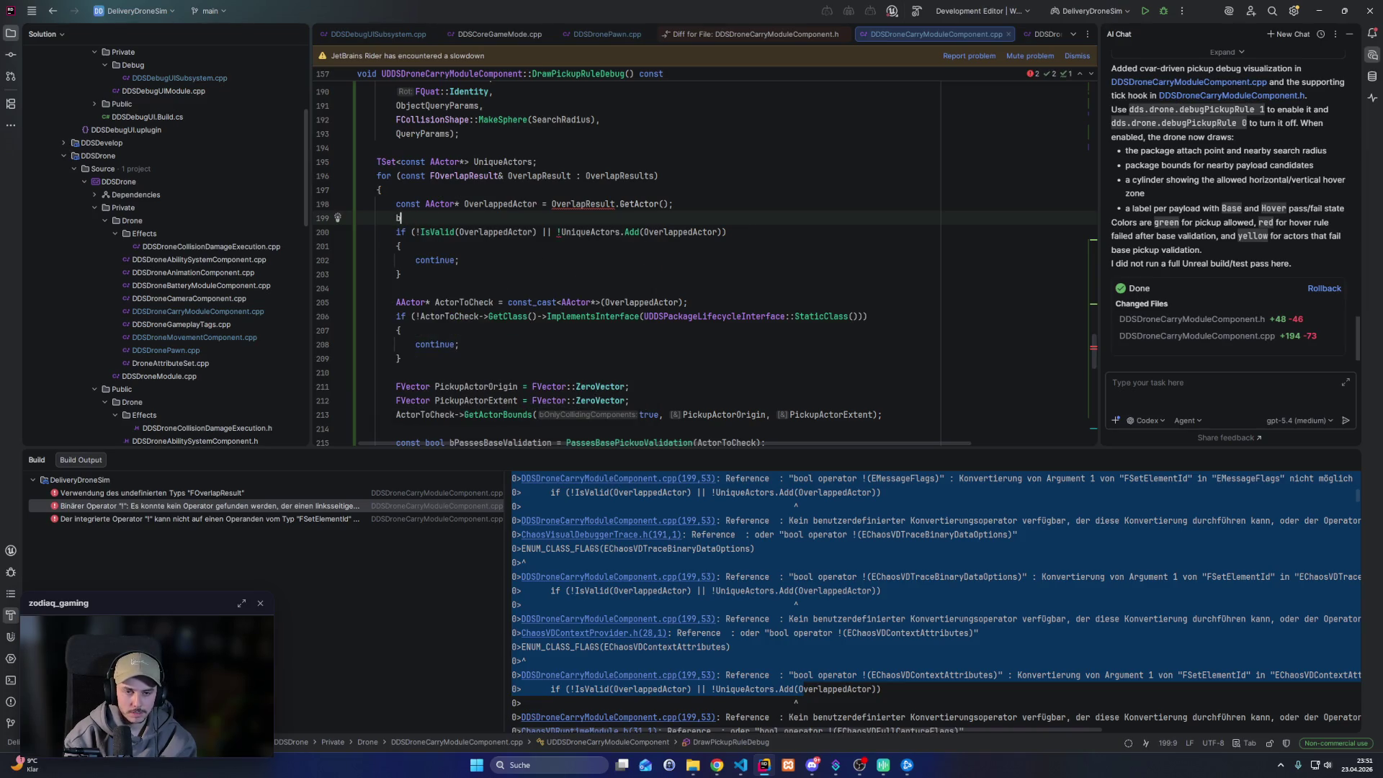
type("ool bAlreadyI")
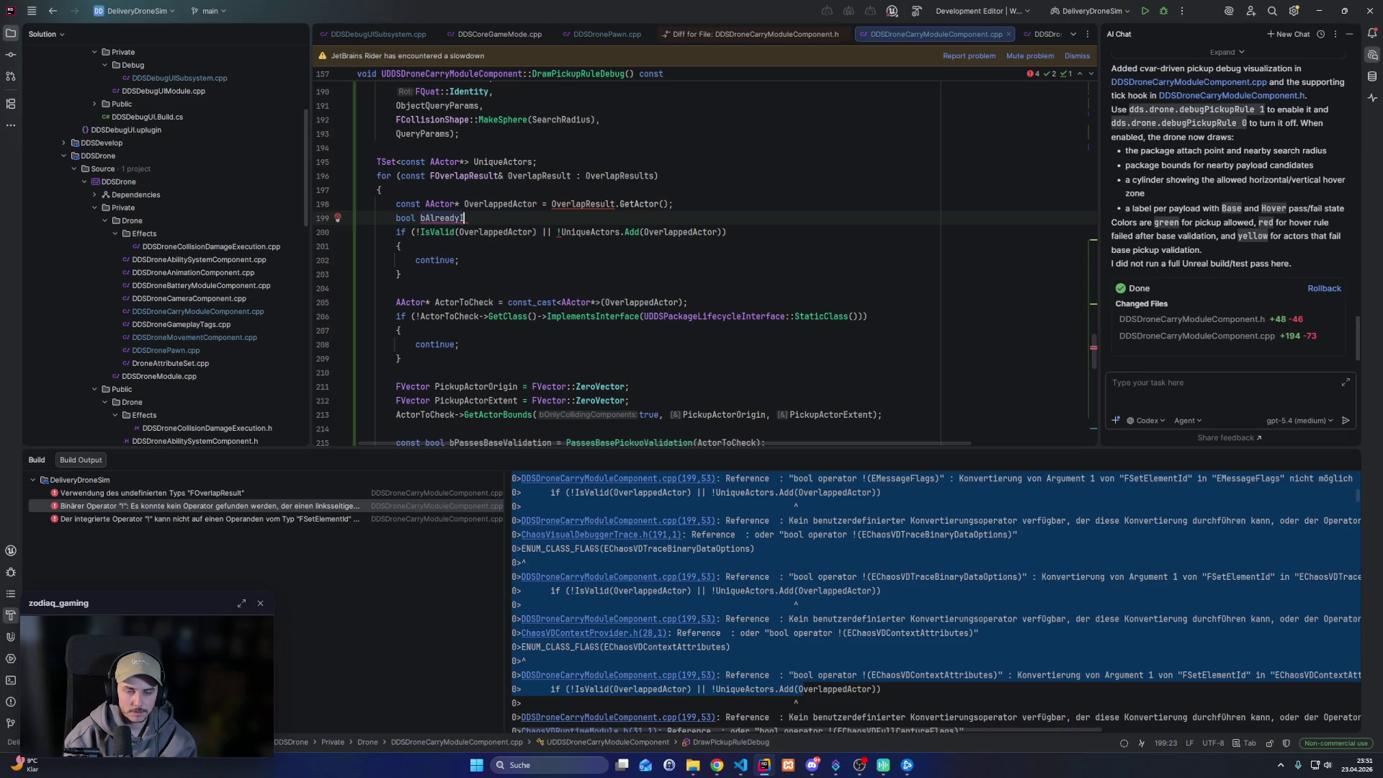
key("shift+Home")
key("BackSpace")
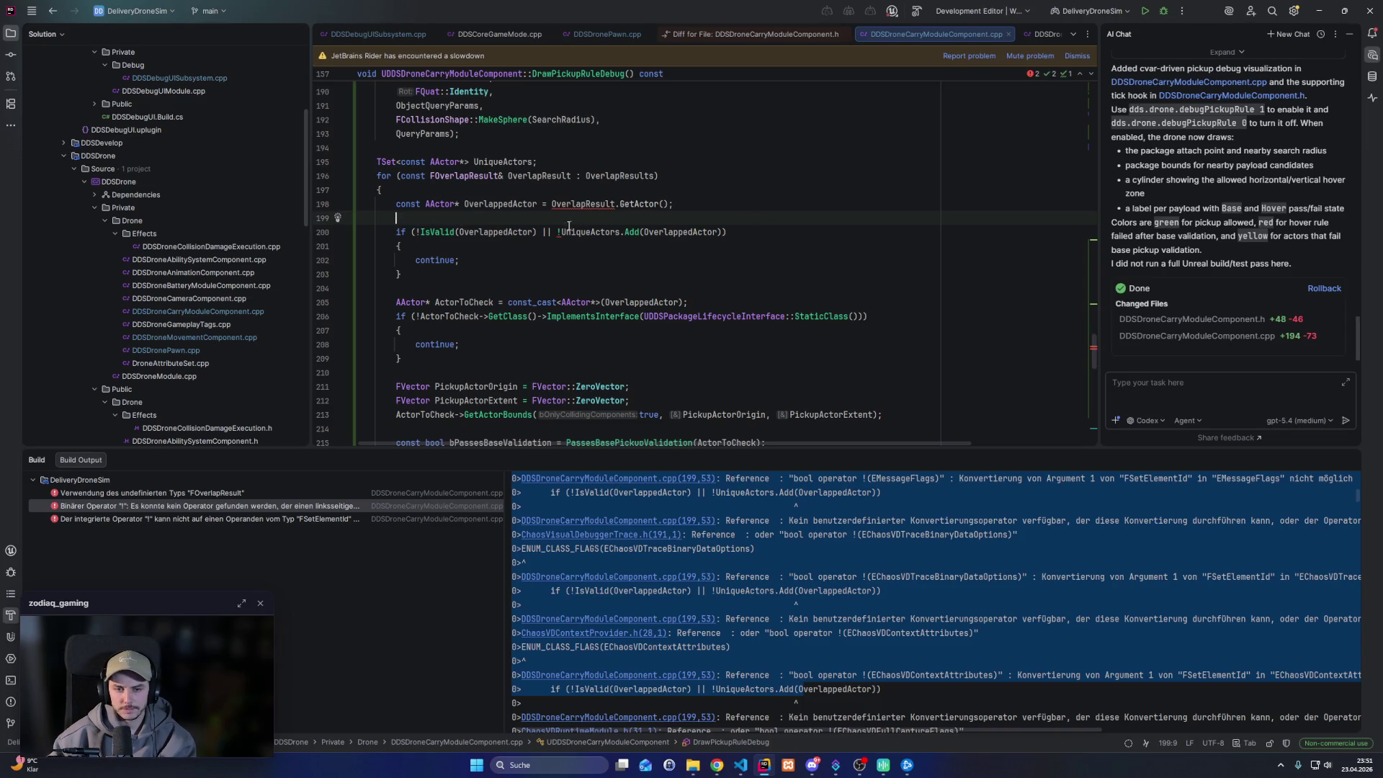
Move the UniqueActors.Add(OverlappedActor) call out of the if condition onto its own line
left_click(569, 226)
key("ctrl+w")
key("ctrl+w")
key("ctrl+x")
left_click(572, 216)
key("ctrl+v")
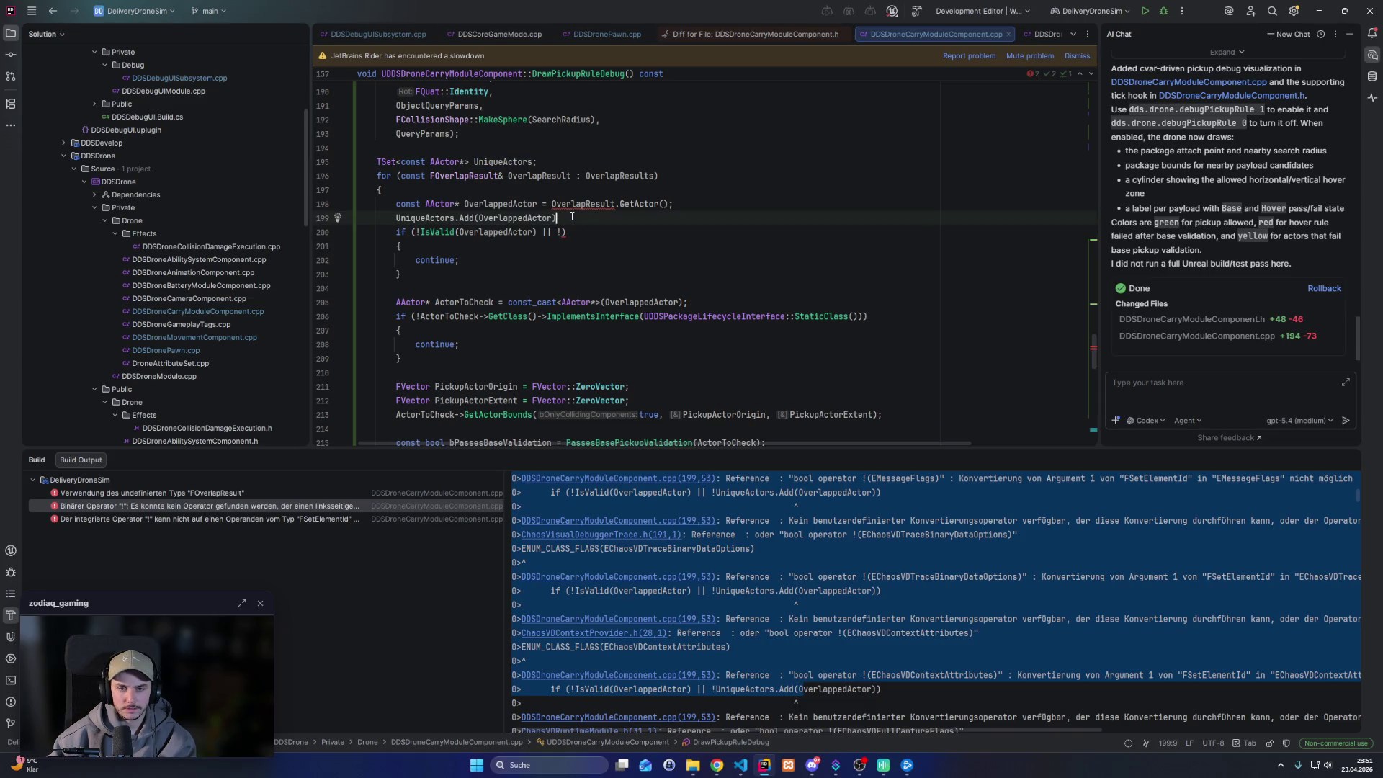
left_click(458, 217, "shift")
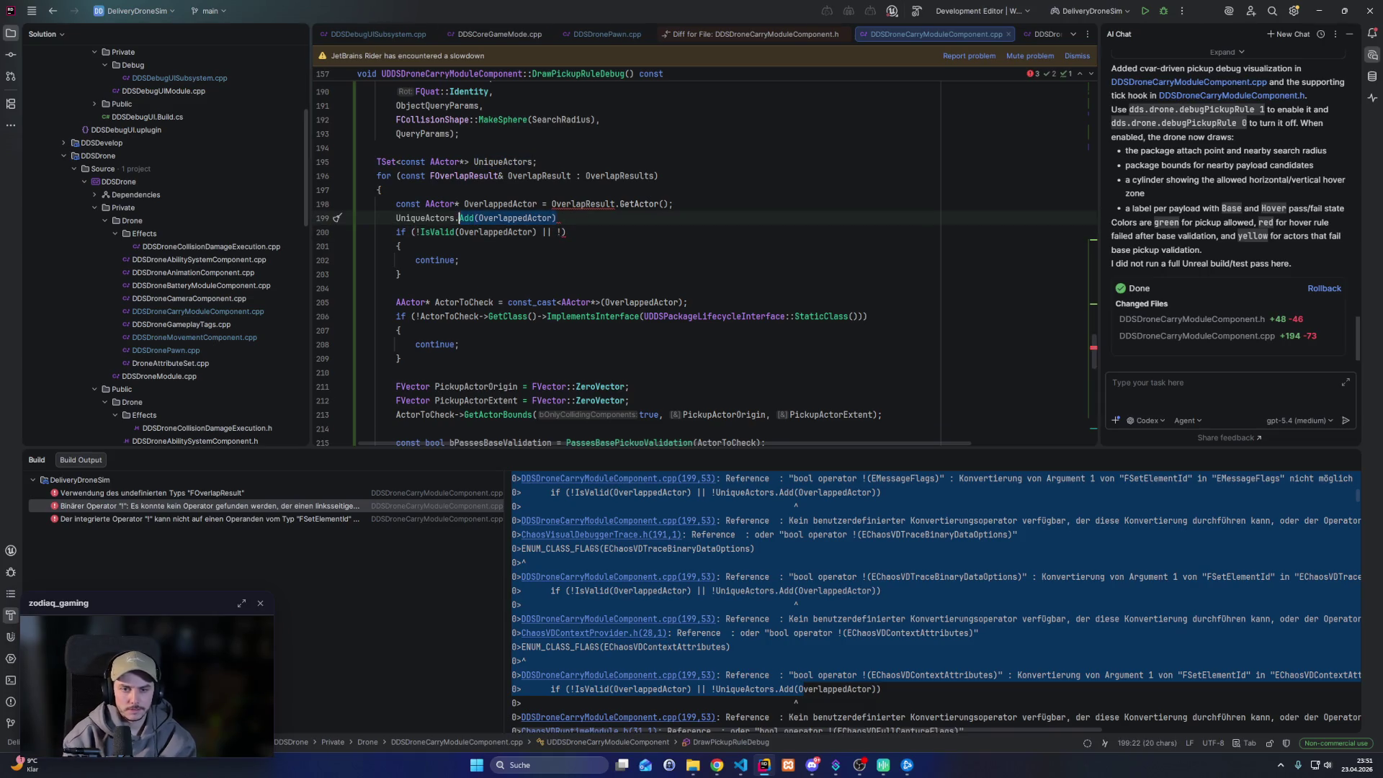
type("Add")
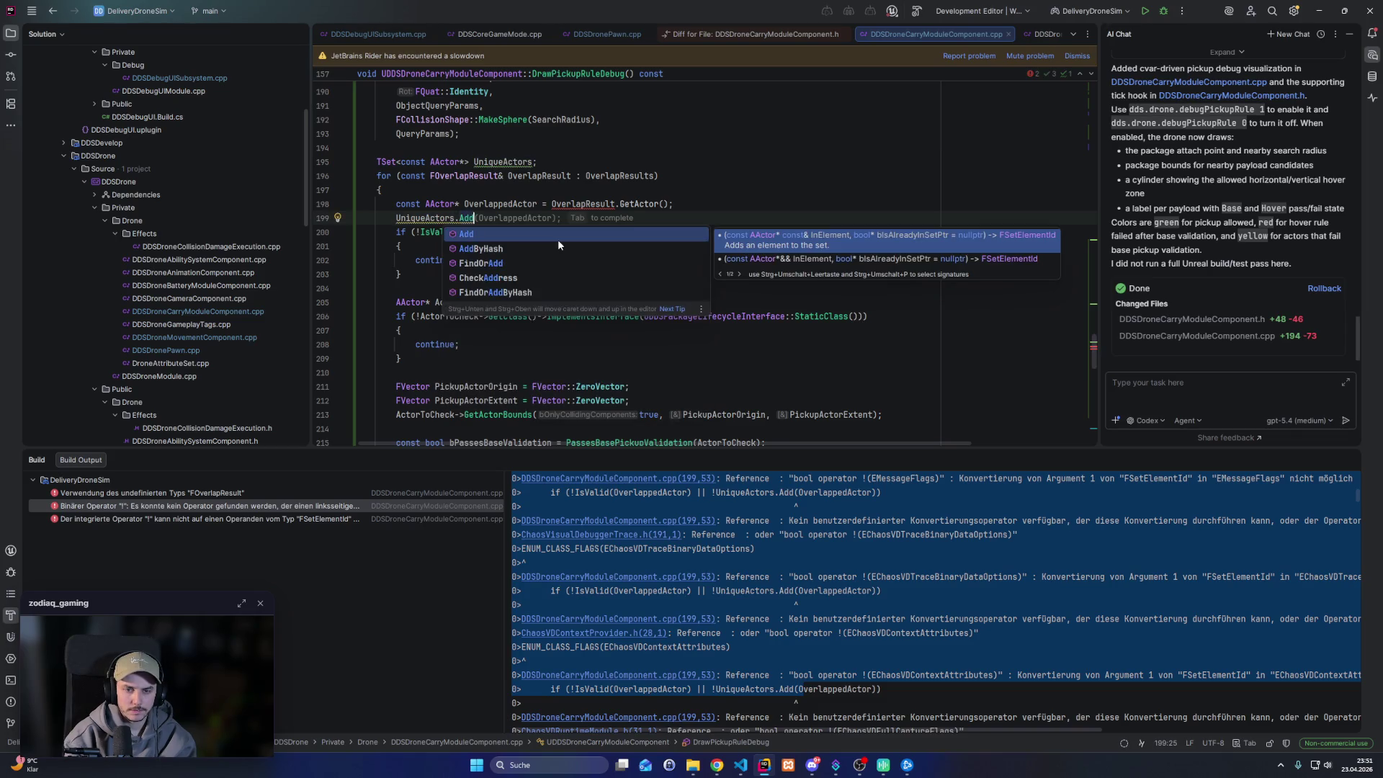
key("BackSpace")
key("BackSpace")
key("BackSpace")
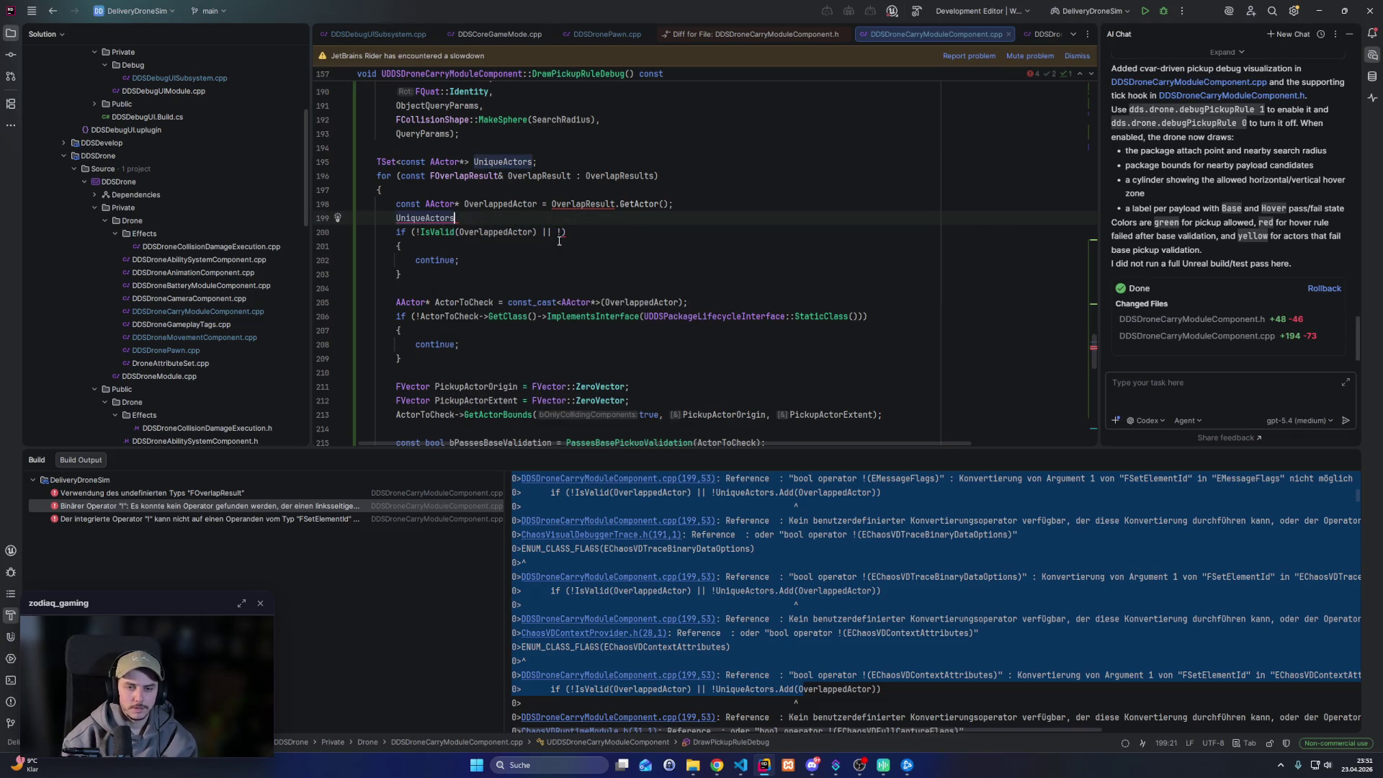
scroll(443, 311, "up", 3)
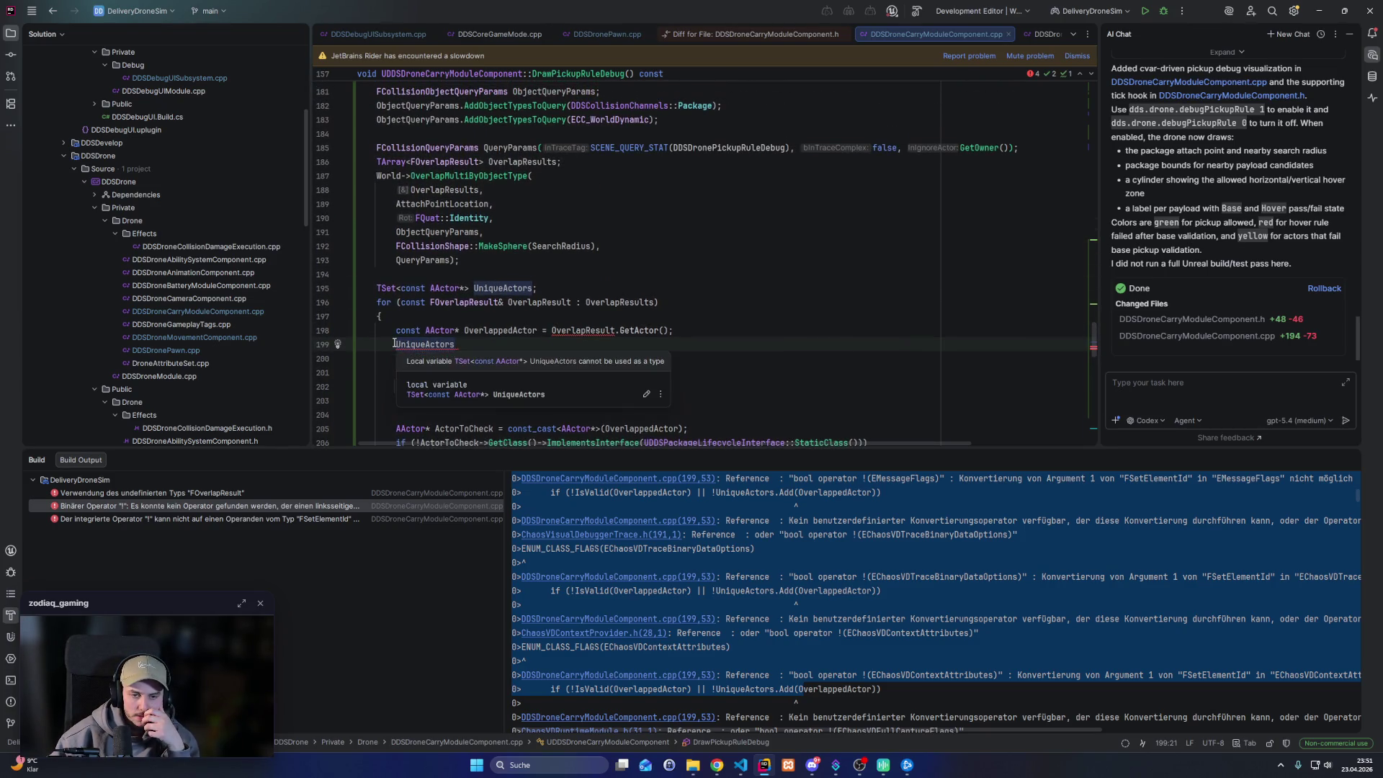
type(".Add(OverlappedActor)")
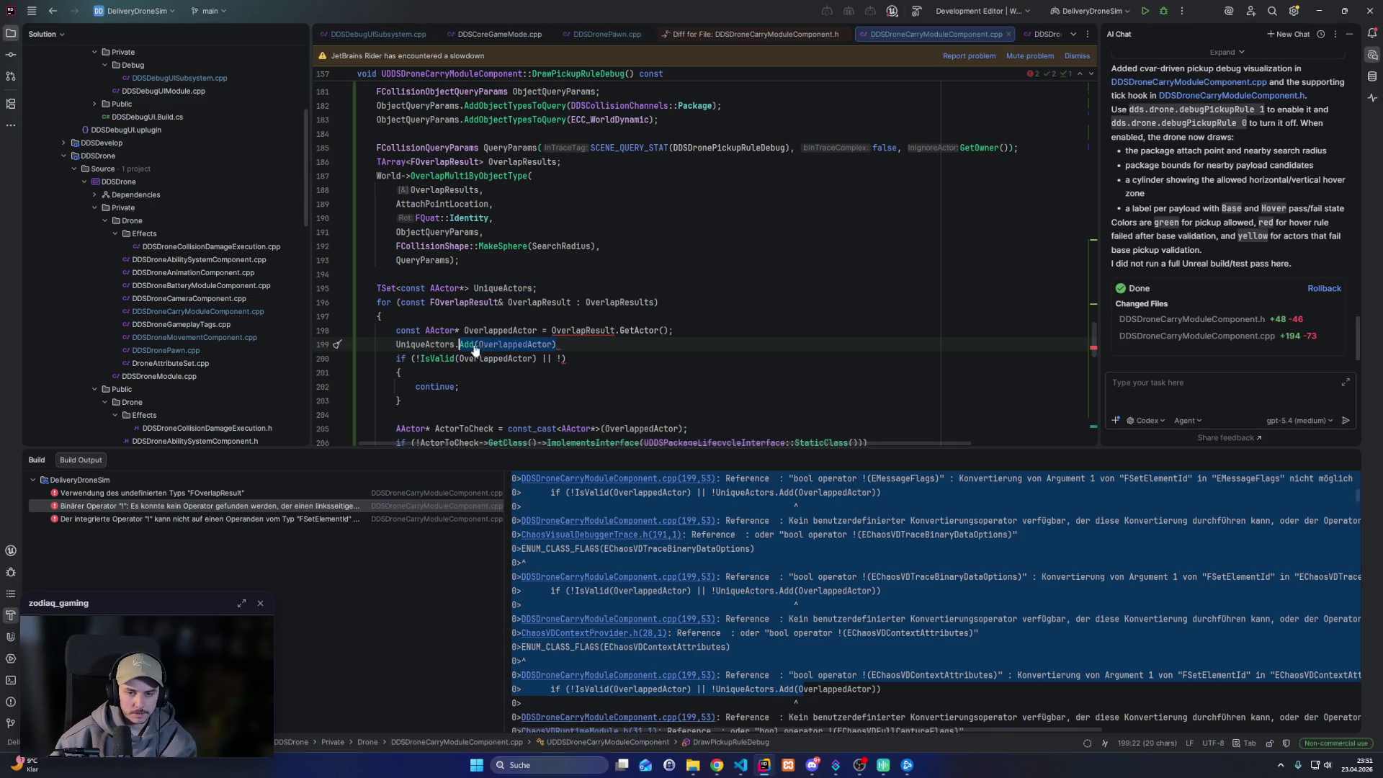
Declare bool bAlreadyFoundInSet above the call and pass &bAlreadyFoundInSet as Add's second argument
key("Home")
key("Return")
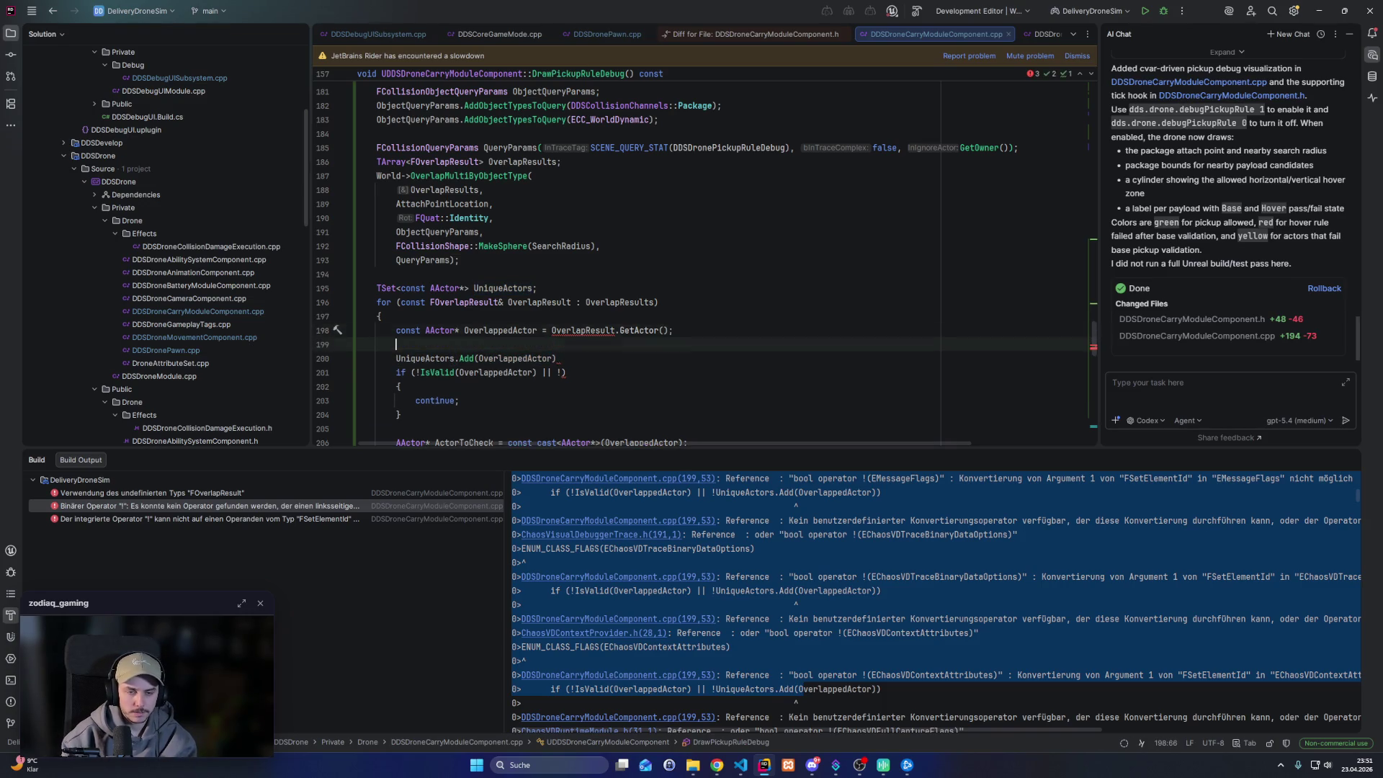
key("Up")
type("bool bA")
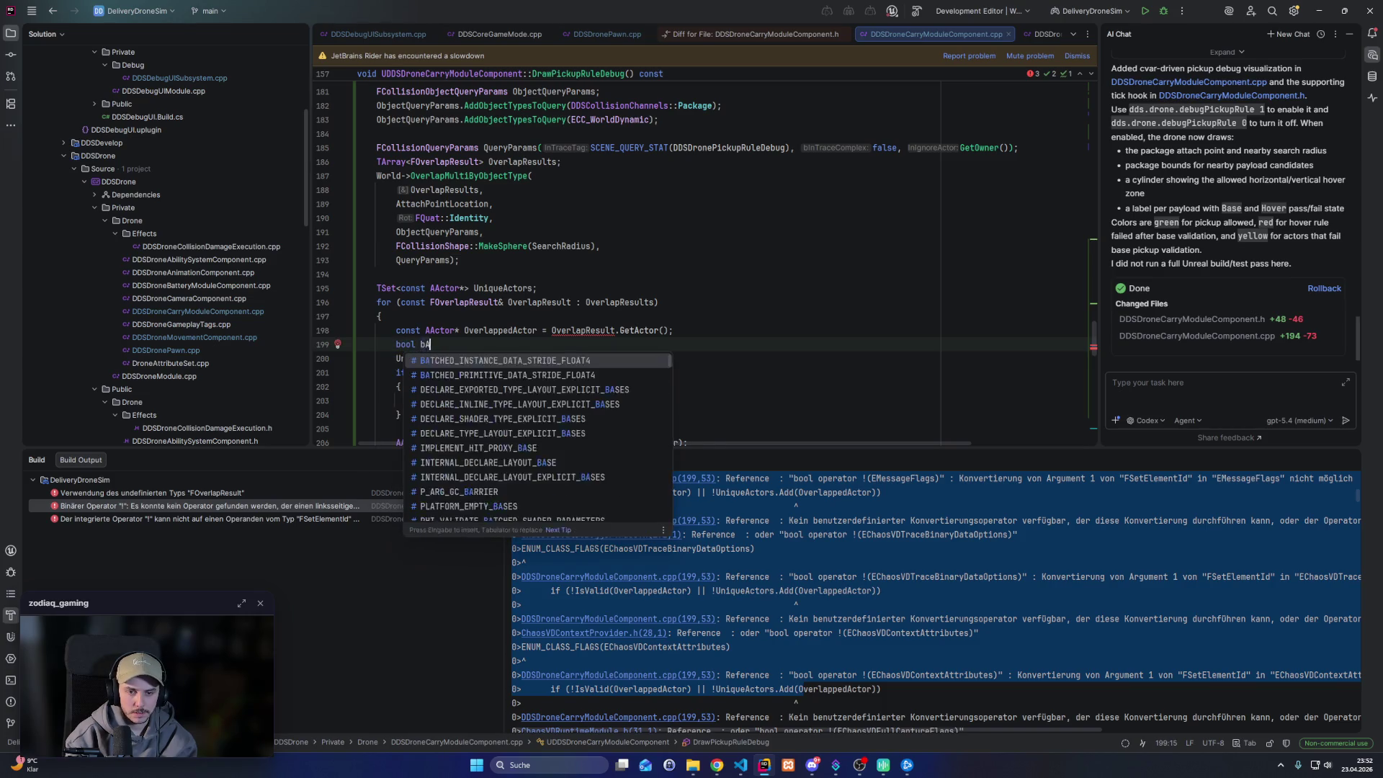
type("lreadyFound")
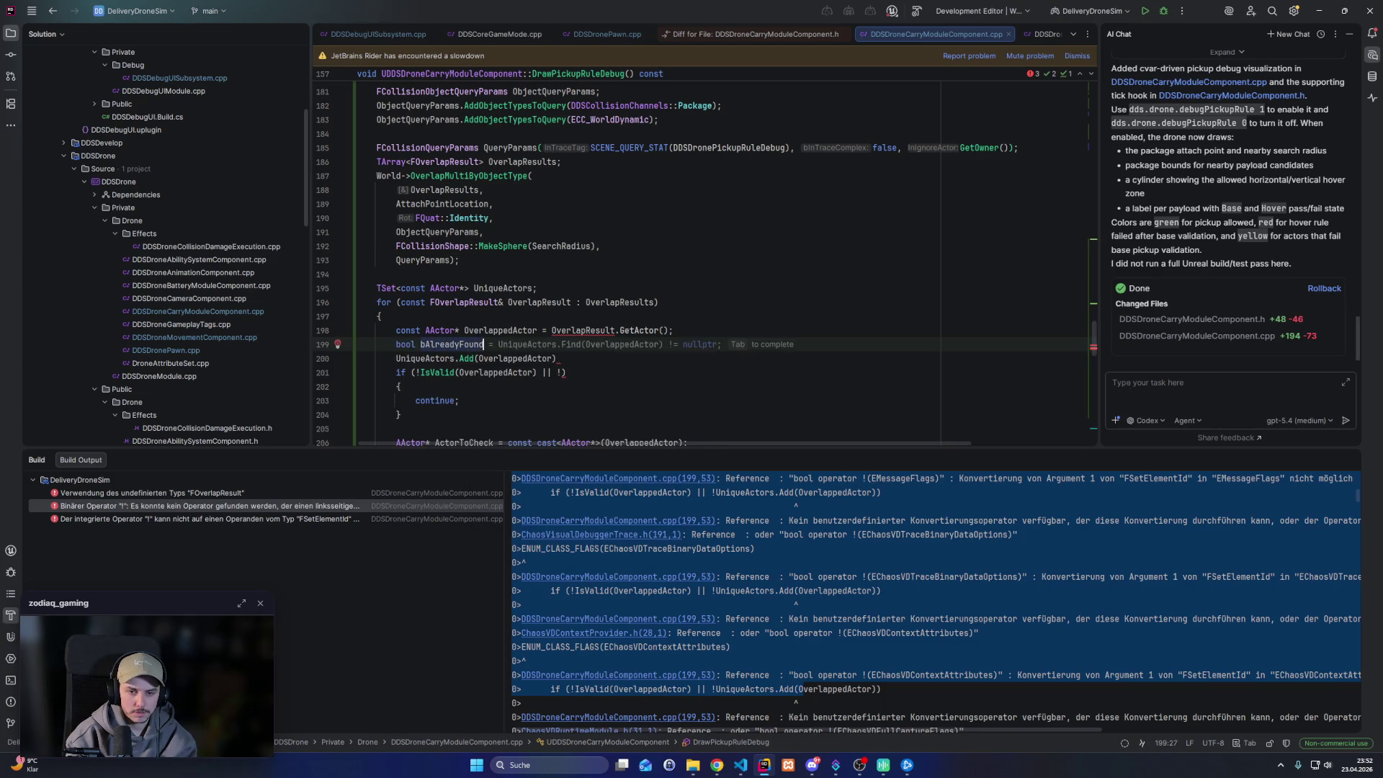
type("InSet =")
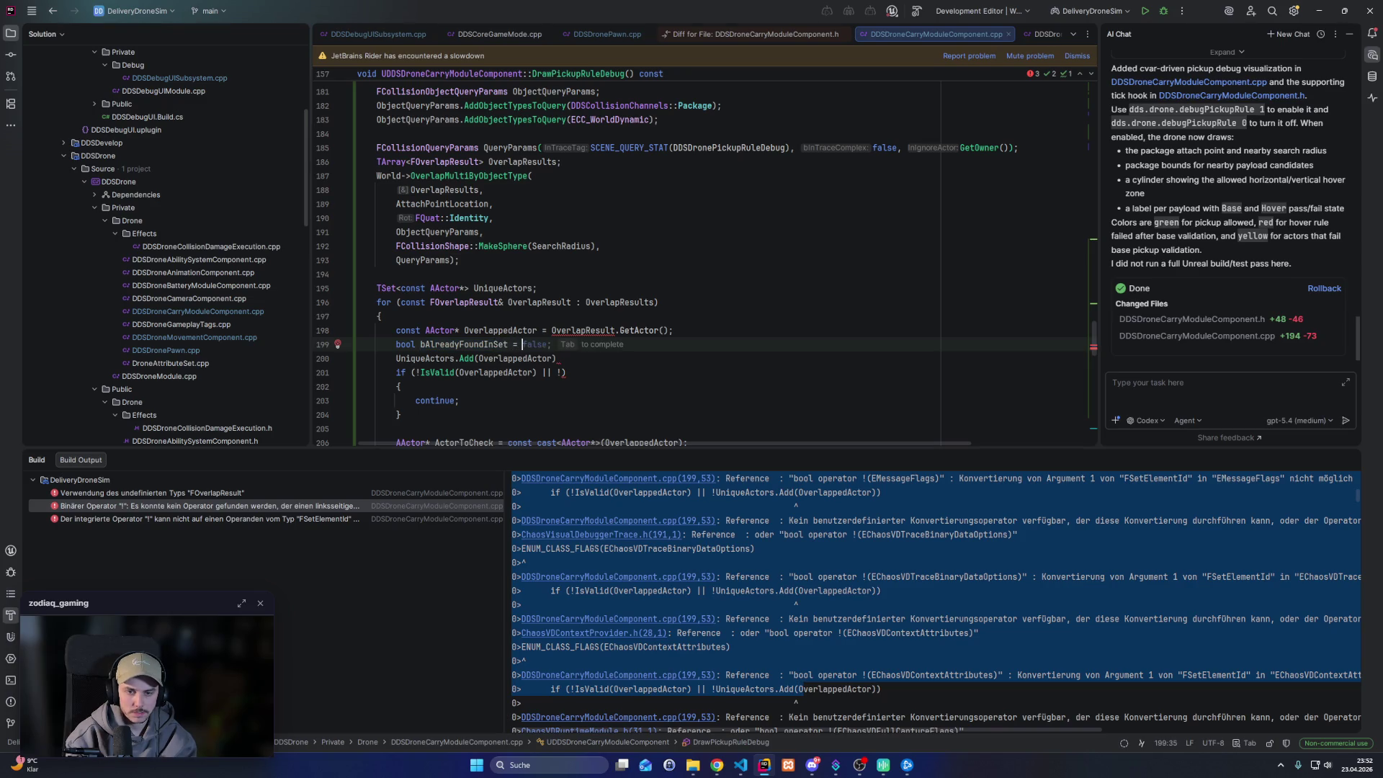
key("Tab")
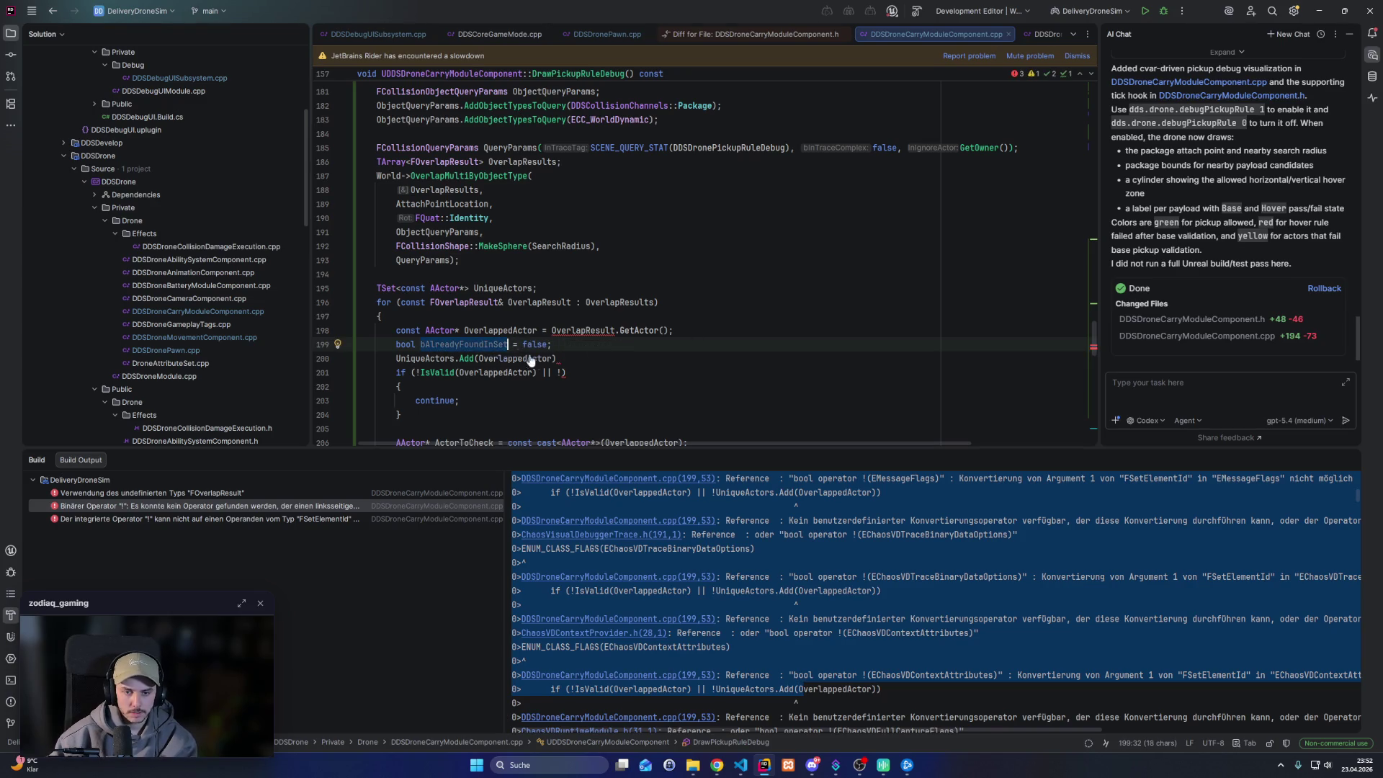
left_click(553, 358)
type(", &bAlreadyFoundInSet)")
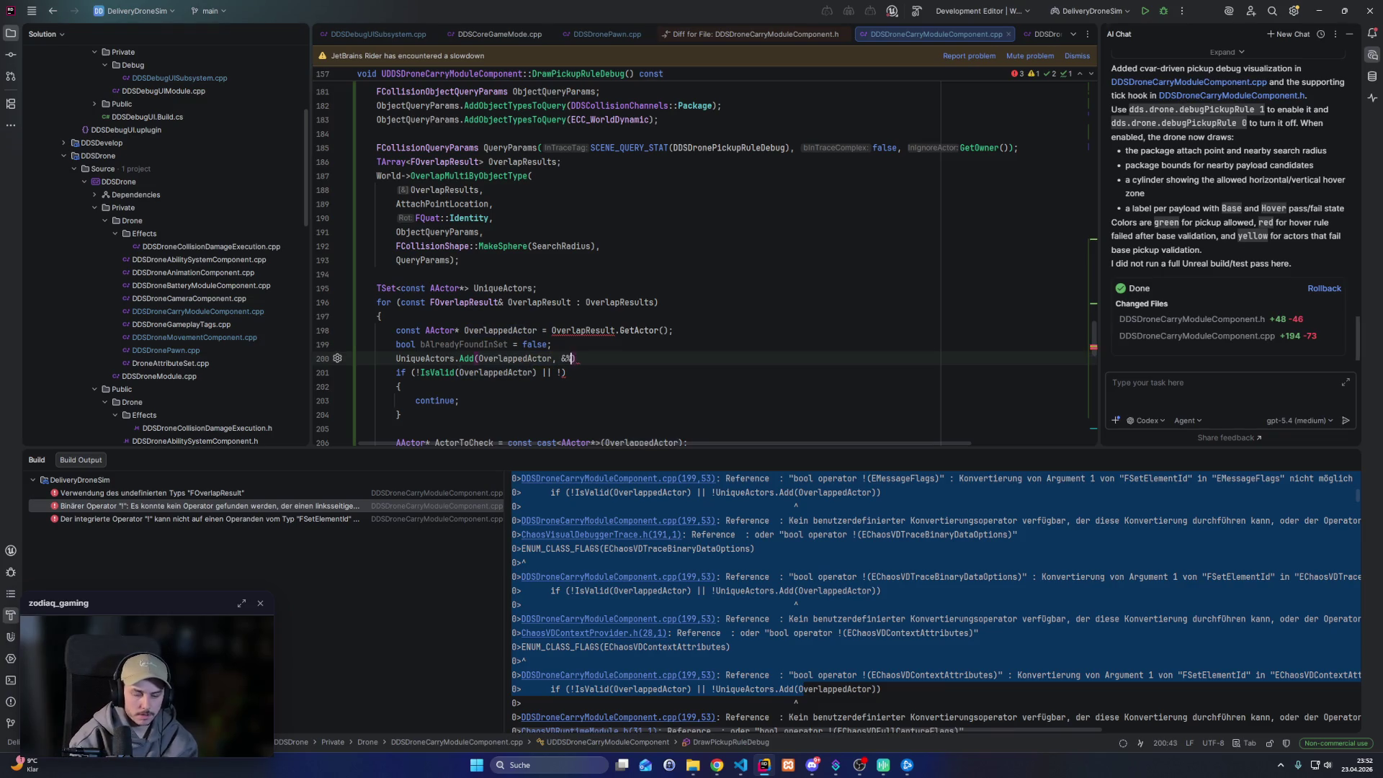
type(";")
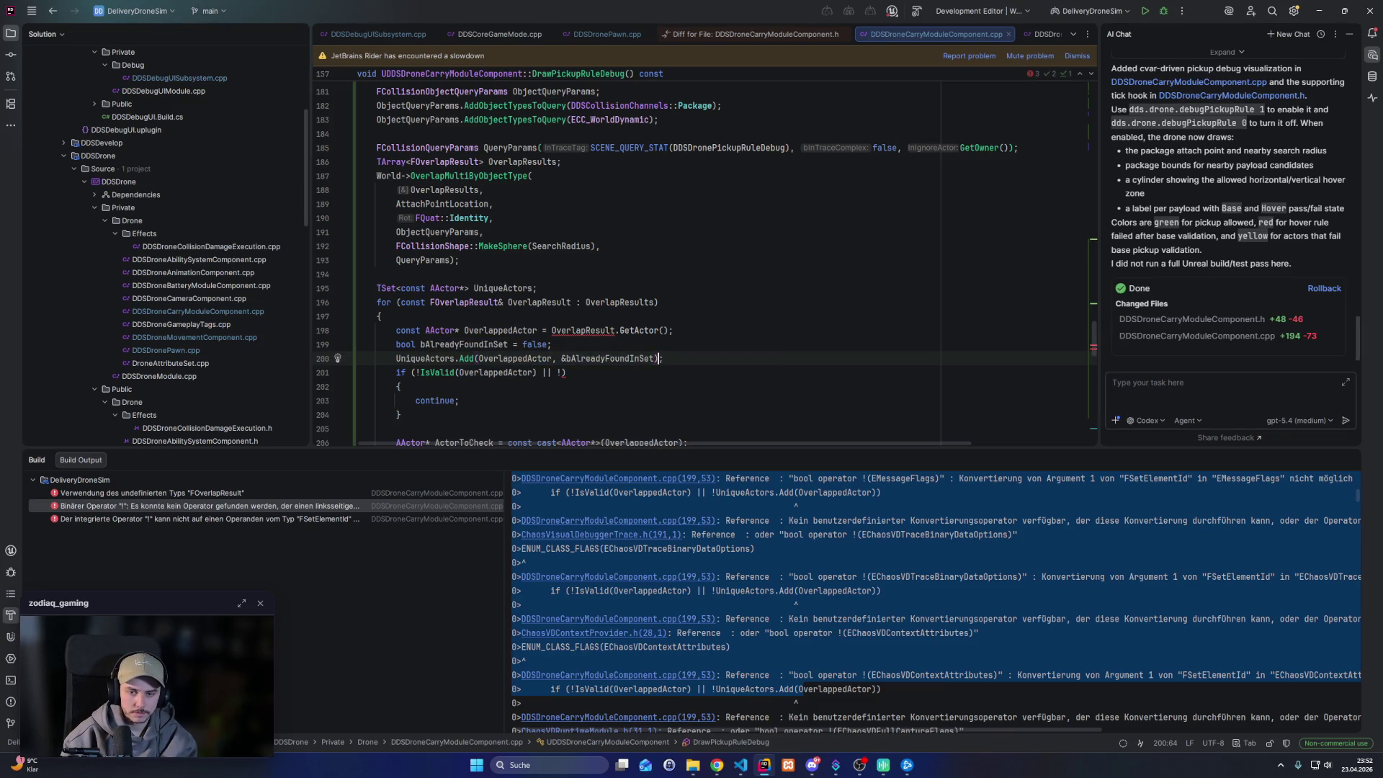
key("Home")
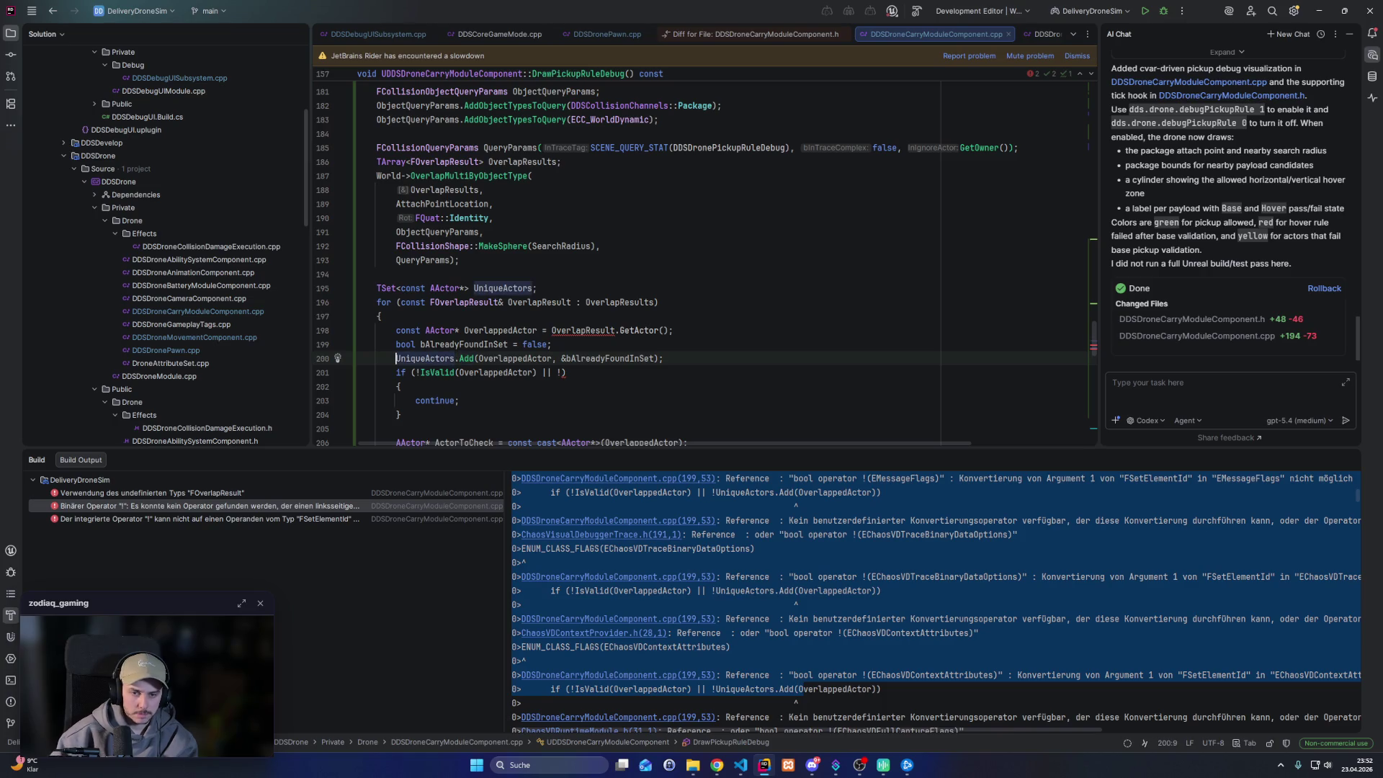
Replace the stray ! in the line 201 if condition with bAlreadyFoundInSet
left_click(563, 372)
double_click(452, 345)
key("ctrl+c")
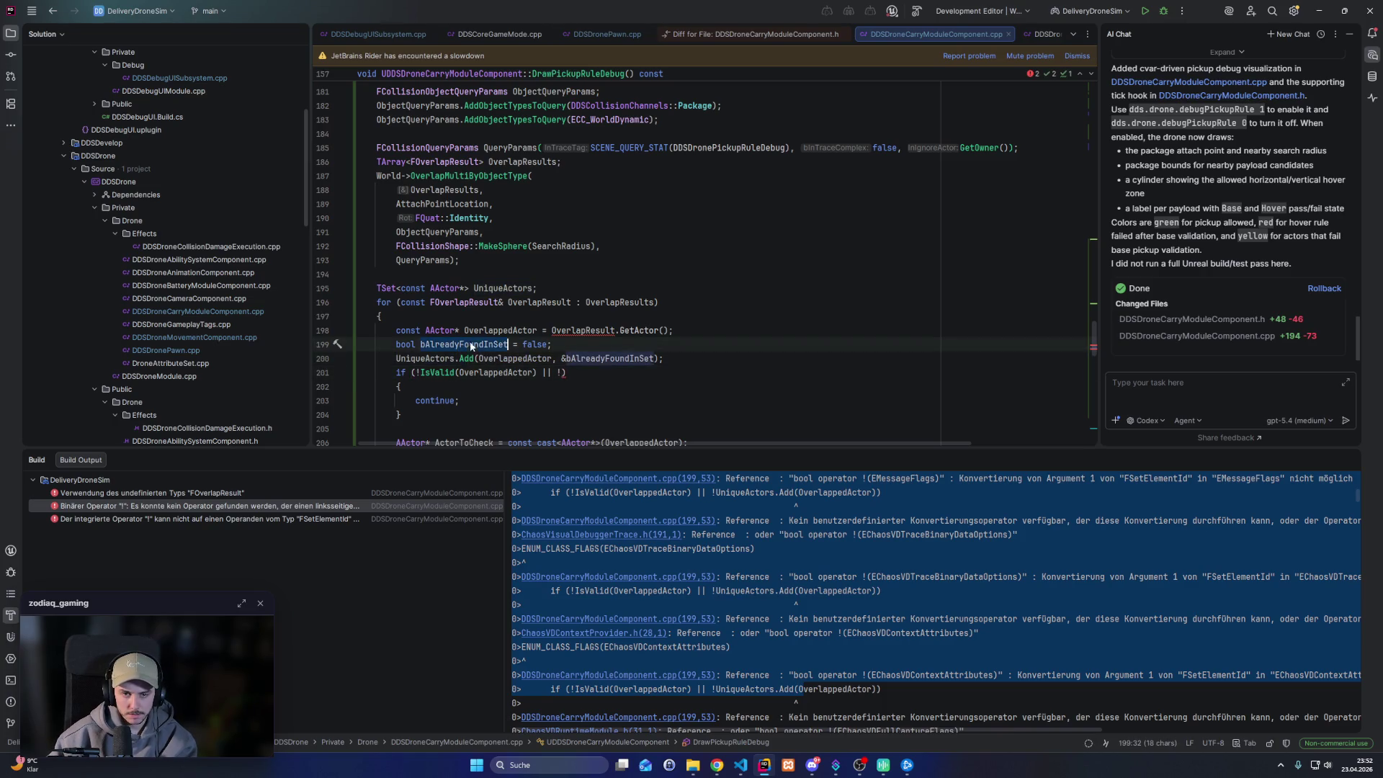
left_click_drag(565, 373, 558, 372)
key("ctrl+v")
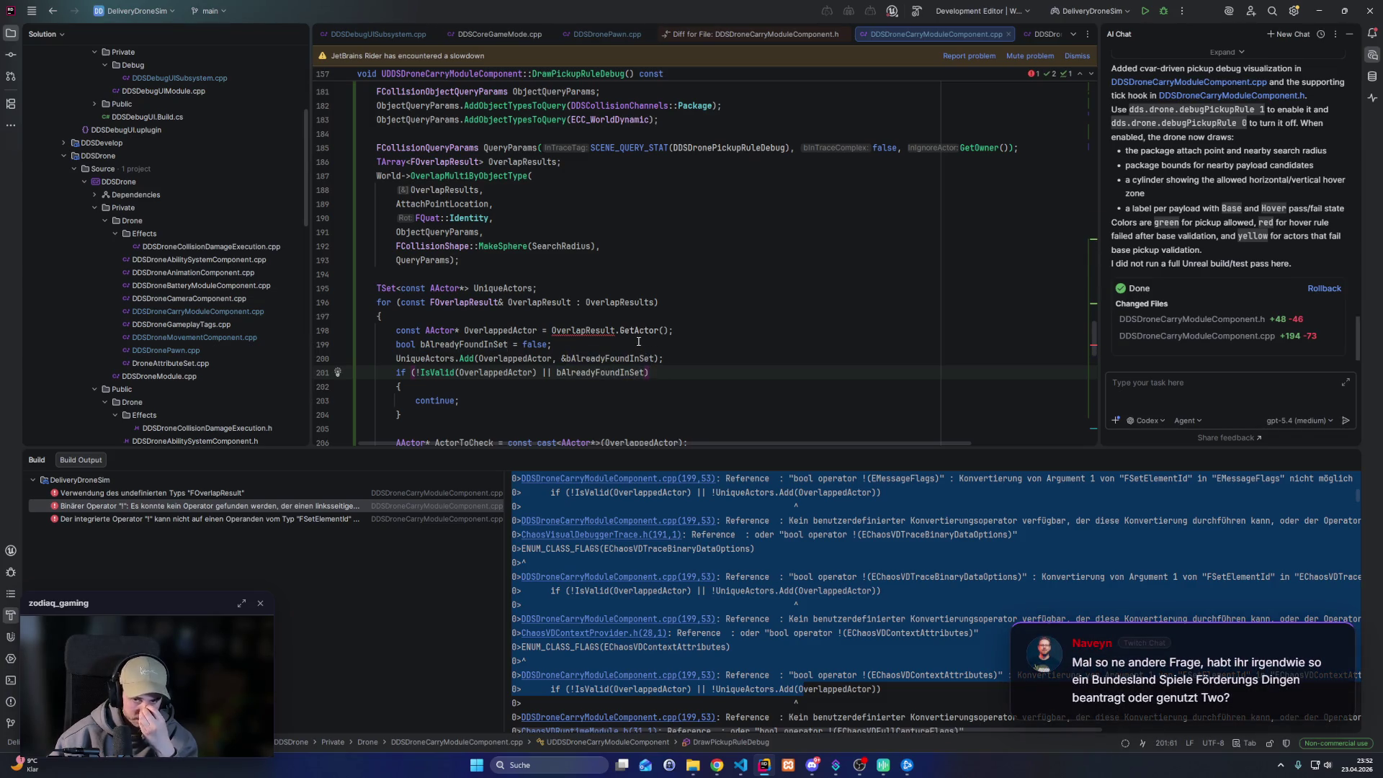
Apply the 'Include definition of FOverlapResult' fix and start a rebuild of the project
mouse_move(610, 331)
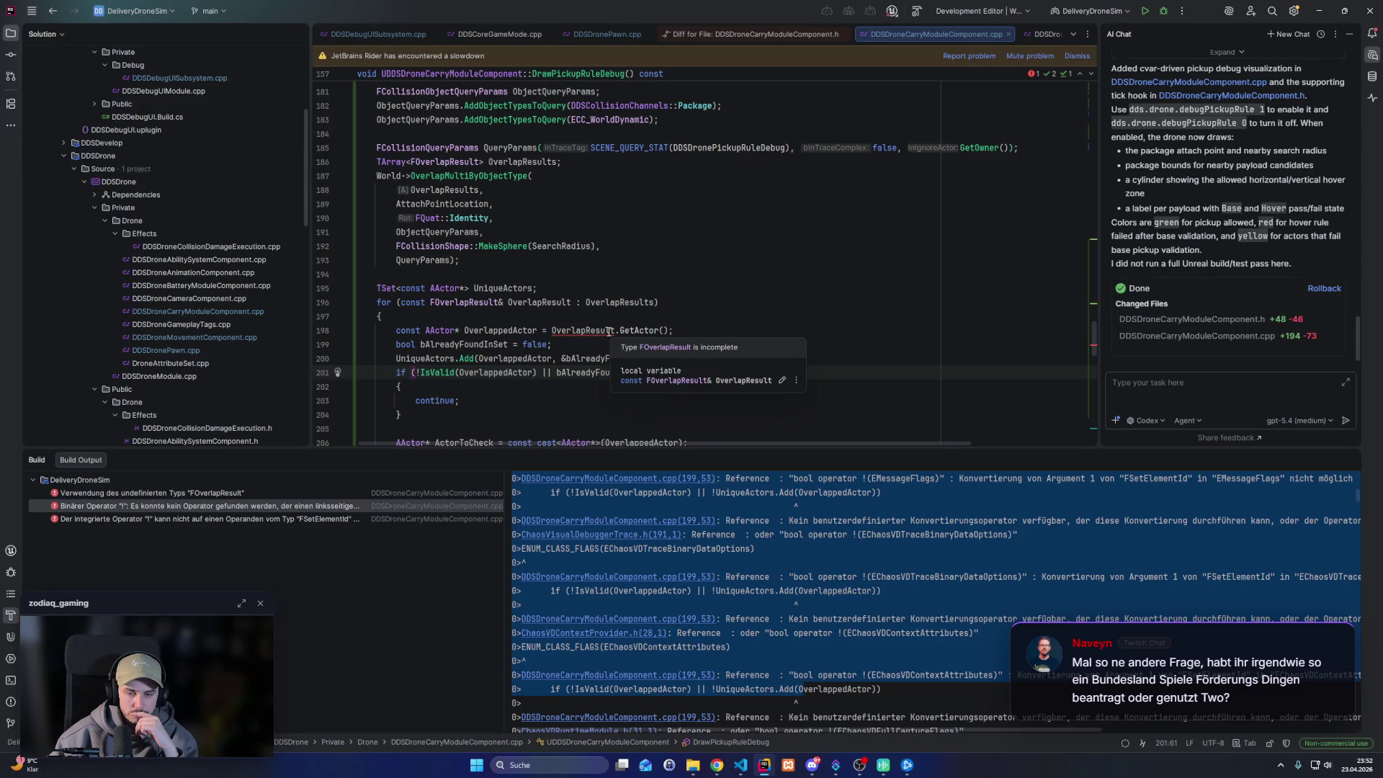
left_click(610, 330)
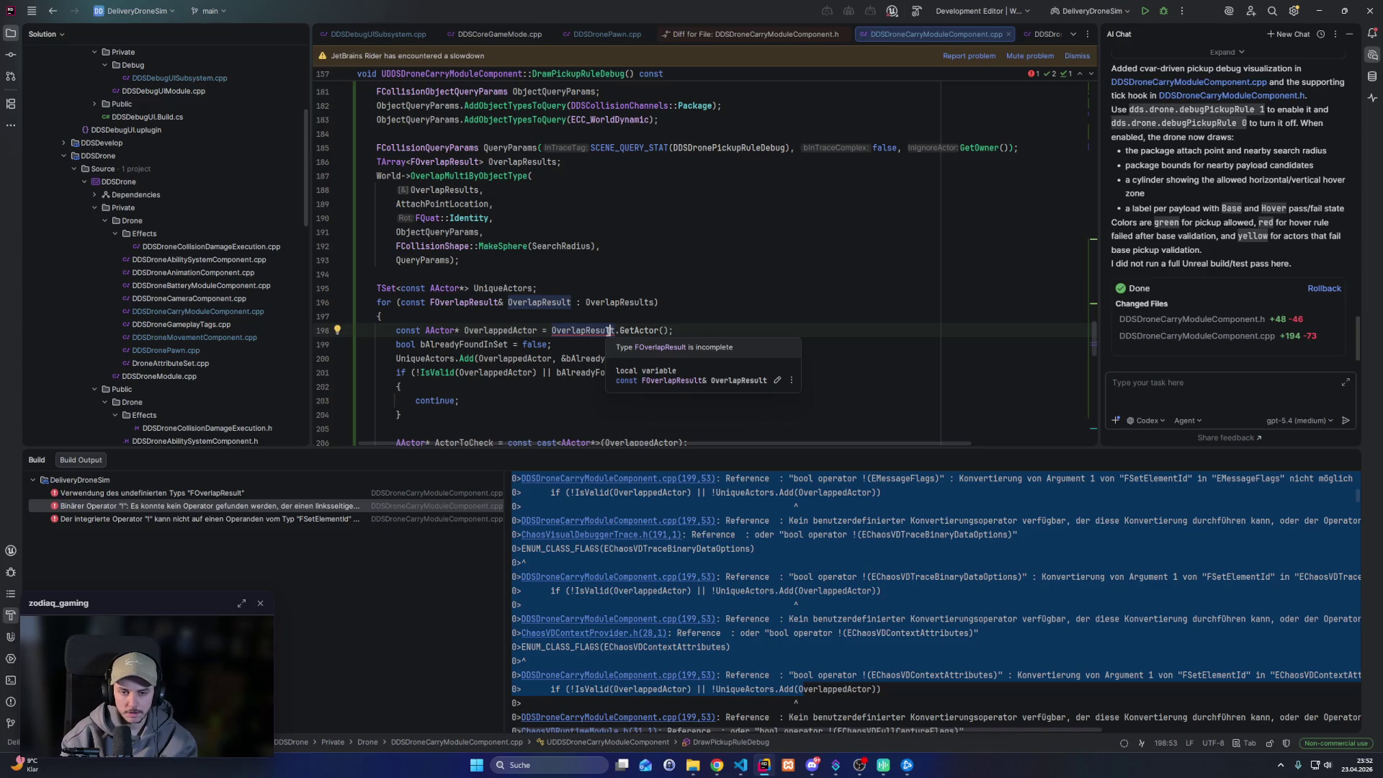
key("alt+Return")
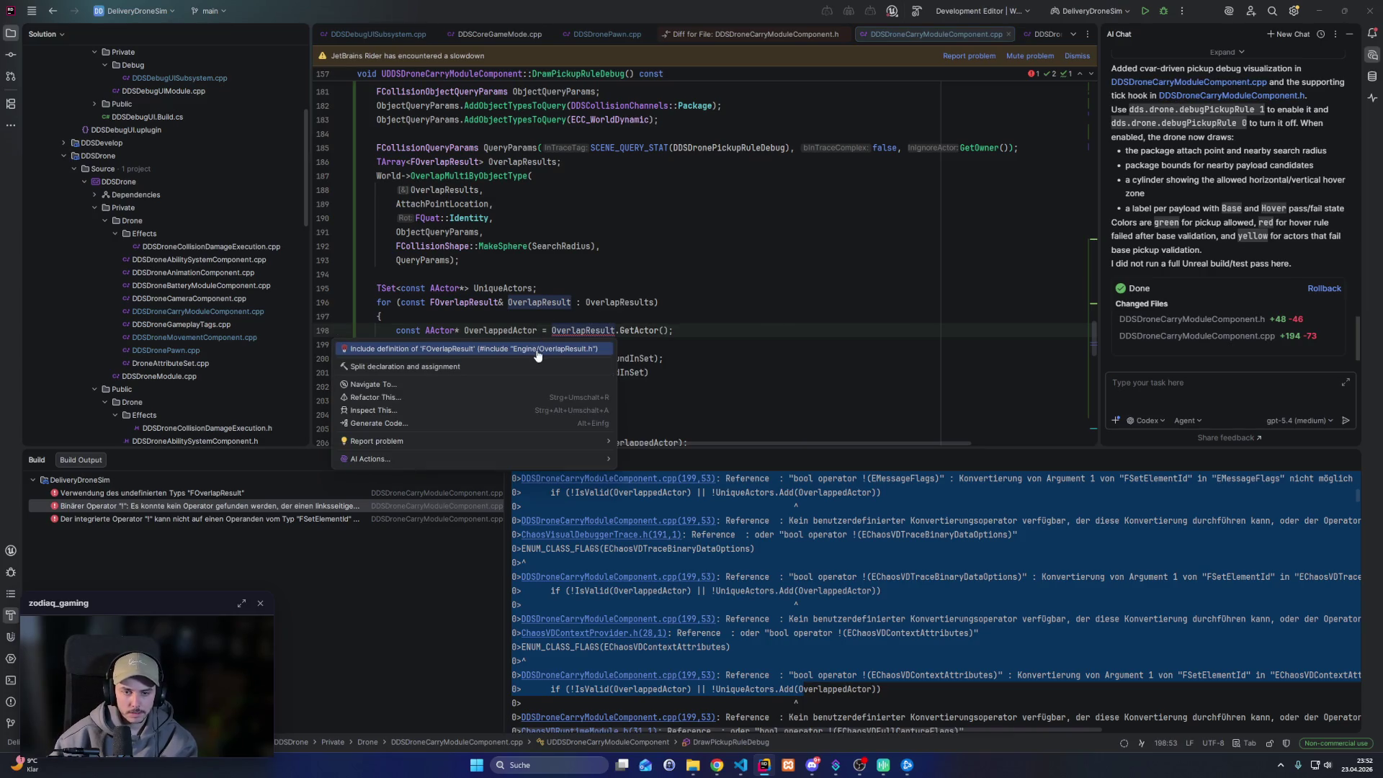
key("Return")
left_click(663, 357)
scroll(664, 353, "down", 5)
key("ctrl+shift+b")
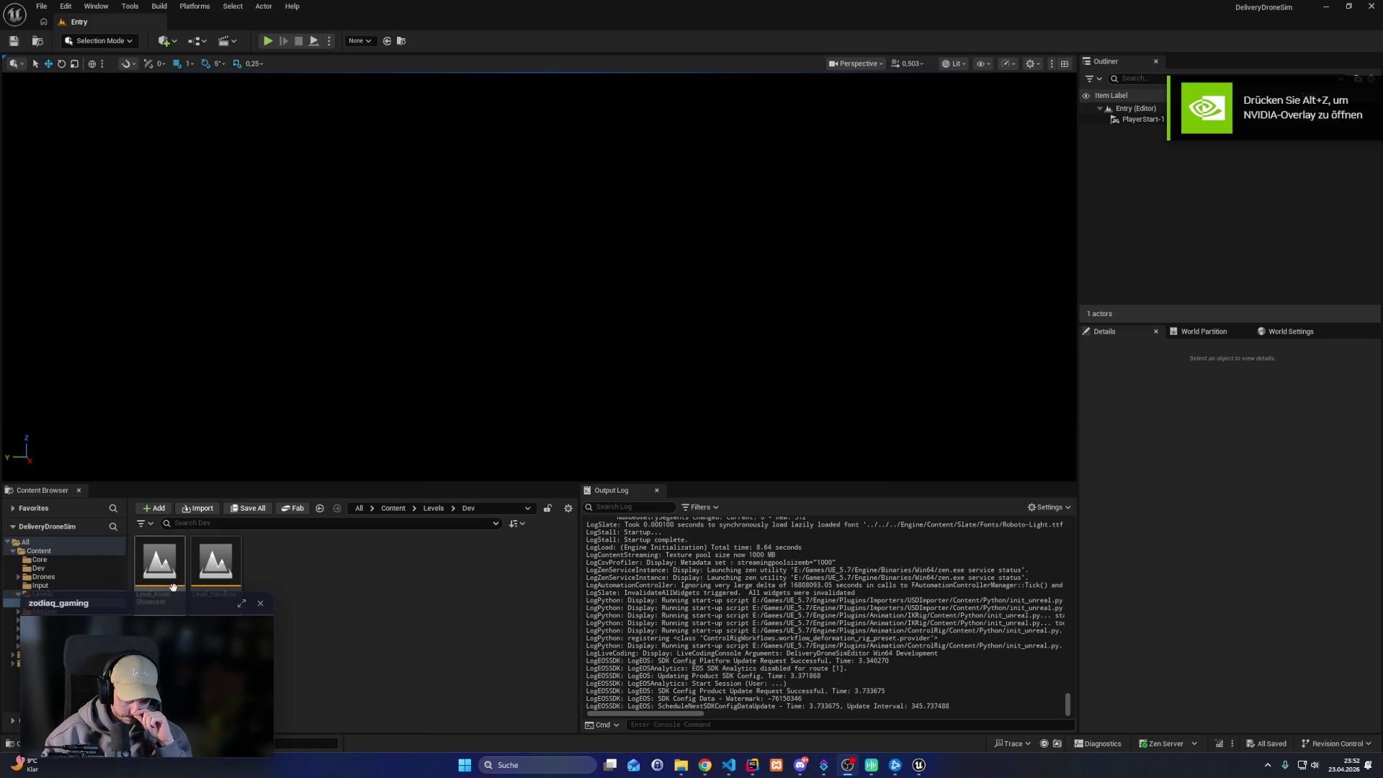
Return to Unreal Editor and open Level_Sandbox from the Content Browser's Levels/Dev folder
left_click(752, 765)
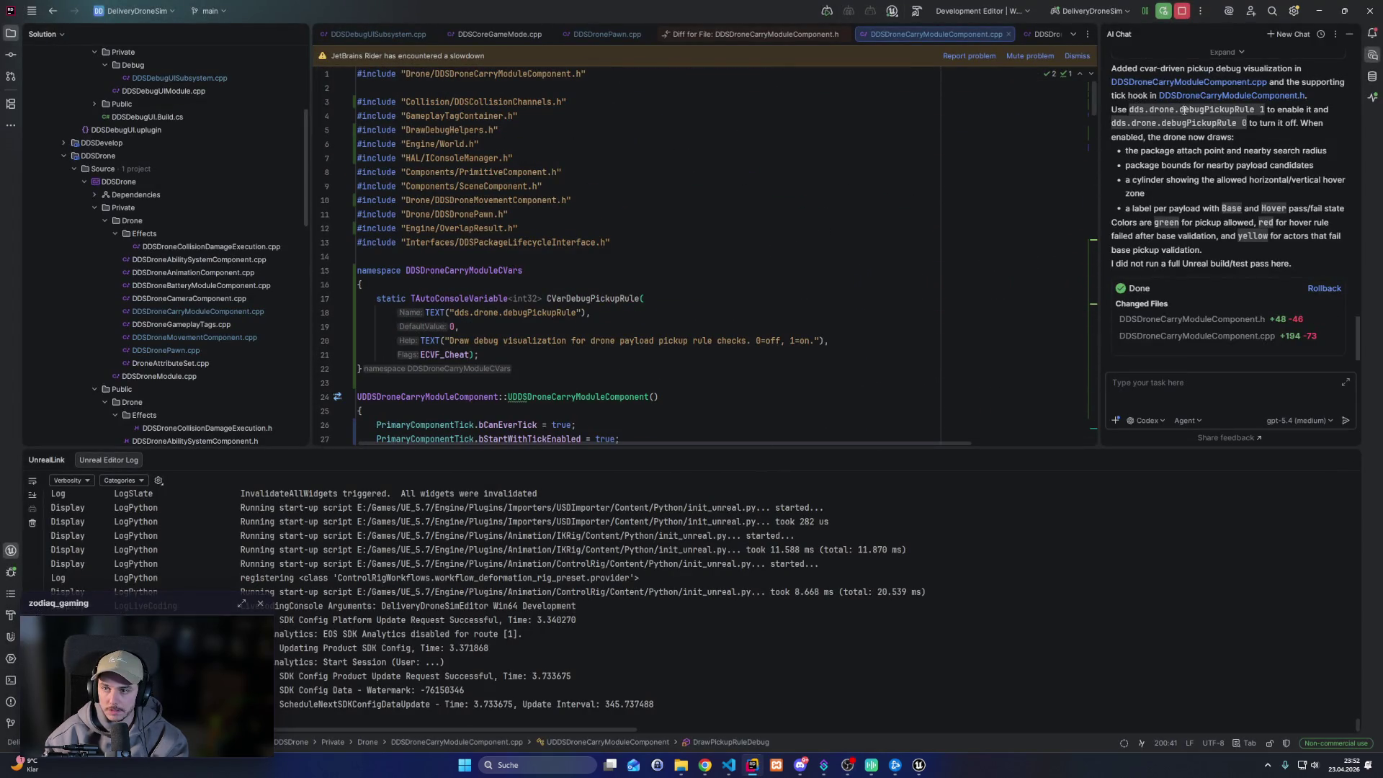
left_click(1319, 11)
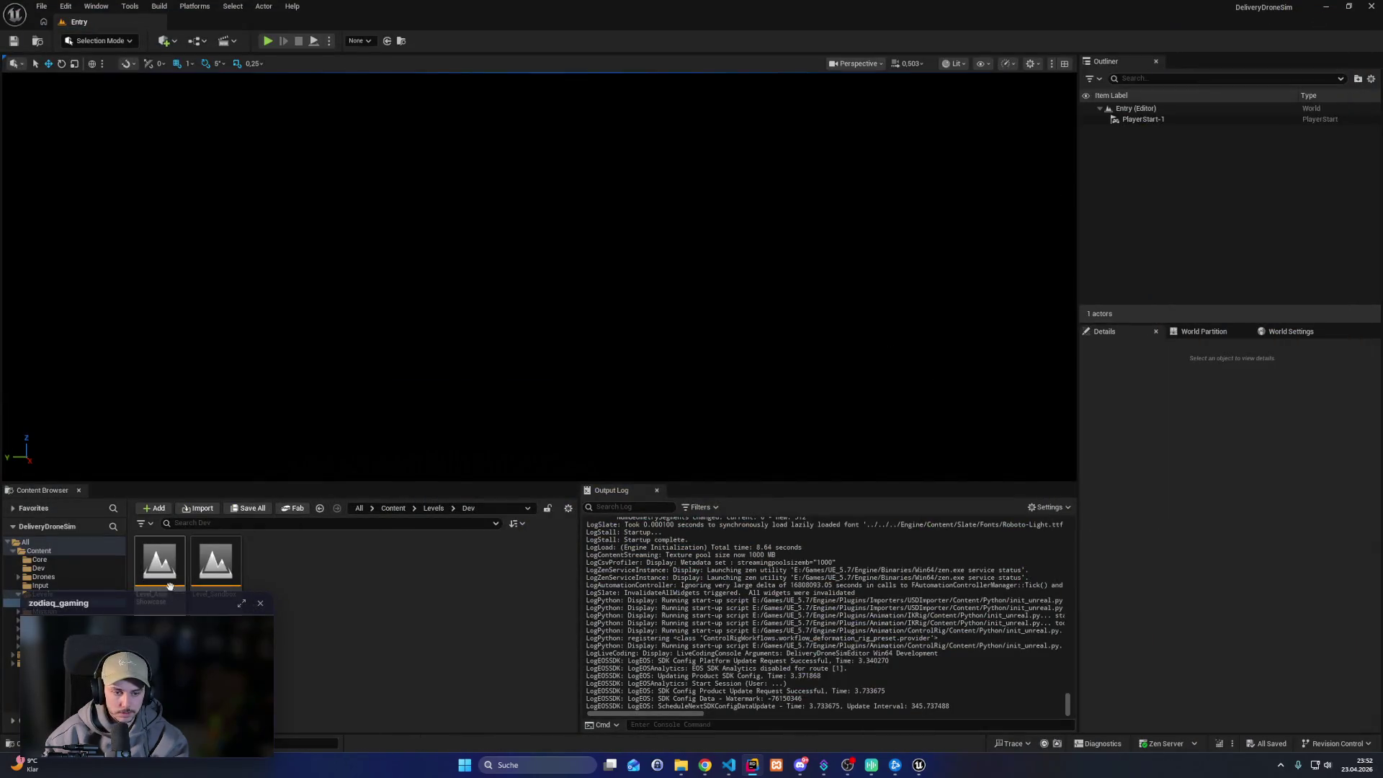
double_click(215, 563)
left_click(689, 725)
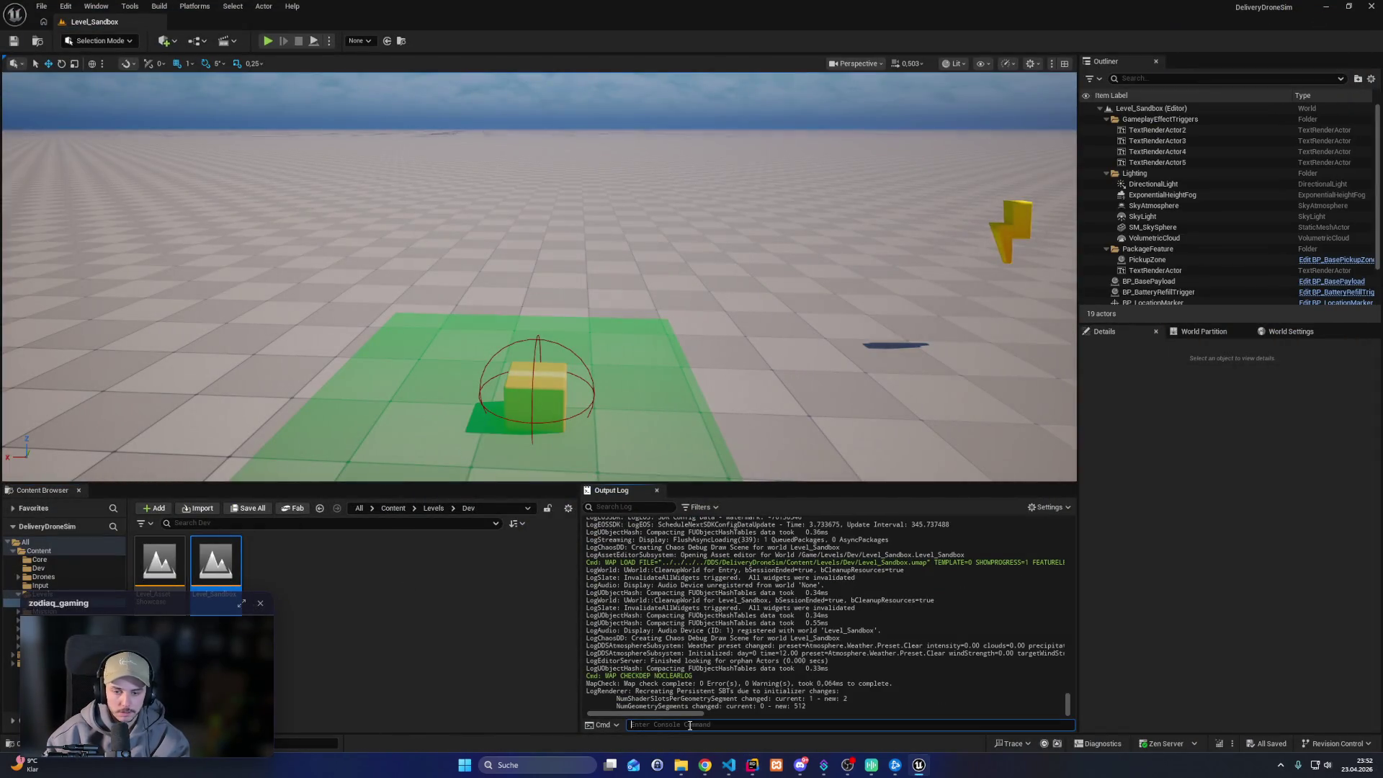
In Editor Preferences, search 'console' and bind Num / to Show Console
left_click(66, 6)
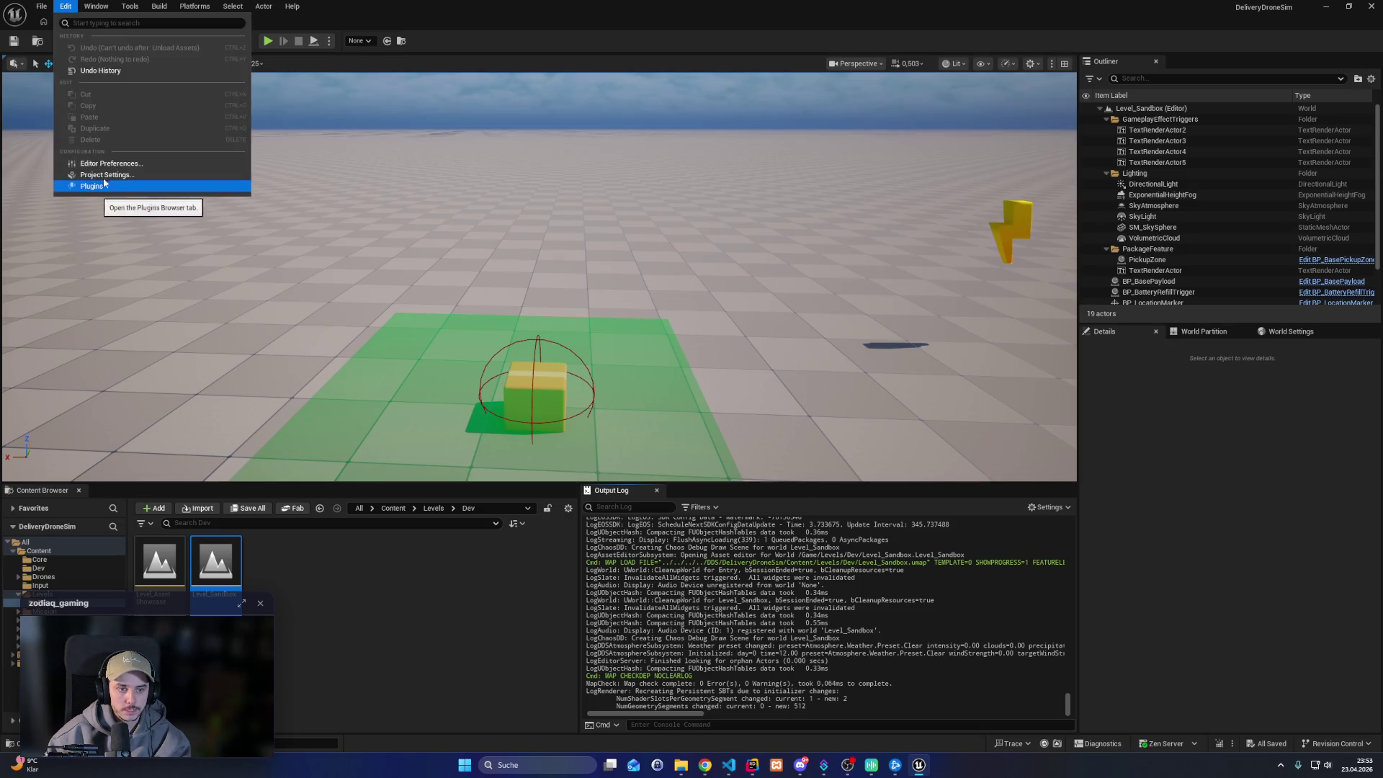
left_click(191, 188)
type("debug console")
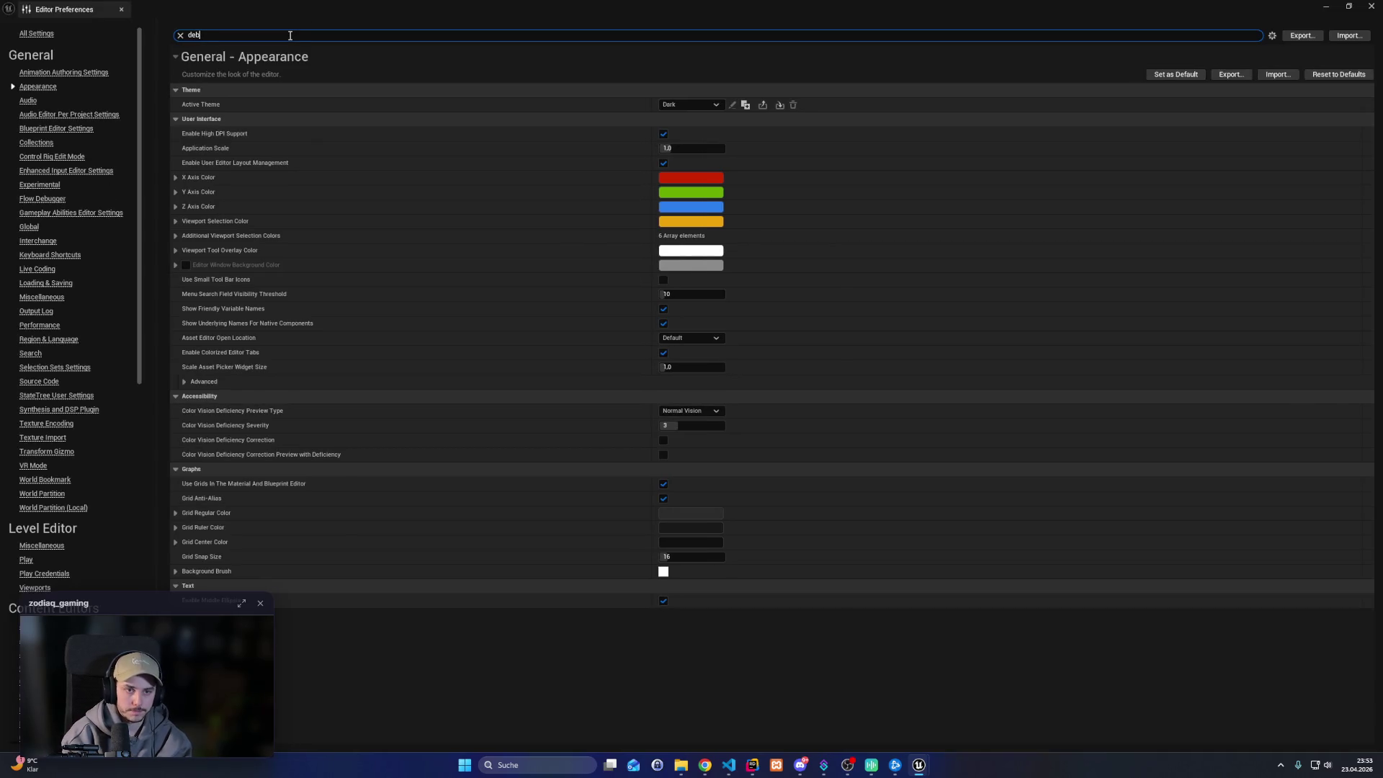
key("ctrl+a")
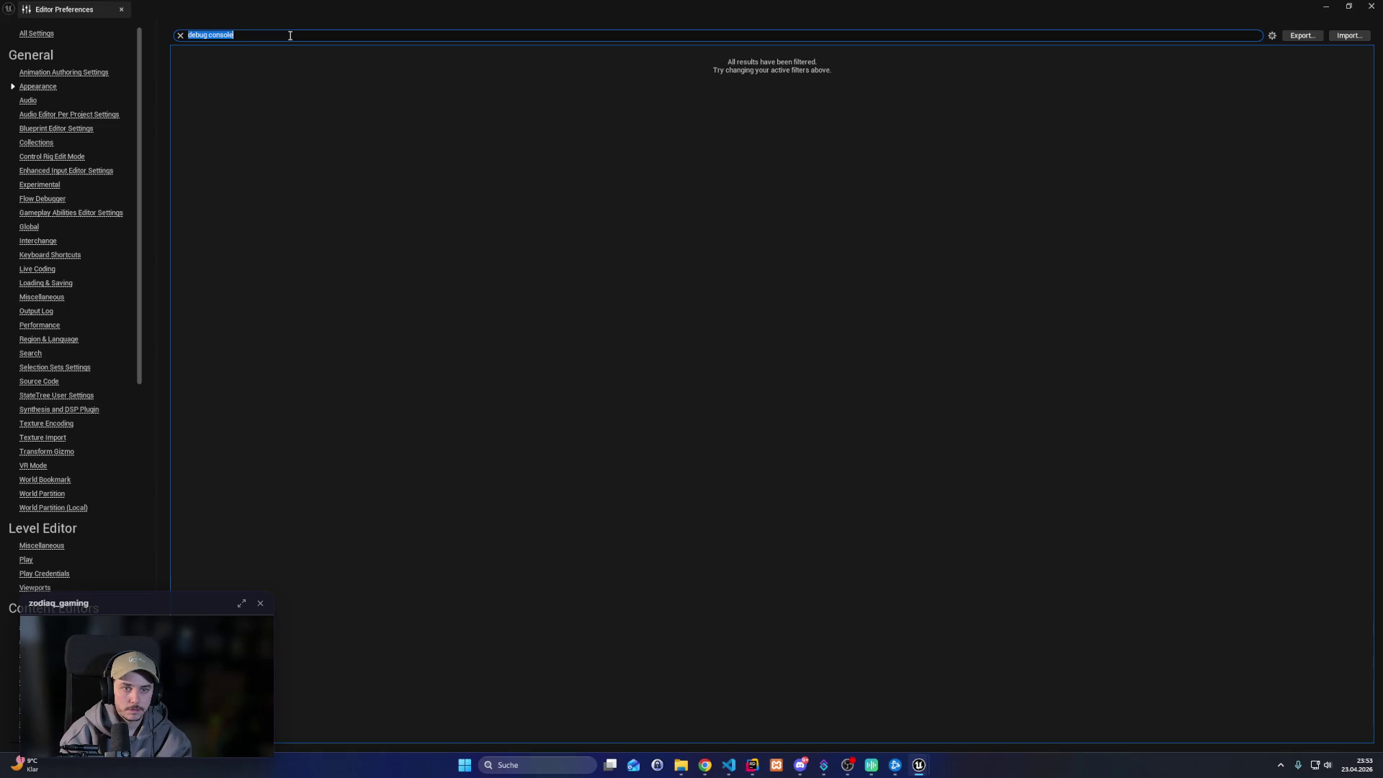
type("console")
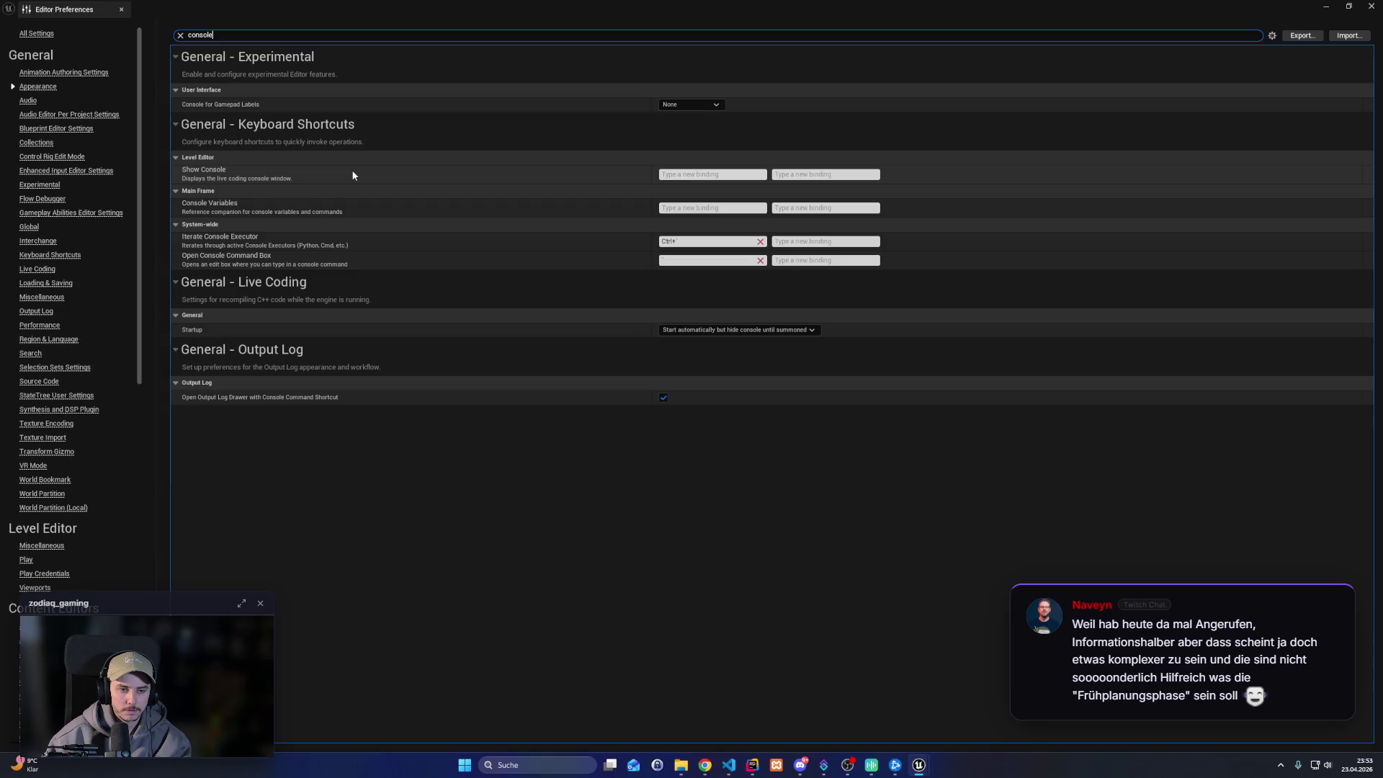
left_click(682, 175)
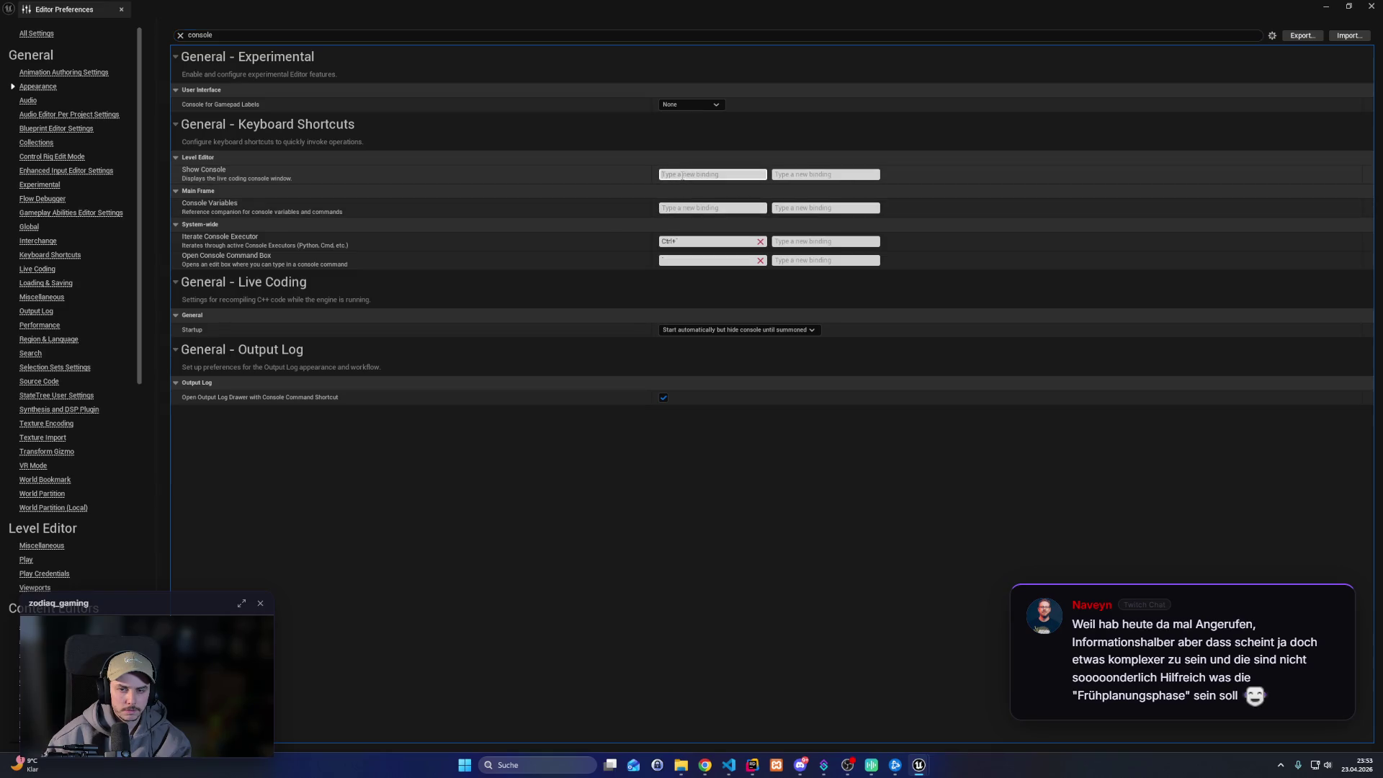
key("KP_Divide")
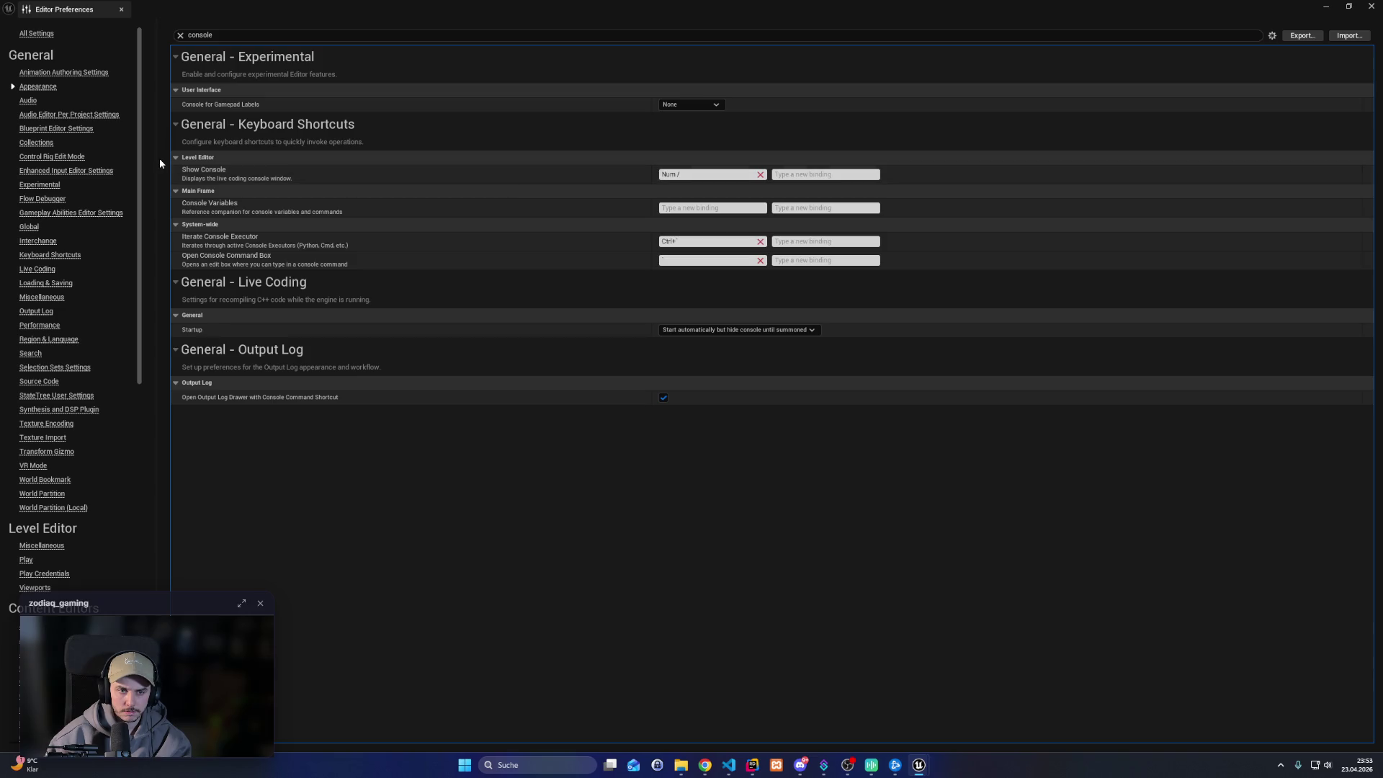
left_click(1371, 6)
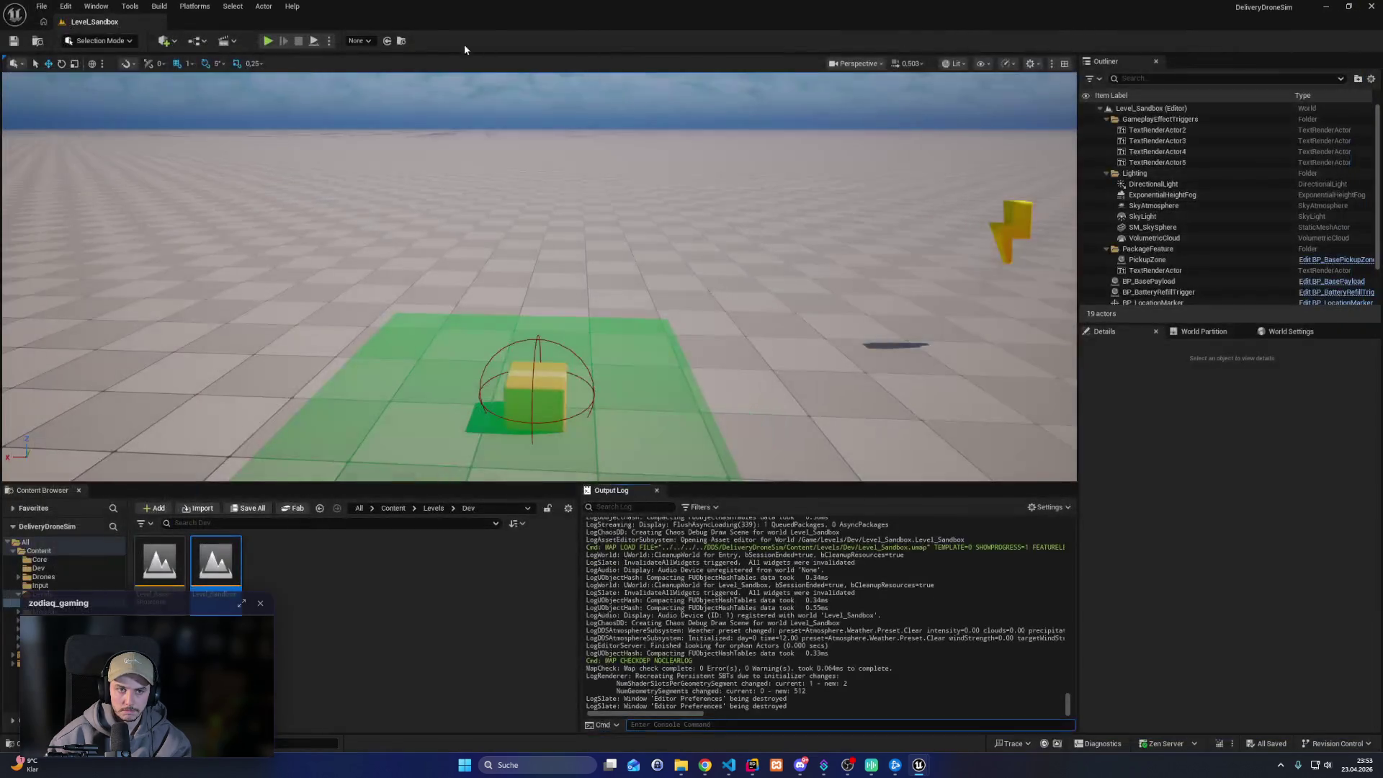
Briefly test-play the level, then search Project Settings for 'commandline' and close them
left_click(267, 41)
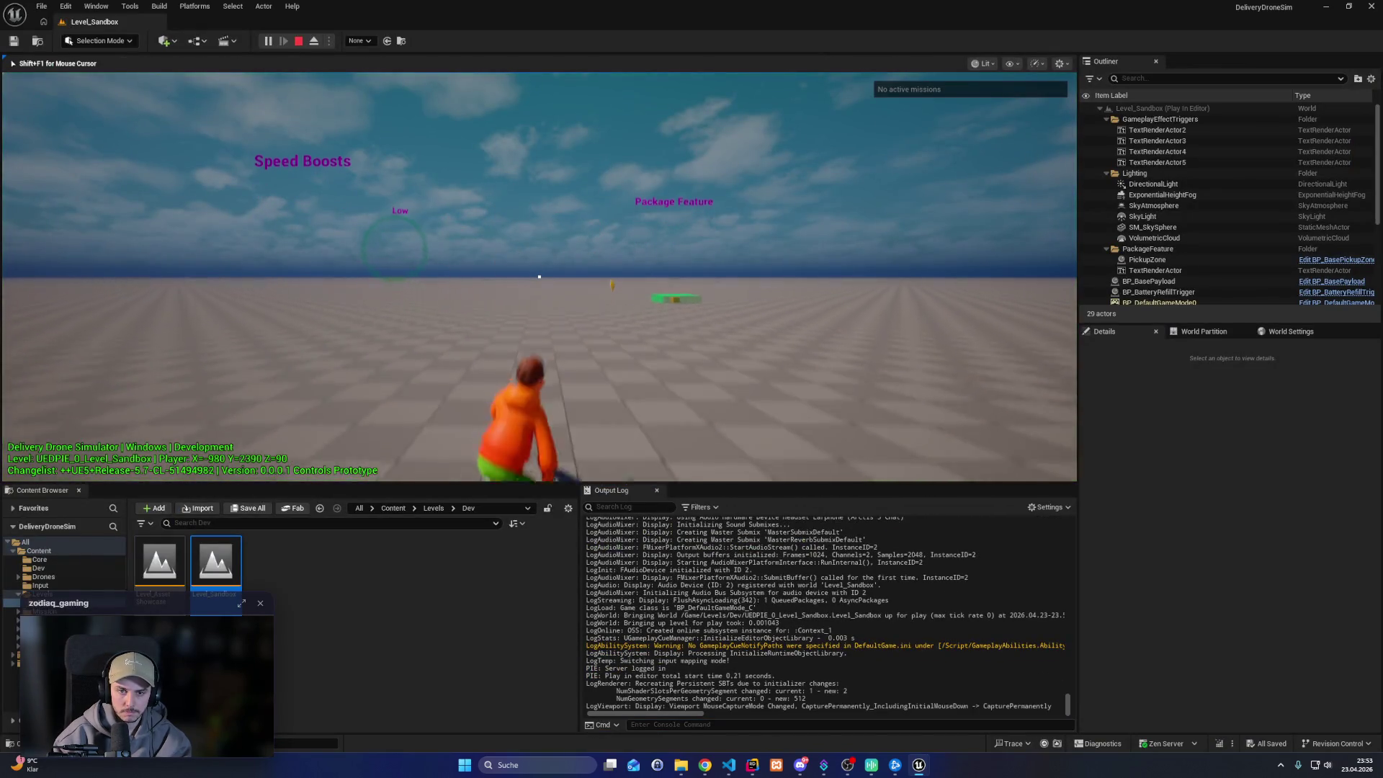
key("Escape")
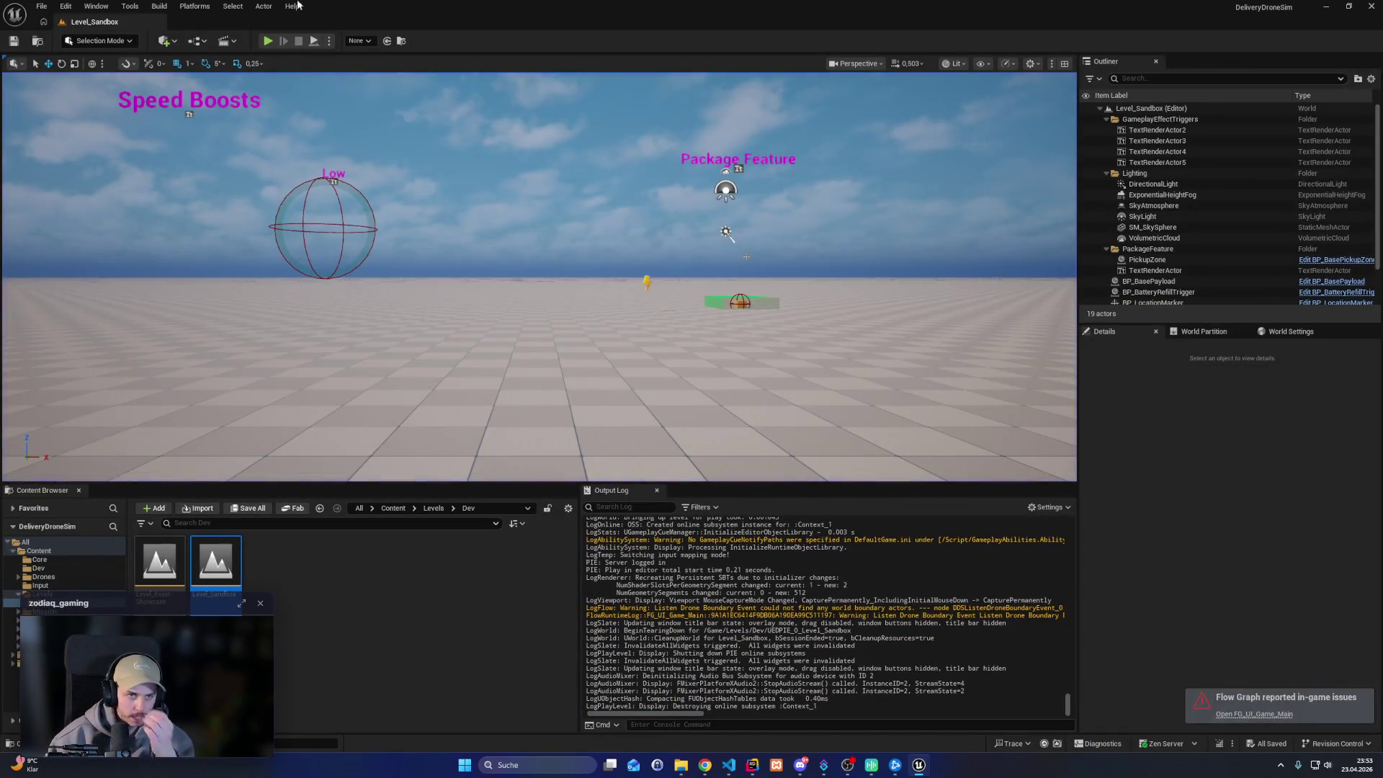
left_click(65, 6)
left_click(88, 178)
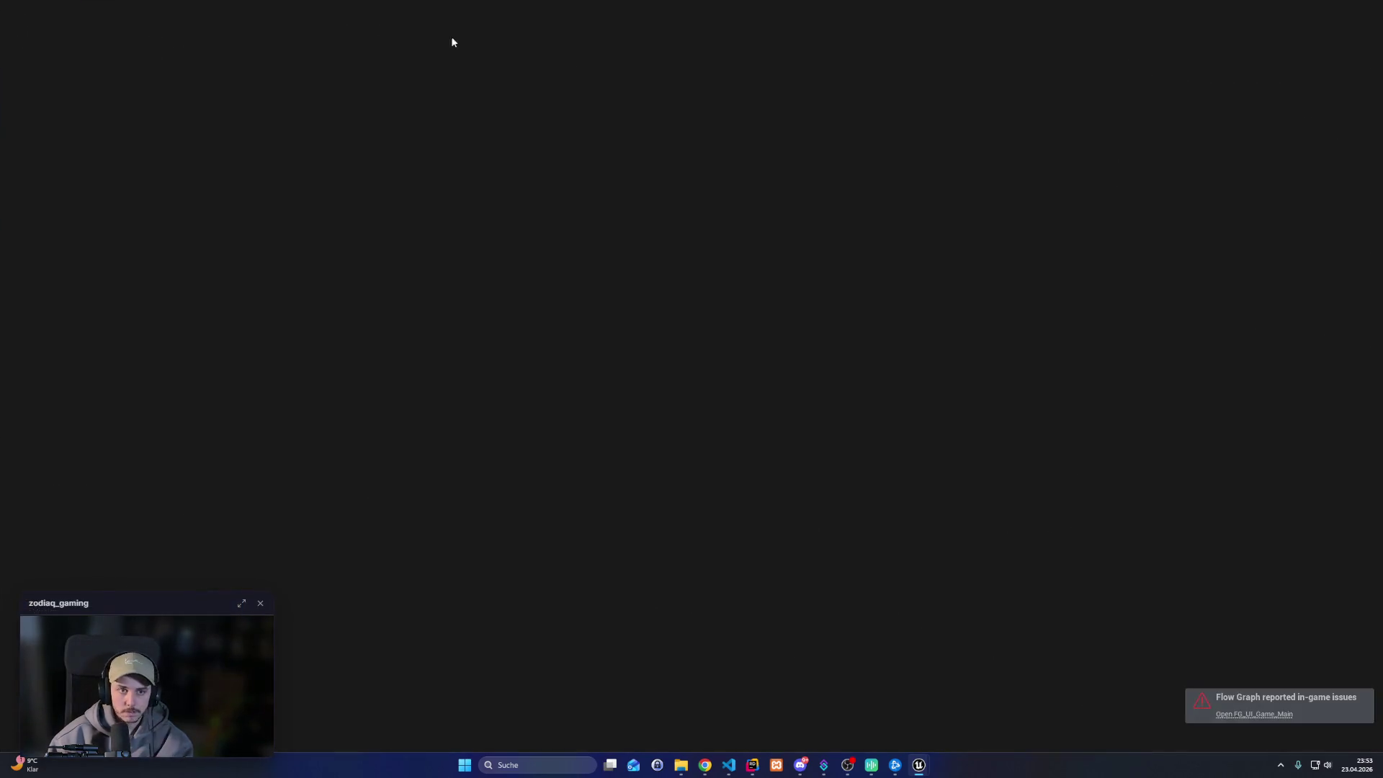
type("comma")
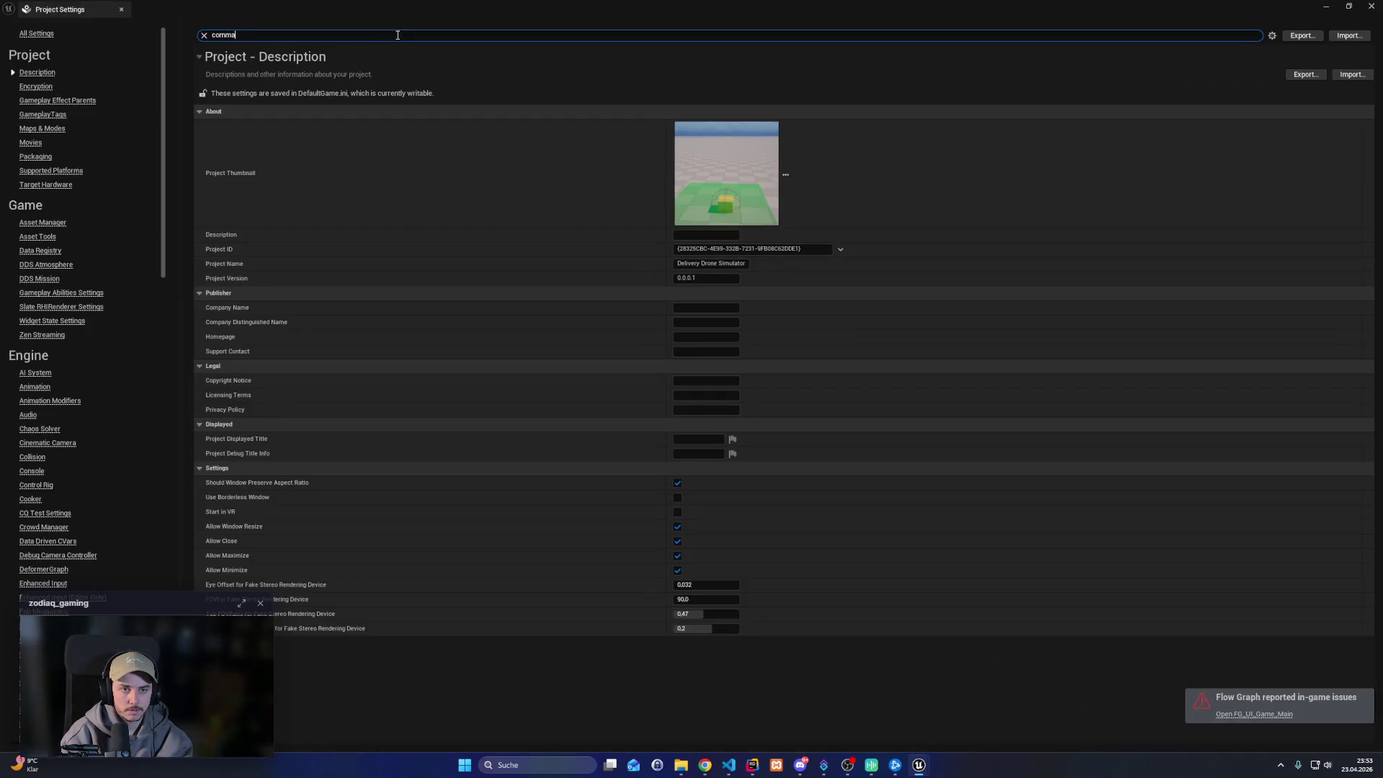
type("ndline")
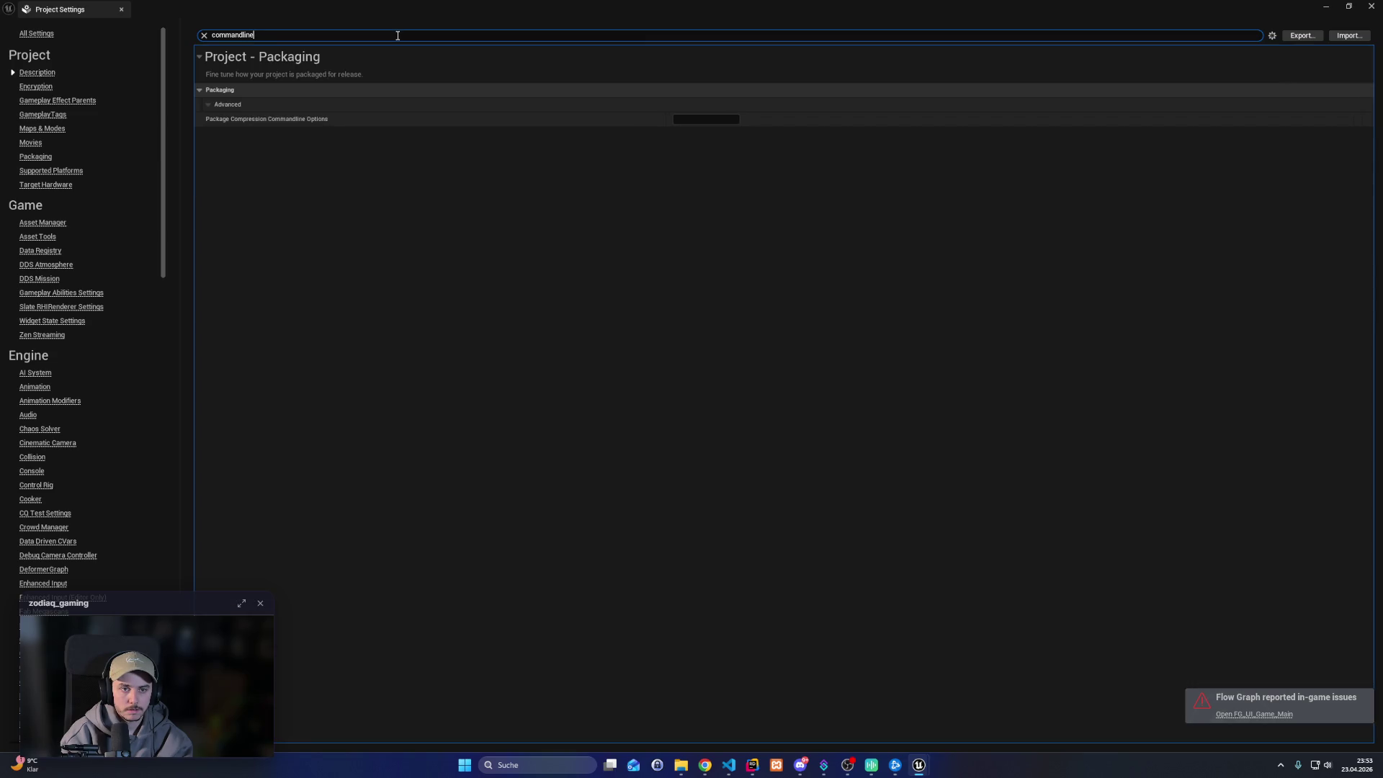
key("ctrl+a")
key("BackSpace")
left_click(121, 9)
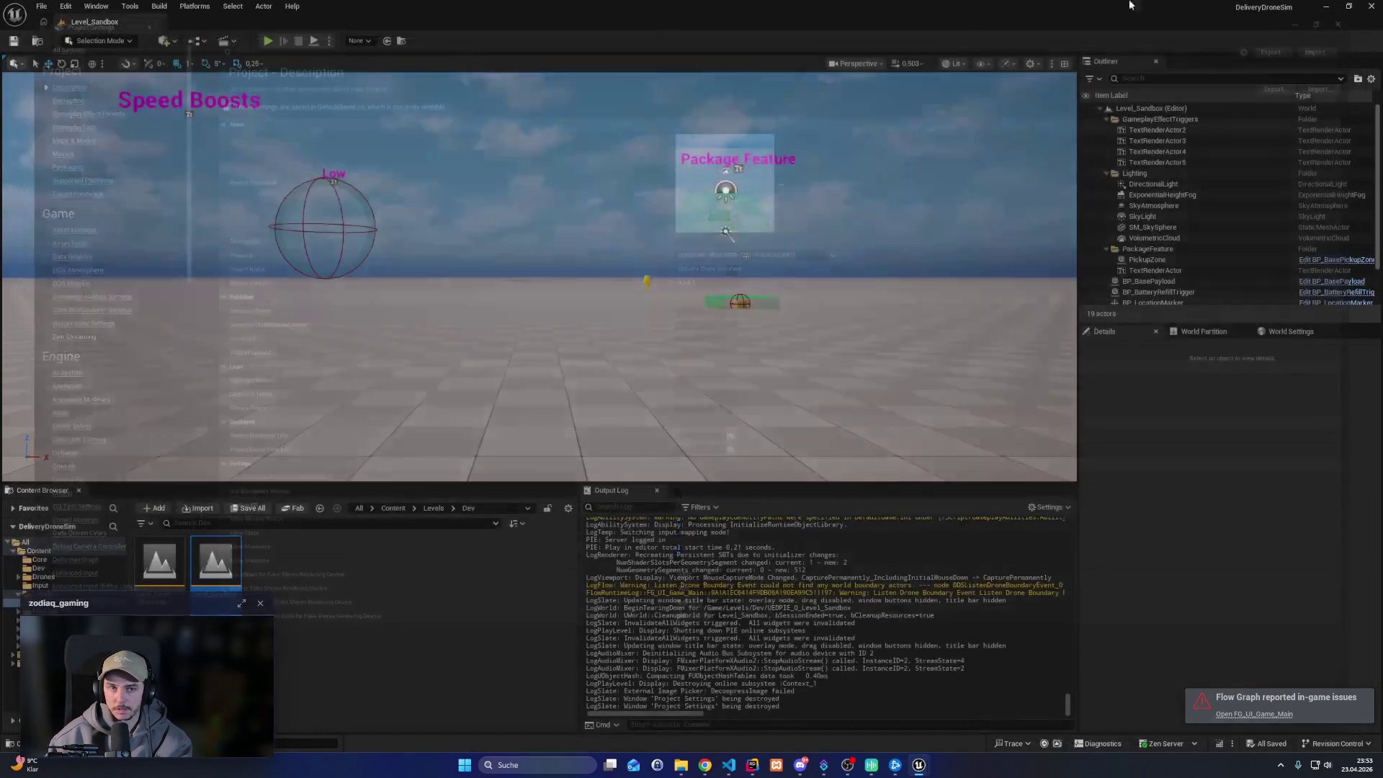
left_click(65, 15)
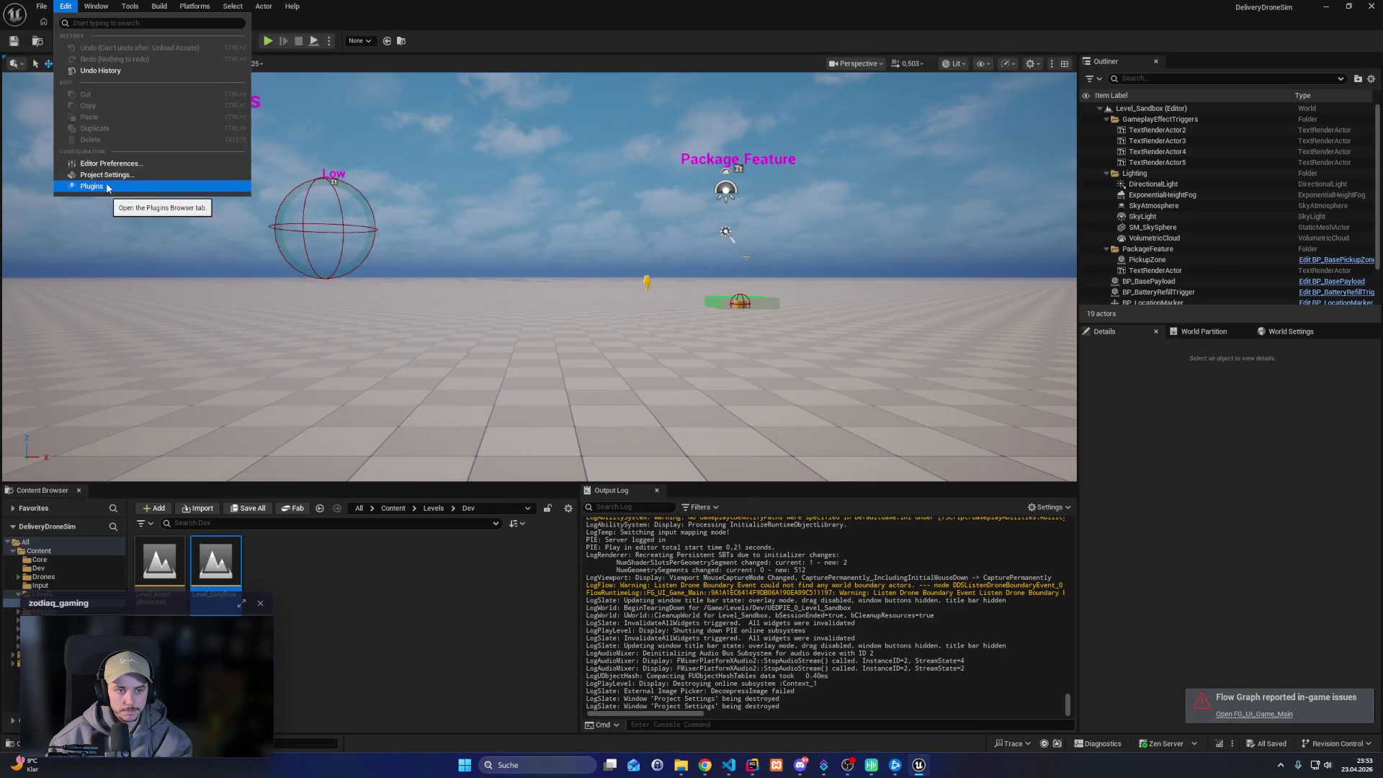
left_click(110, 182)
left_click(1370, 6)
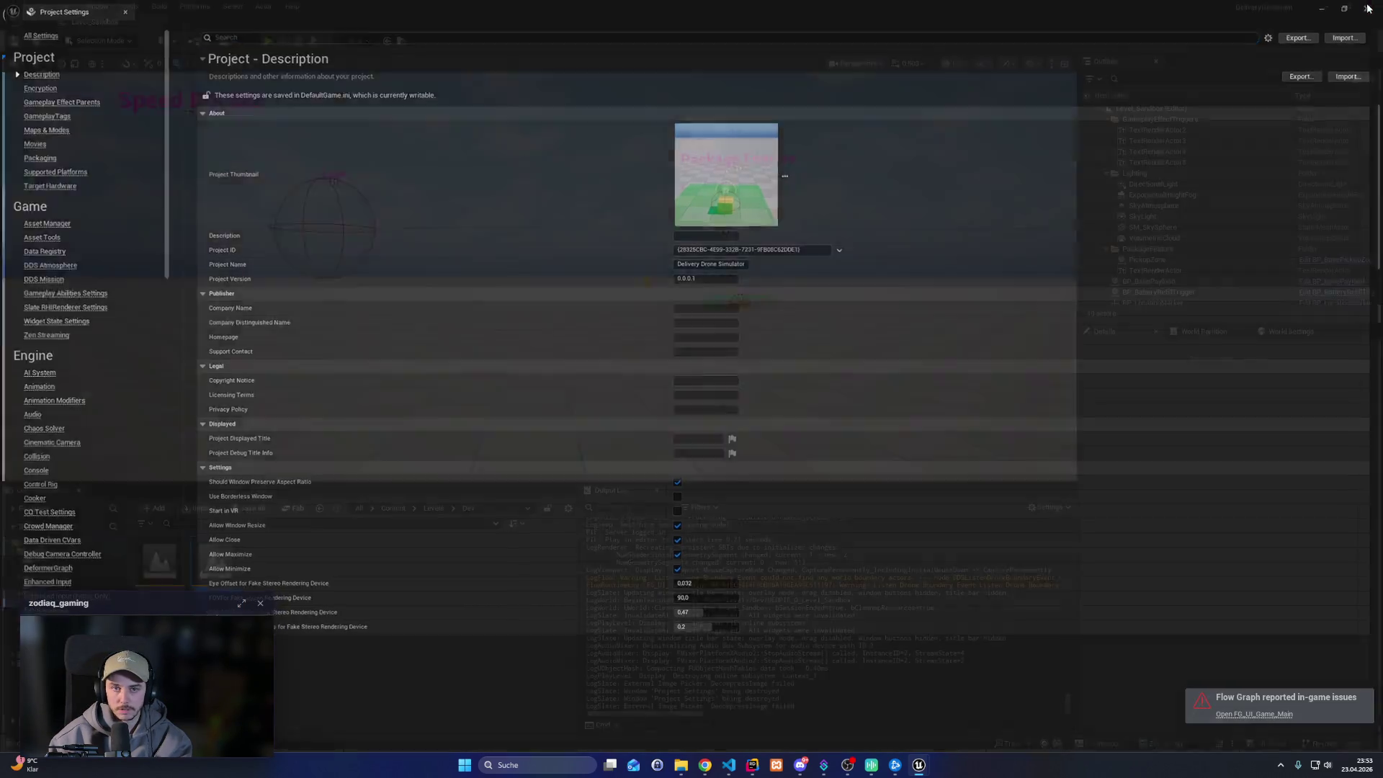
Bind Num / to Open Console Command Box, clear Show Console's binding, and close the preferences
left_click(66, 6)
left_click(86, 167)
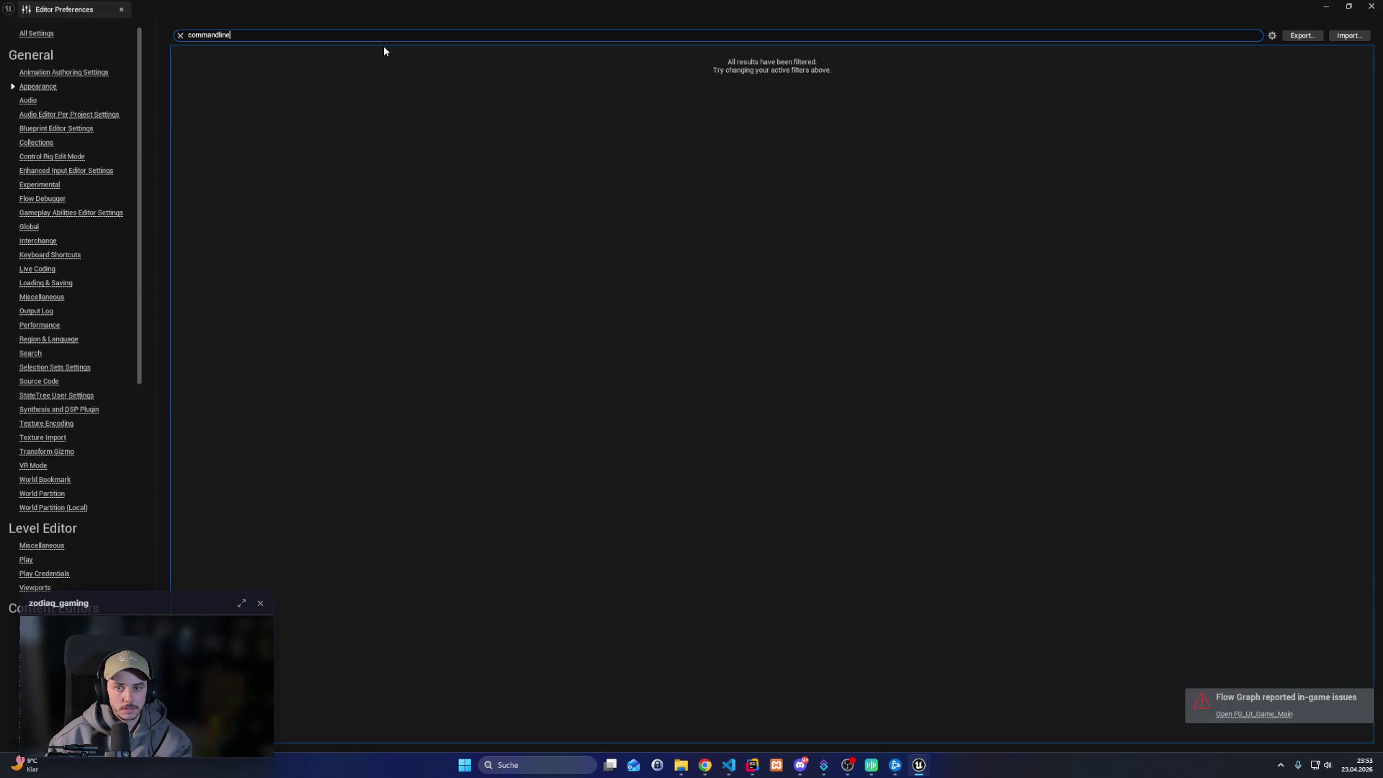
key("BackSpace")
key("BackSpace")
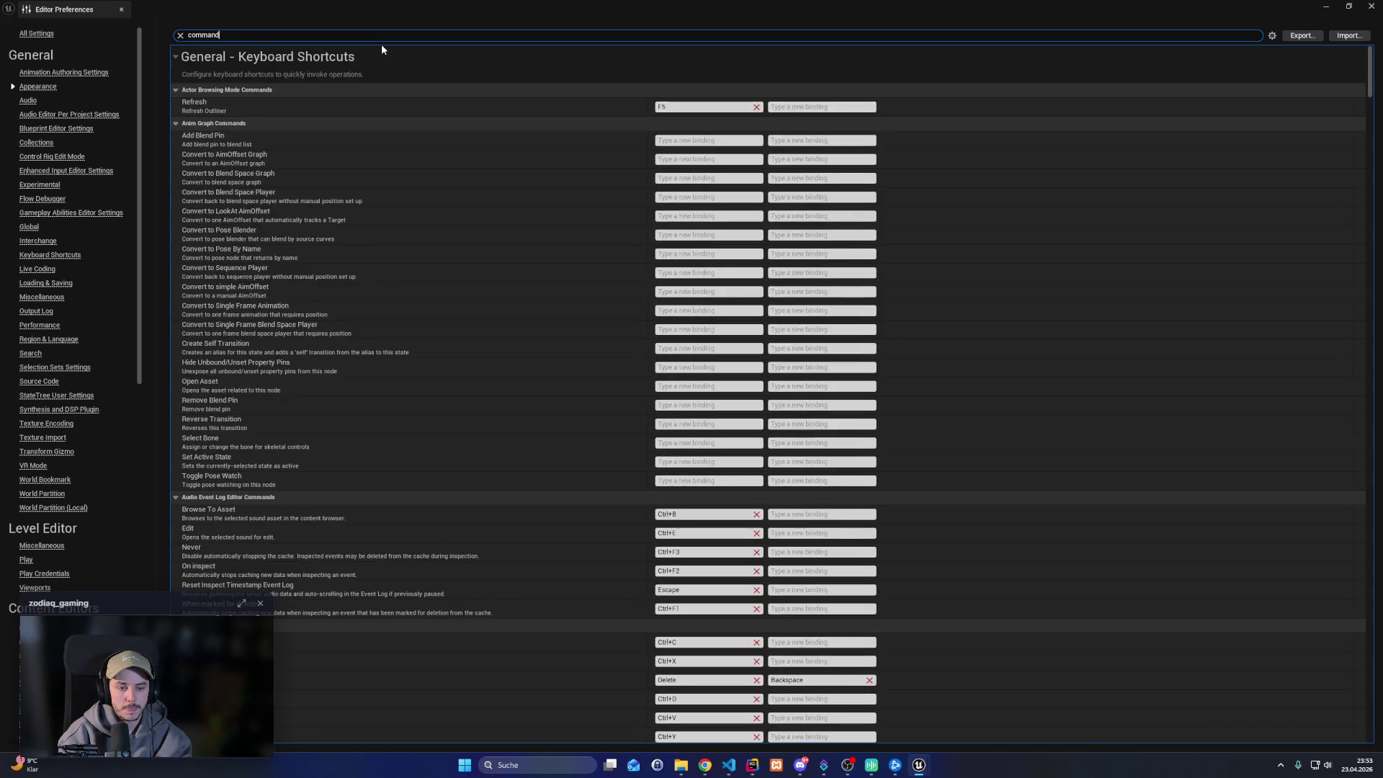
scroll(370, 612, "down", 10)
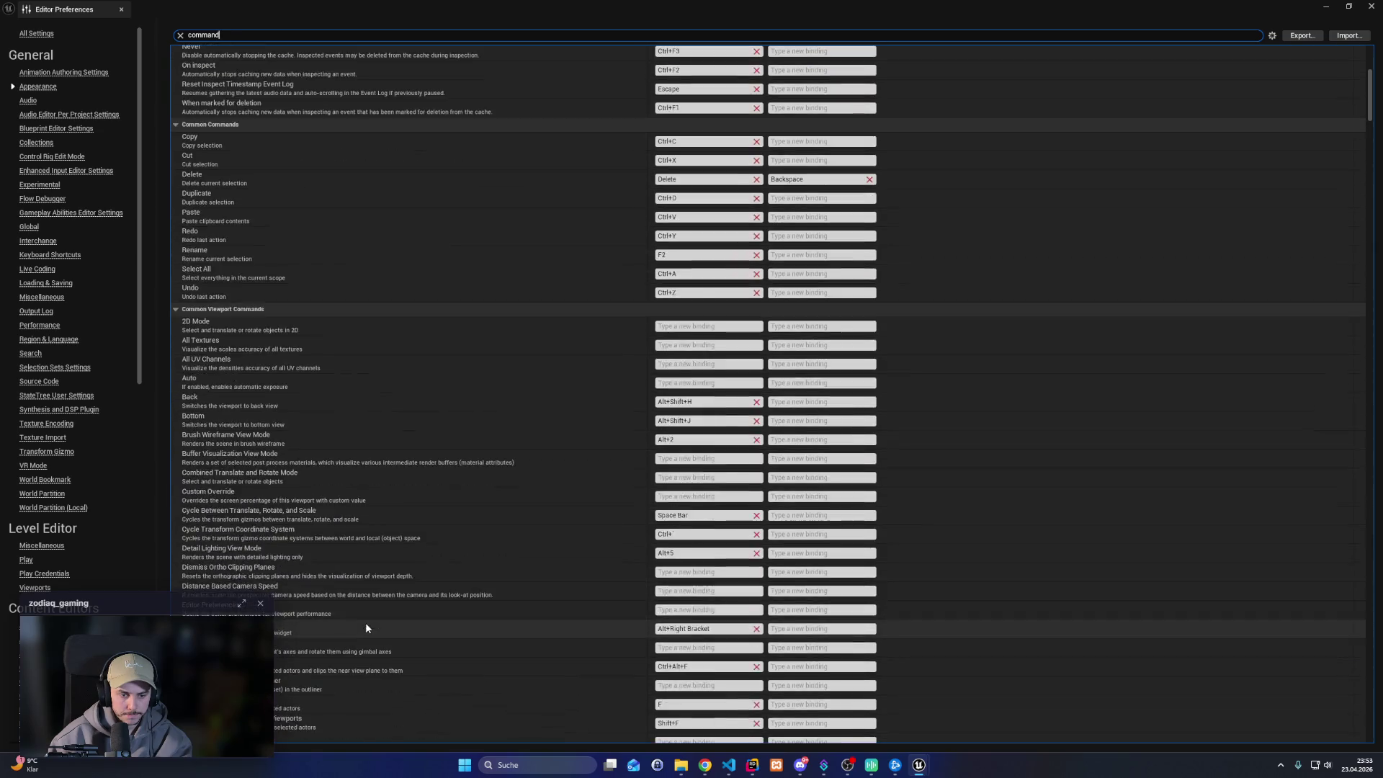
scroll(363, 625, "down", 10)
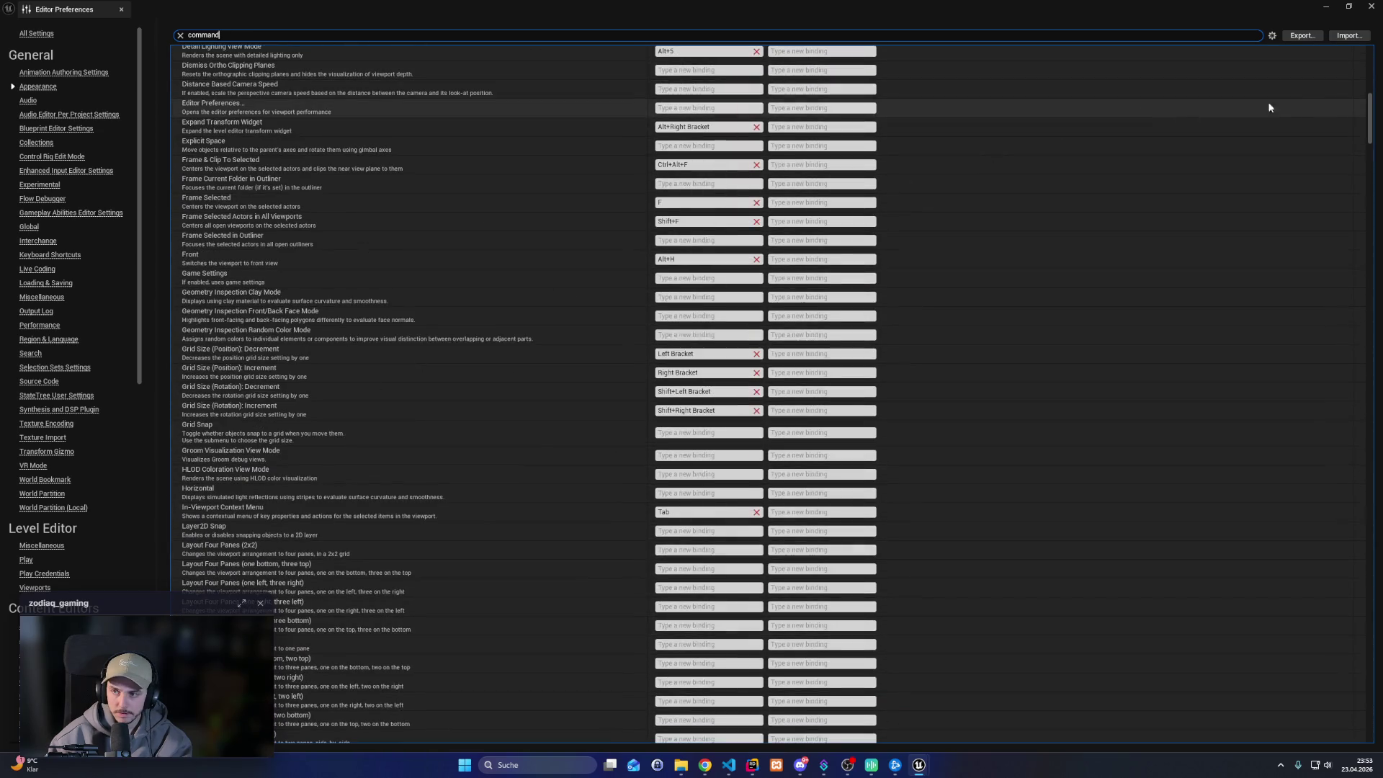
scroll(1325, 468, "down", 20)
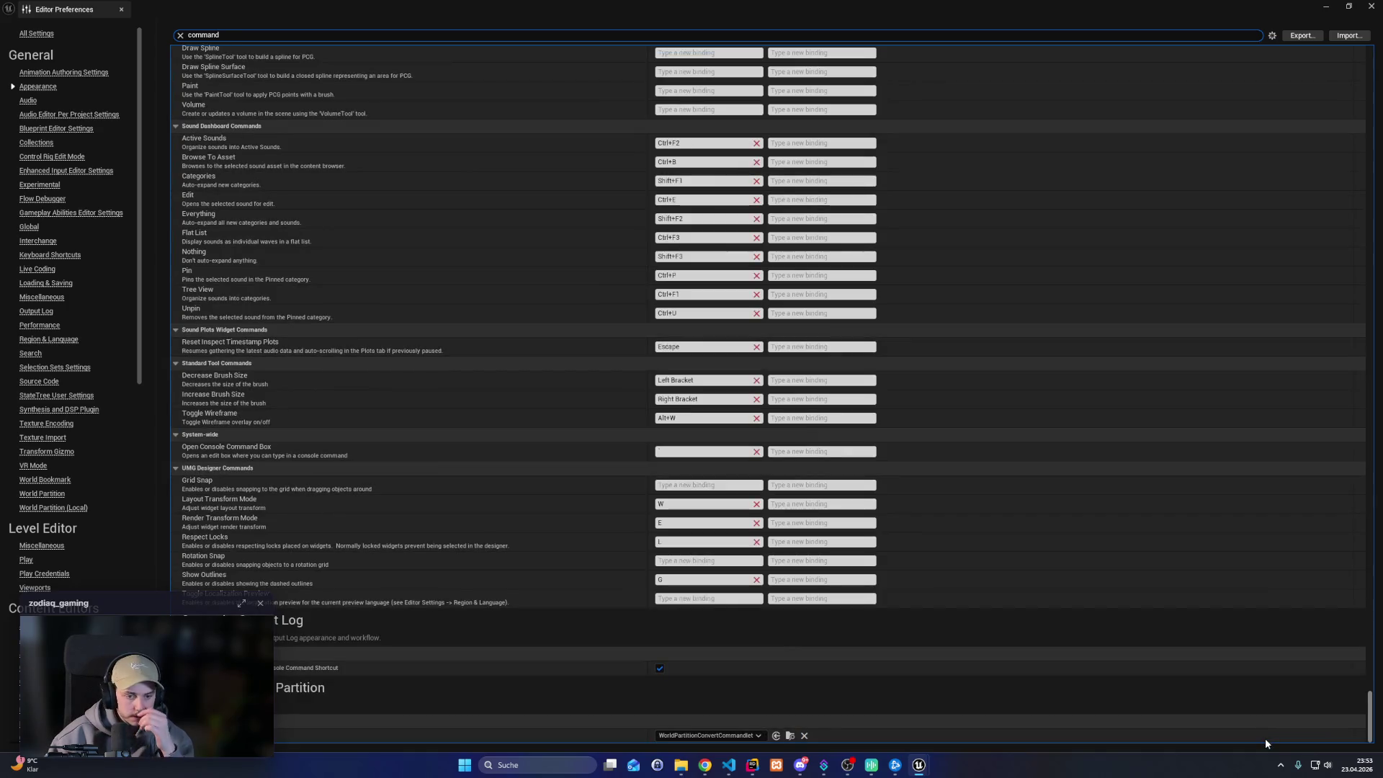
scroll(1269, 526, "up", 20)
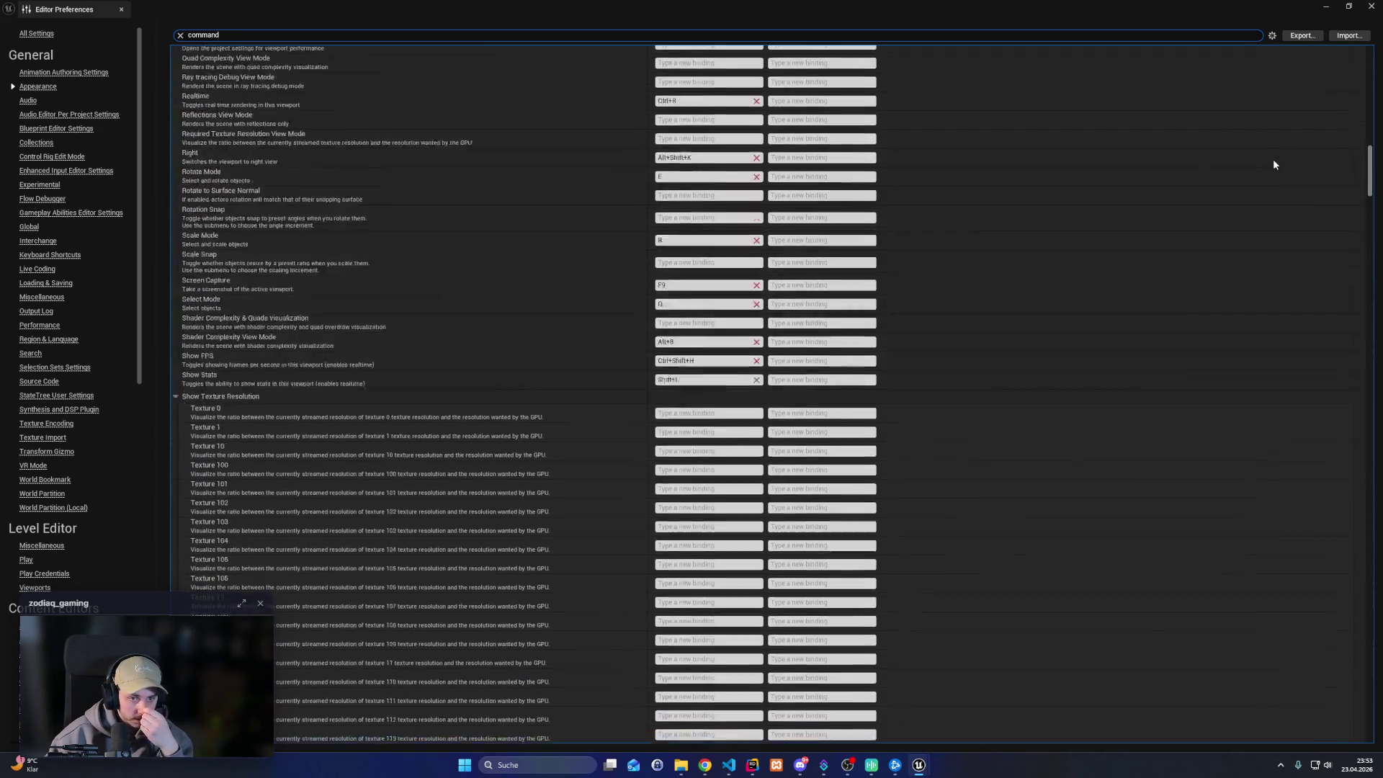
scroll(1274, 144, "up", 20)
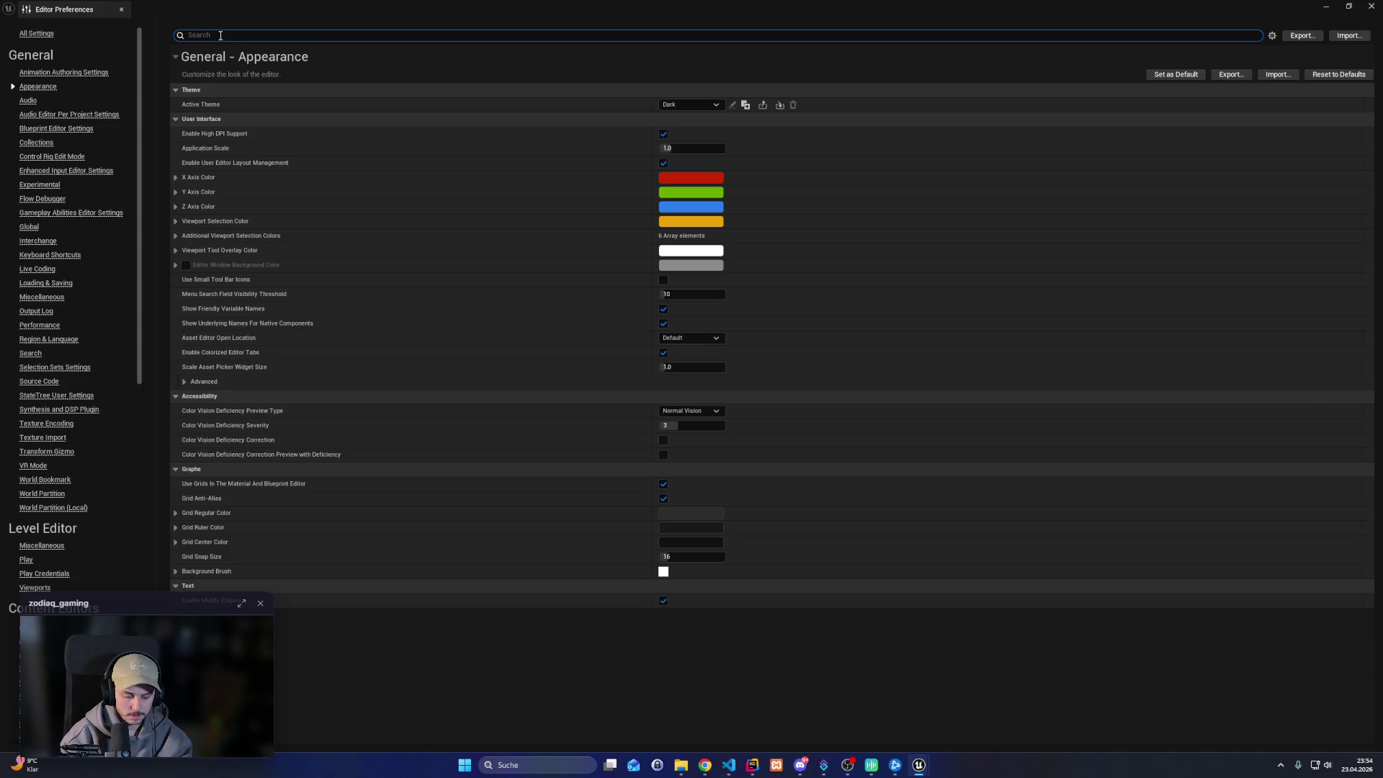
type("cmd")
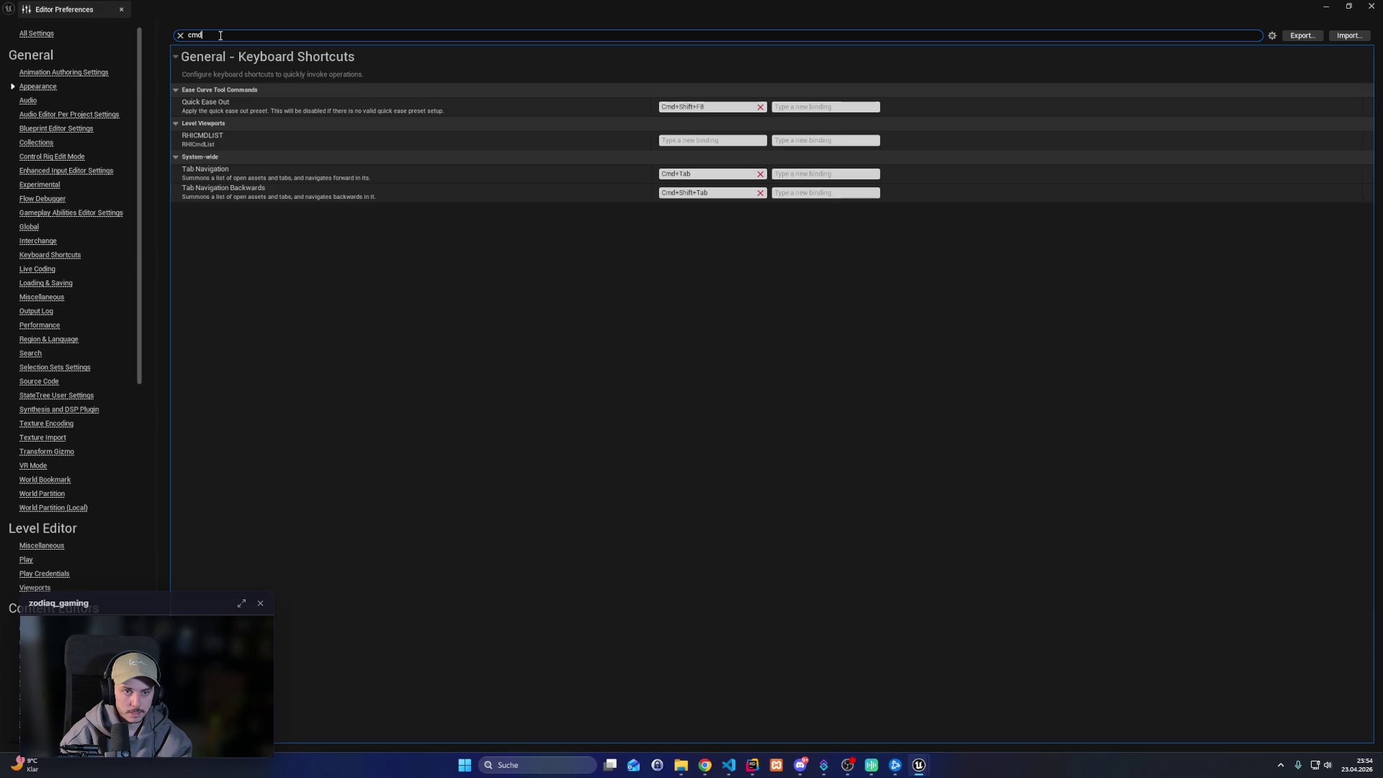
type("l")
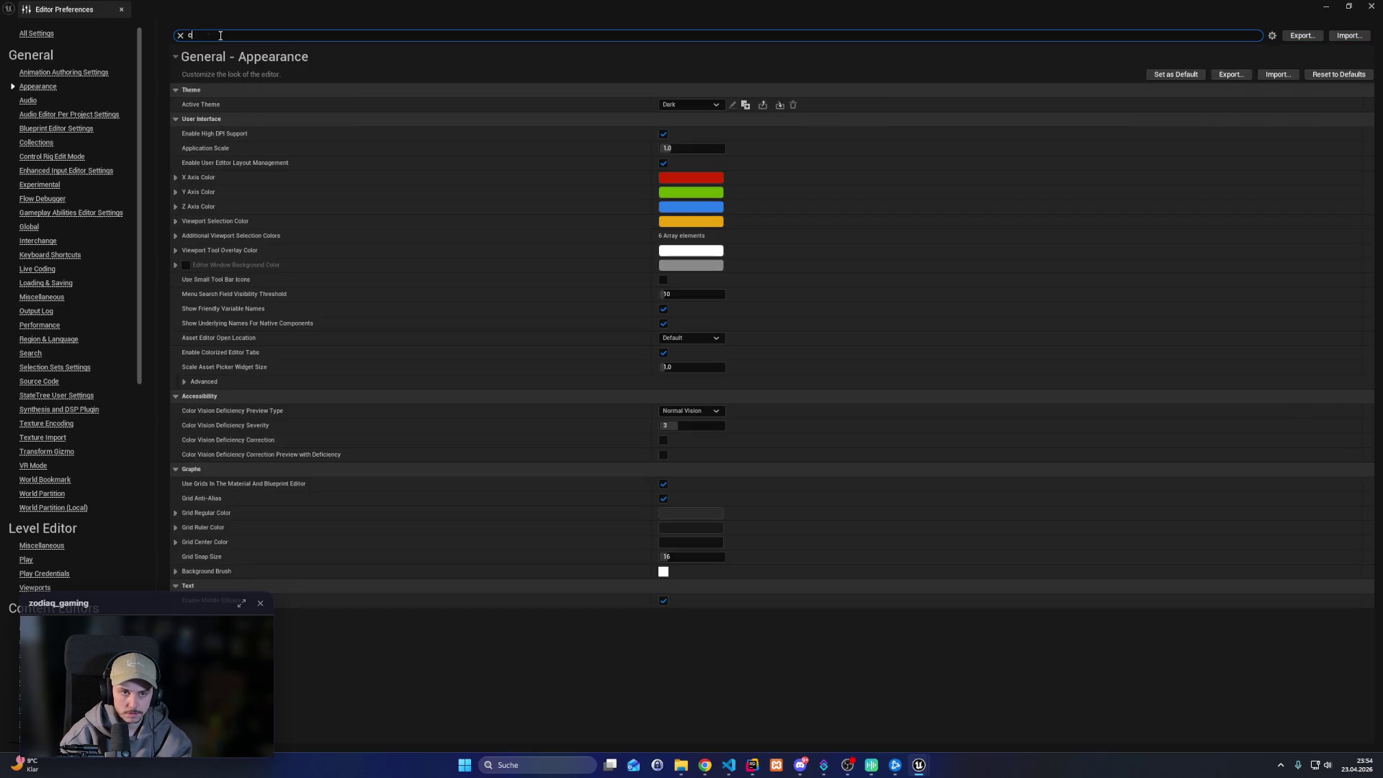
type("le")
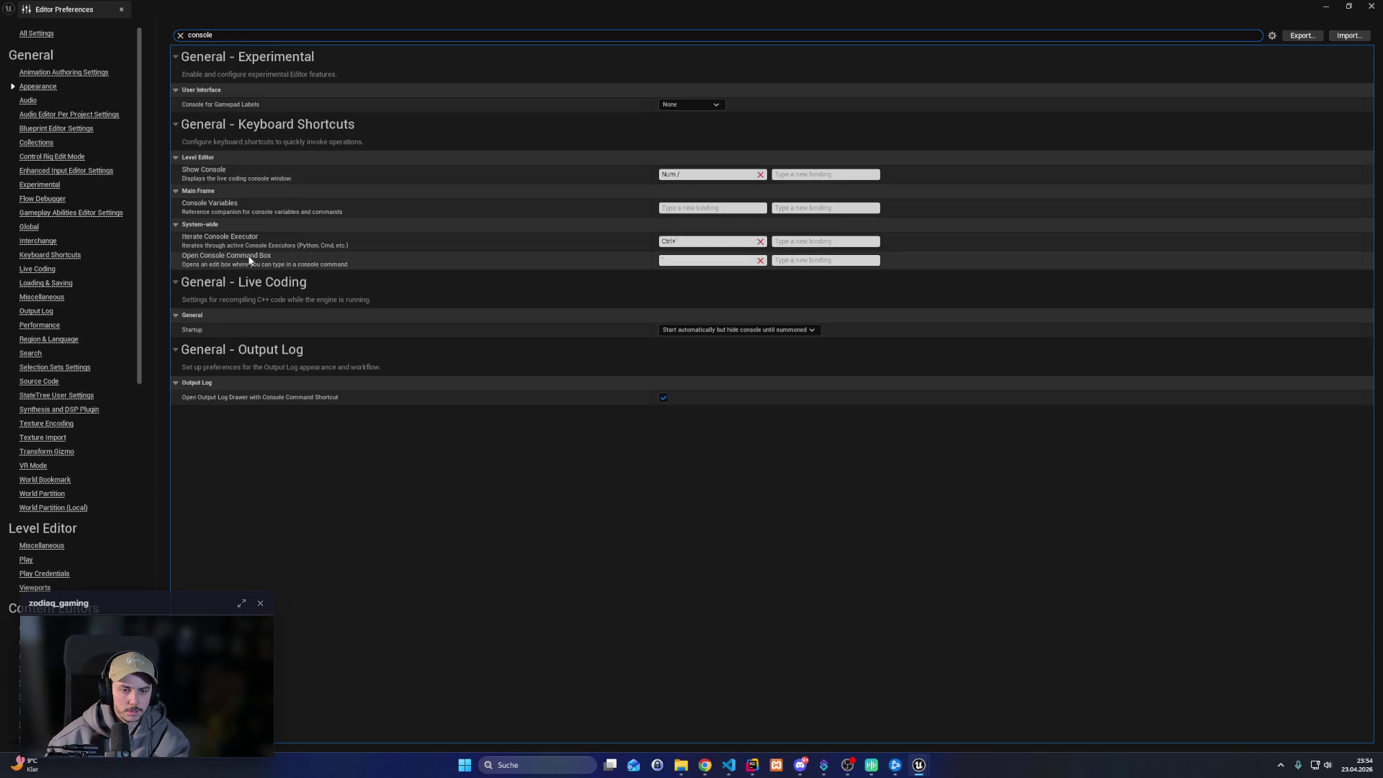
left_click(724, 261)
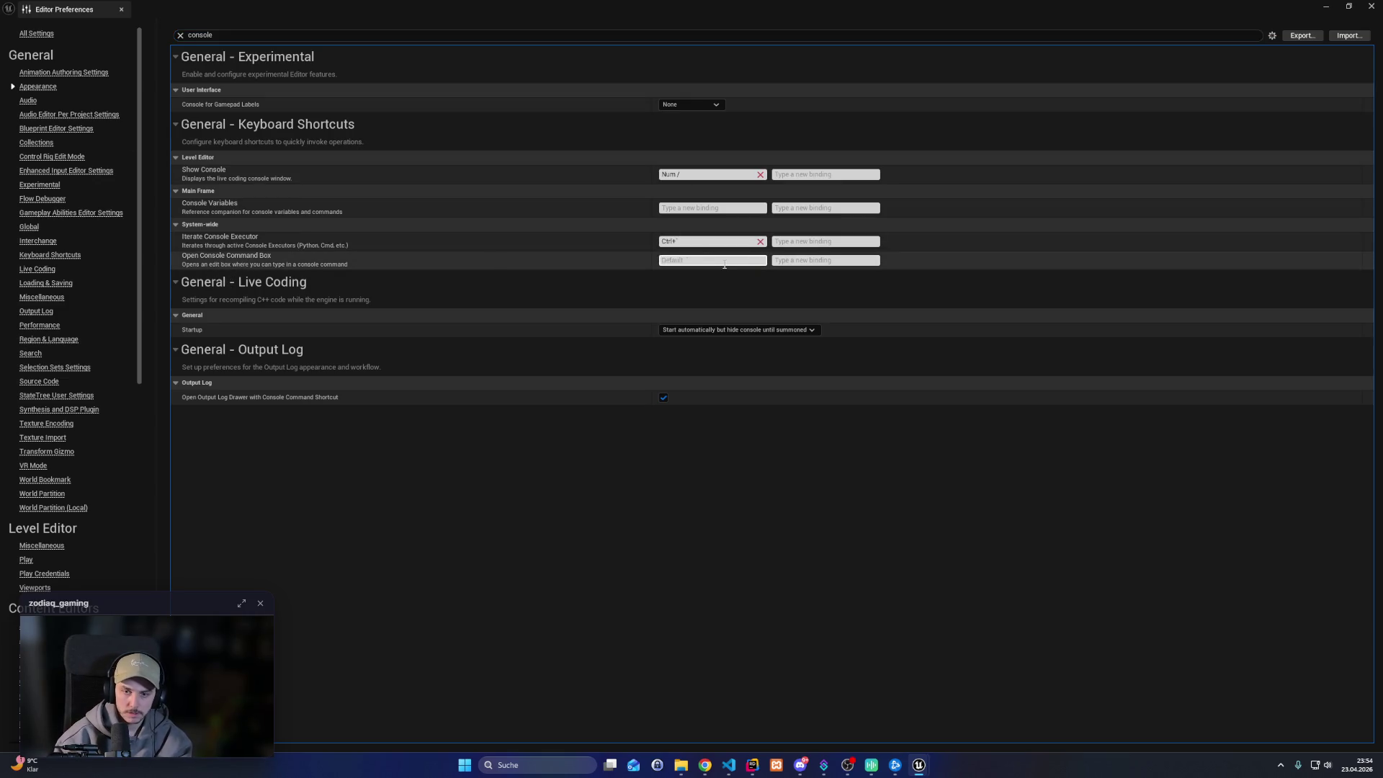
left_click(759, 174)
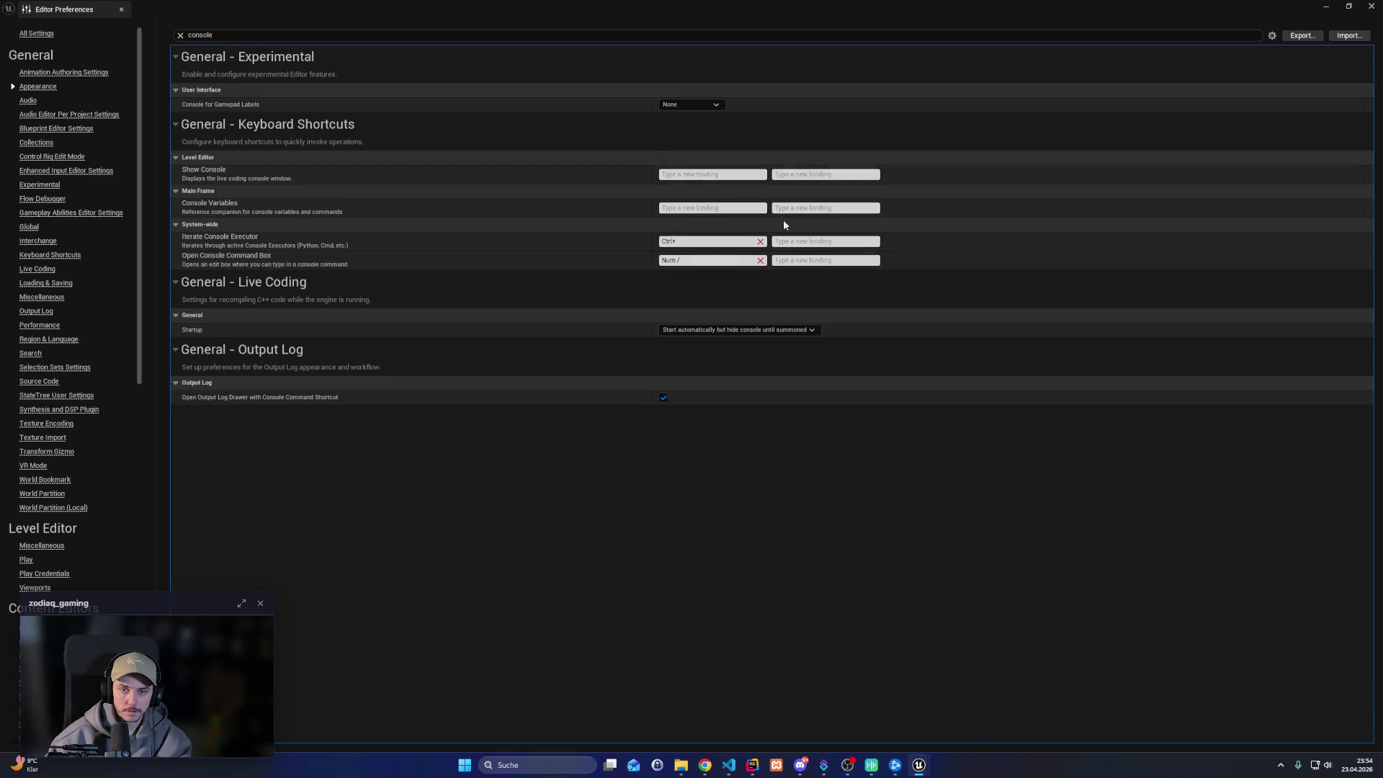
left_click(1371, 7)
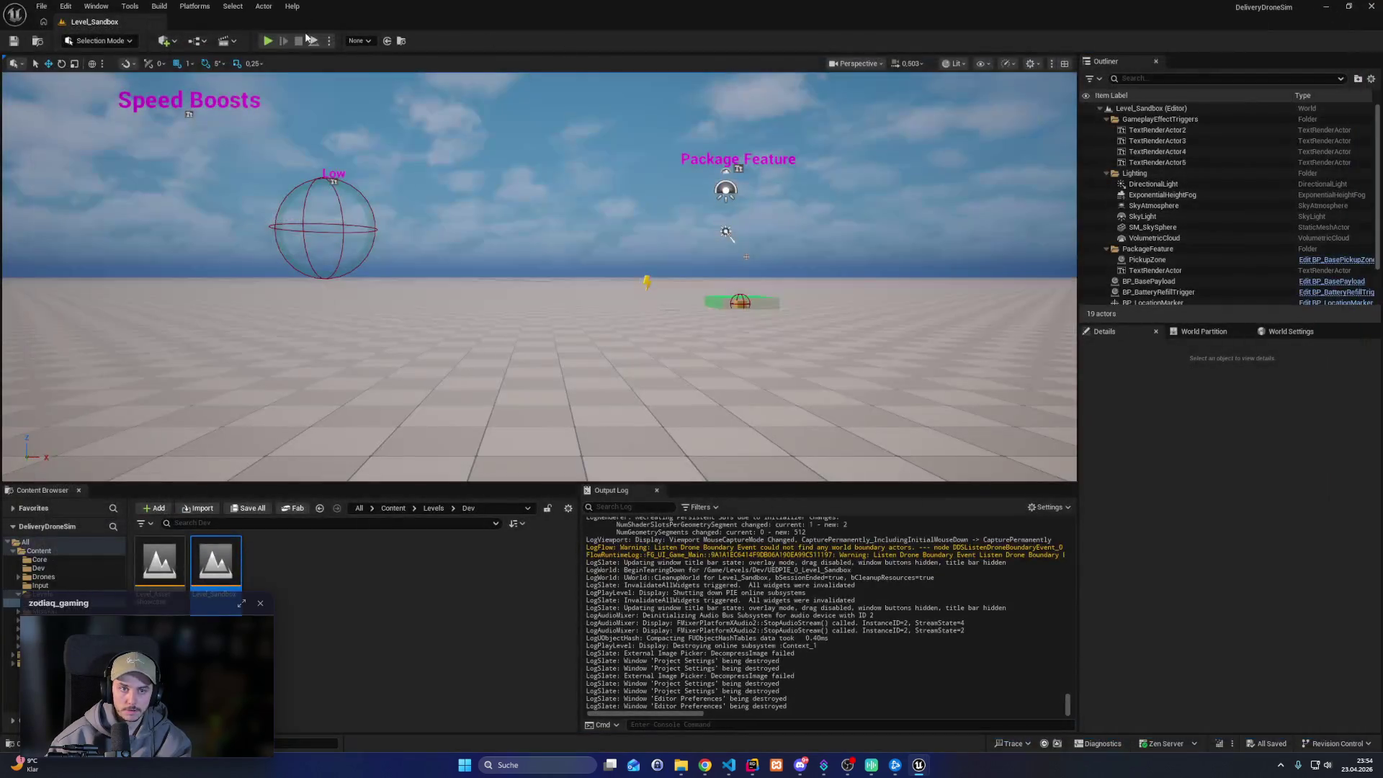
Start playing the level and run dds.drone.debugPickupRule 1 in the console
left_click(266, 41)
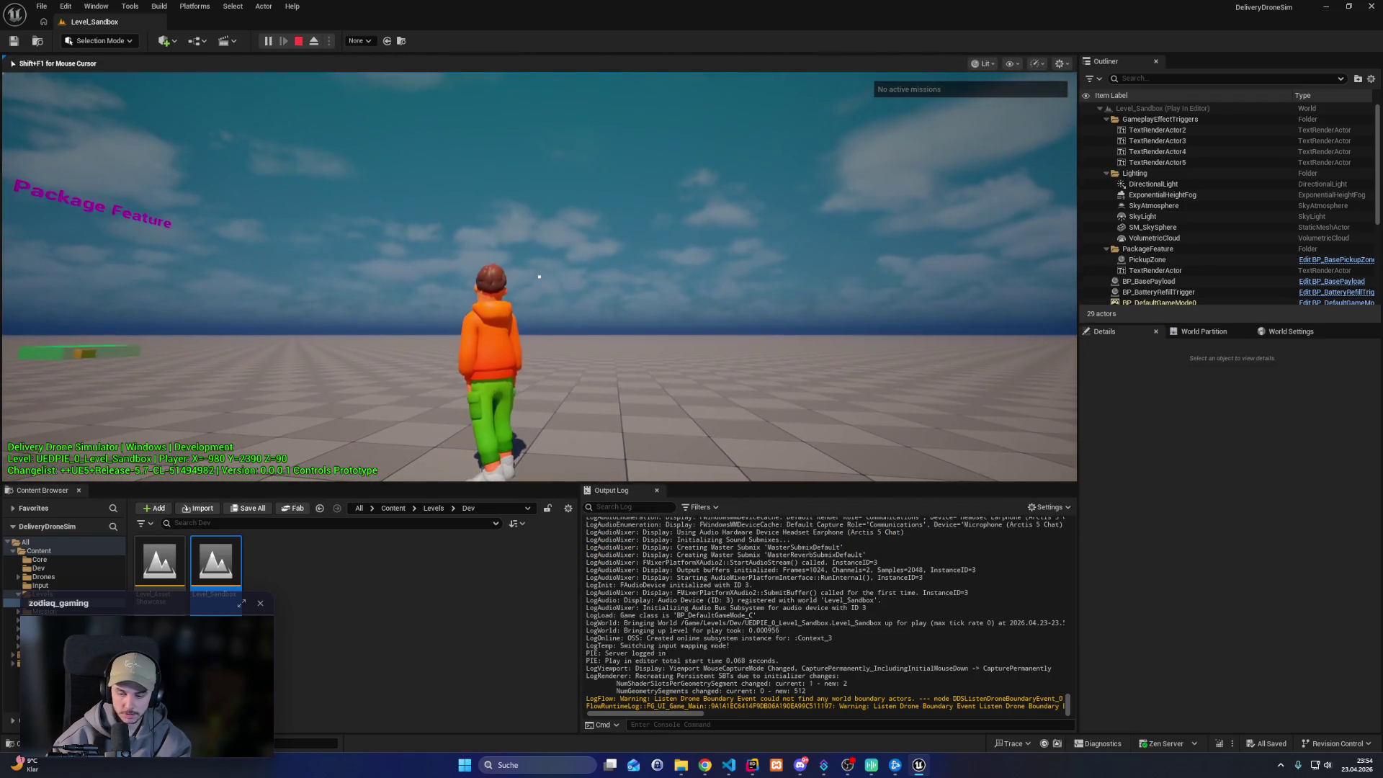
key("a")
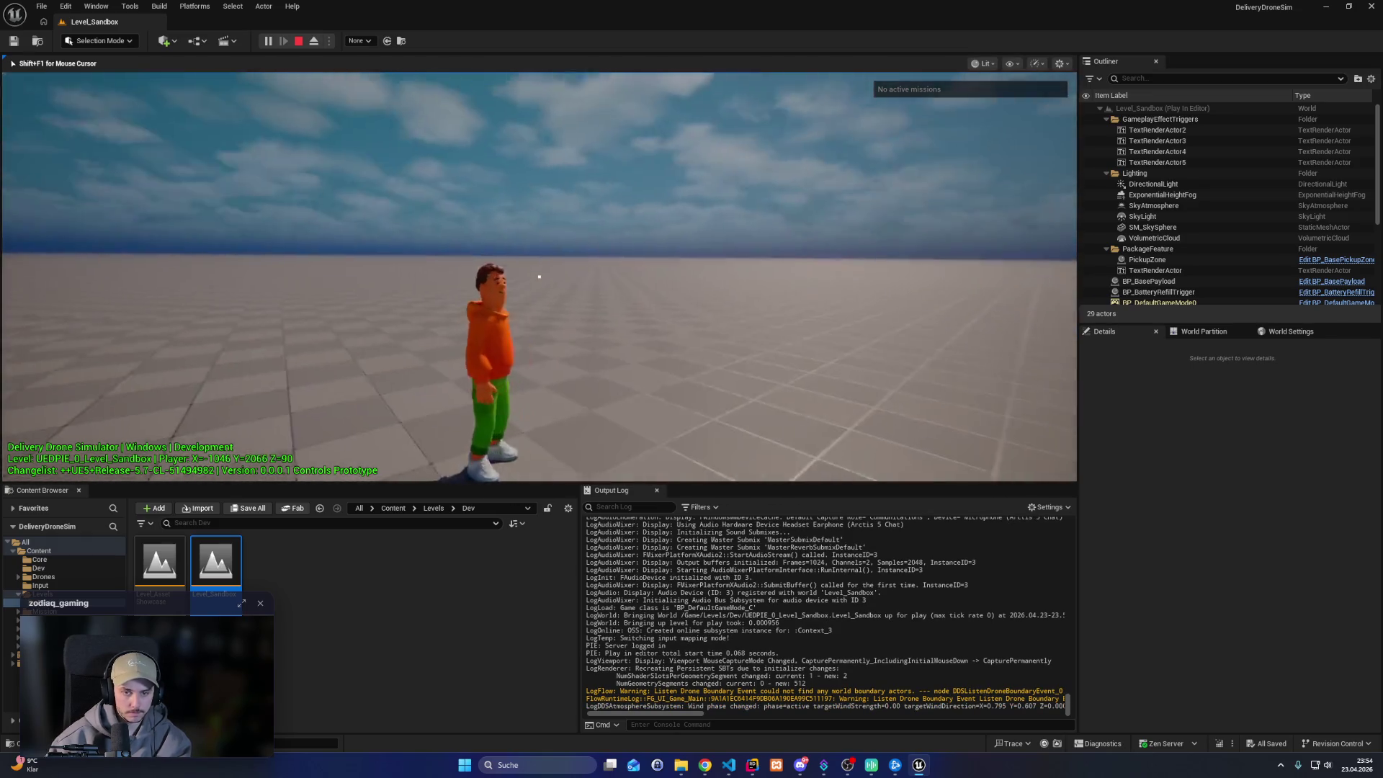
left_click(713, 724)
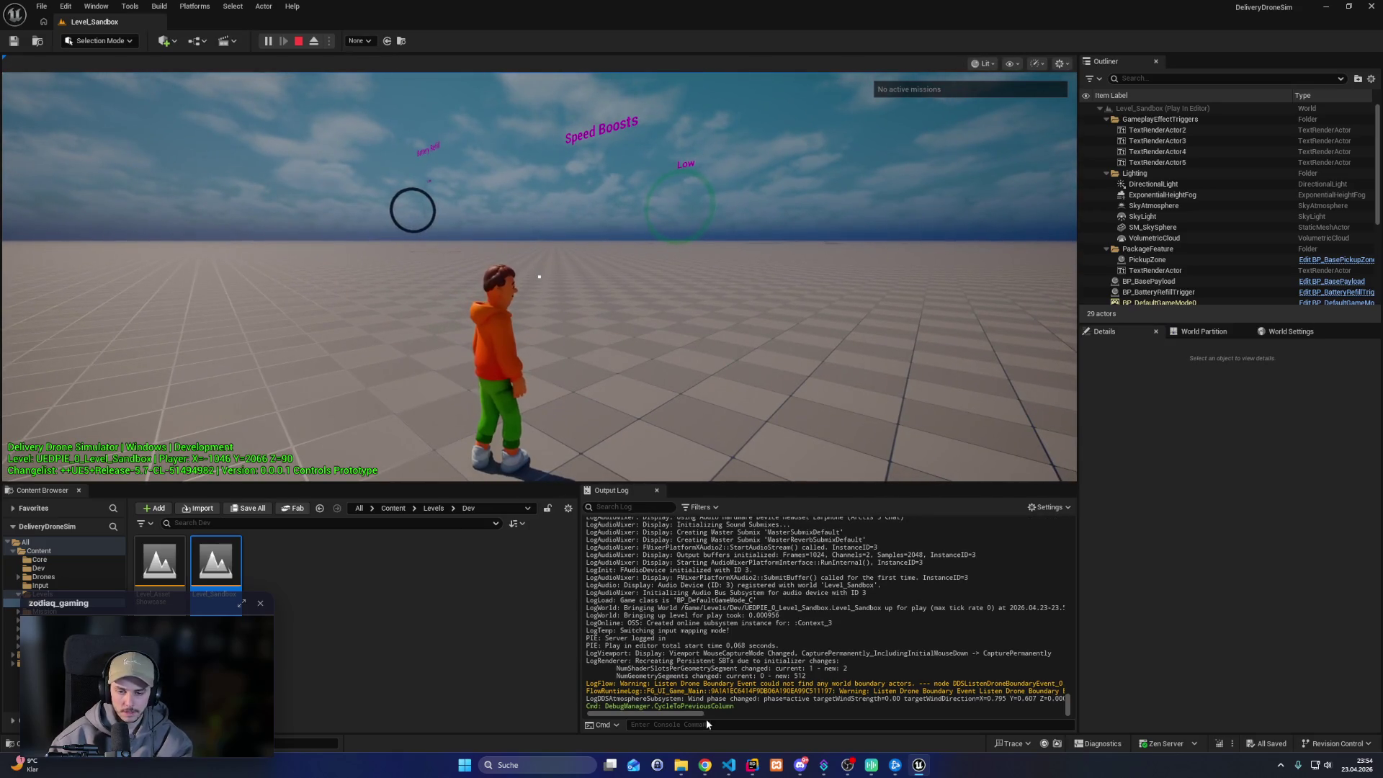
type("enablegd")
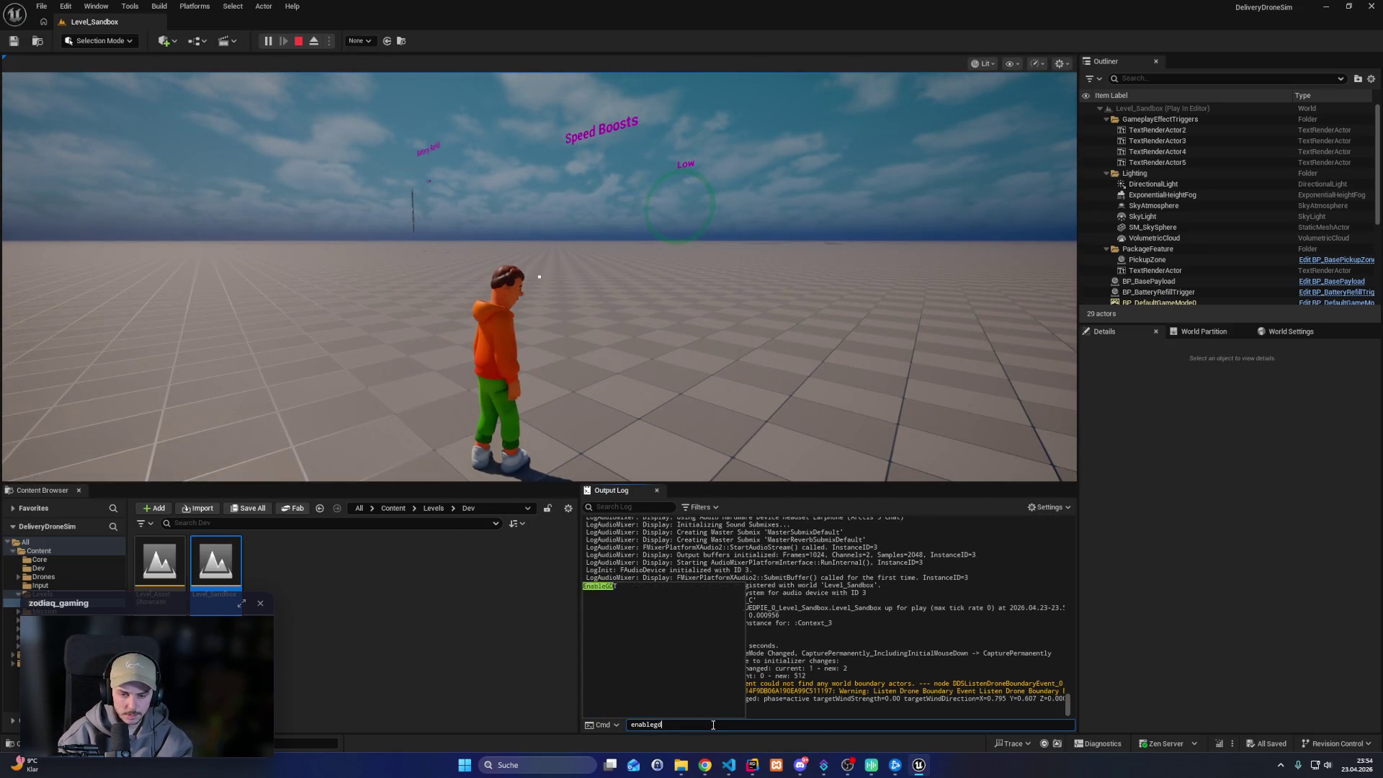
key("BackSpace")
key("BackSpace")
key("BackSpace")
type("dds.")
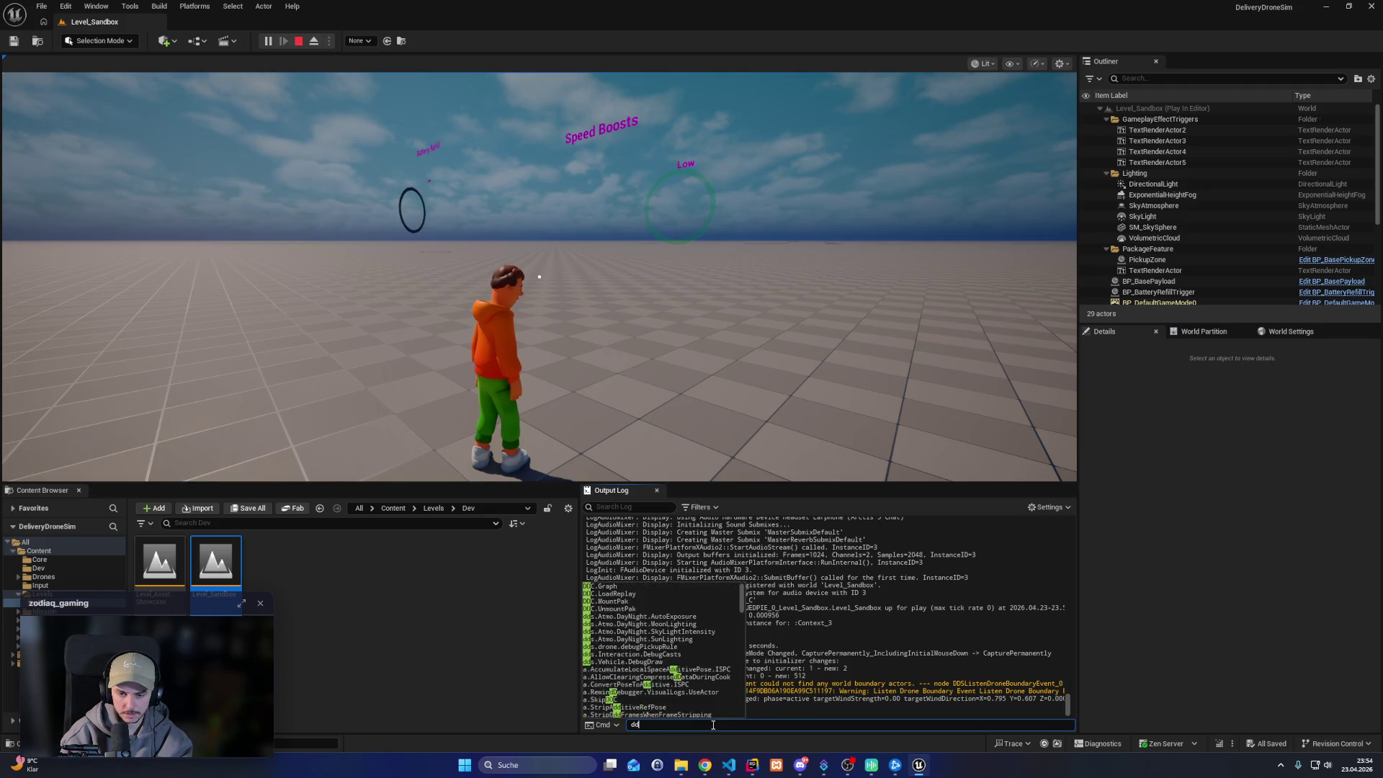
key("Down")
key("Down")
key("Down")
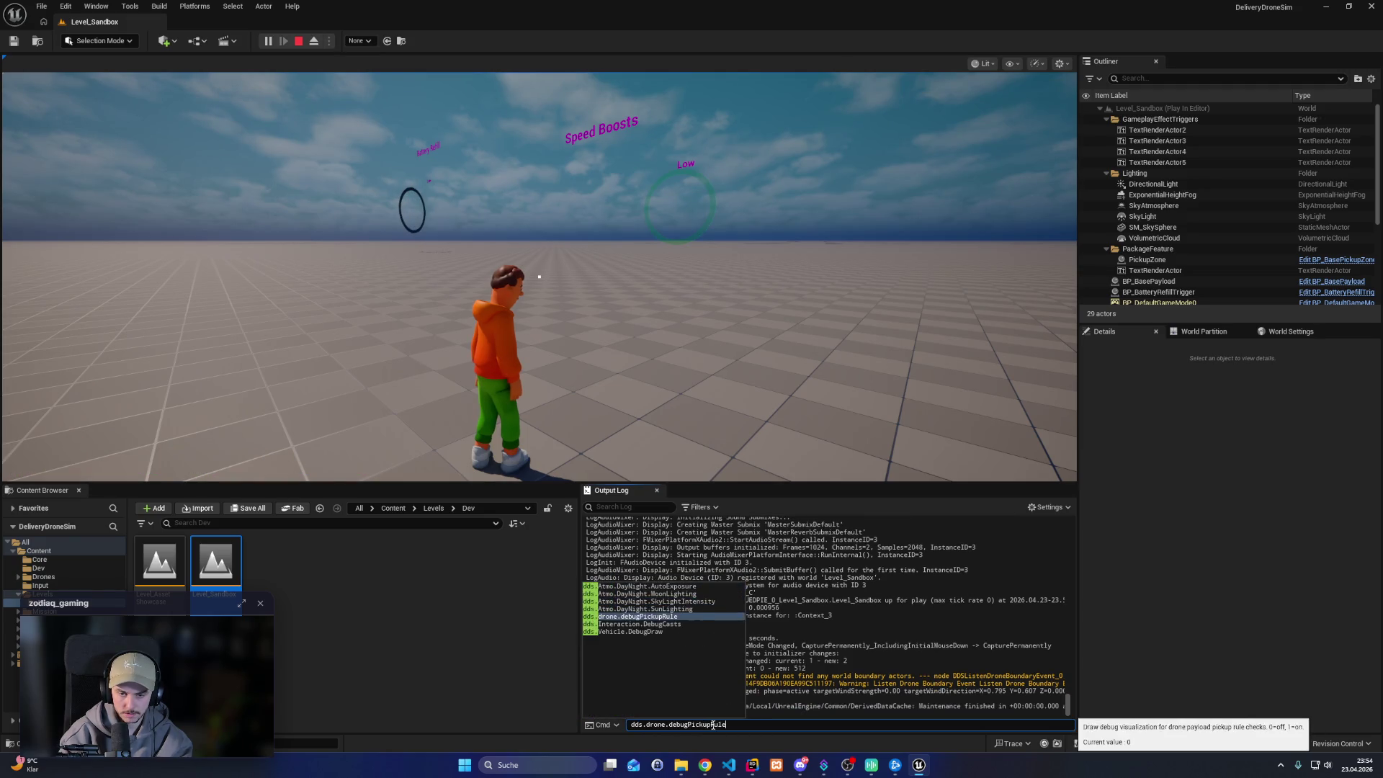
key("Up")
type("1")
key("Return")
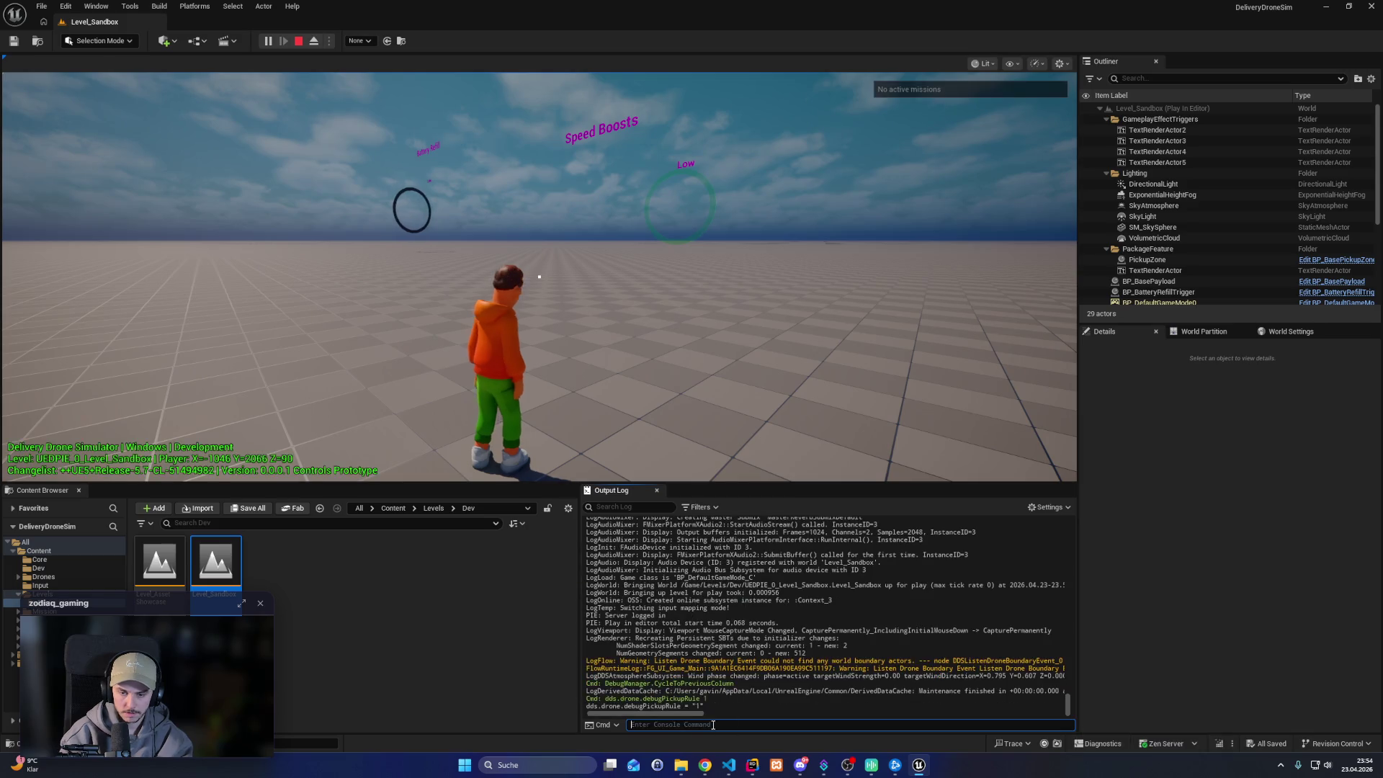
Possess the drone and fly around the payload's debug sphere in immersive mode, enabling precision mode
key("e")
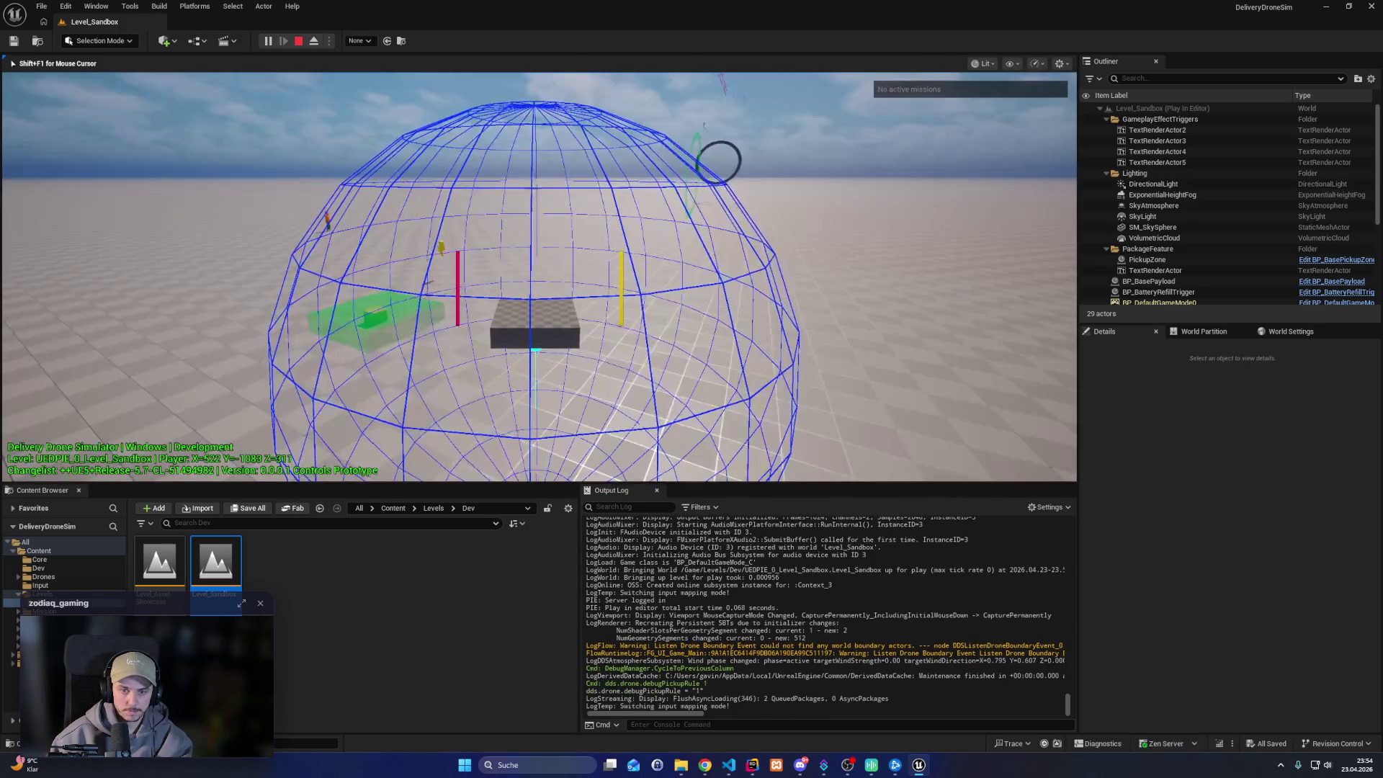
key("w")
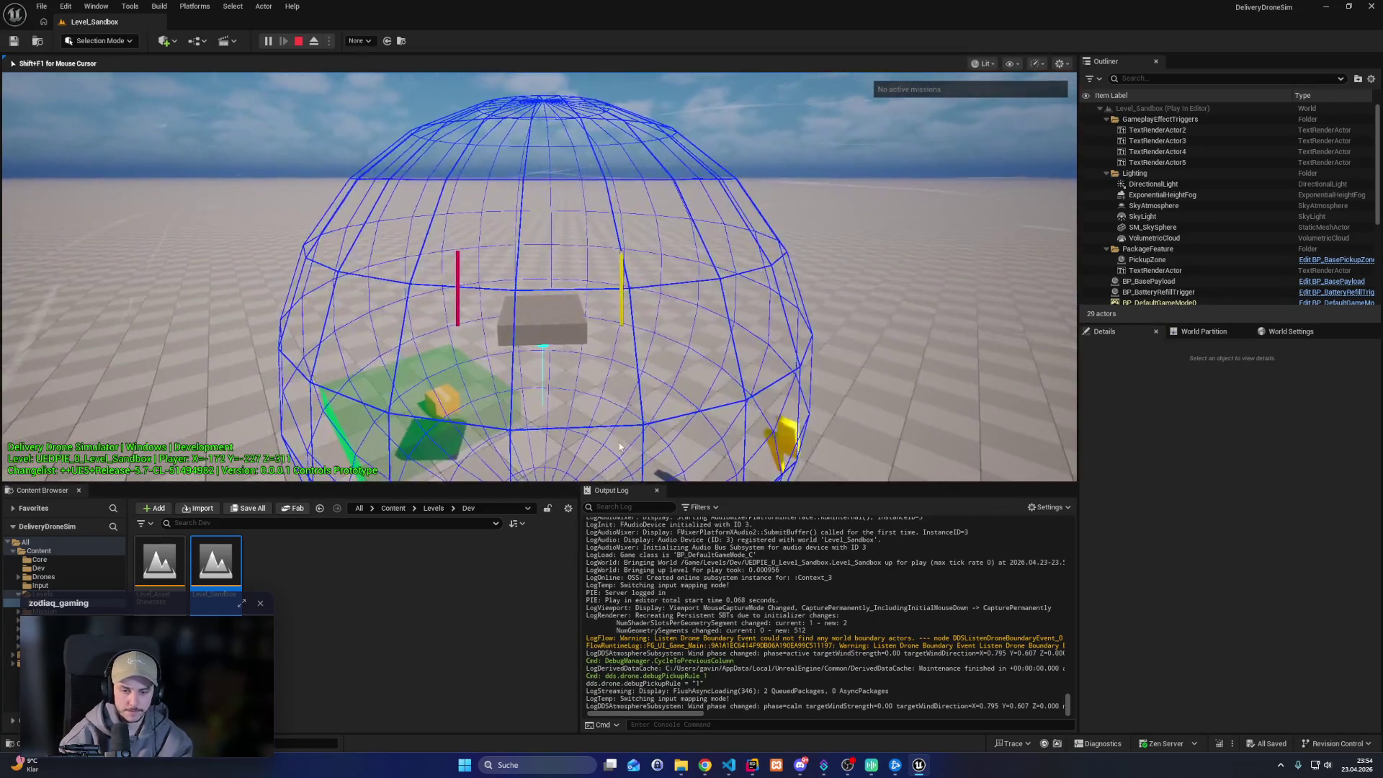
key("F11")
key("s")
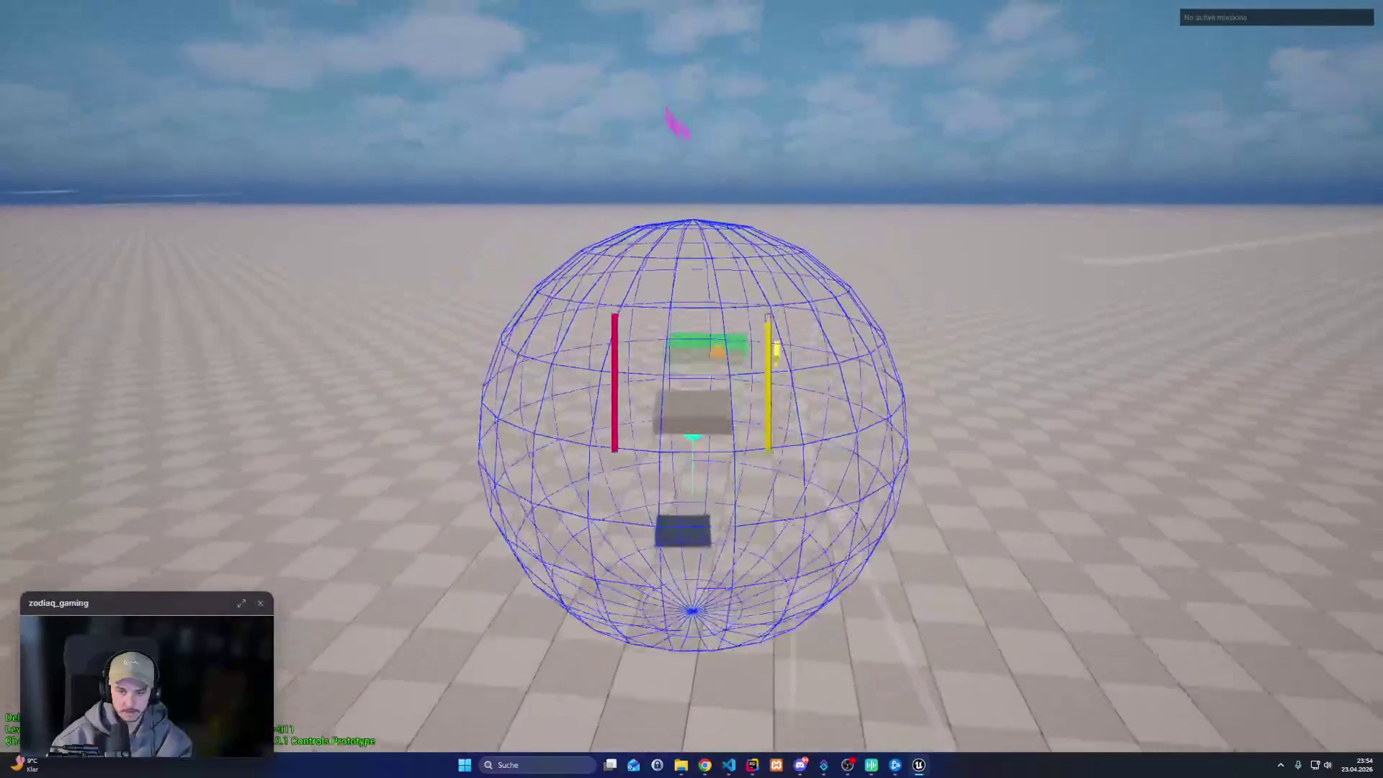
key("w")
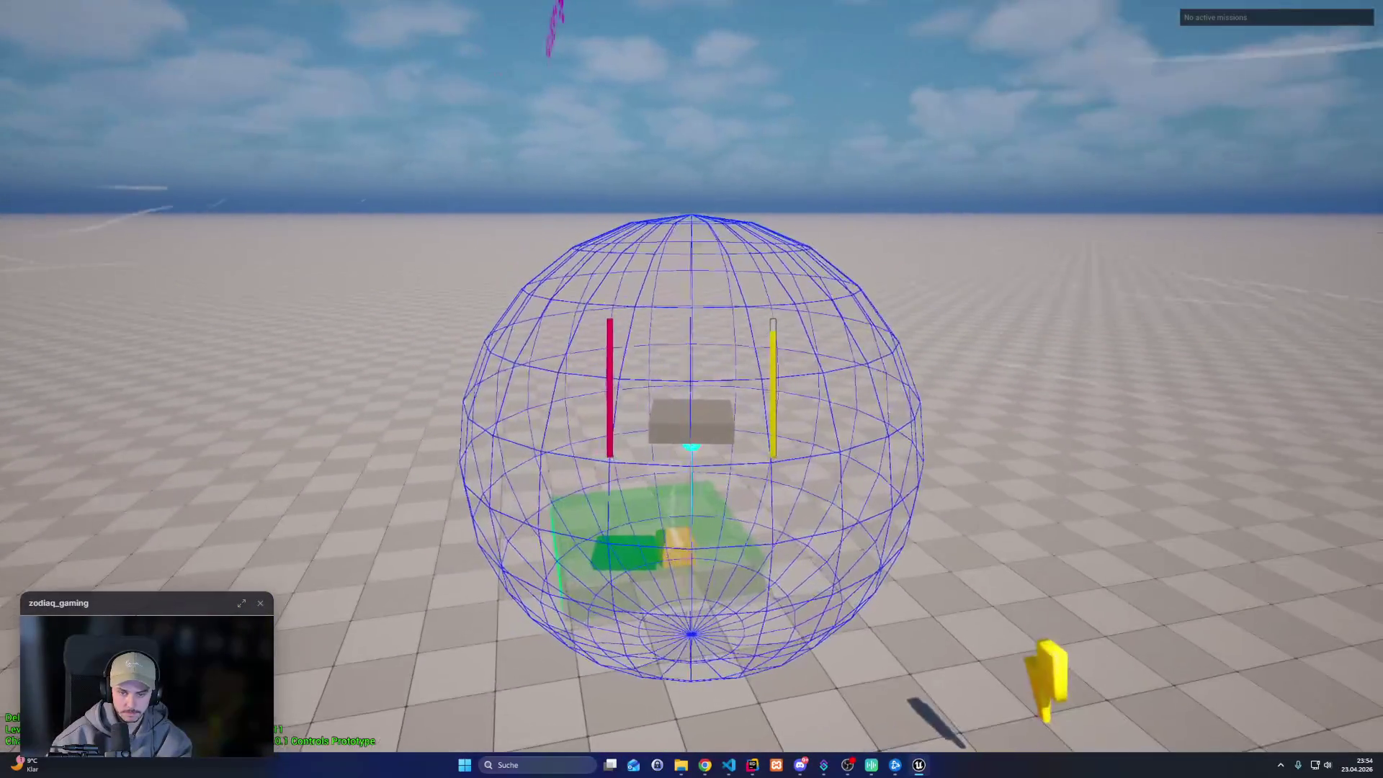
key("q")
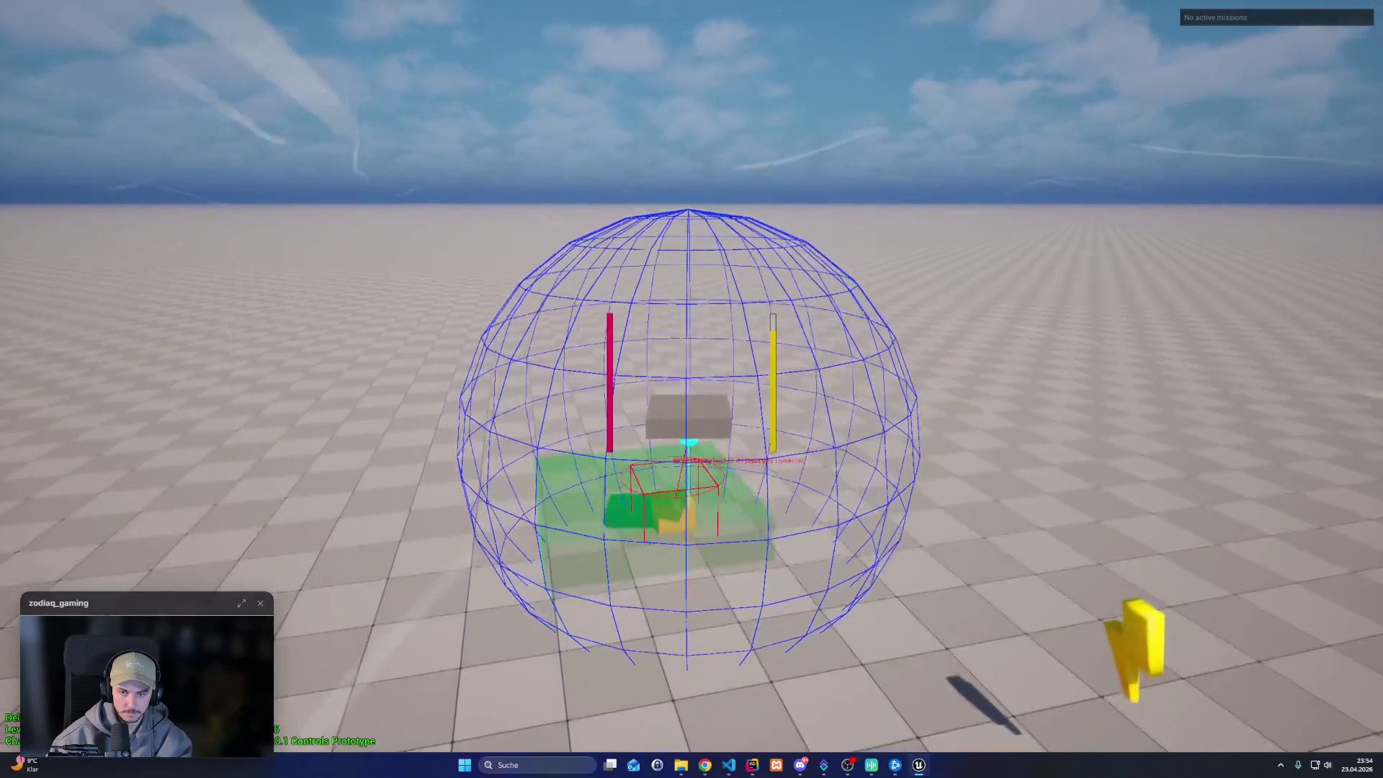
key("e")
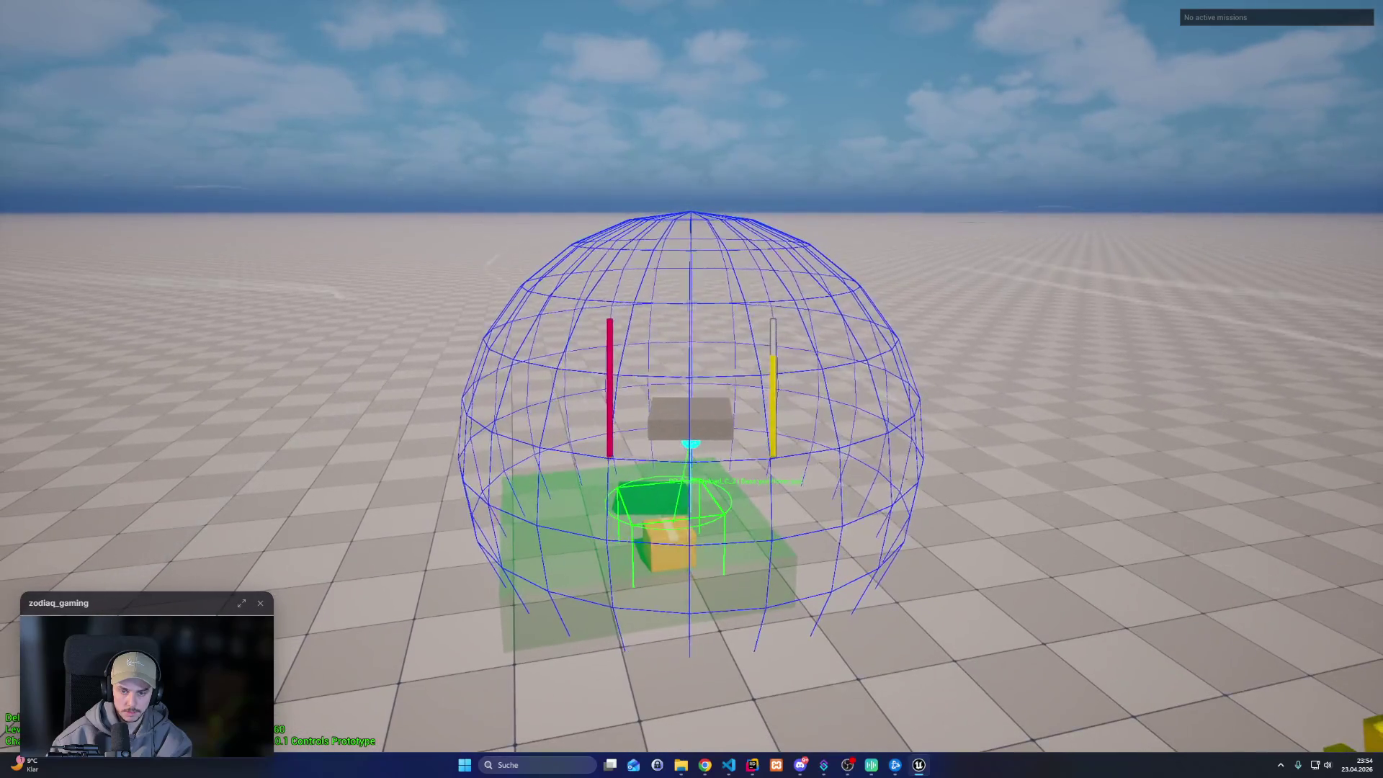
key("q")
key("e")
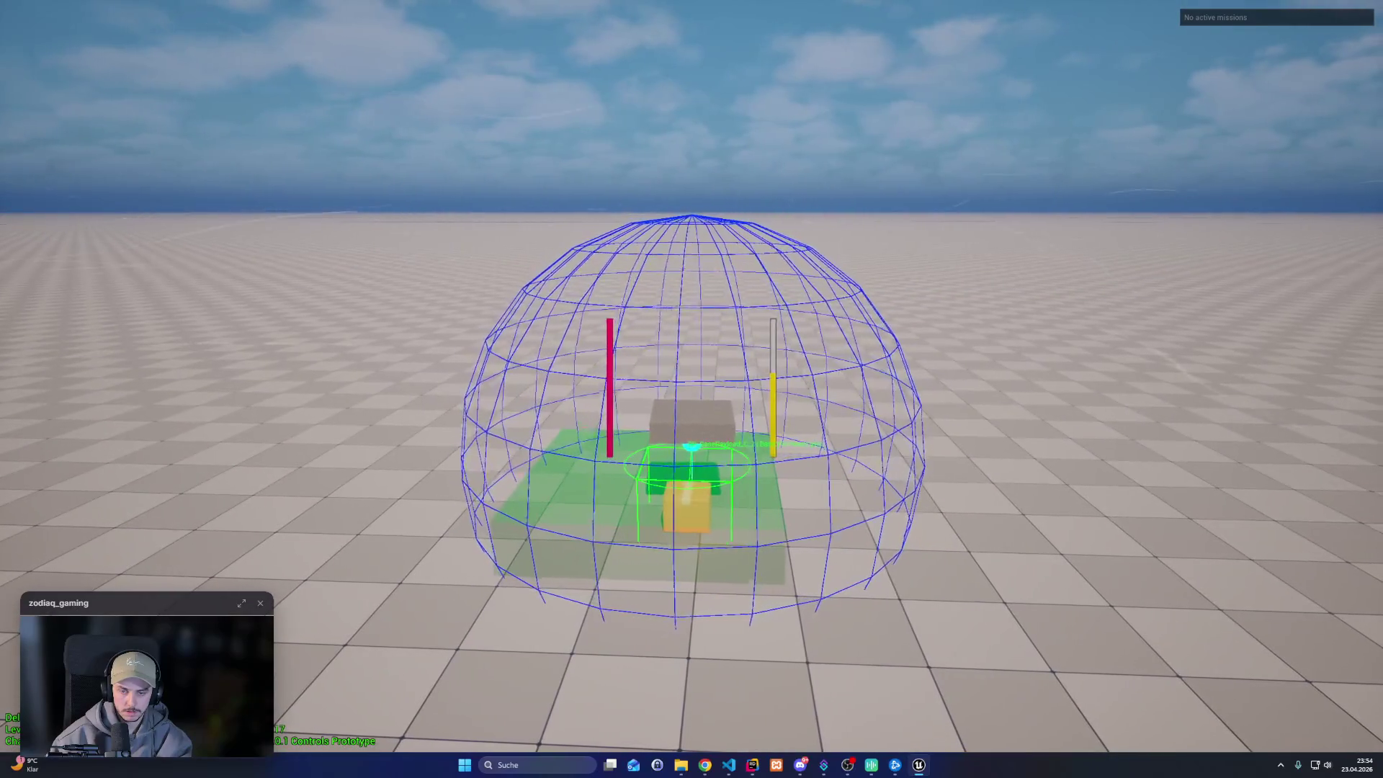
key("f")
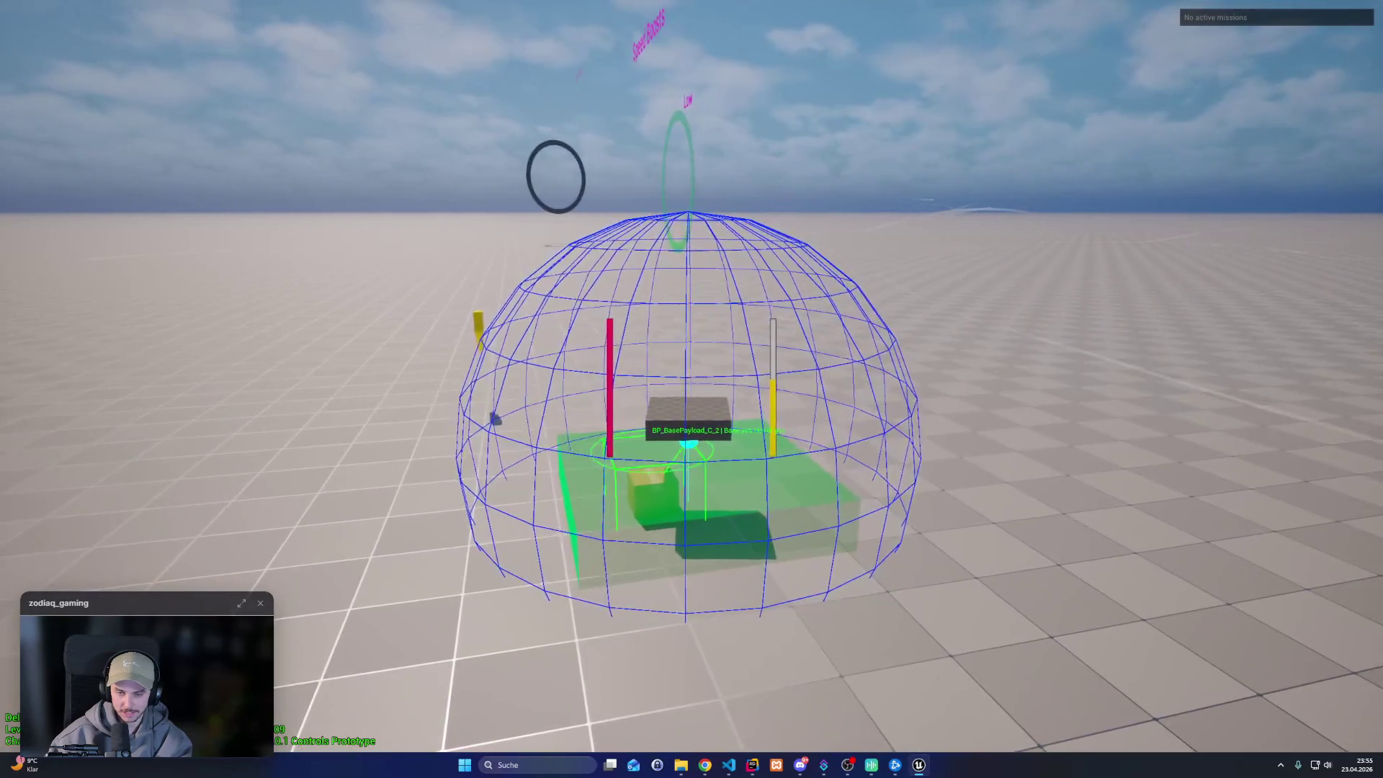
key("F11")
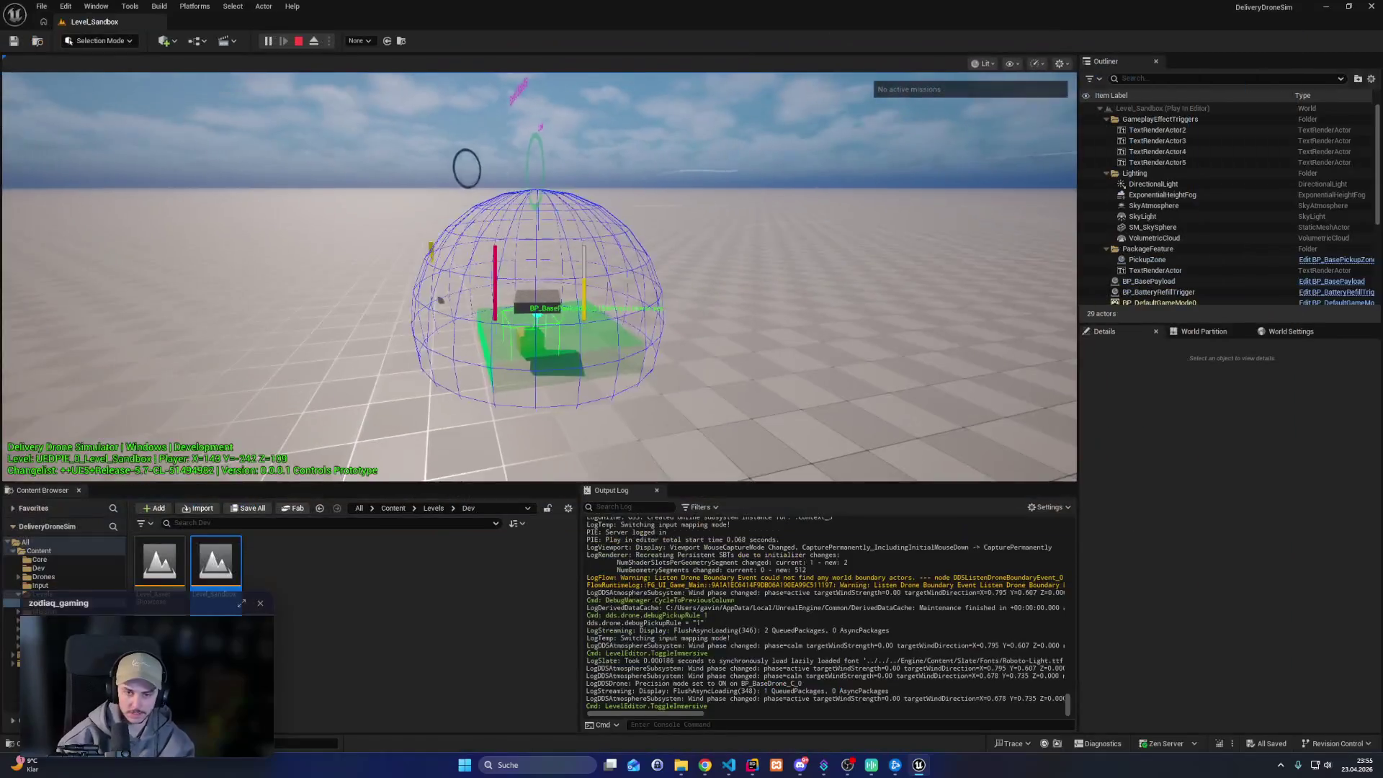
Stop play and open GE_Drone_PrecisionMode from the Core/Dev/Drones/GameplayEffects folder
key("Escape")
left_click(42, 560)
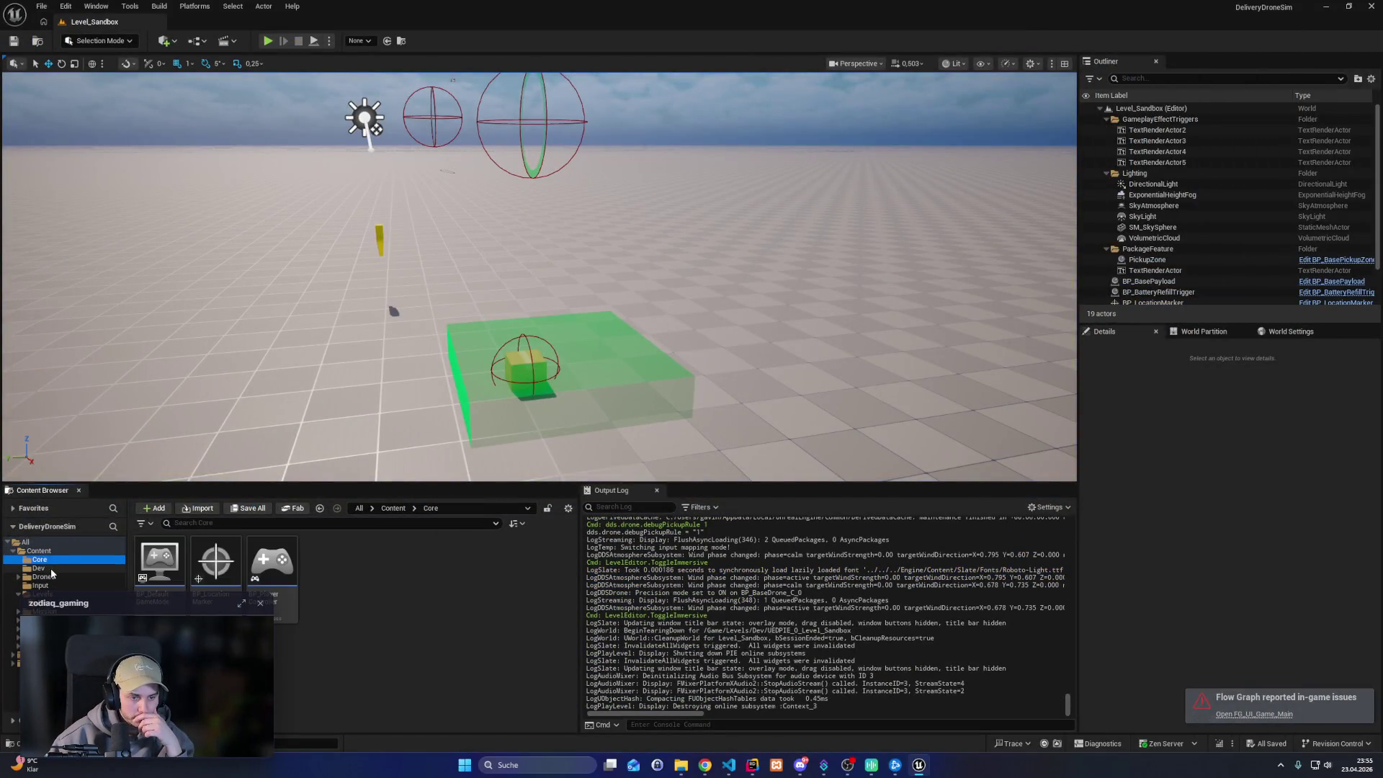
left_click(52, 569)
left_click(44, 577)
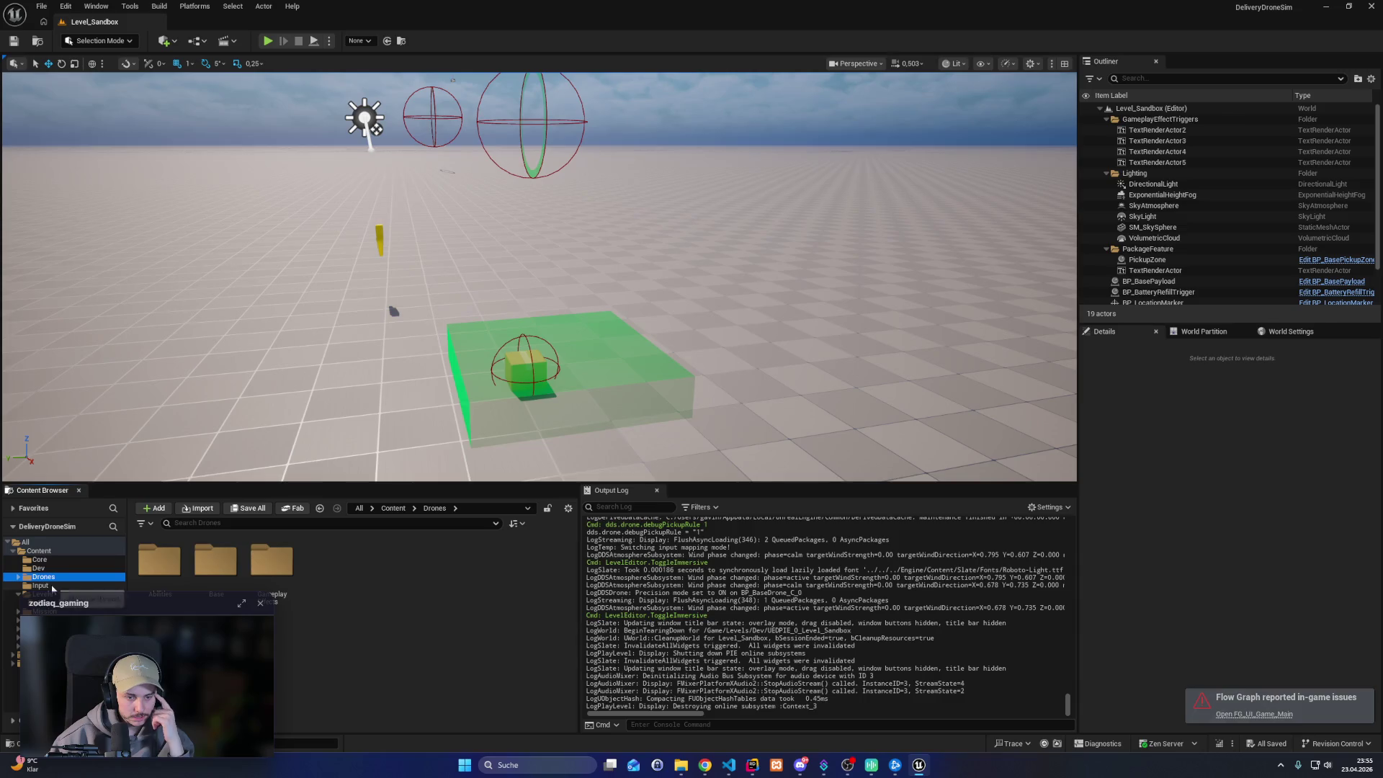
double_click(280, 576)
scroll(283, 699, "down", 1)
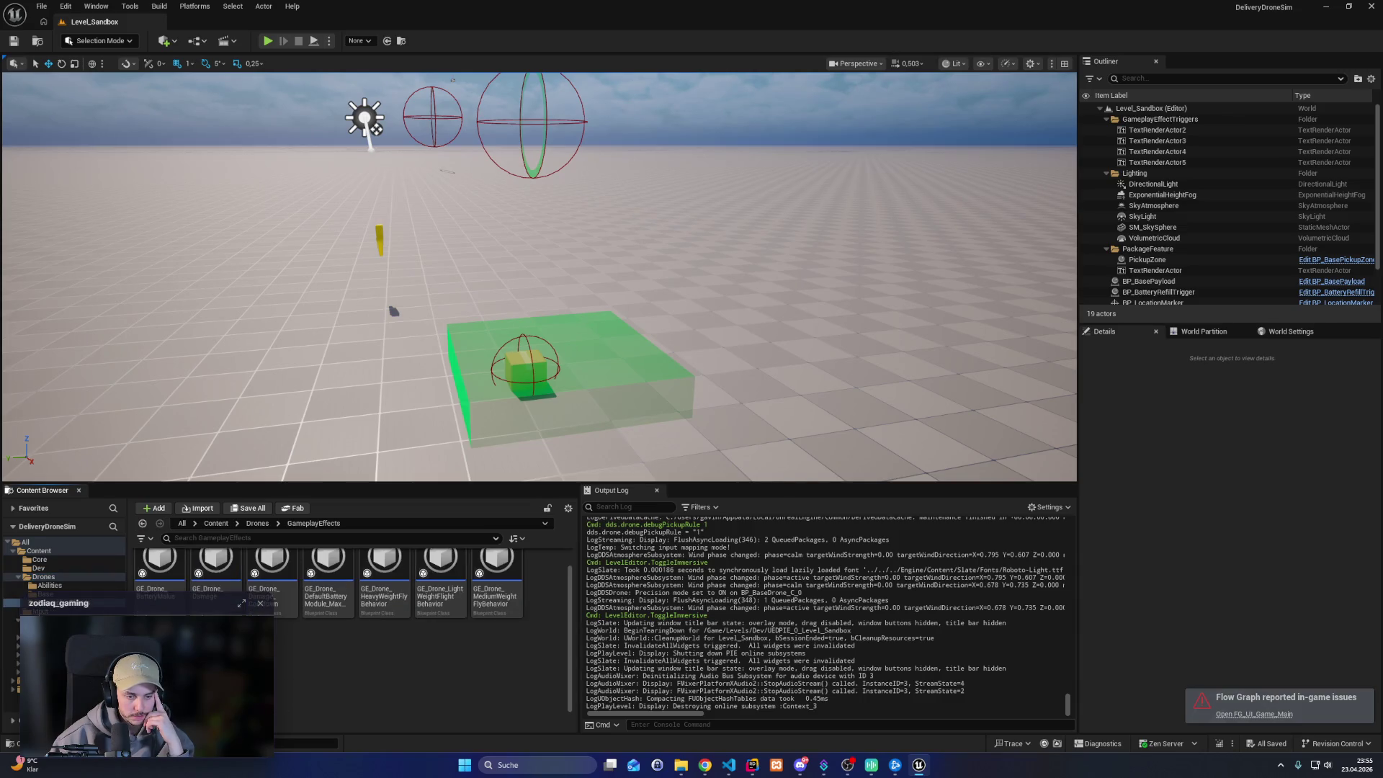
double_click(160, 634)
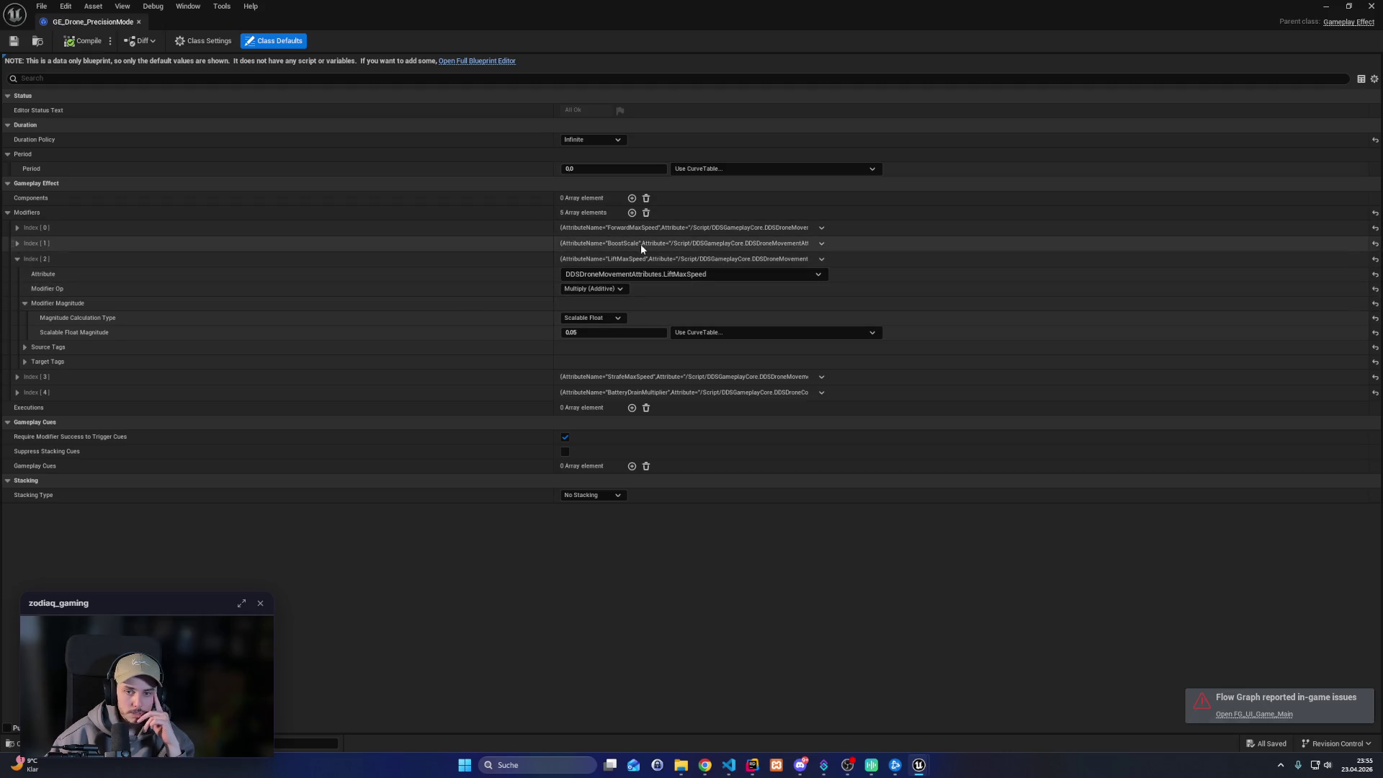
Change Modifiers Index [3] Scalable Float Magnitude from 0.25 to 0.05
left_click(16, 376)
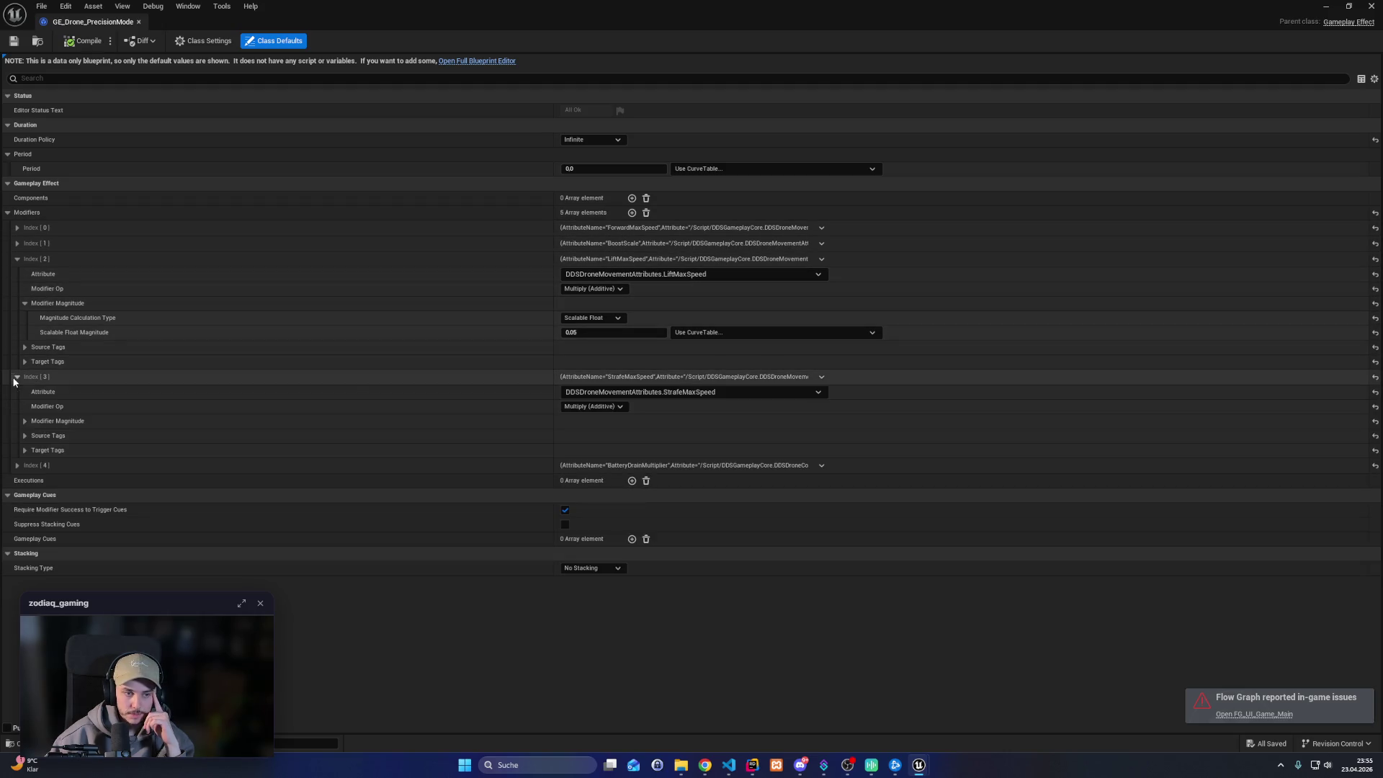
left_click(24, 421)
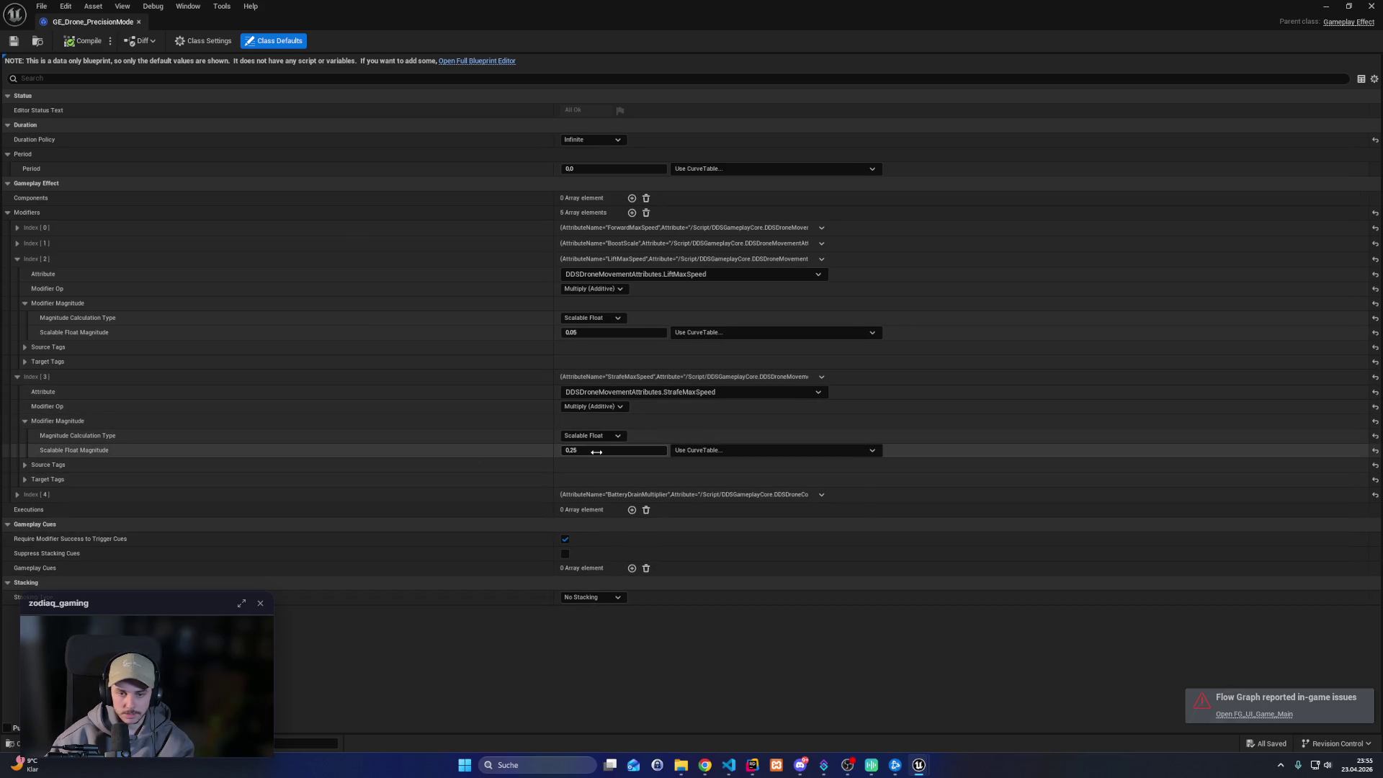
key("Return")
type("0")
key("Return")
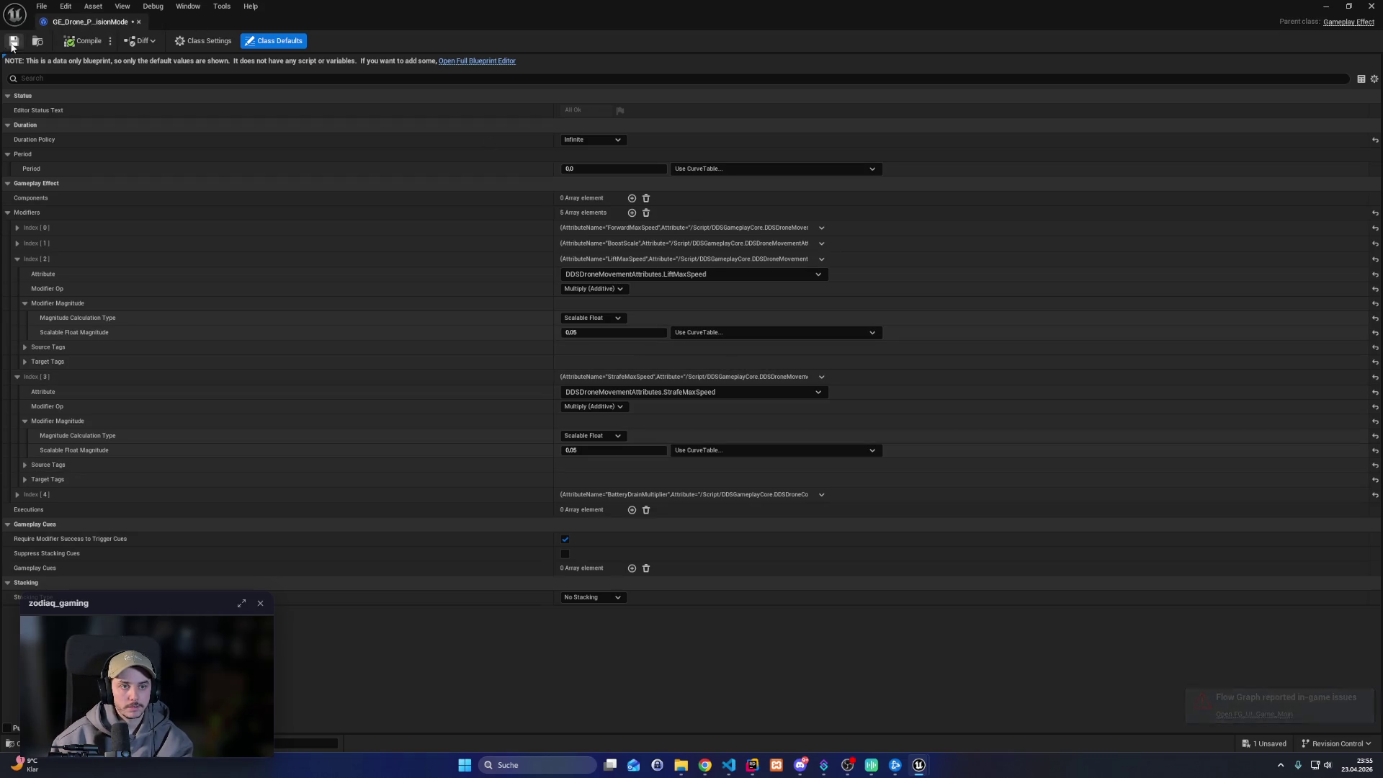
Save the effect, then play and fly the drone in precision mode over the landing base fullscreen
left_click(1331, 10)
key("alt+p")
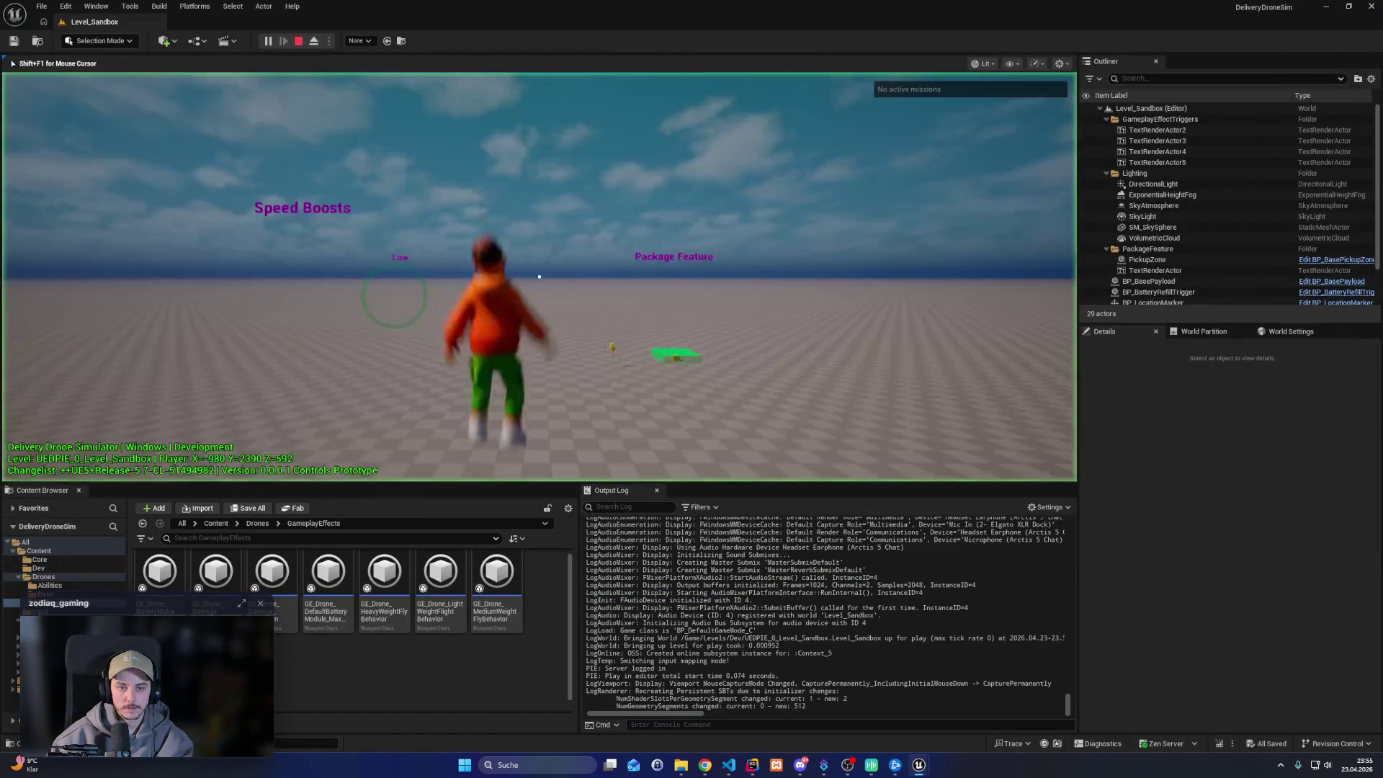
key("e")
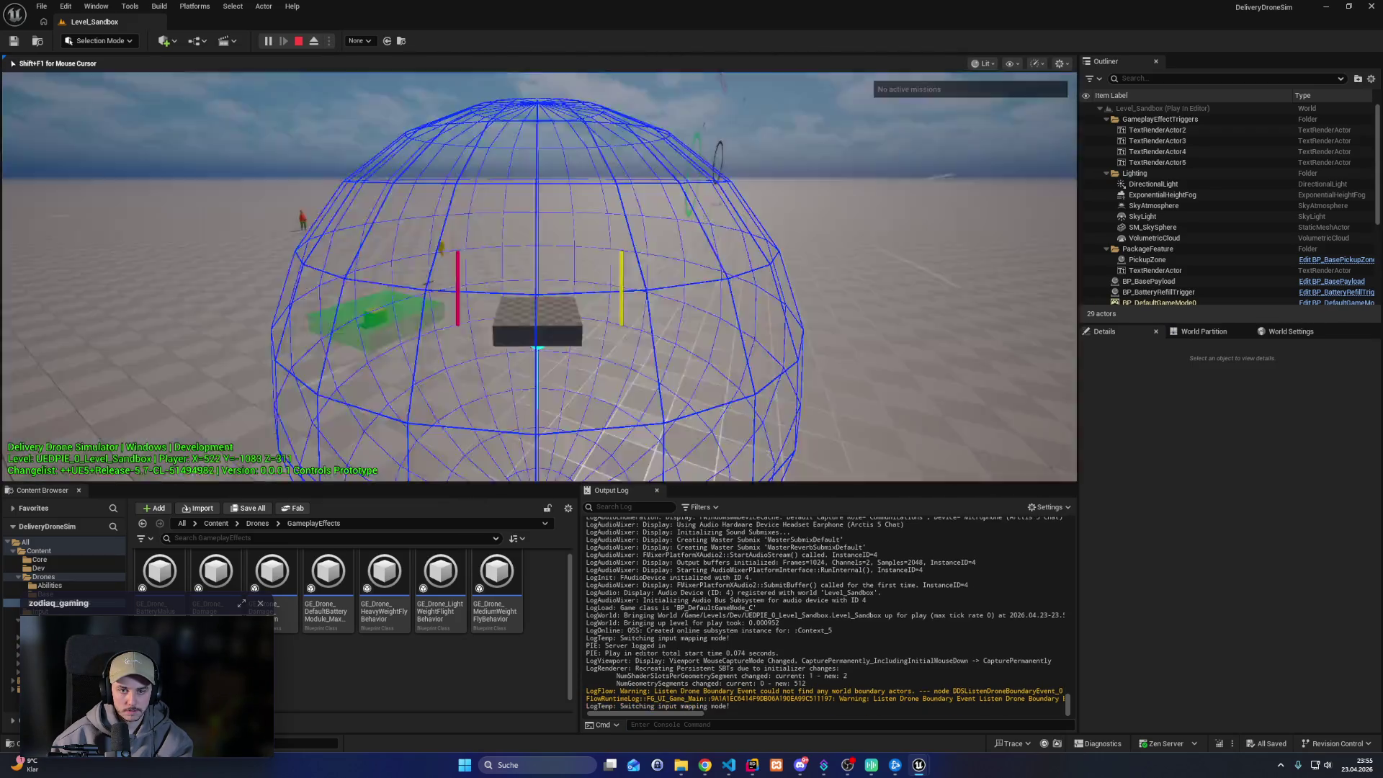
key("w")
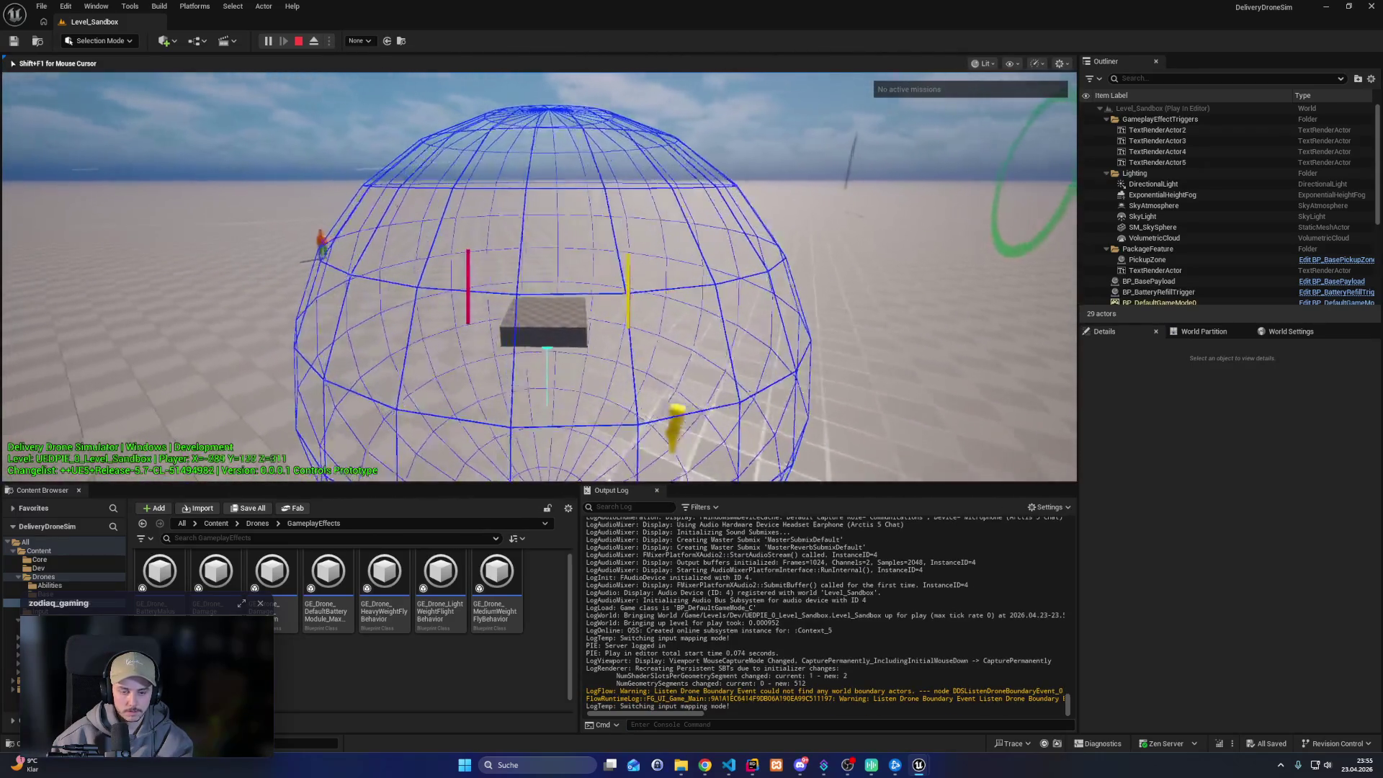
key("shift")
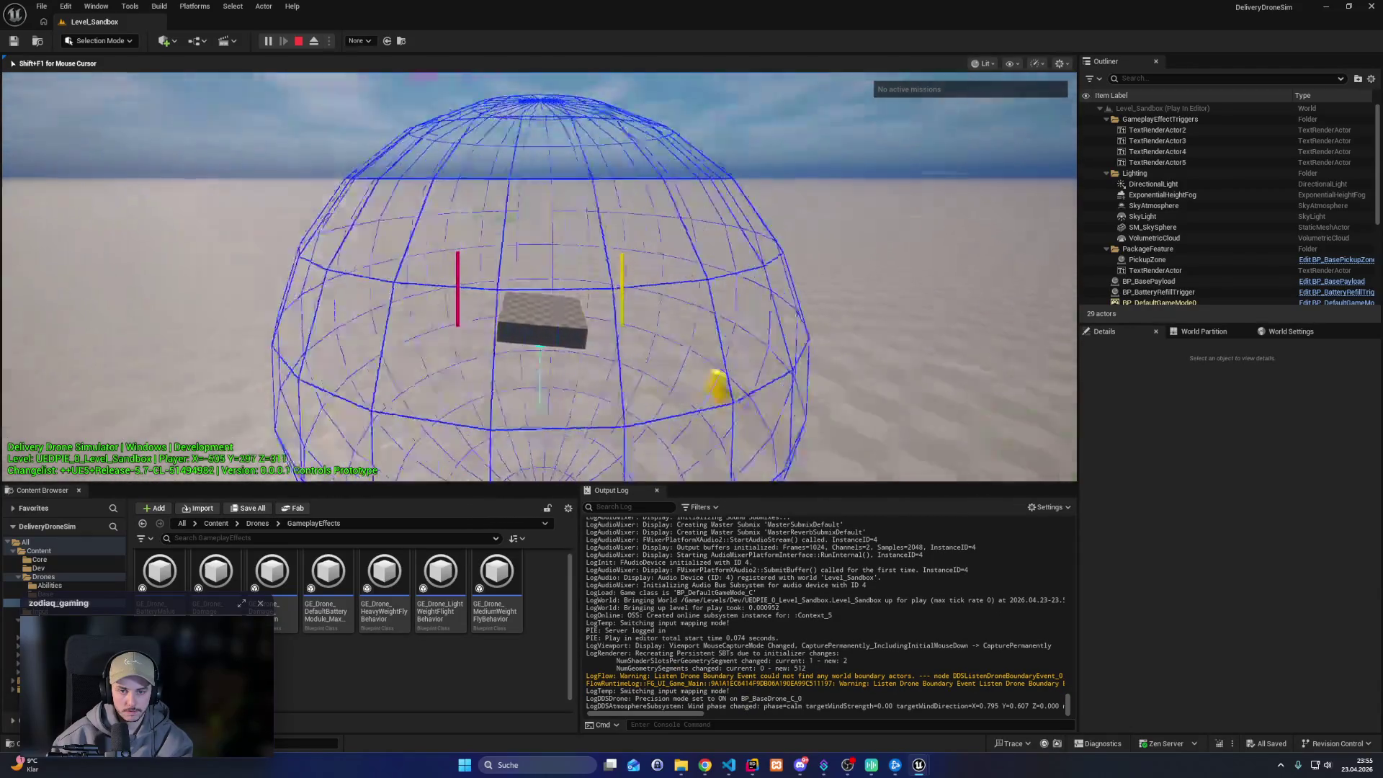
key("w")
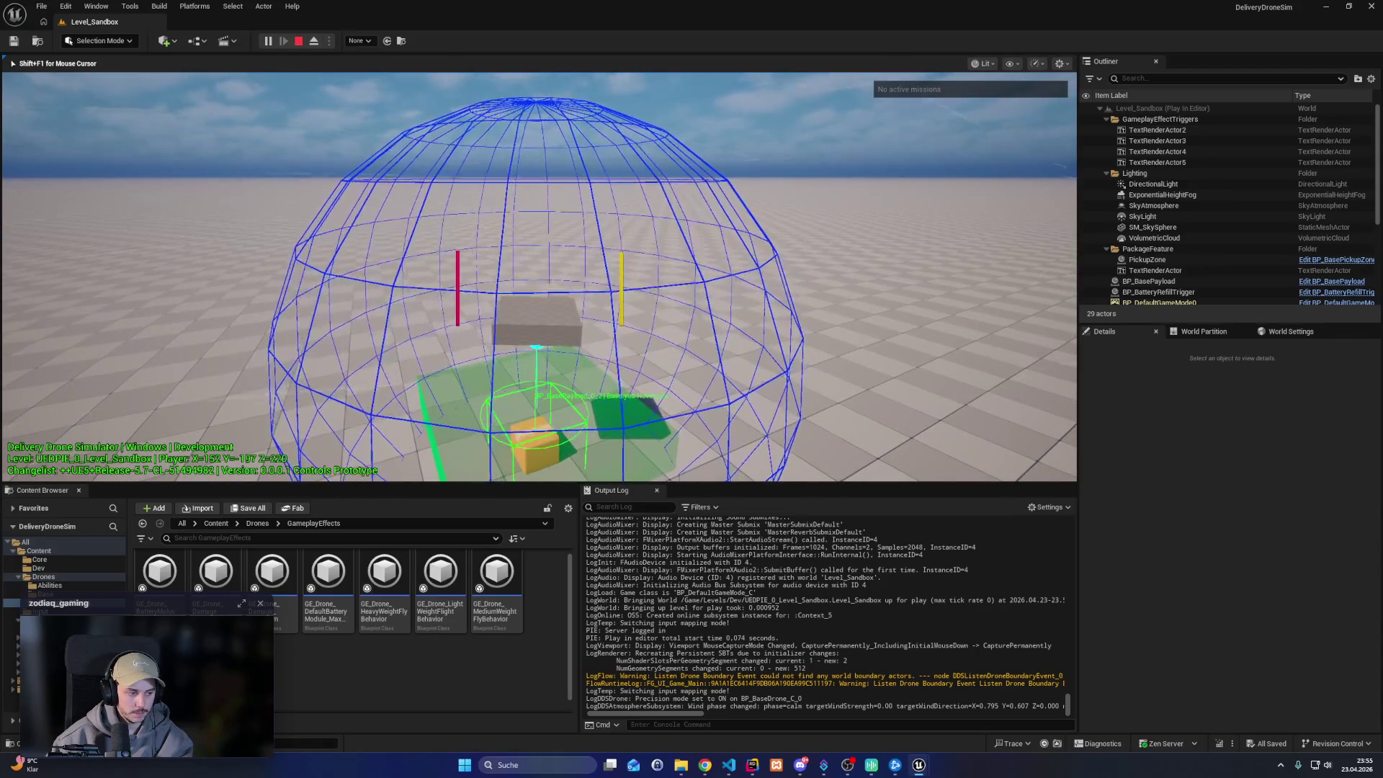
key("F11")
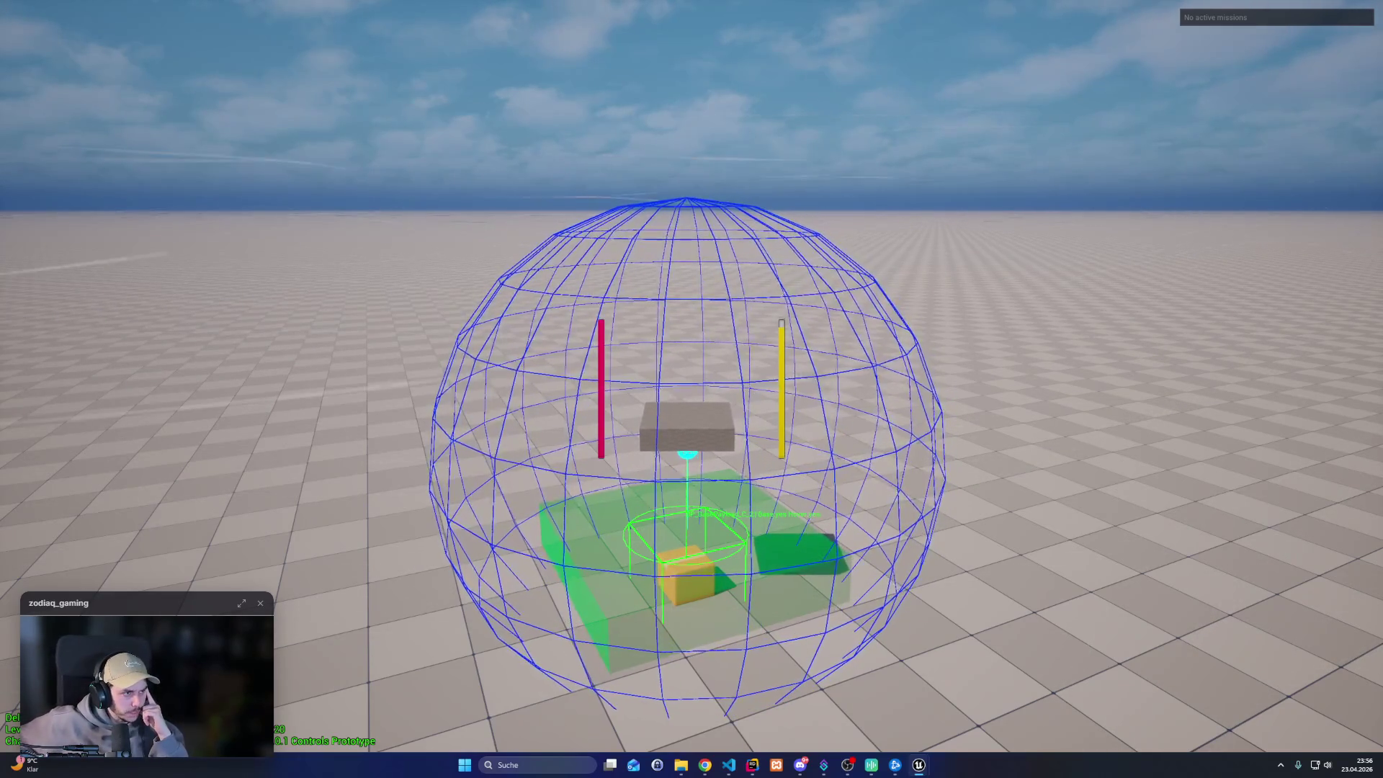
Stop play, exit immersive mode, cap the frame rate with t.maxfps 60, then switch to Rider
key("Escape")
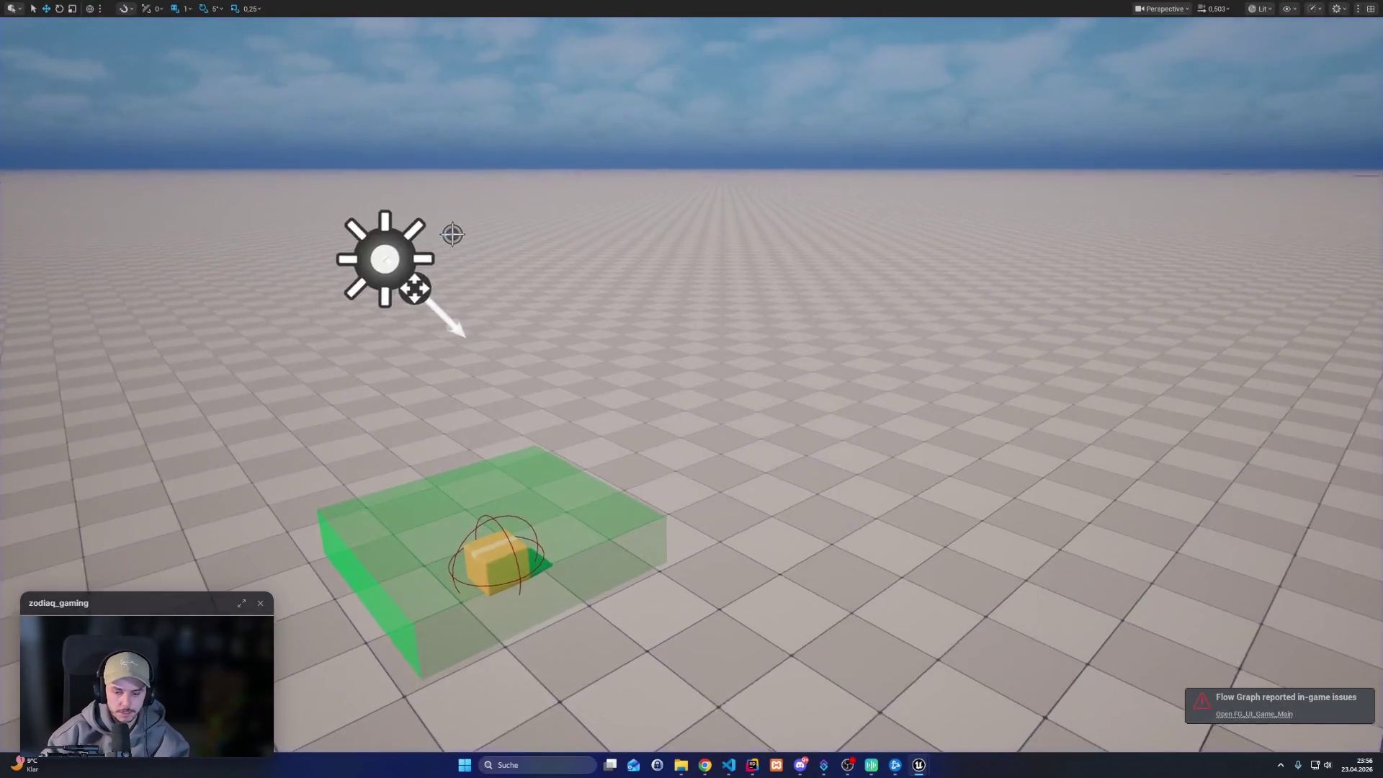
key("F11")
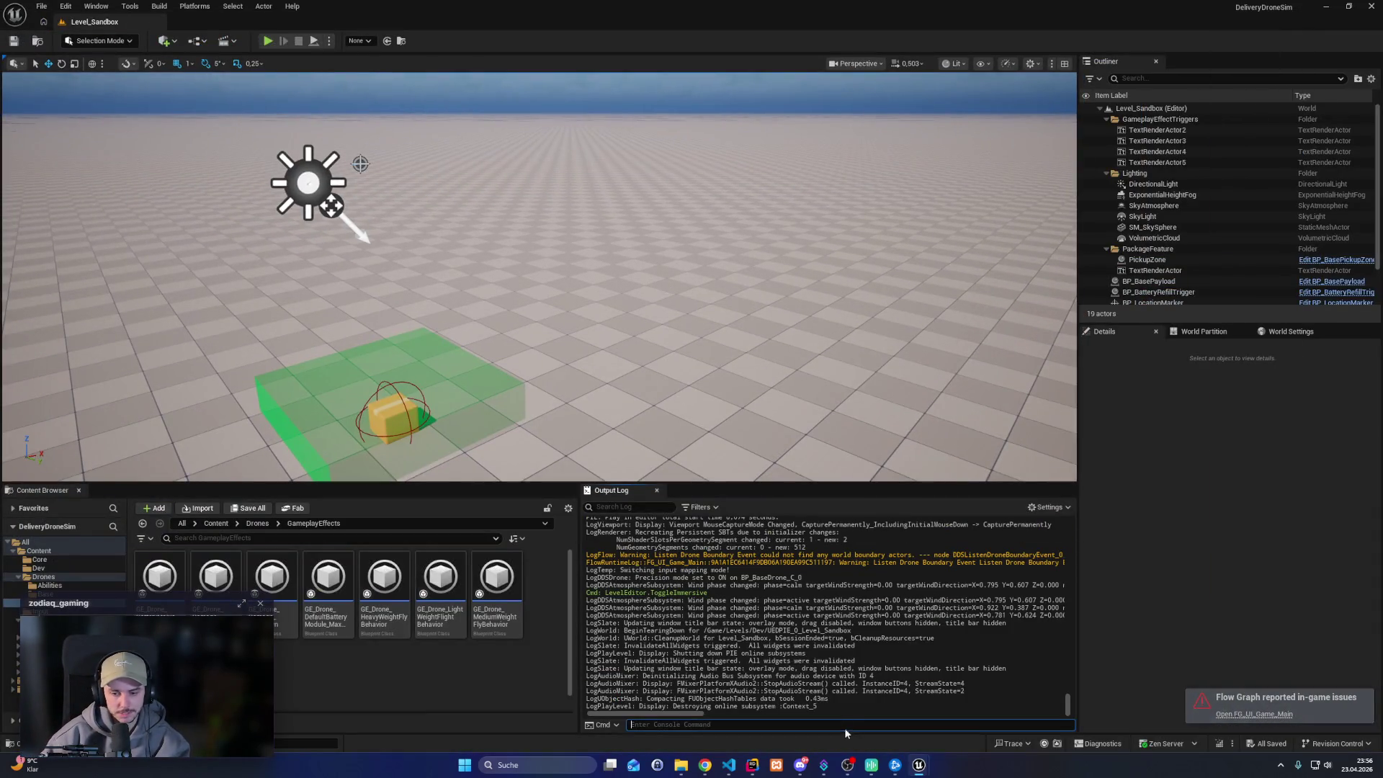
type("t.max")
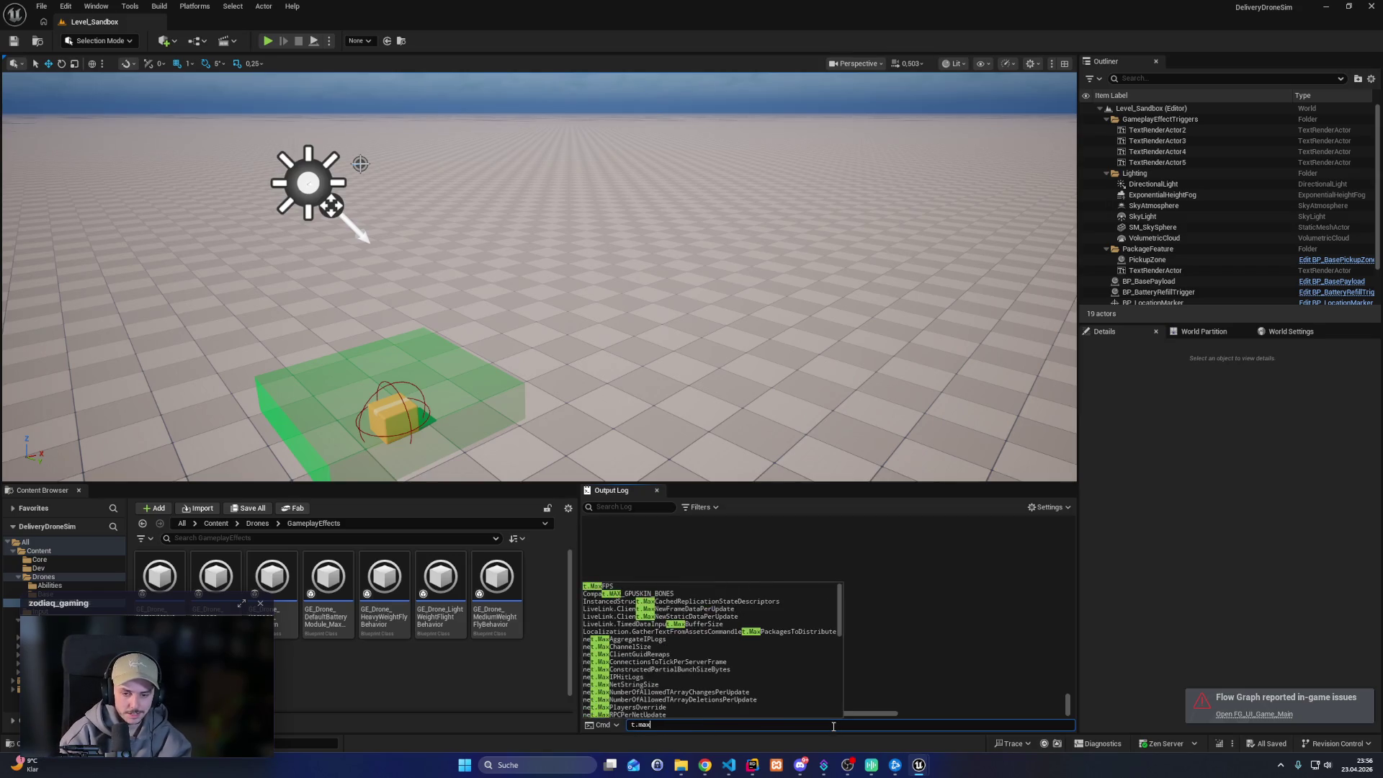
type("fps 6")
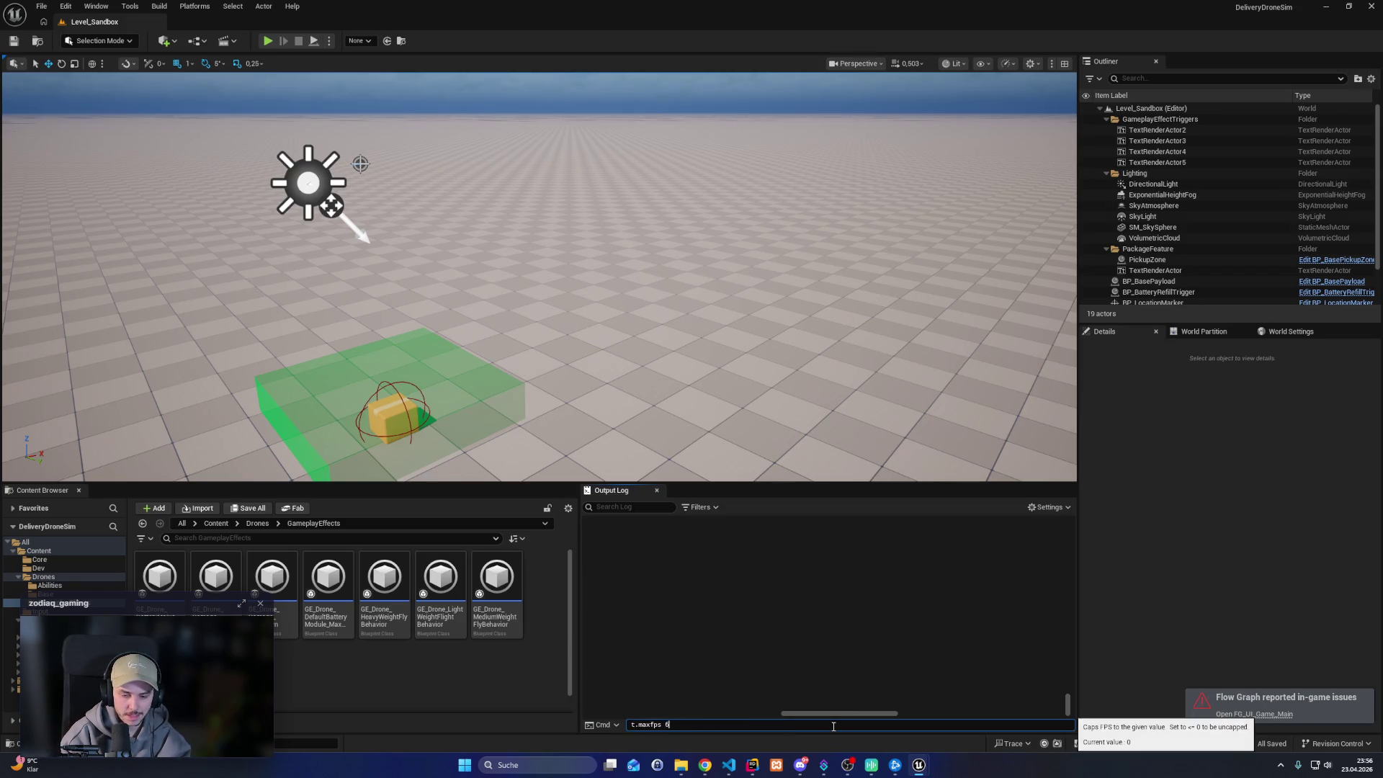
type("0")
key("Return")
left_click_drag(652, 347, 630, 350)
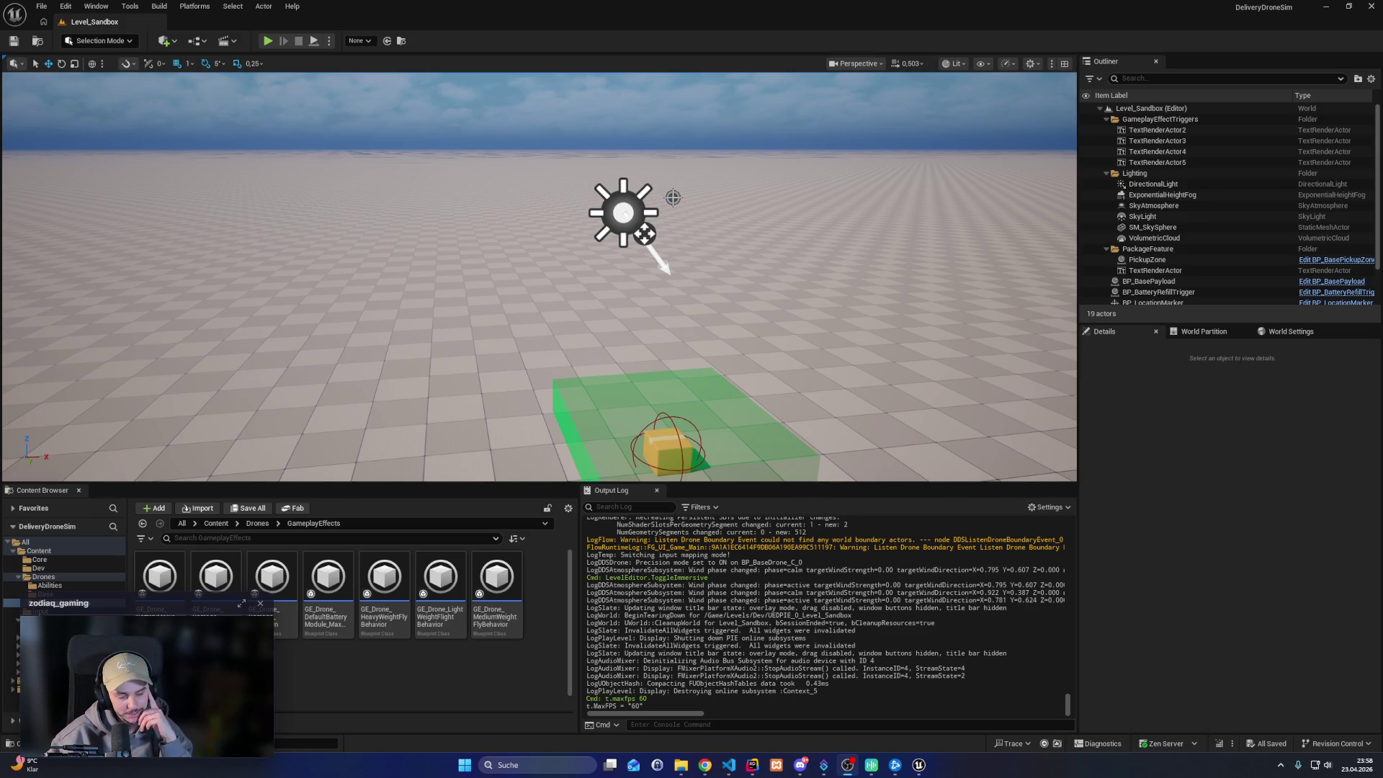
scroll(423, 692, "down", 1)
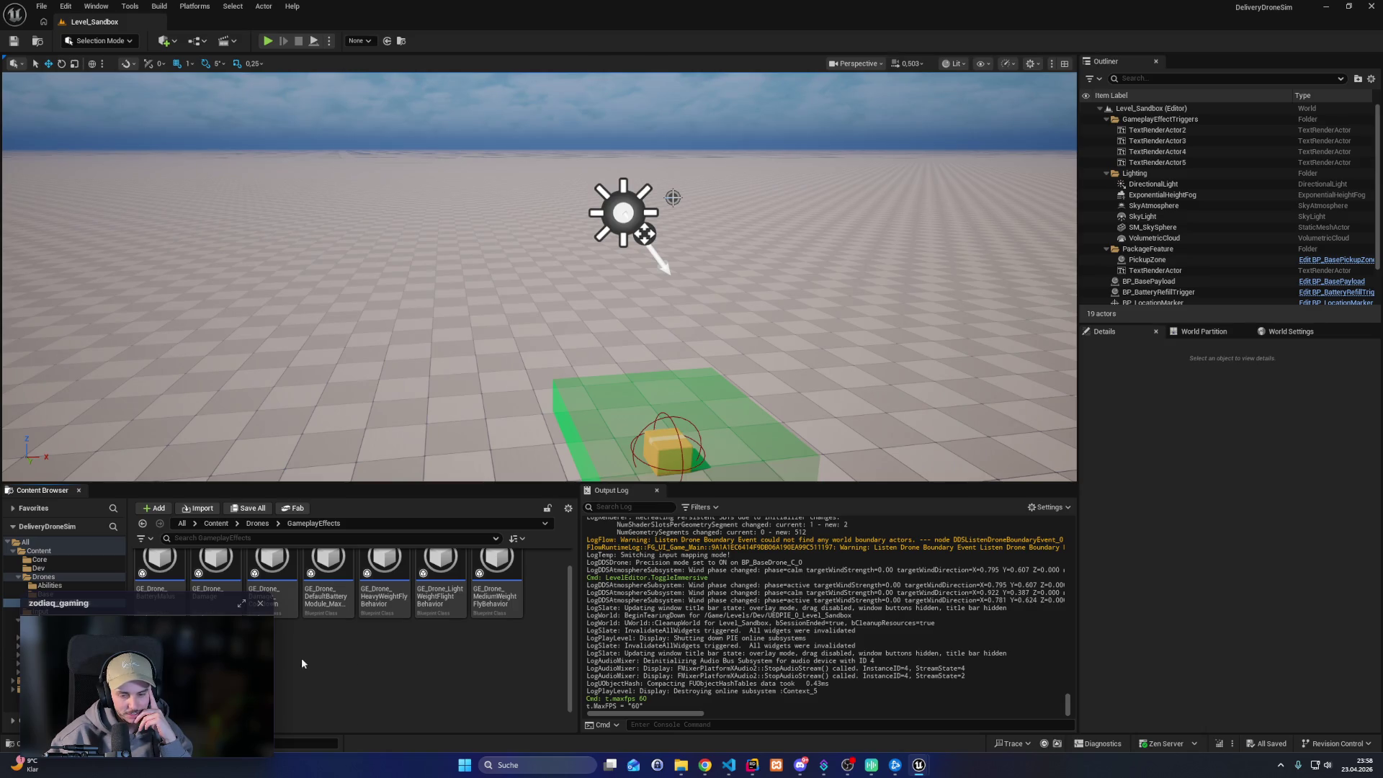
left_click(752, 764)
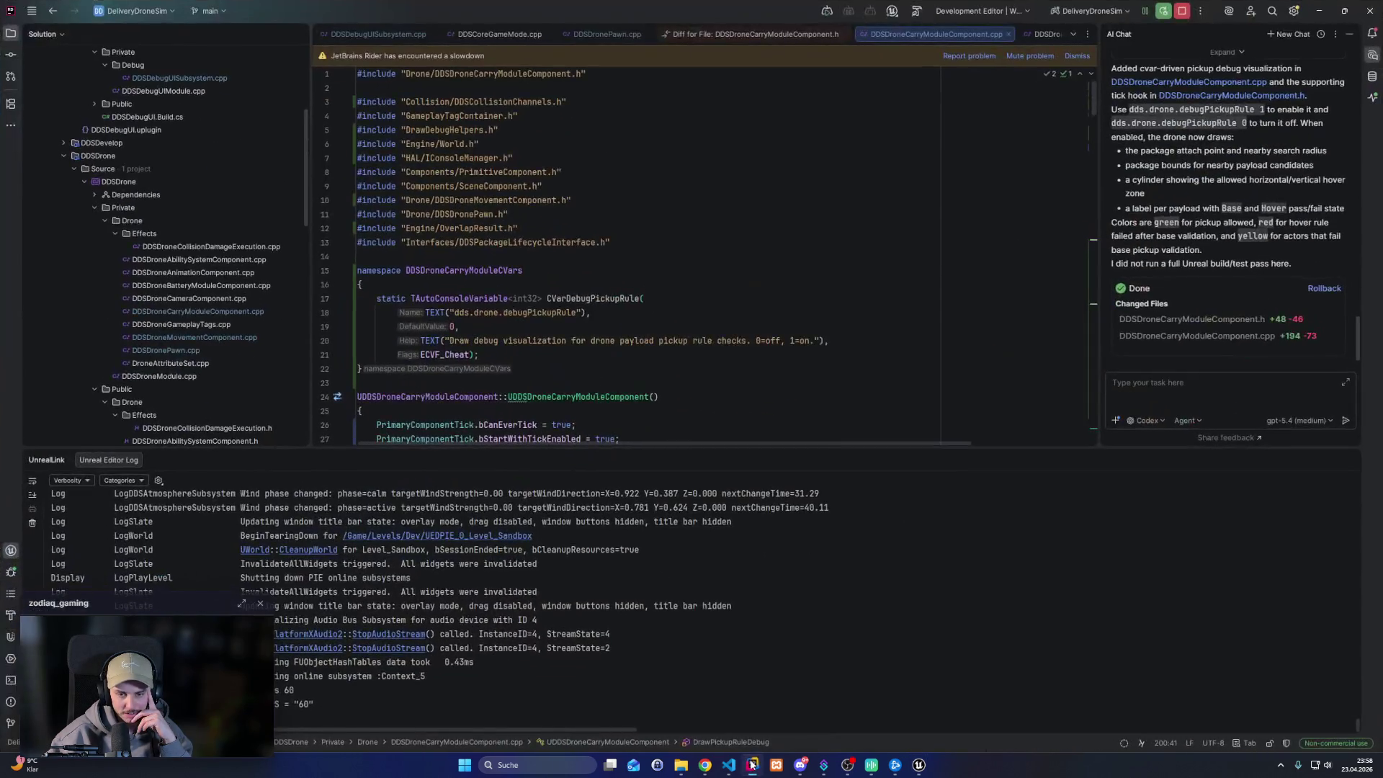
Scroll through the pickup-rule debug code in DDSDroneCarryModuleComponent.cpp
scroll(694, 334, "down", 7)
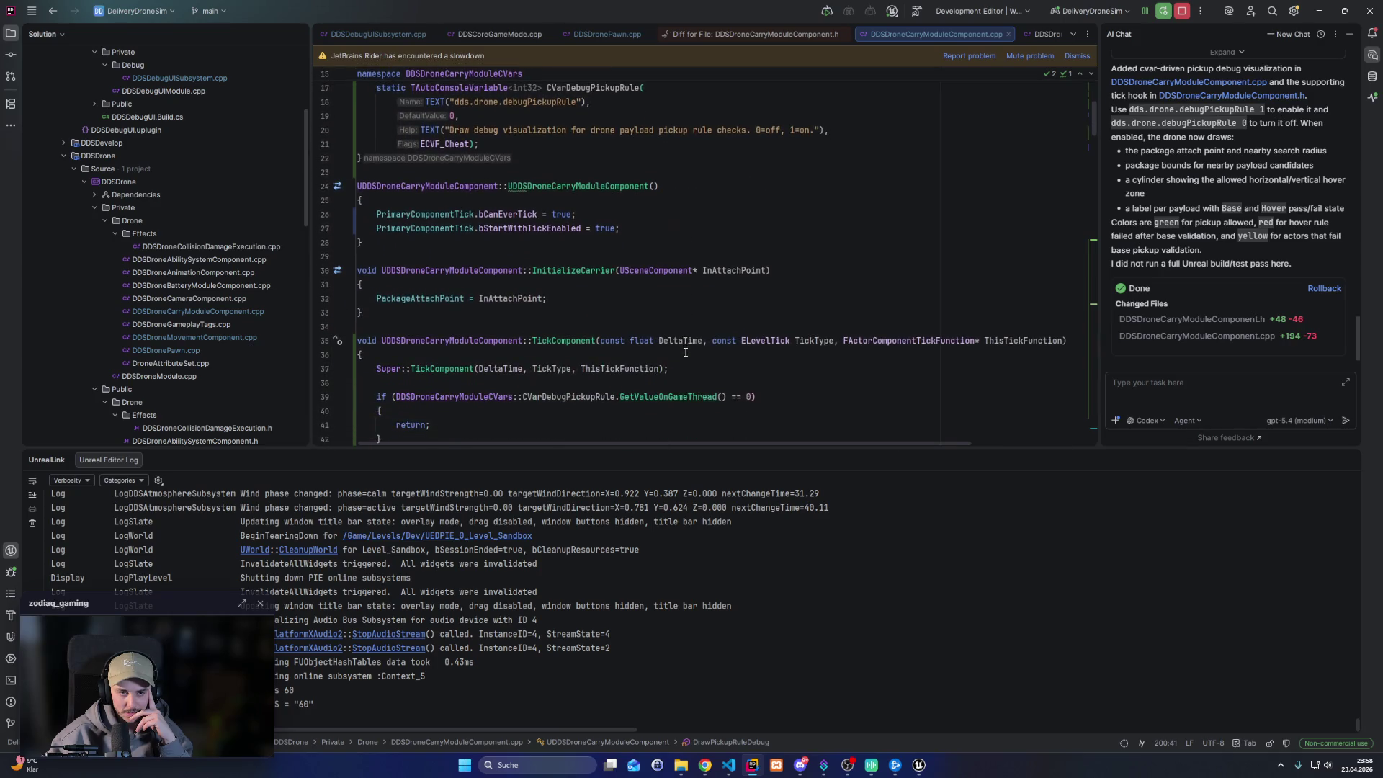
scroll(526, 319, "down", 1)
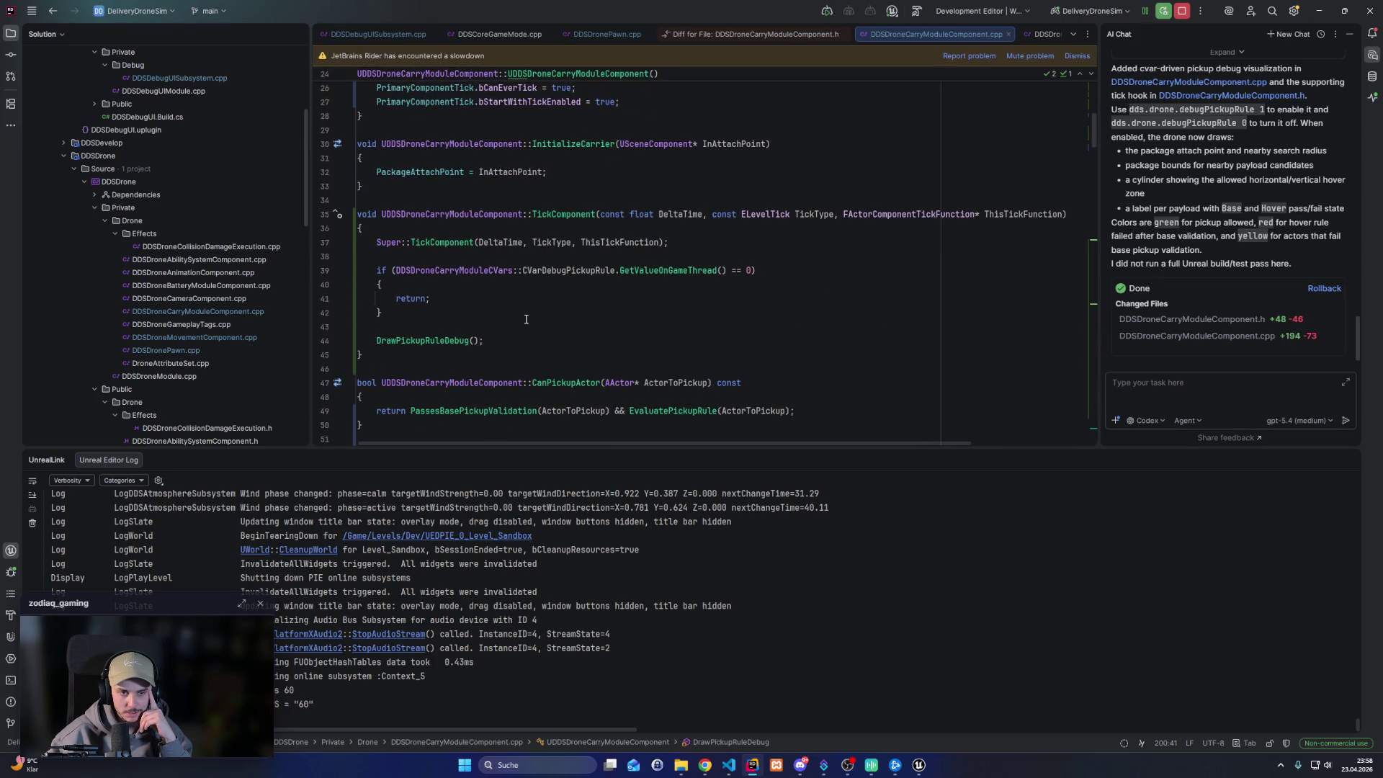
scroll(526, 319, "down", 3)
scroll(228, 317, "down", 3)
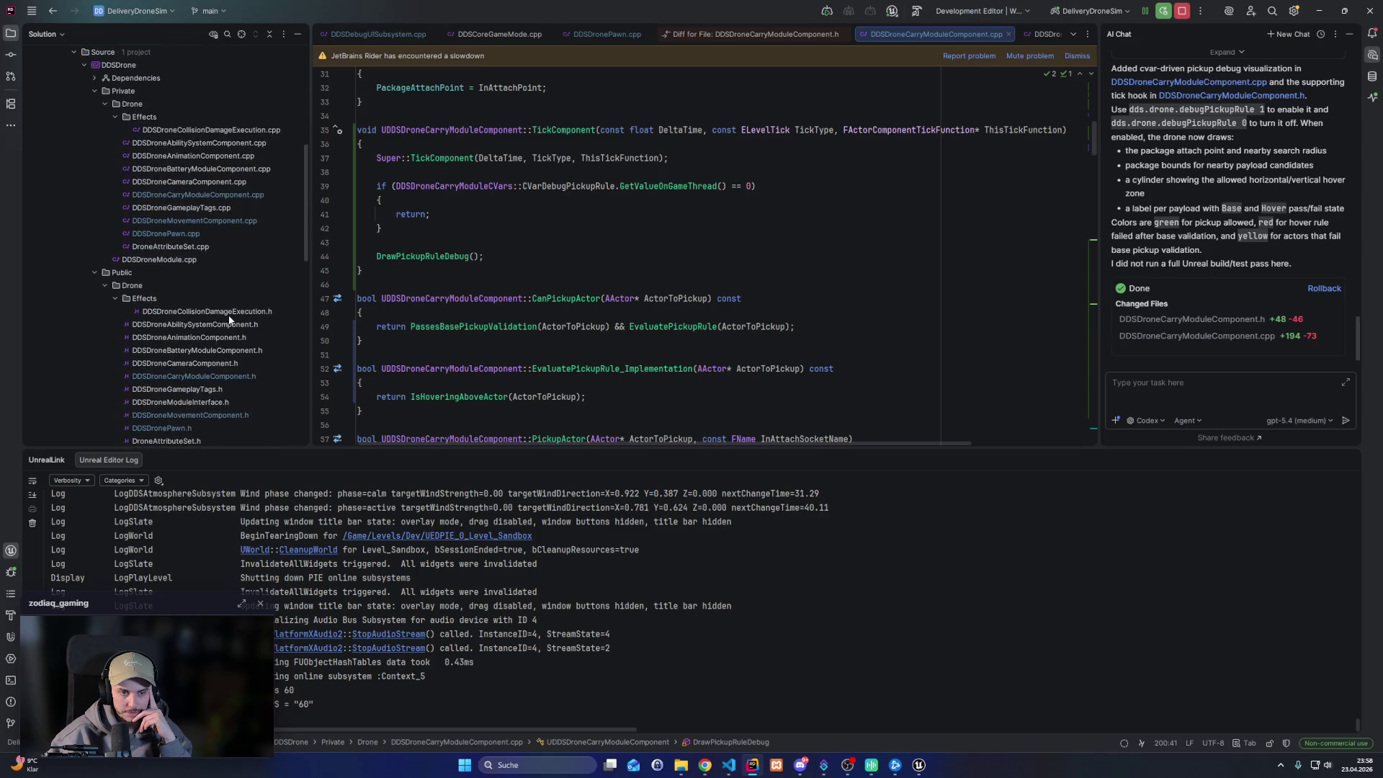
scroll(228, 317, "up", 1)
scroll(228, 315, "up", 1)
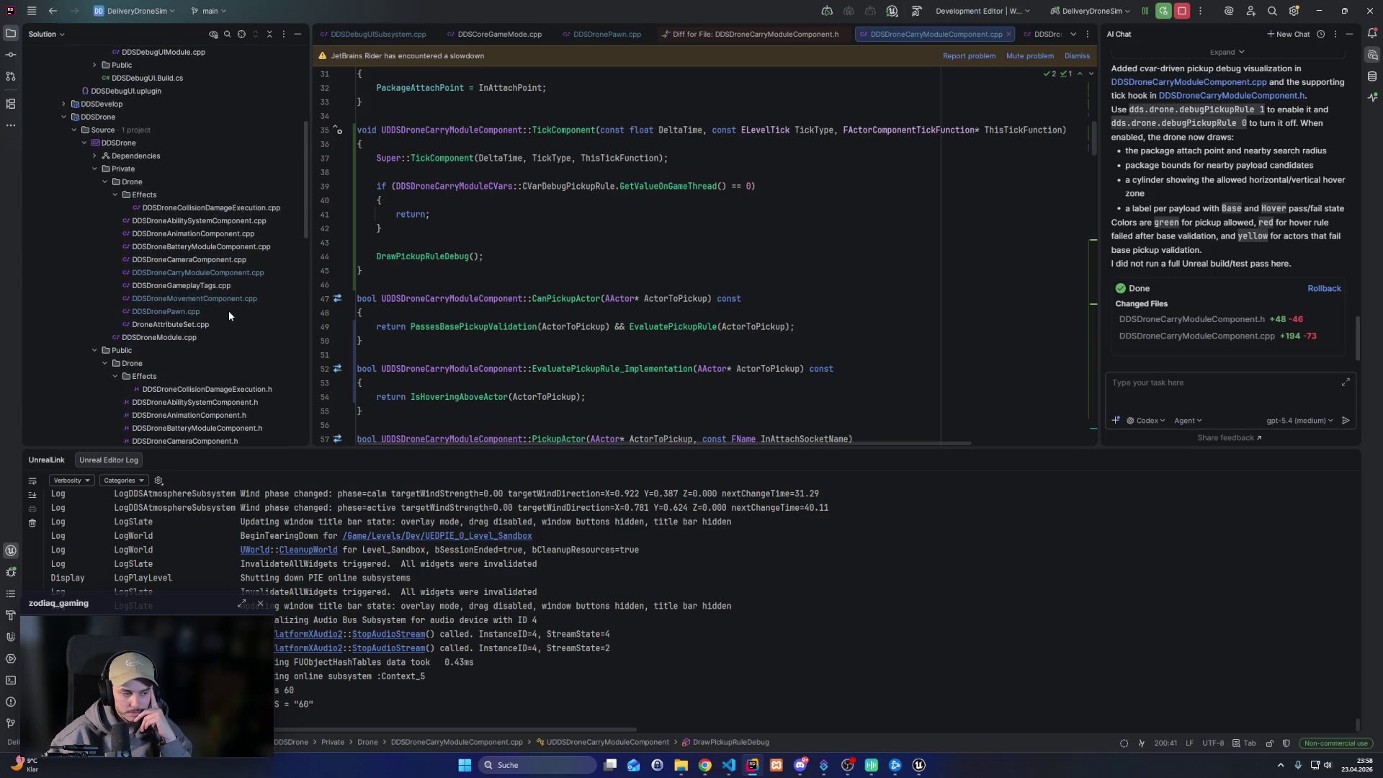
scroll(646, 307, "down", 5)
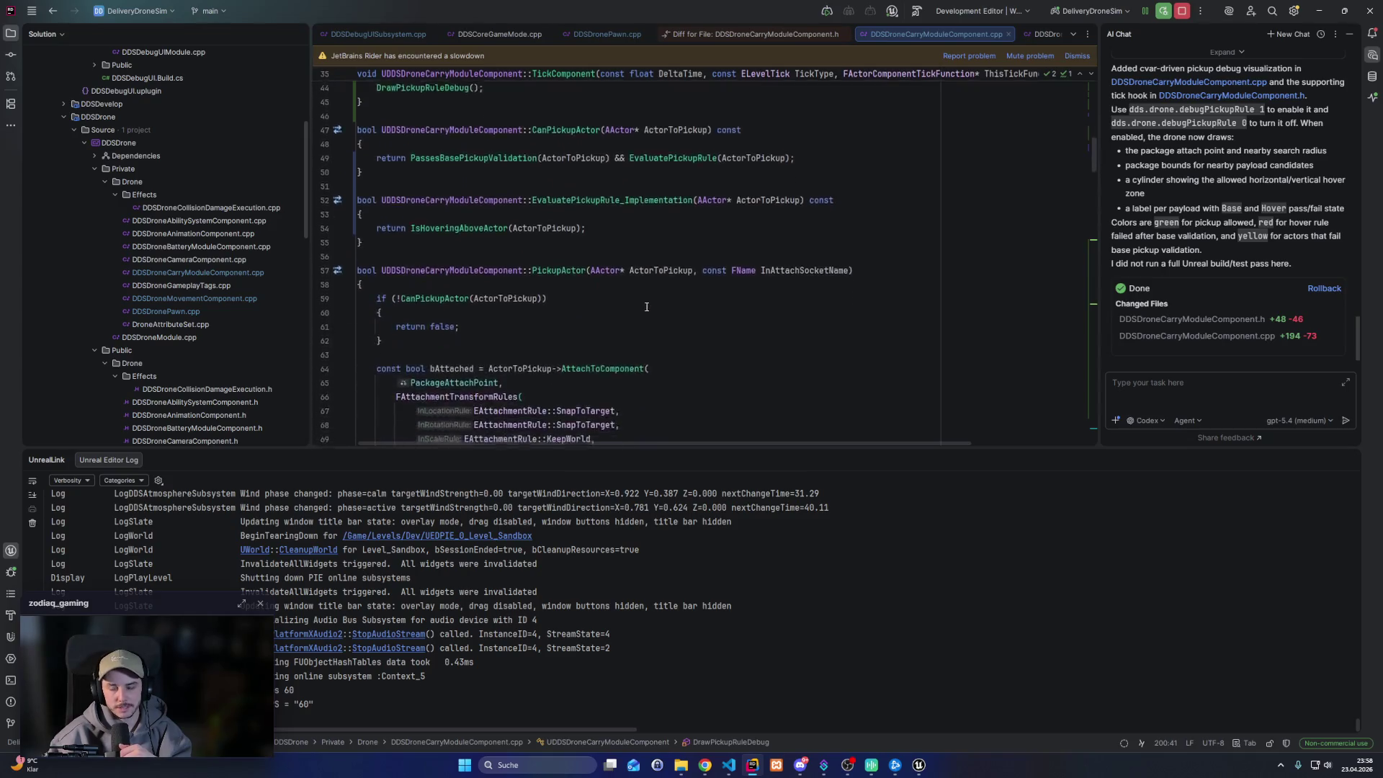
scroll(641, 307, "down", 9)
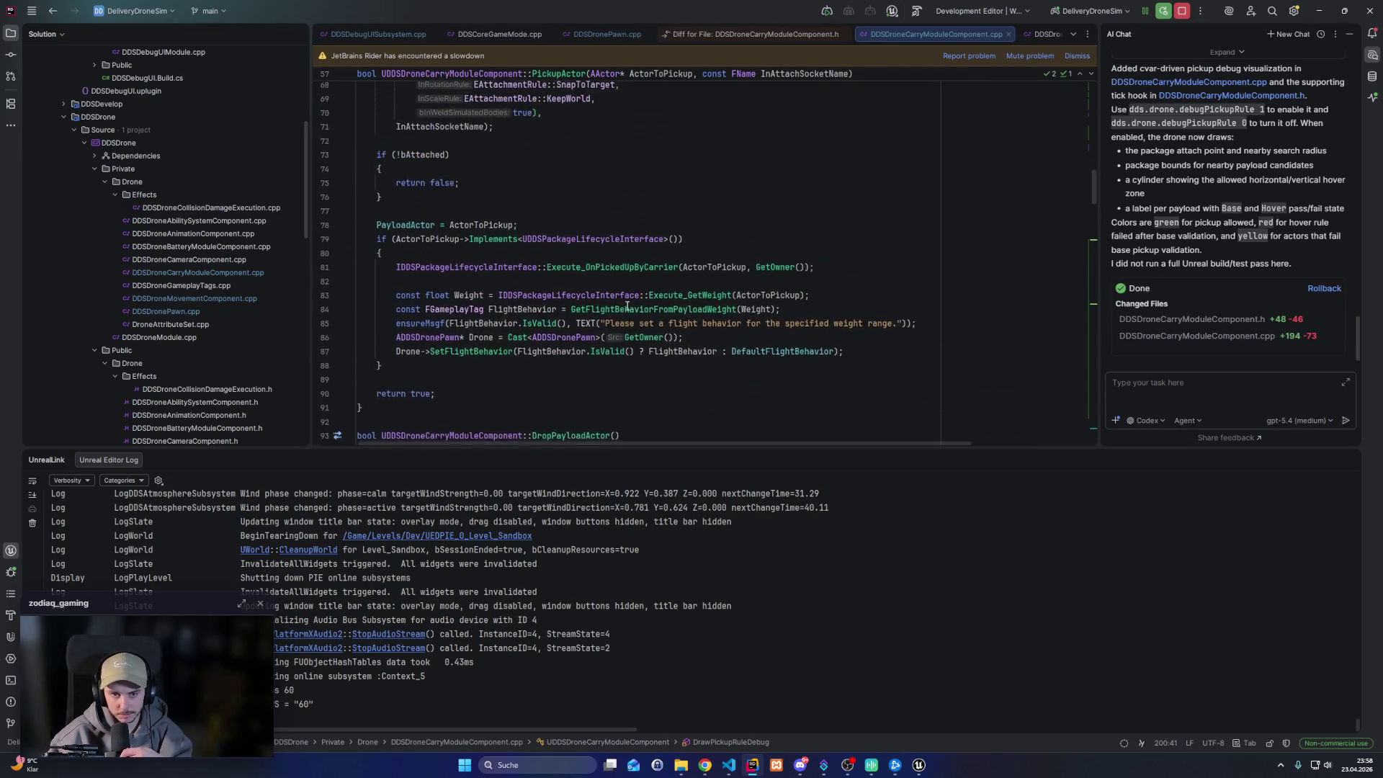
scroll(626, 305, "up", 1)
scroll(625, 300, "down", 5)
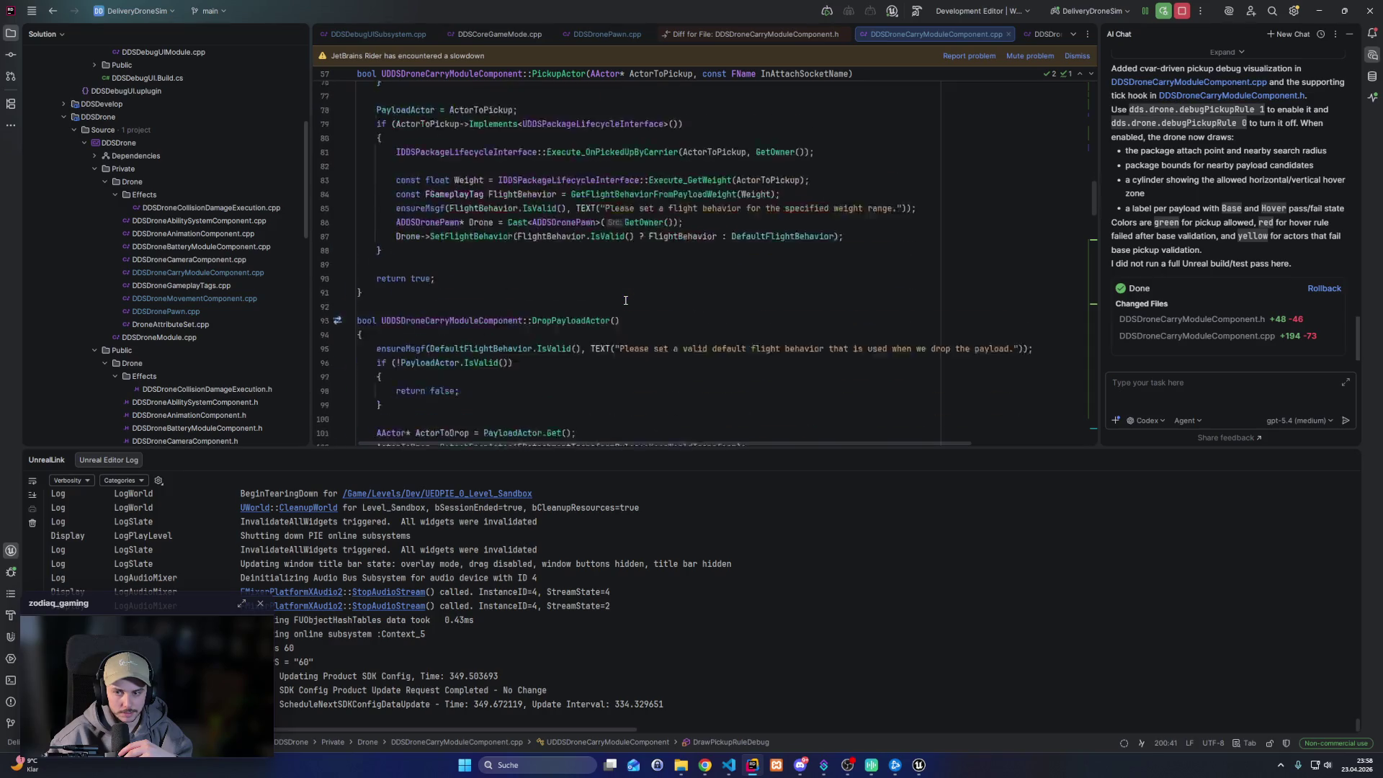
scroll(625, 299, "up", 6)
scroll(625, 299, "up", 20)
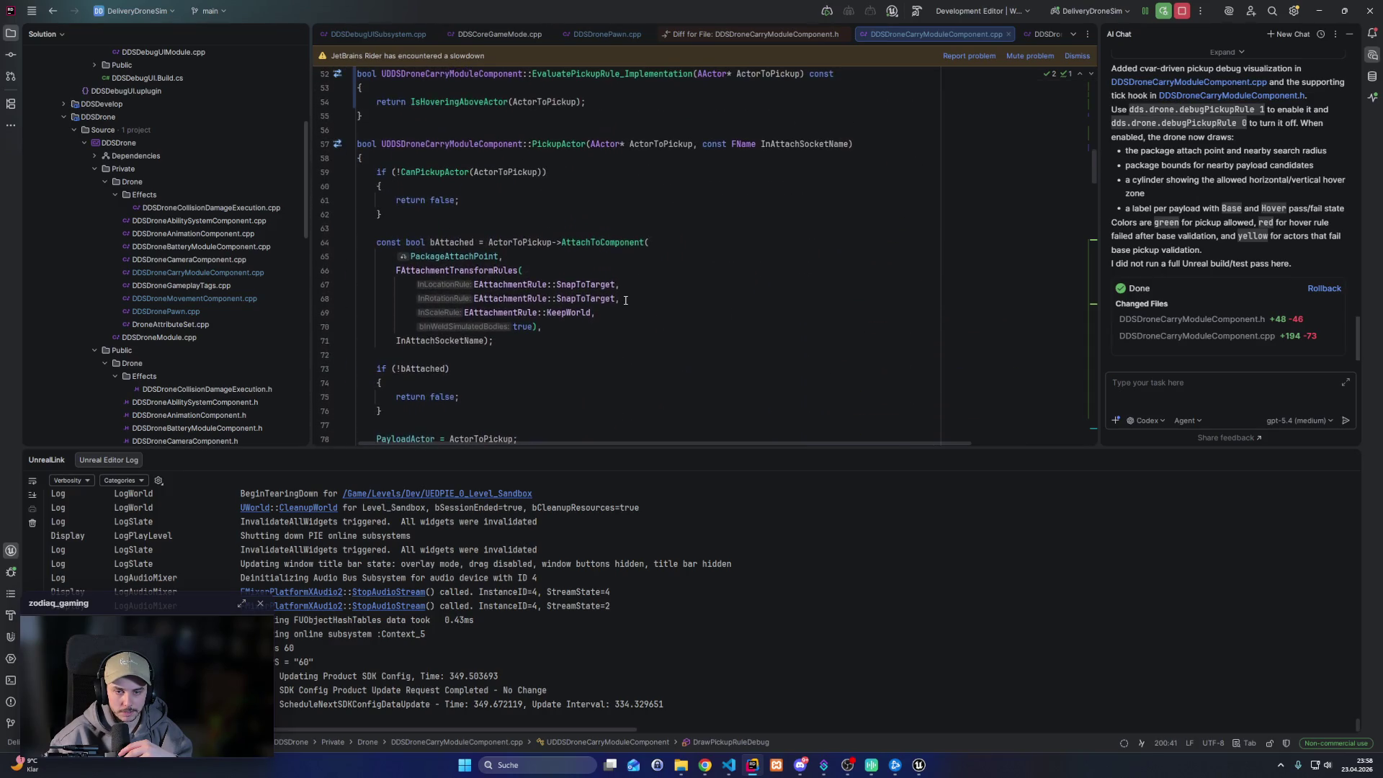
scroll(625, 300, "down", 20)
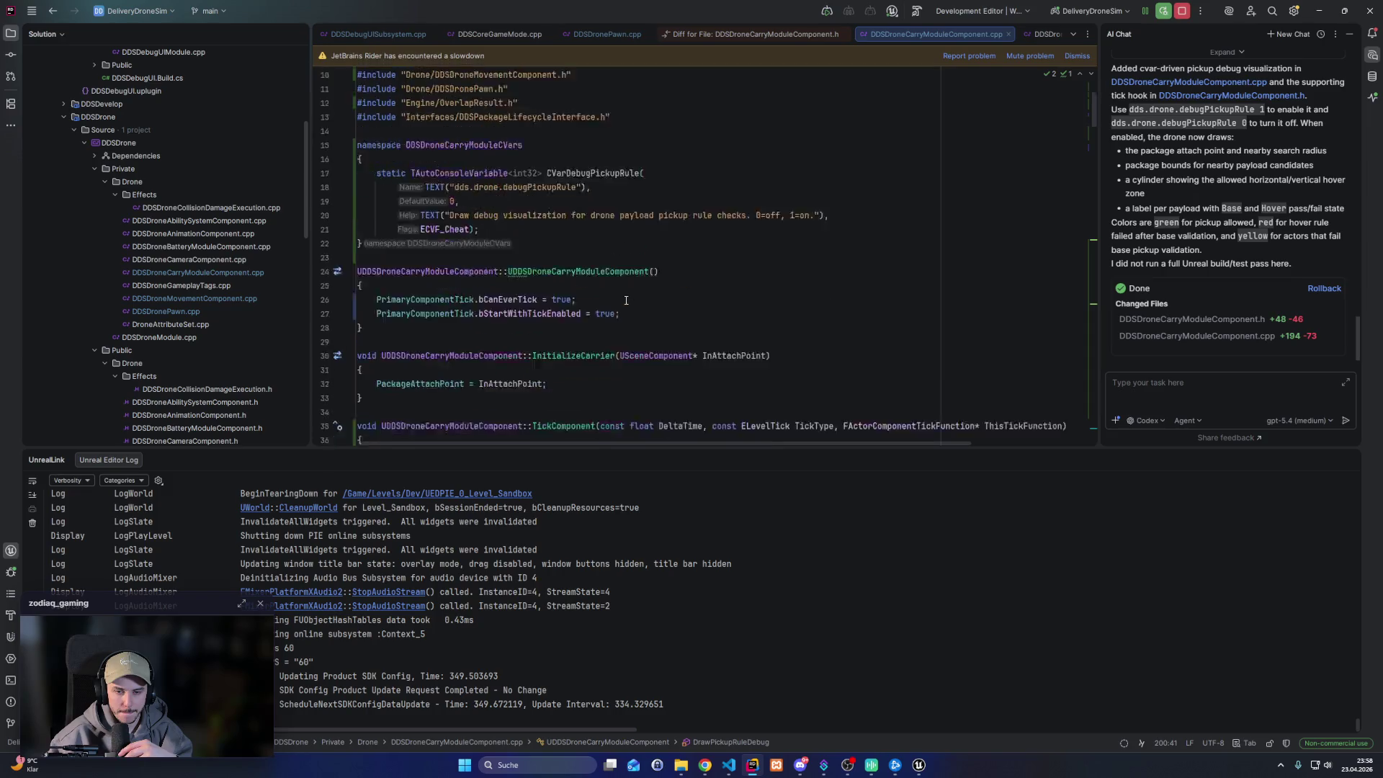
scroll(633, 313, "up", 20)
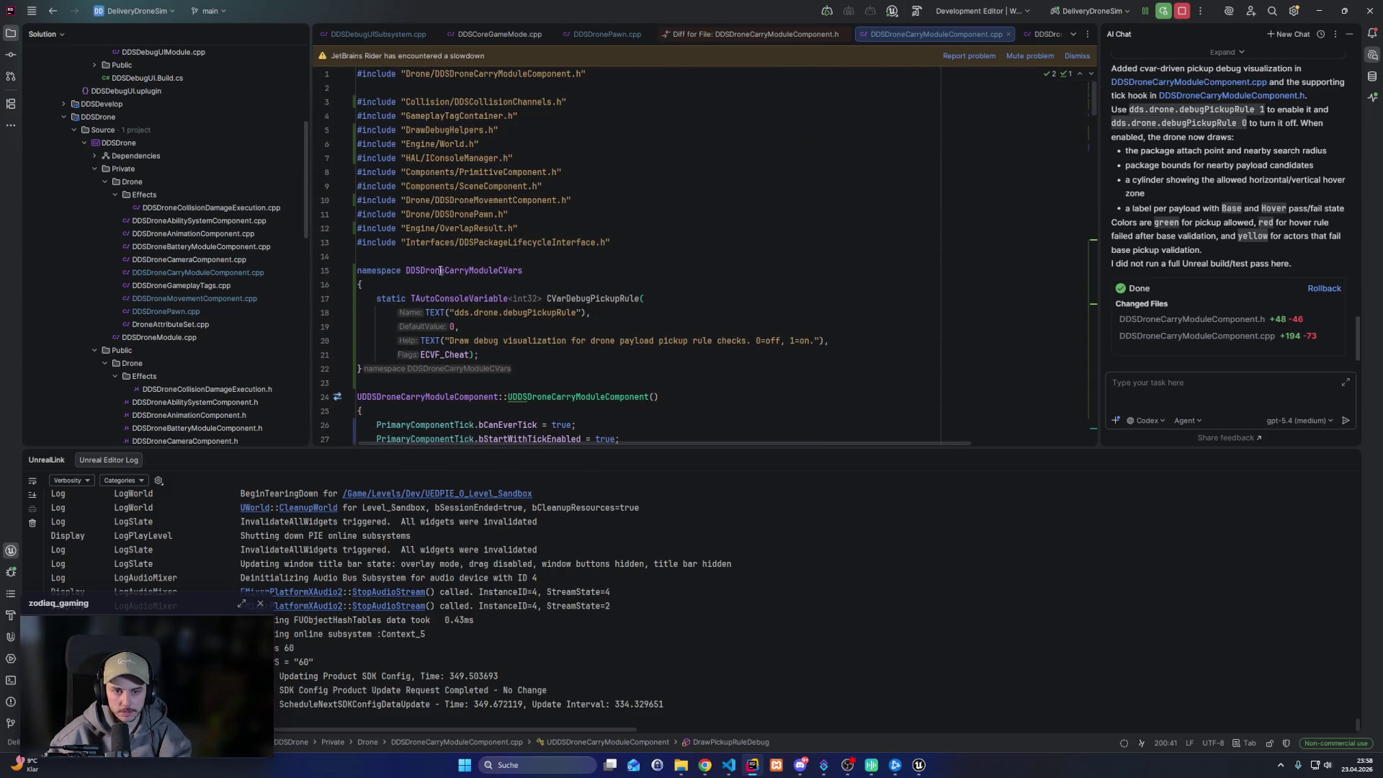
Select the DDSDroneCarryModuleCVars namespace and start an AI Chat request to put the cvar and debug code behind #ifdefs
double_click(461, 271)
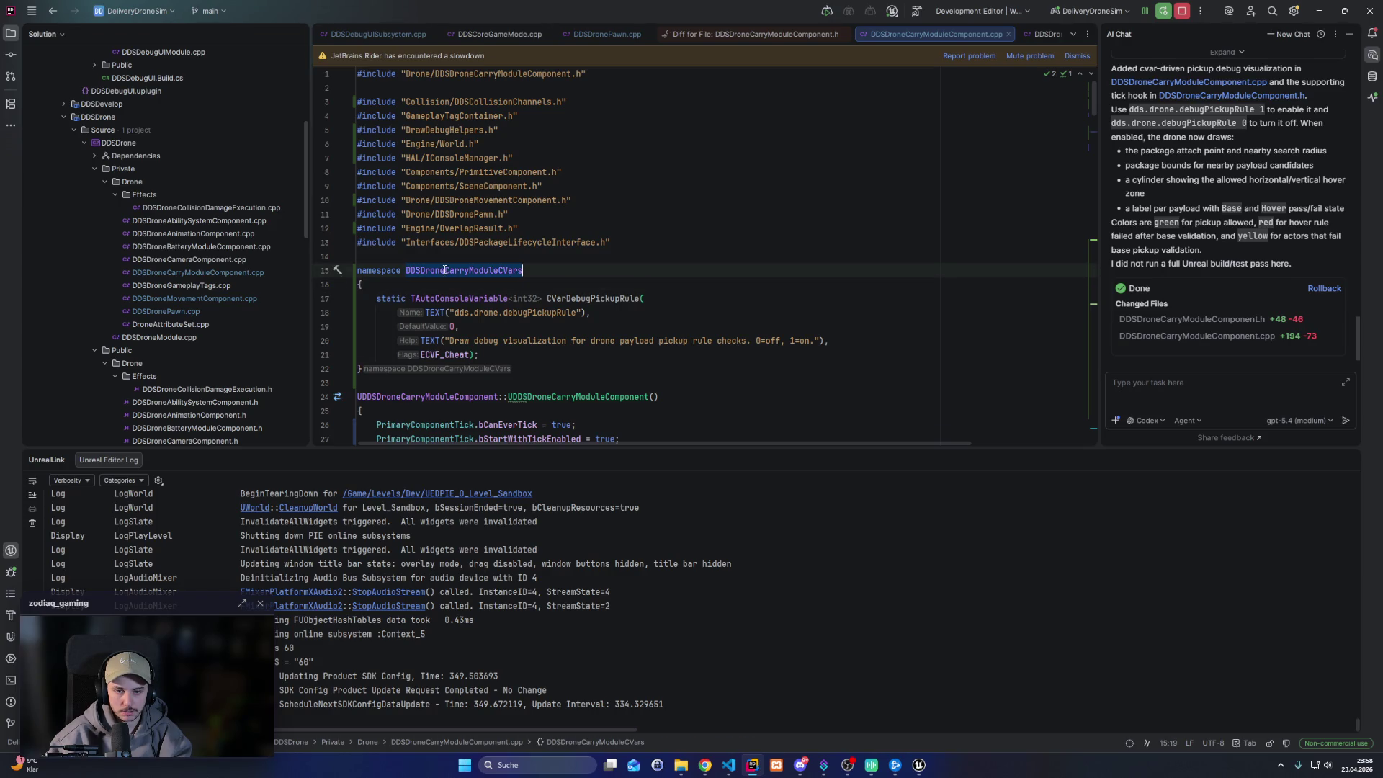
left_click(1193, 384)
type("plea")
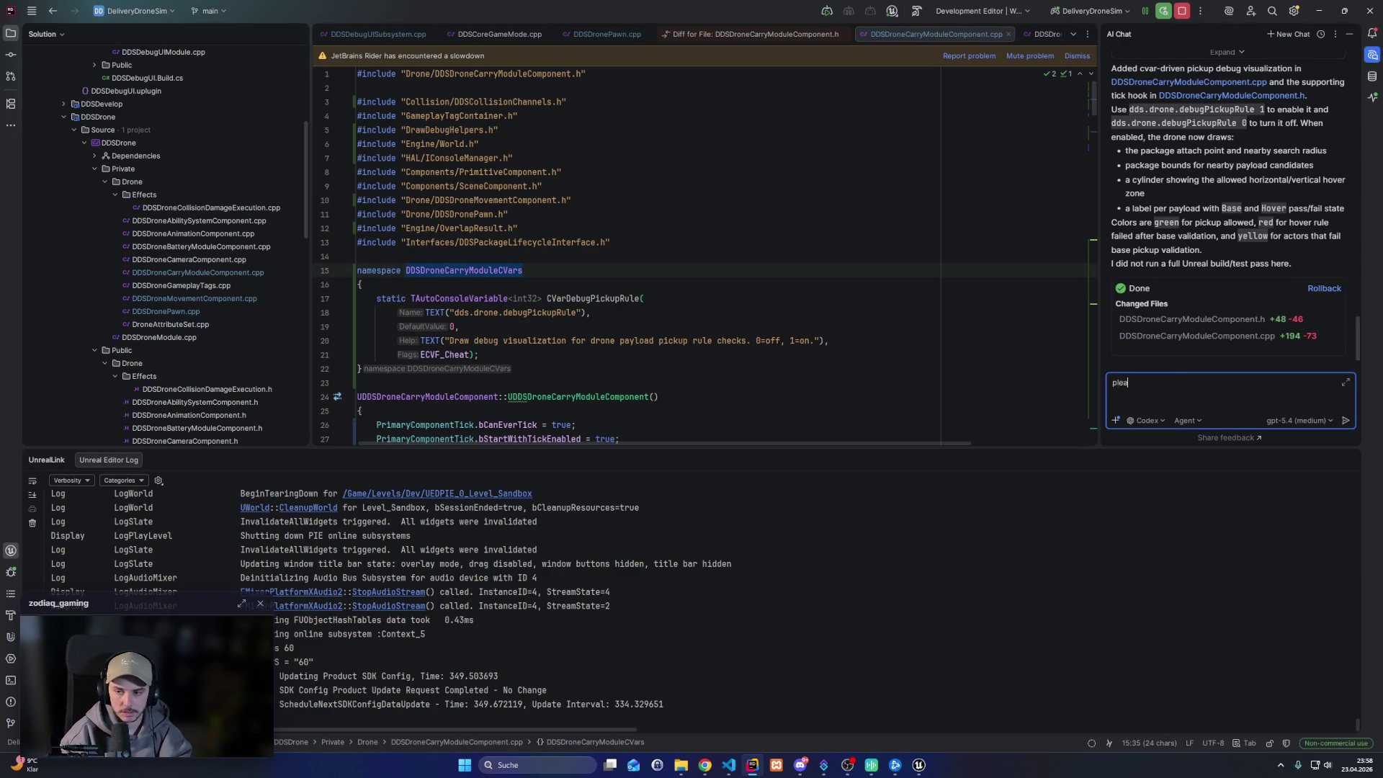
type("se put the cv")
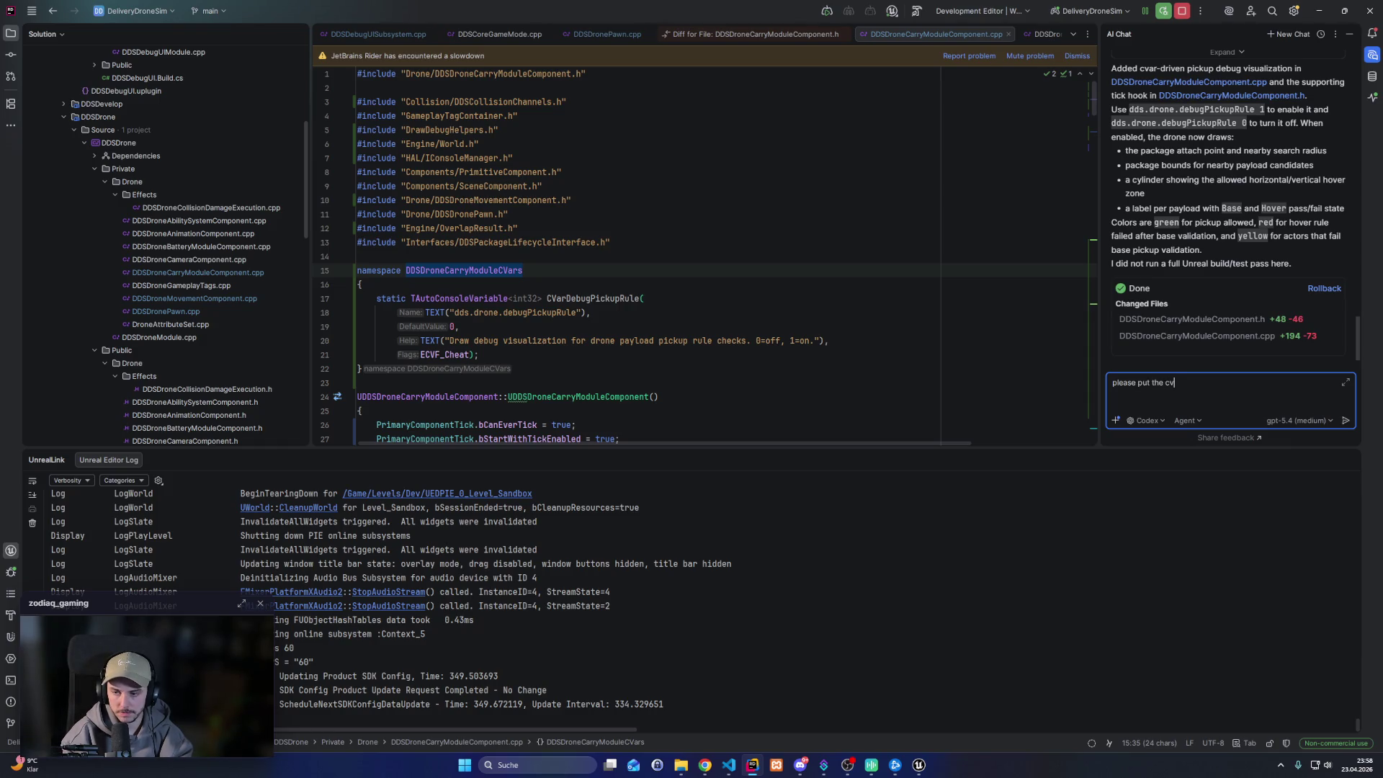
type("ar and debug functionality ")
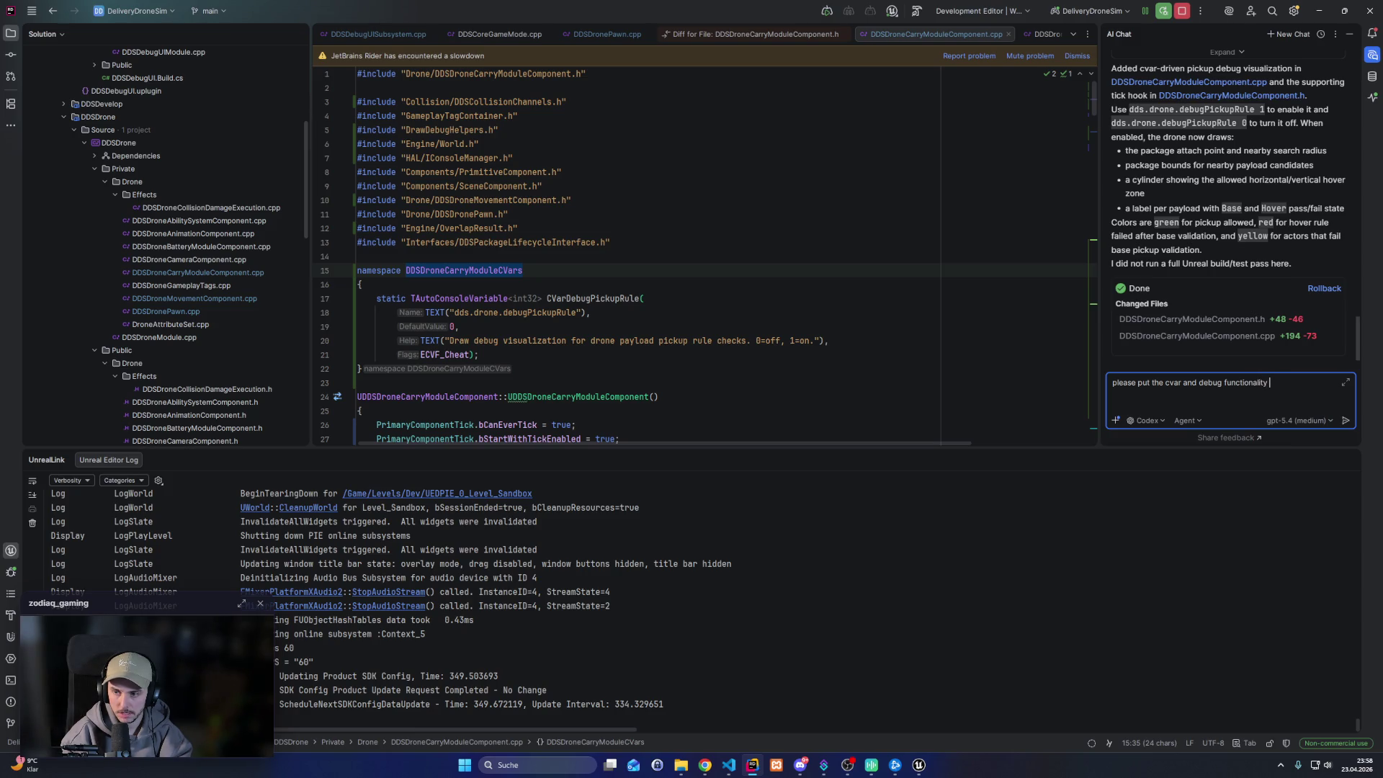
type("behind if/defs so its not ")
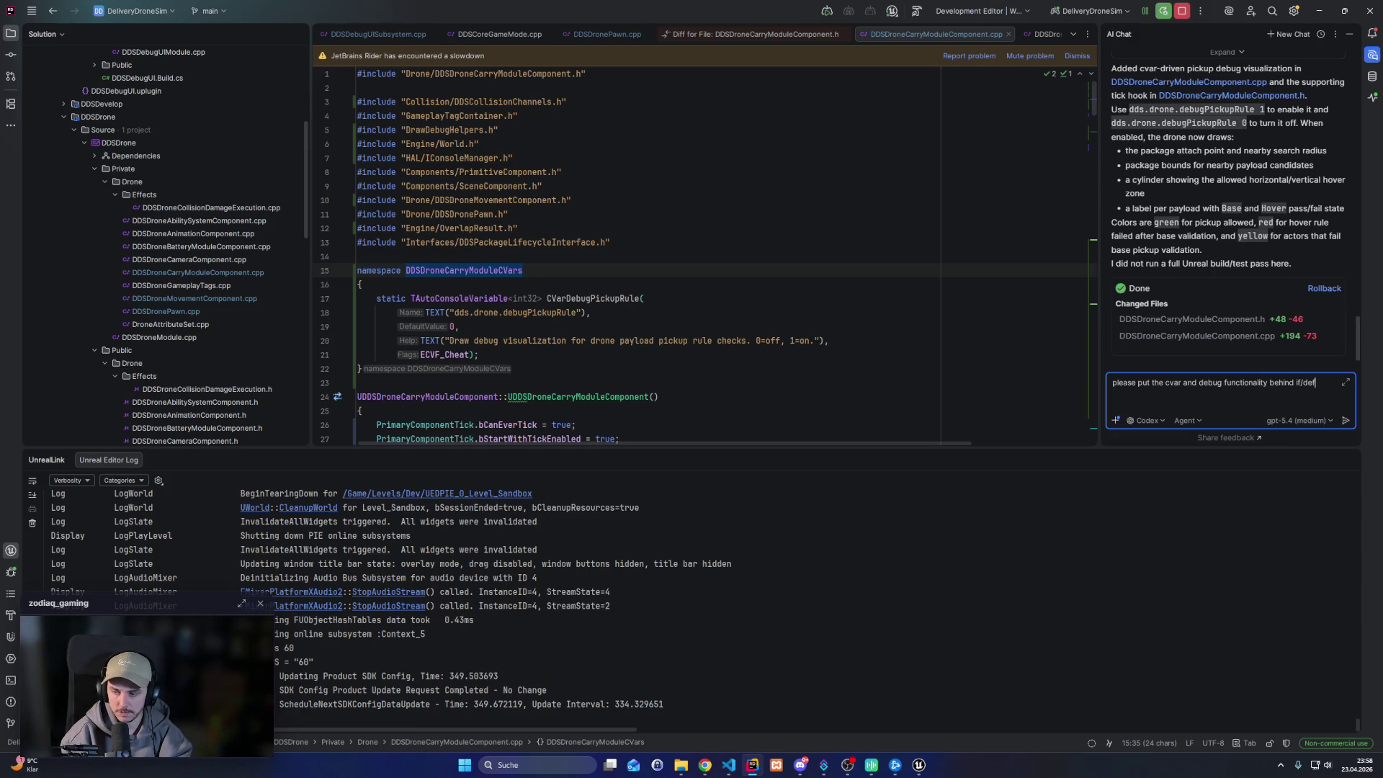
type("usab")
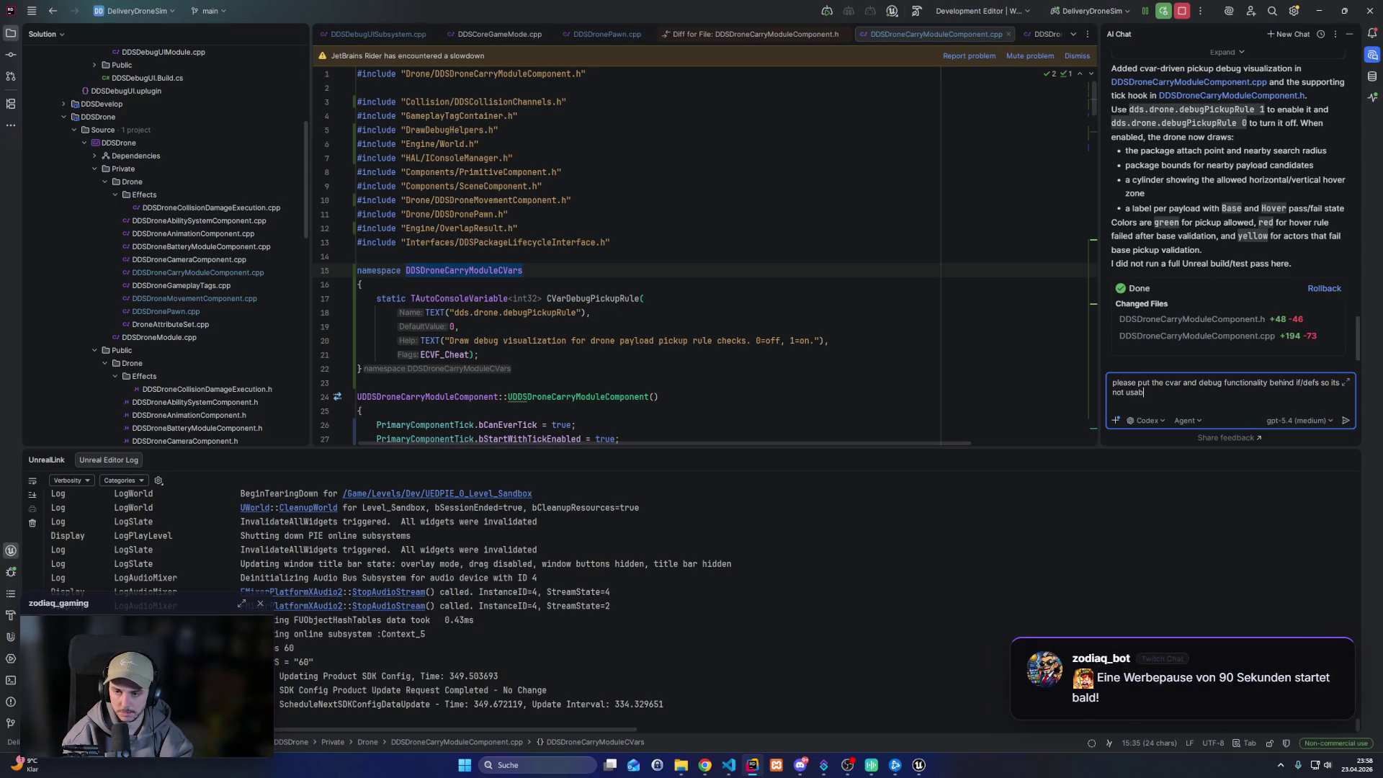
type("le within shipping builds")
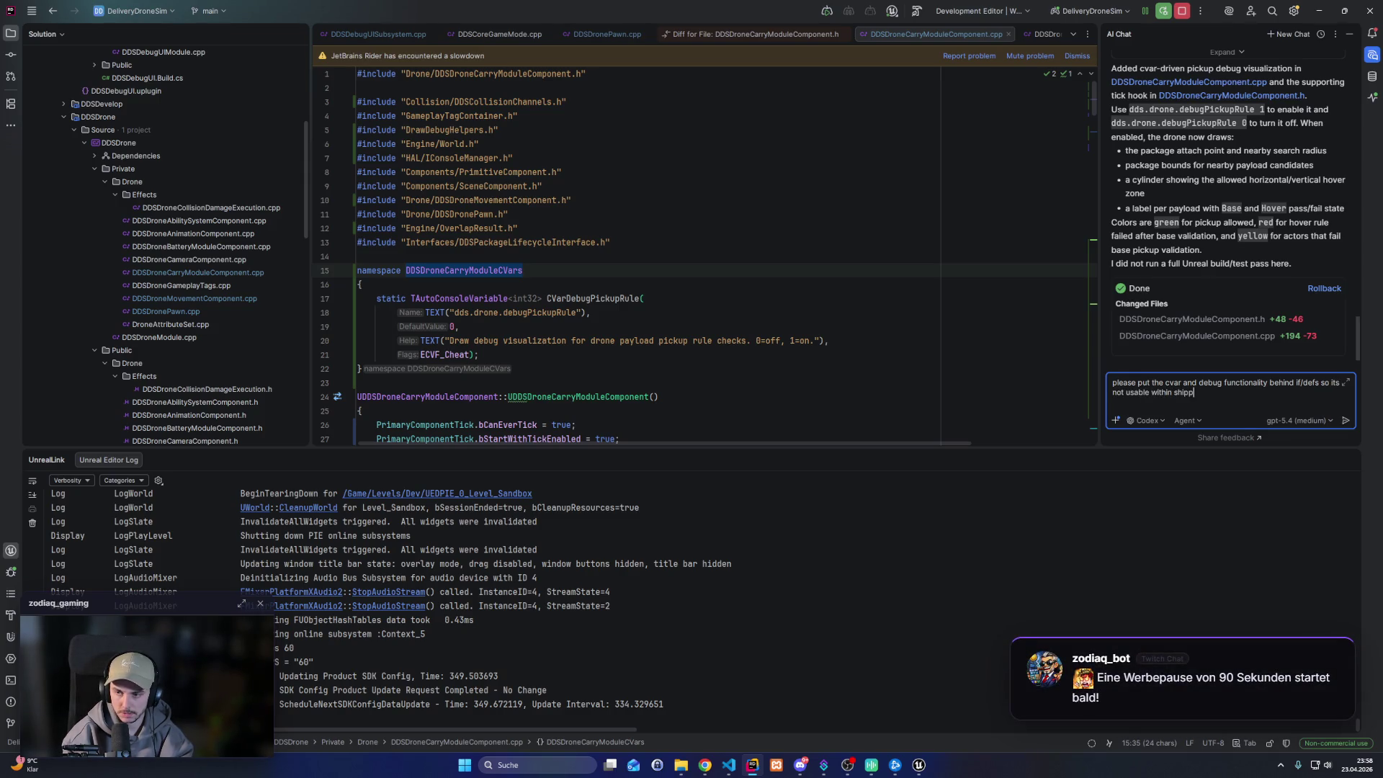
Send the shipping-build guard request to the AI assistant and allow its header edit
key("Return")
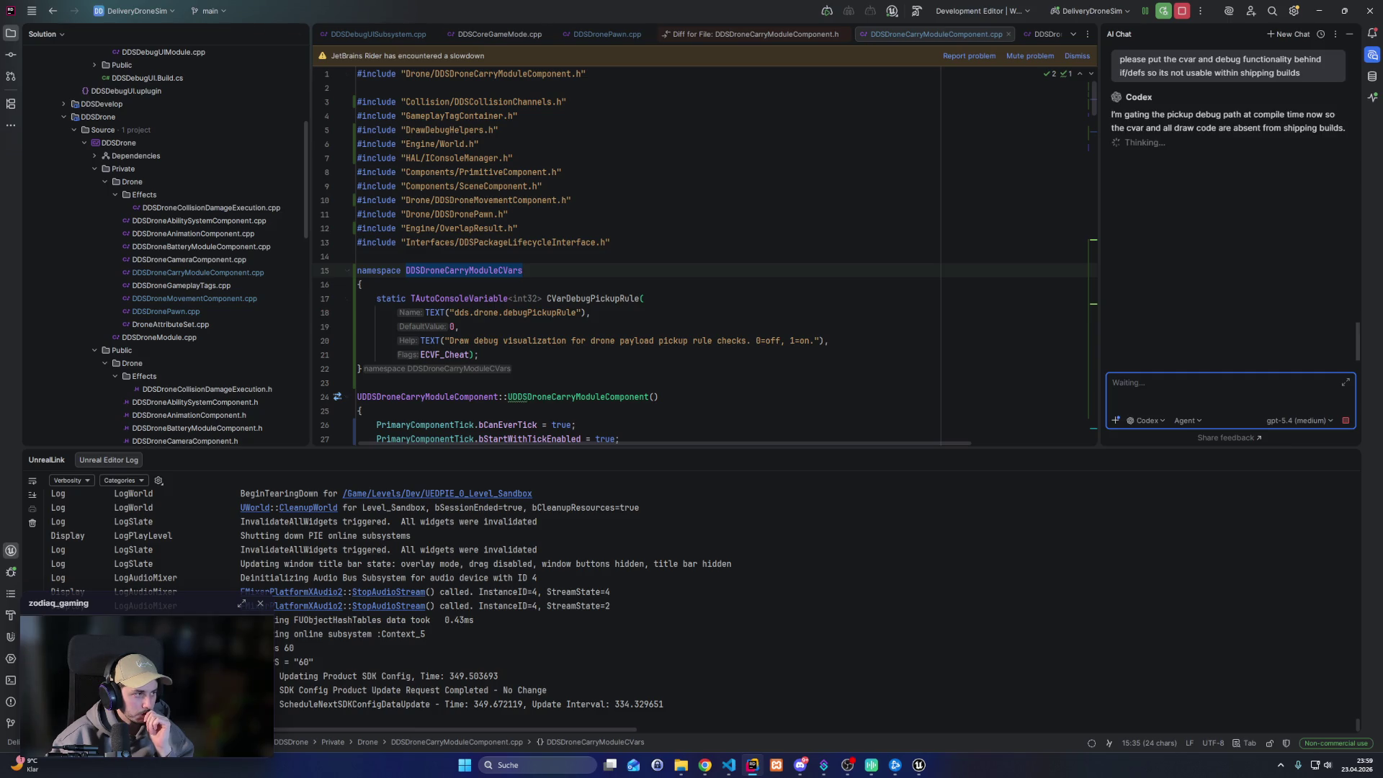
key("alt+Tab")
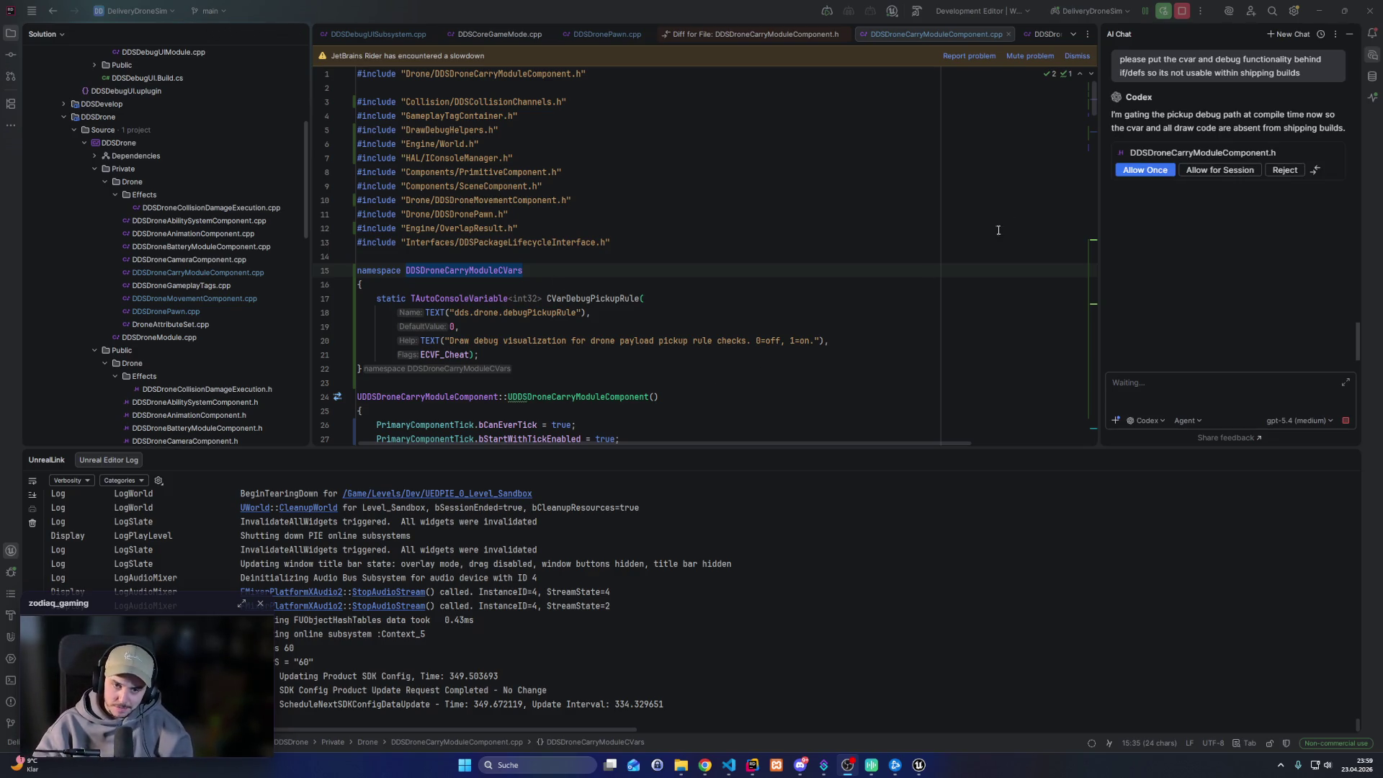
left_click(1118, 171)
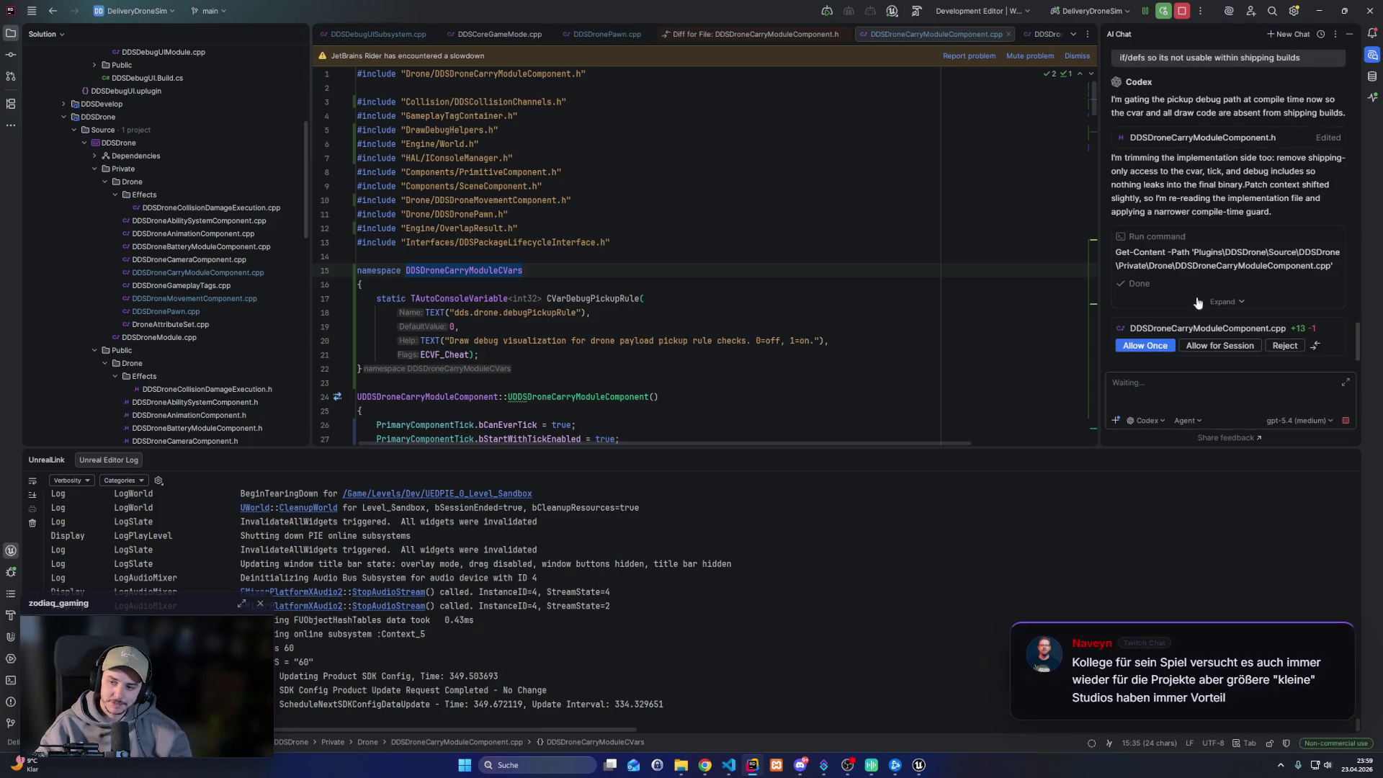
Allow the assistant's .cpp patch wrapping debug includes and the cvar in #if !UE_BUILD_SHIPPING
left_click(1144, 348)
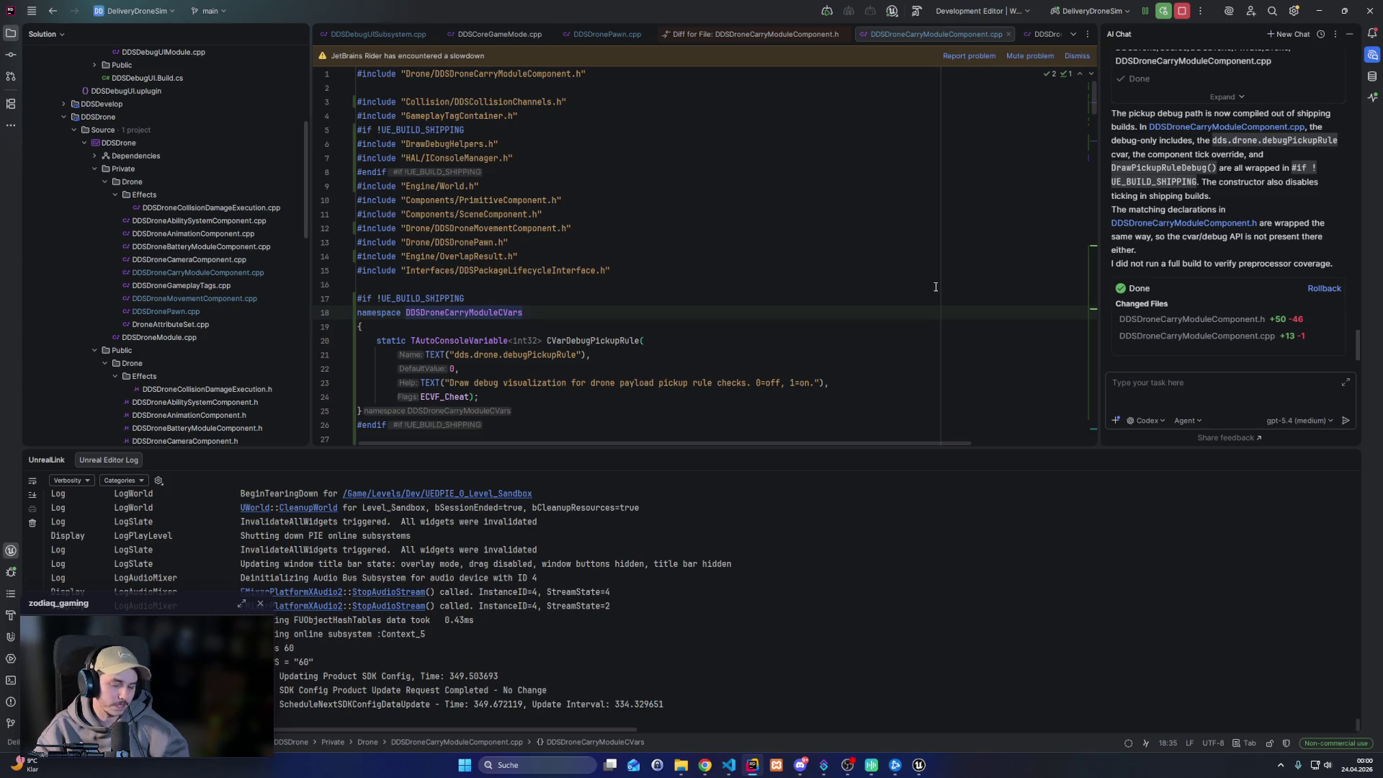
Enlarge the editor and scroll through the newly guarded debug code in DDSDroneCarryModuleComponent.cpp
scroll(908, 227, "down", 6)
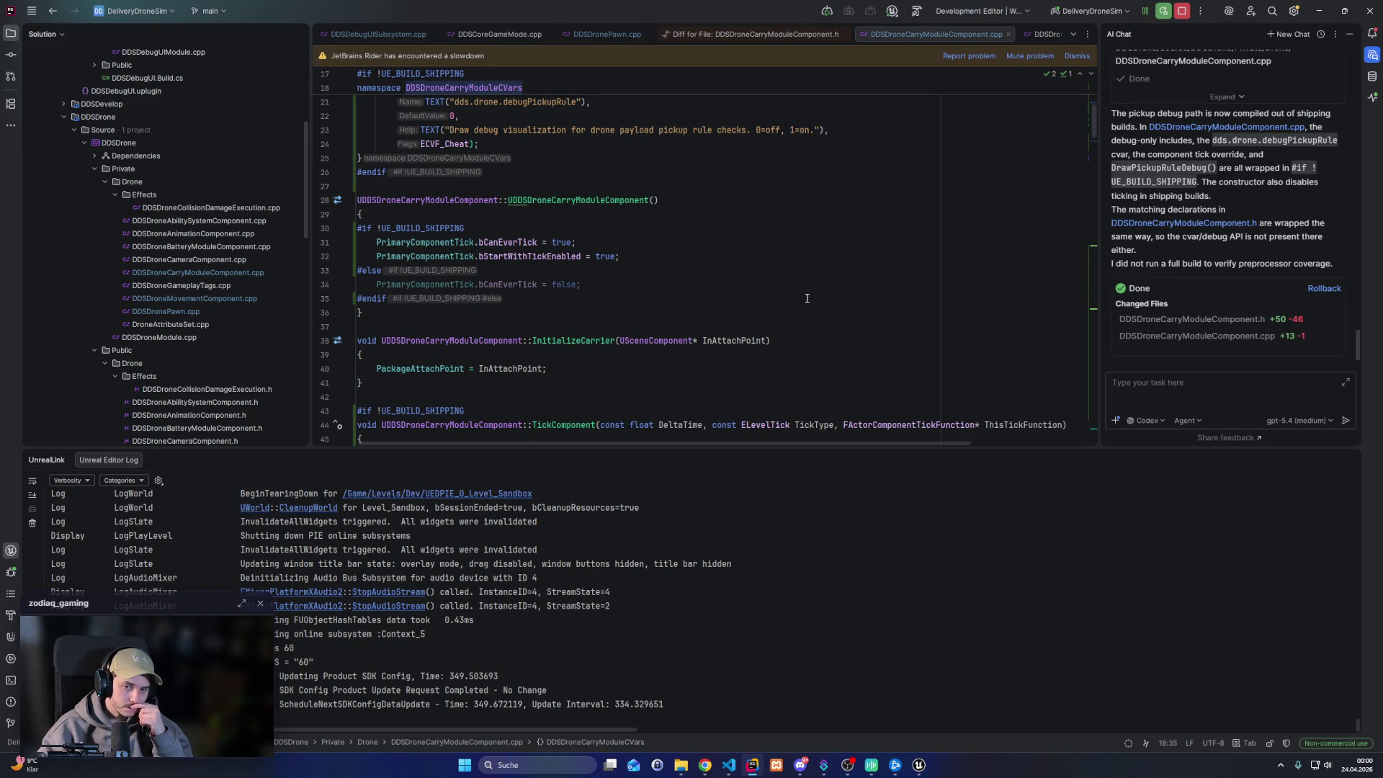
scroll(805, 296, "down", 2)
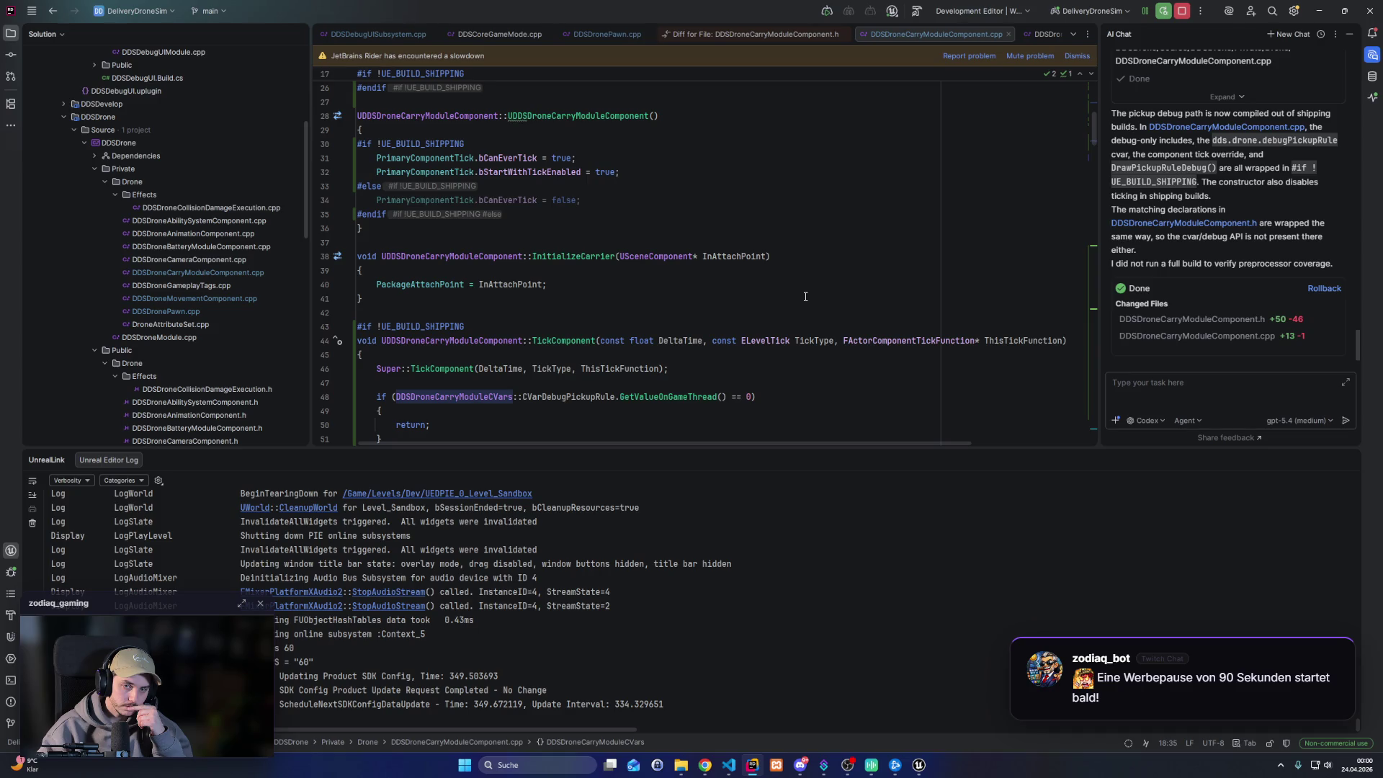
scroll(805, 296, "down", 9)
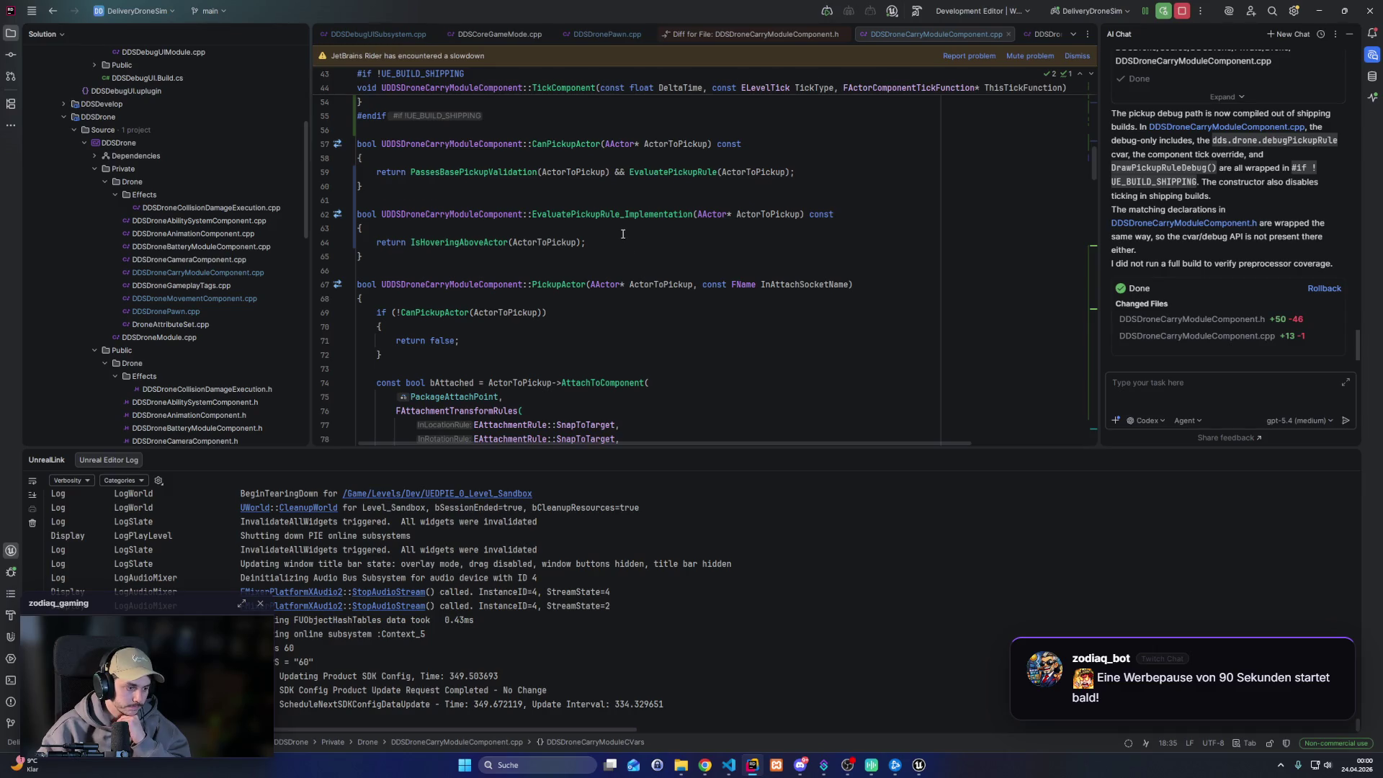
scroll(623, 234, "down", 4)
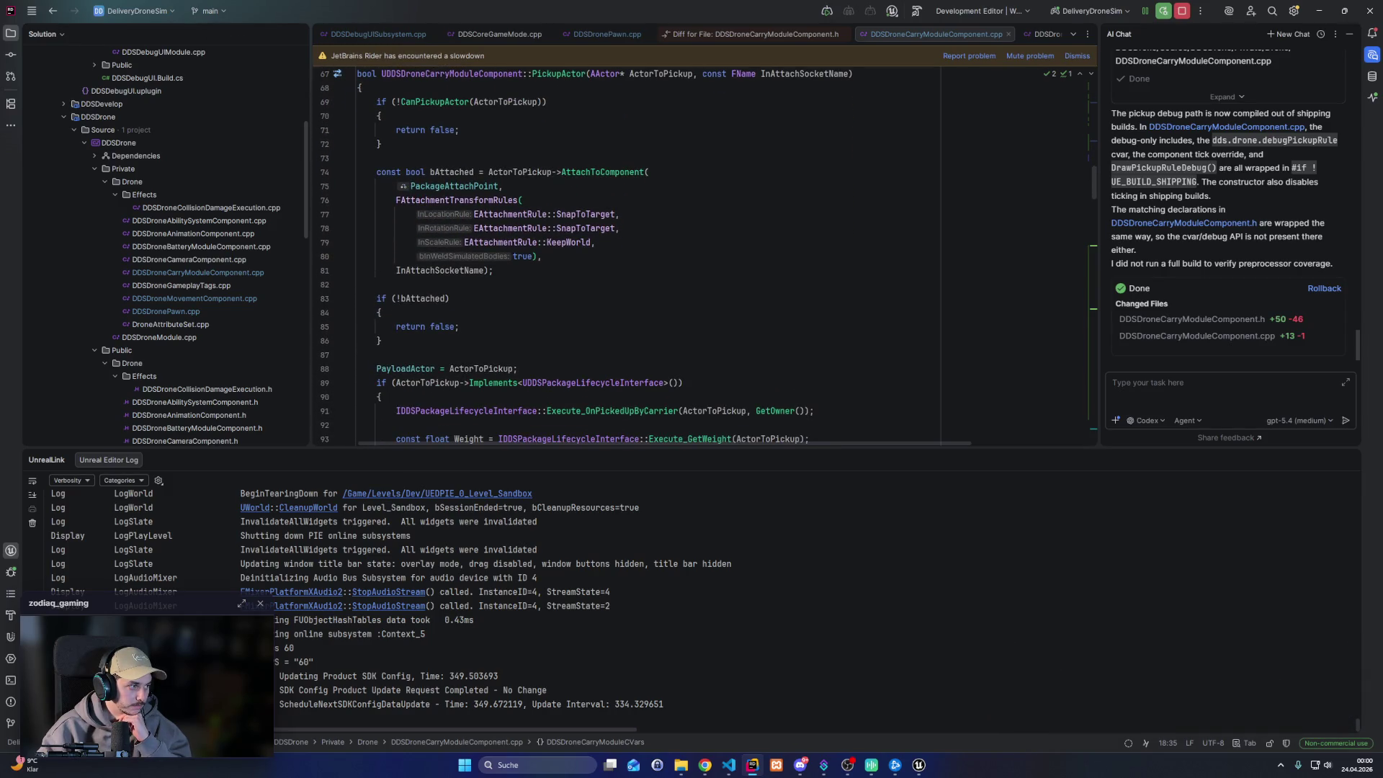
scroll(568, 229, "down", 1)
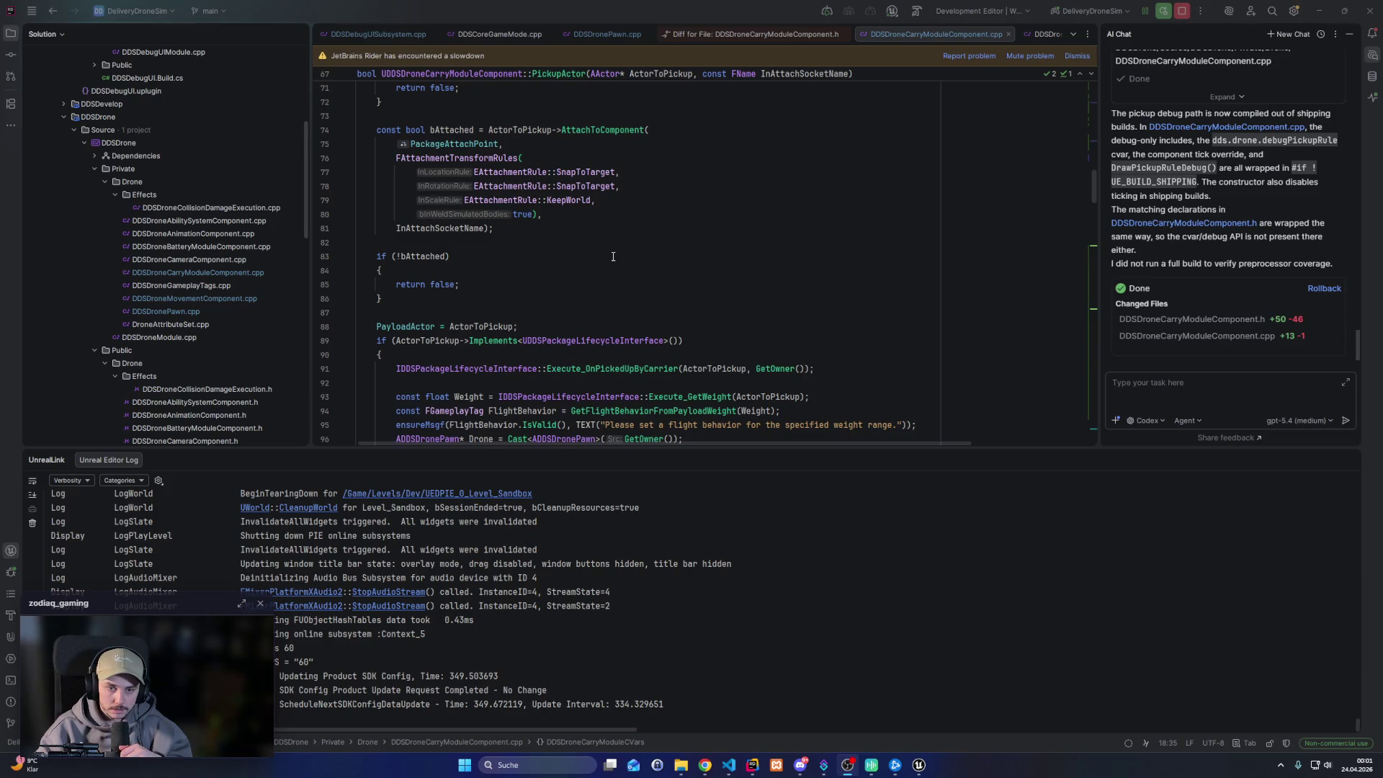
scroll(613, 256, "down", 15)
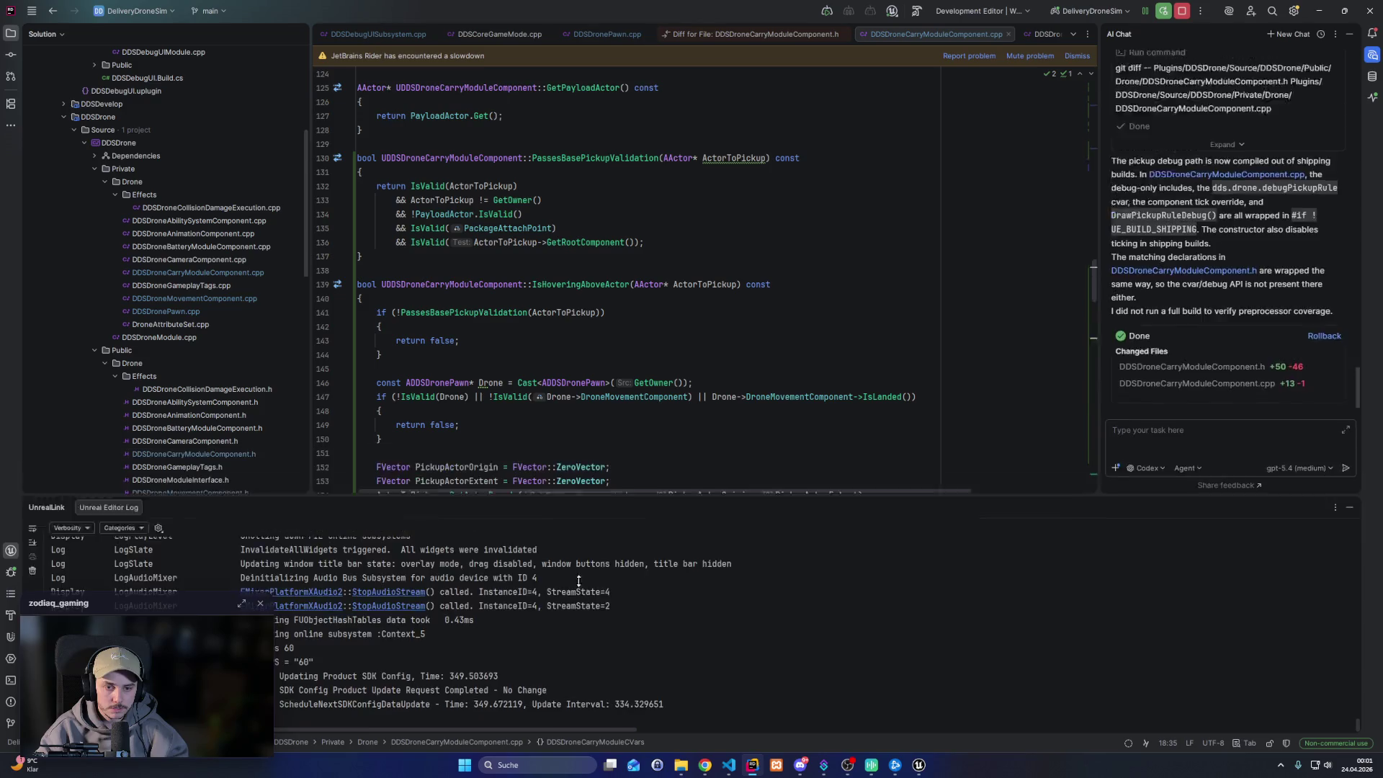
left_click_drag(598, 455, 598, 663)
scroll(548, 386, "down", 12)
scroll(547, 385, "down", 2)
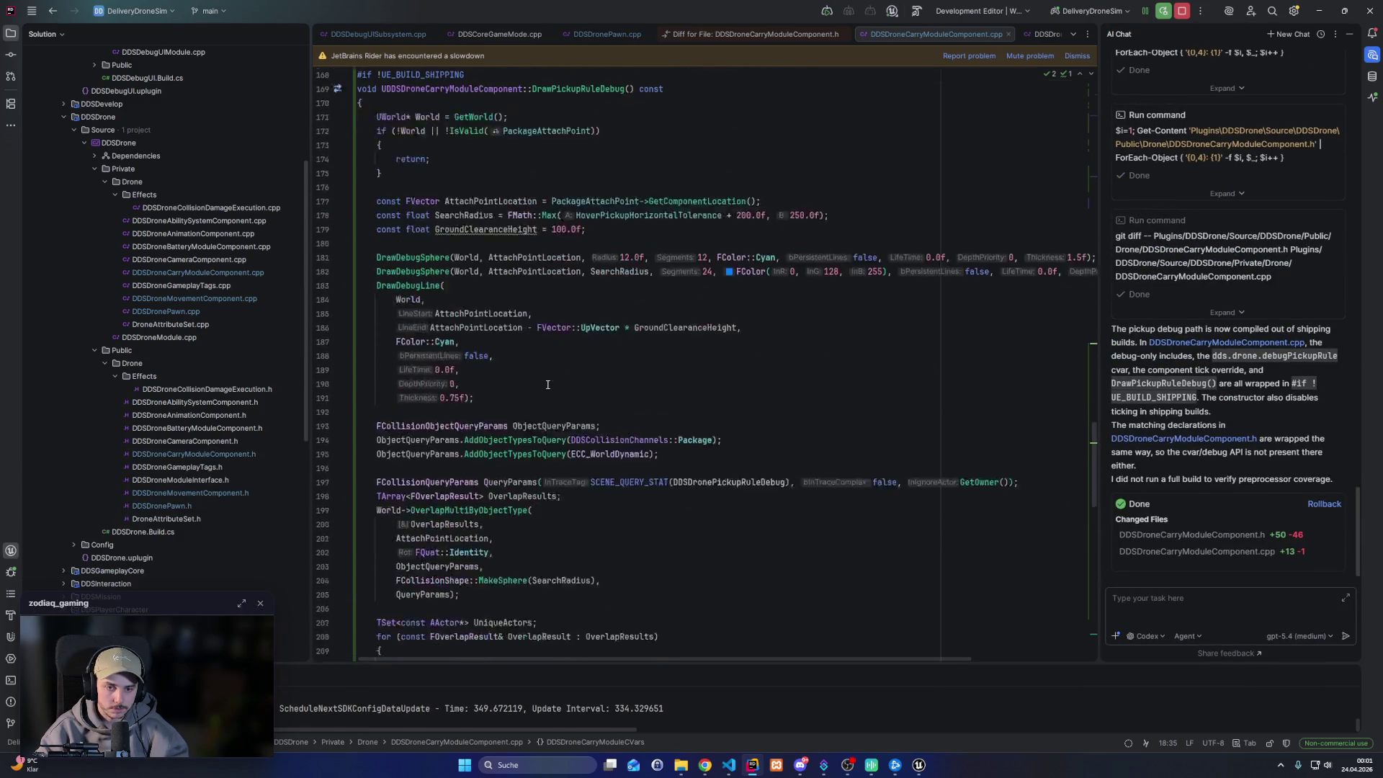
scroll(404, 379, "down", 3)
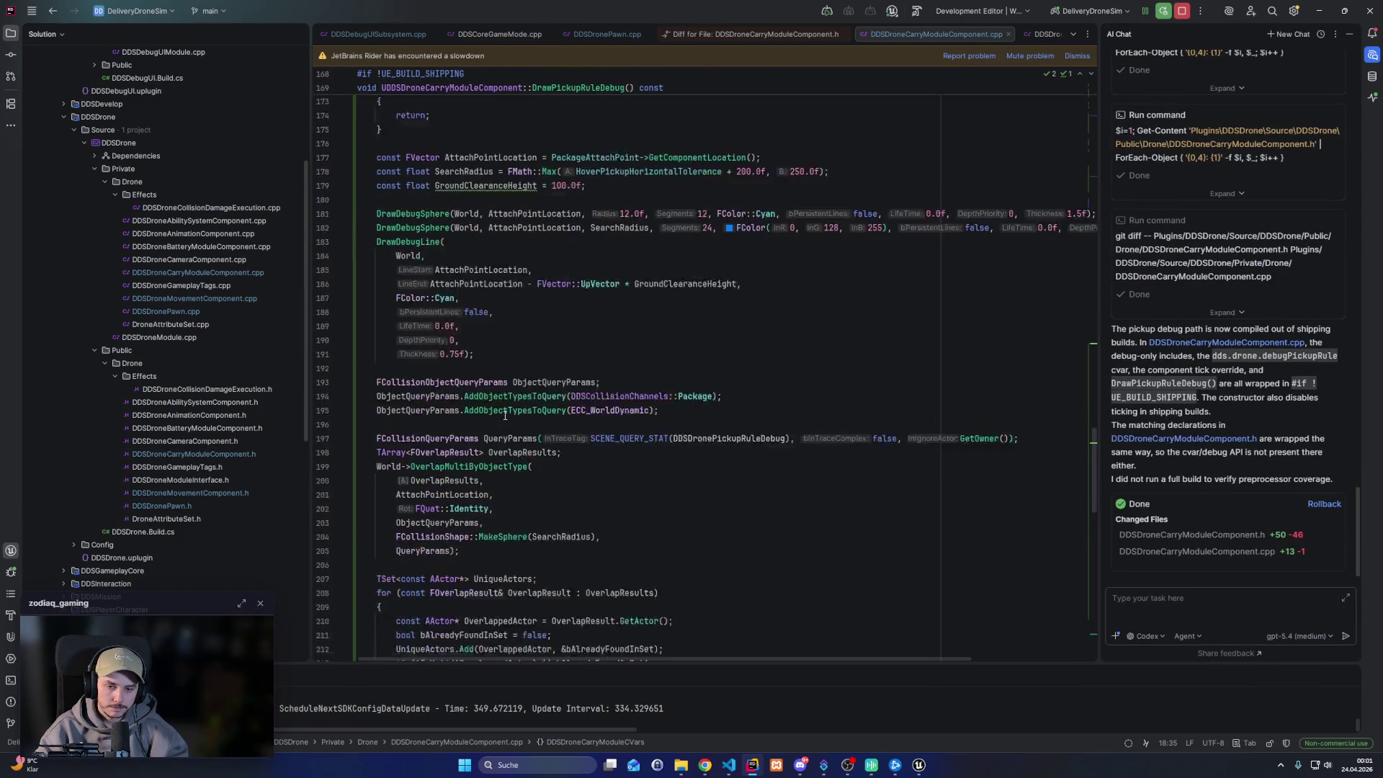
scroll(507, 412, "down", 10)
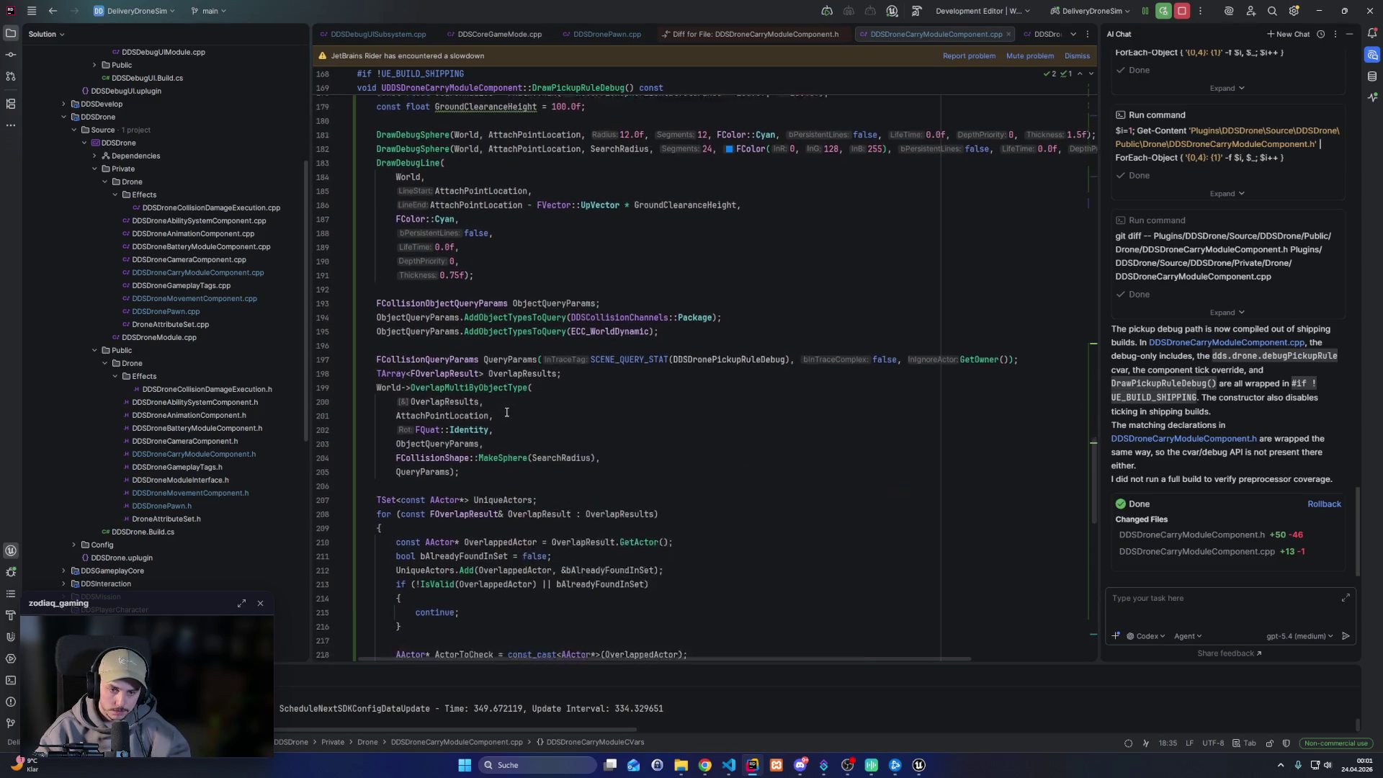
scroll(506, 407, "down", 10)
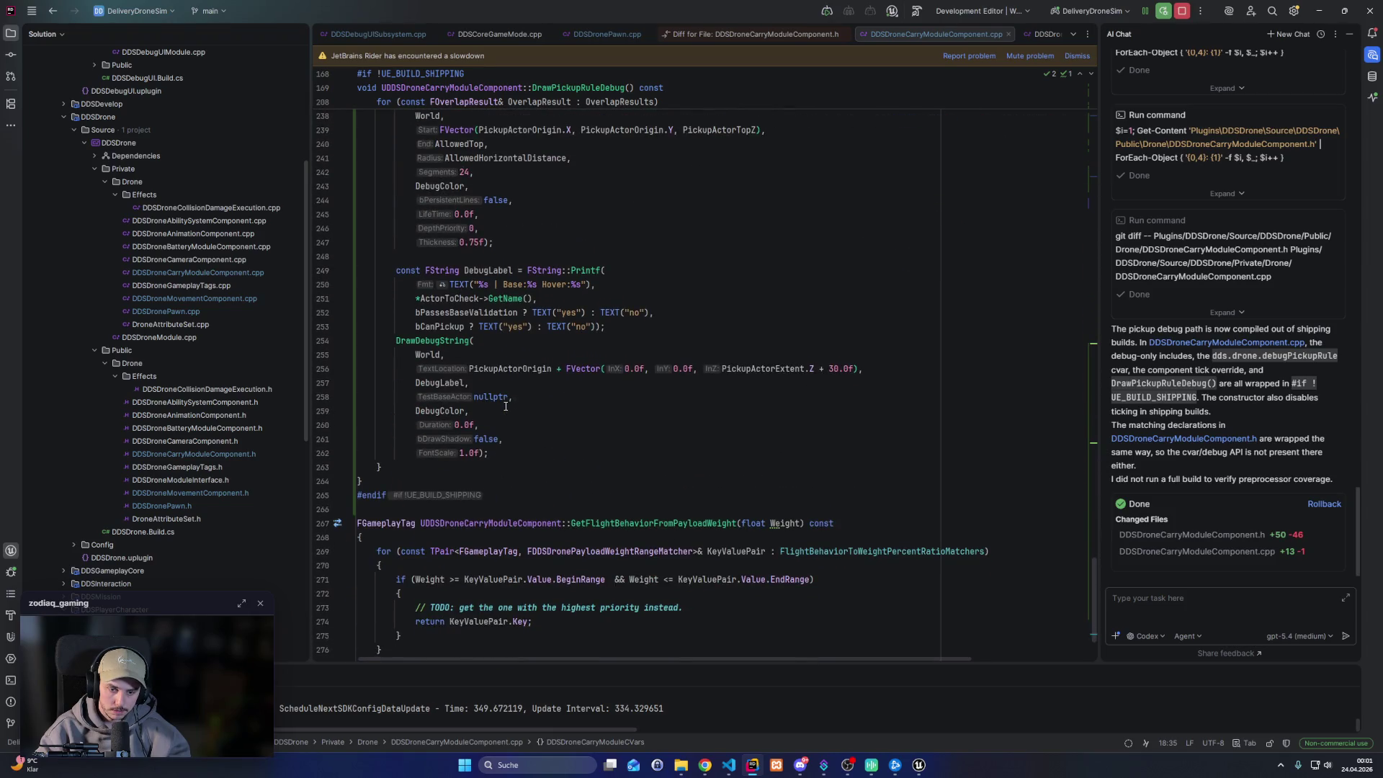
scroll(506, 407, "down", 3)
scroll(506, 406, "up", 4)
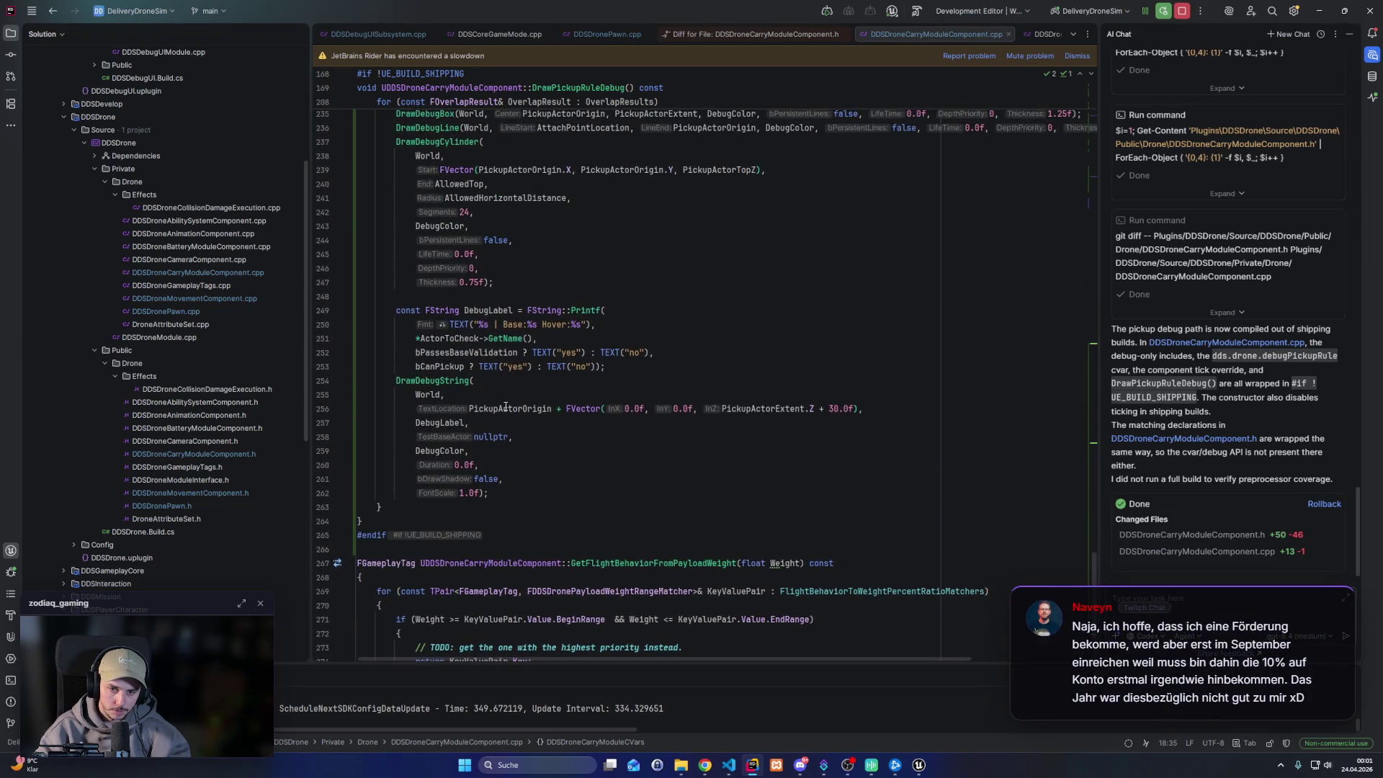
Inspect bPassesBaseValidation and bCanPickup, then follow EvaluatePickupRule into IsHoveringAboveActor's AllowedHorizontalDistance check
double_click(500, 352)
double_click(446, 367)
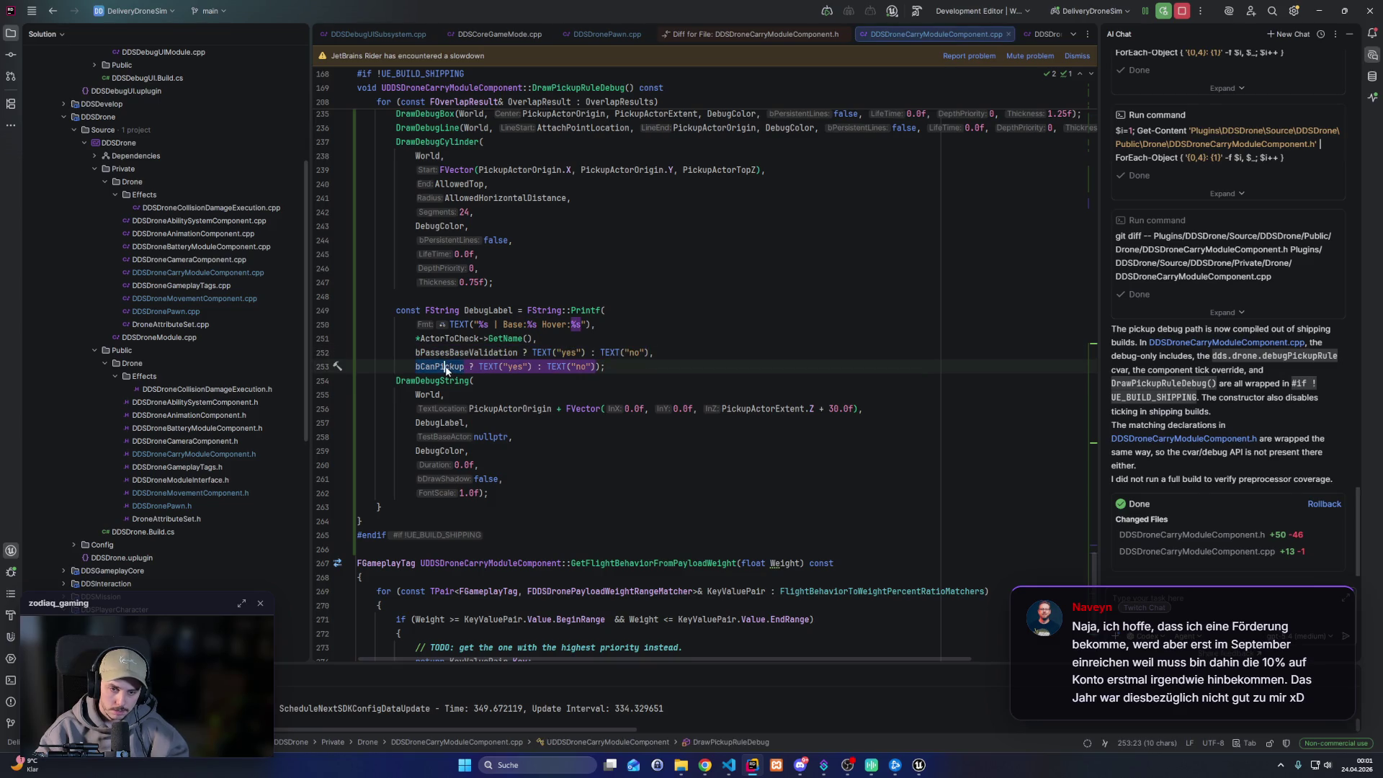
scroll(584, 353, "up", 7)
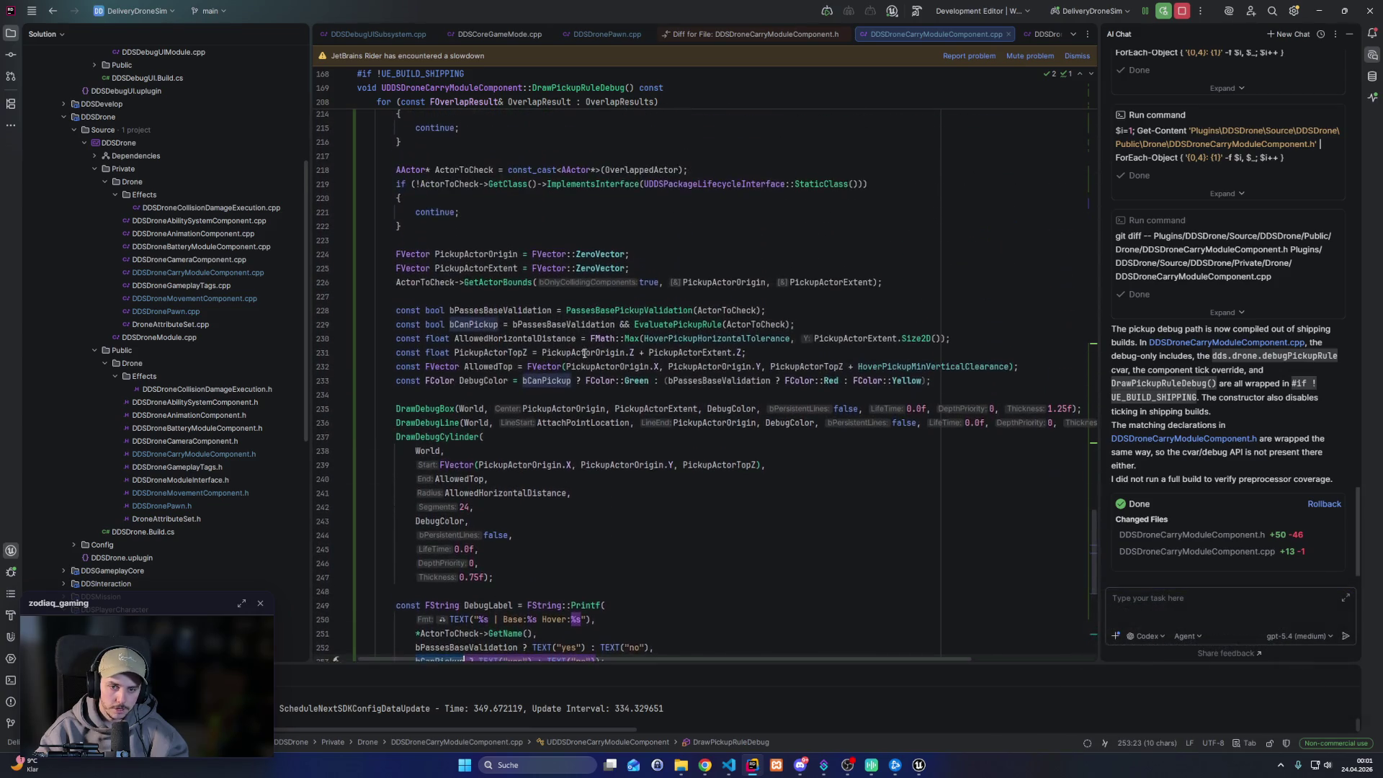
left_click(680, 325, "ctrl")
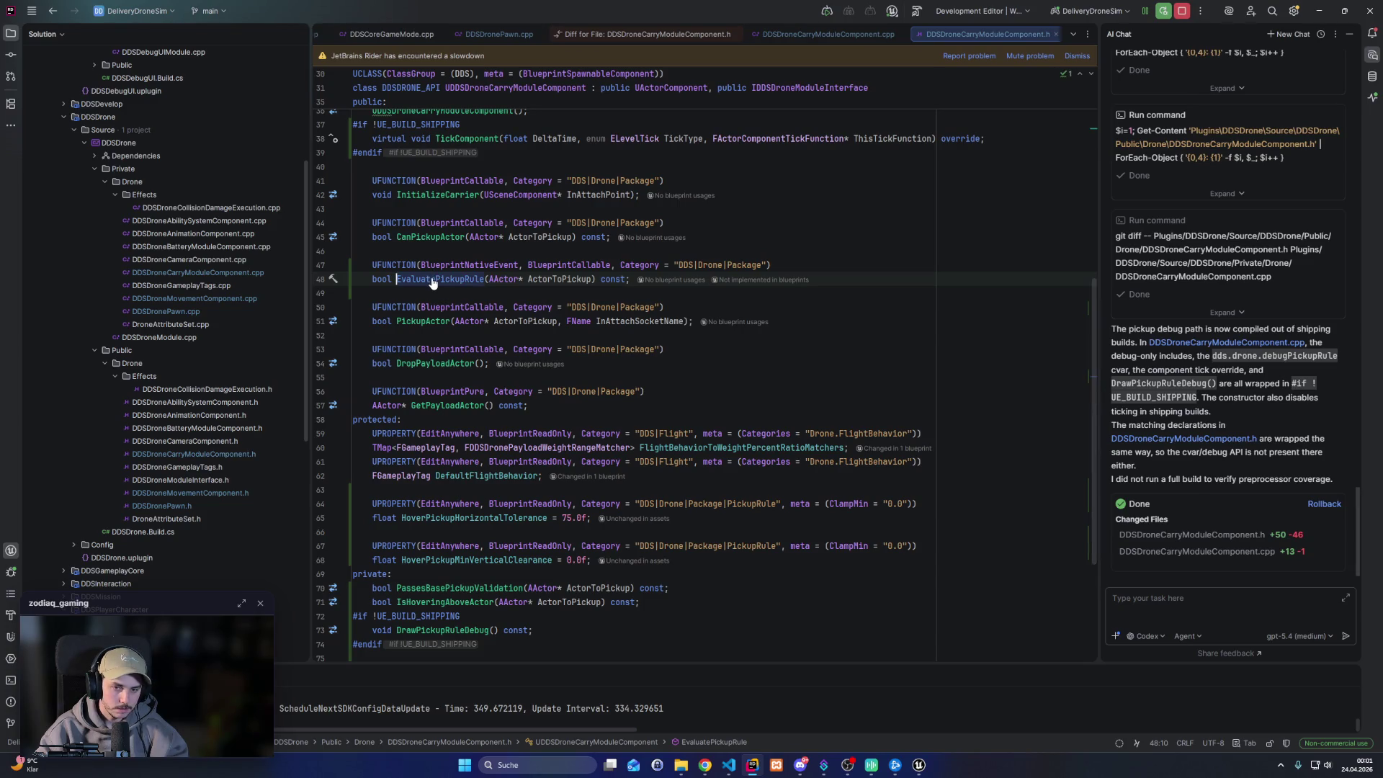
left_click(432, 281, "ctrl")
left_click(461, 329, "ctrl")
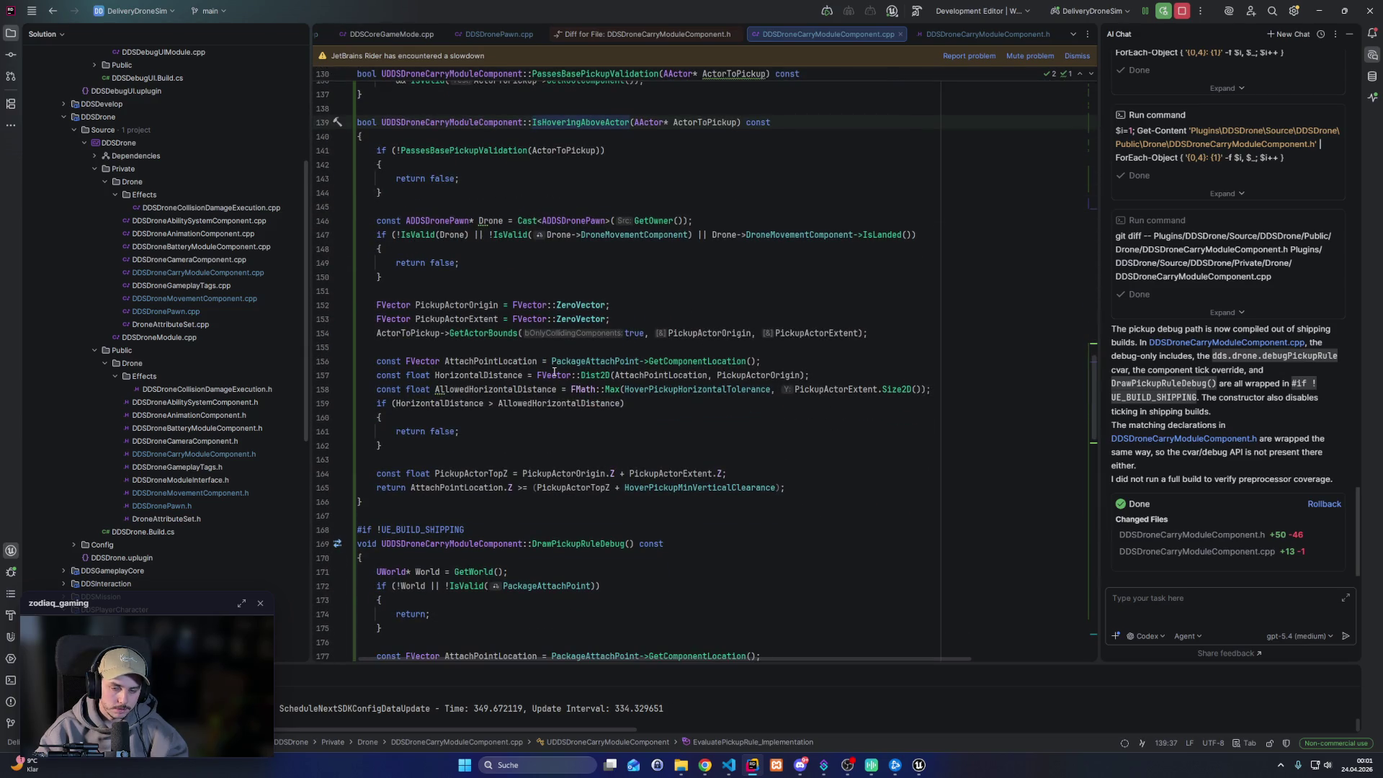
double_click(581, 404)
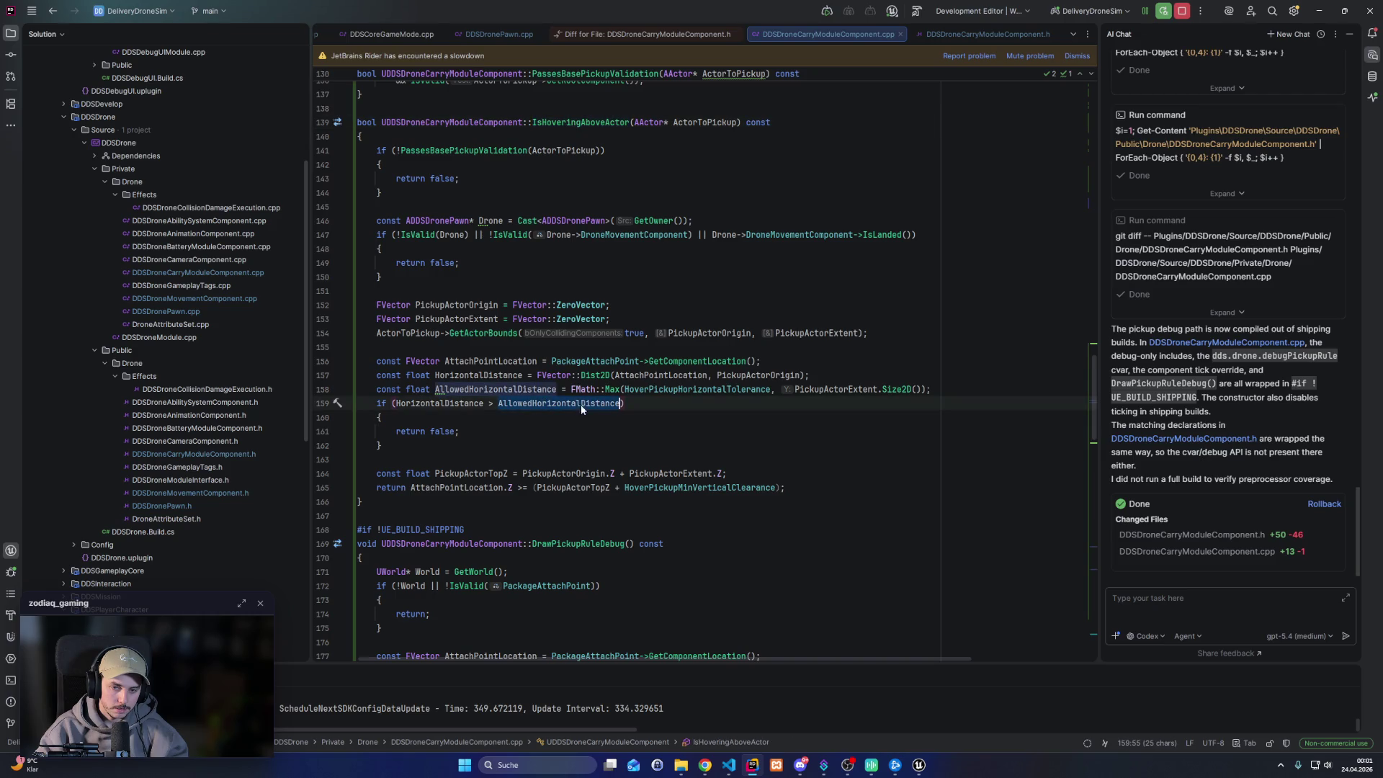
Wrap the HorizontalDistance > AllowedHorizontalDistance check and its return false in a /* */ block comment
mouse_move(618, 405)
left_mouse_down()
mouse_move(395, 403)
mouse_move(397, 448)
left_mouse_up()
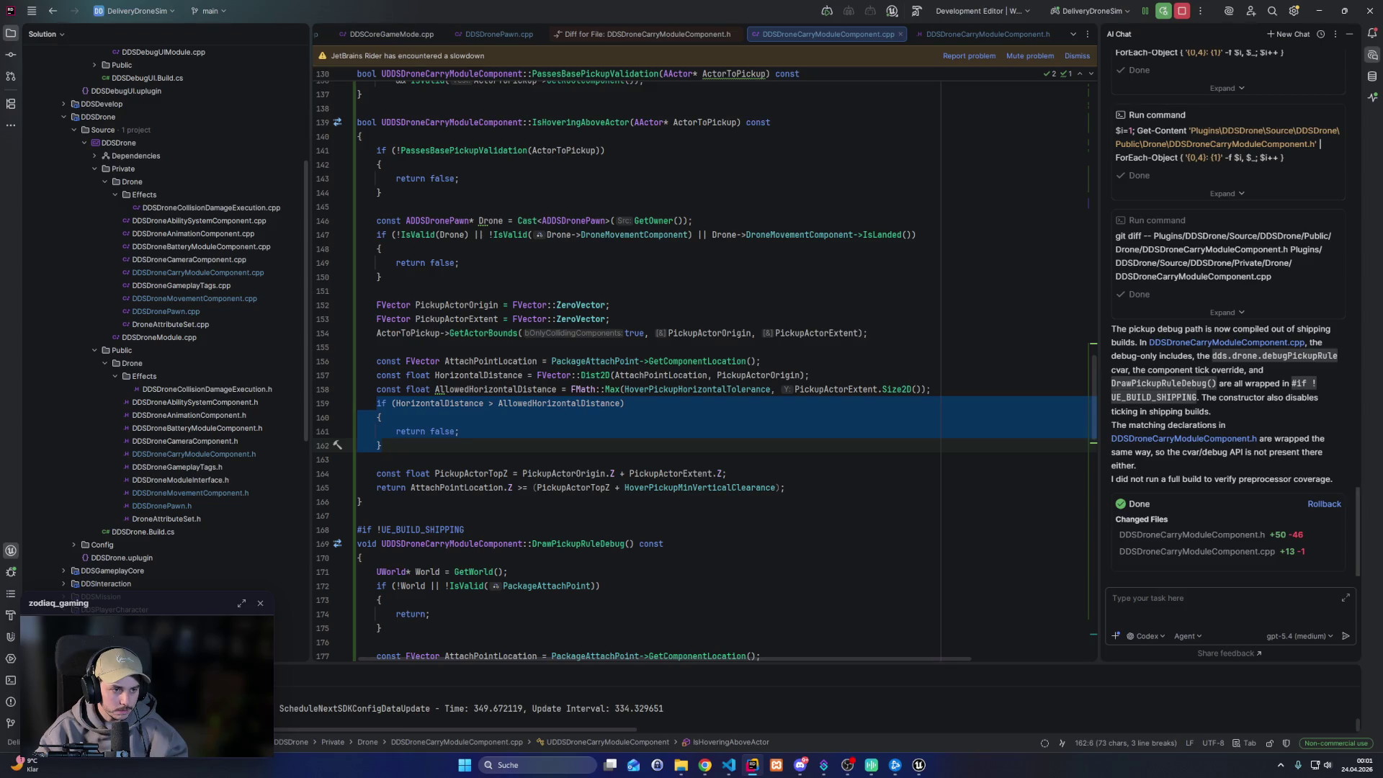
key("alt+Tab")
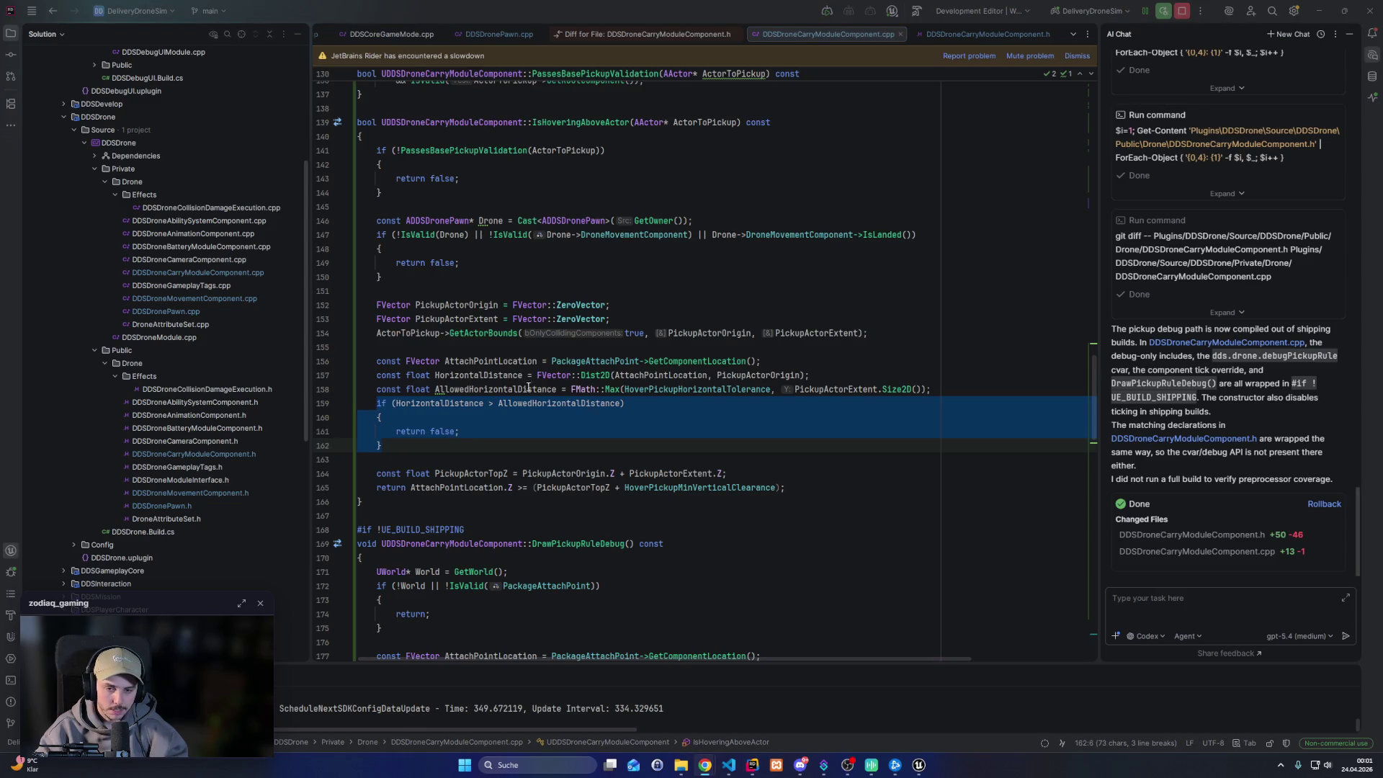
left_click(377, 405)
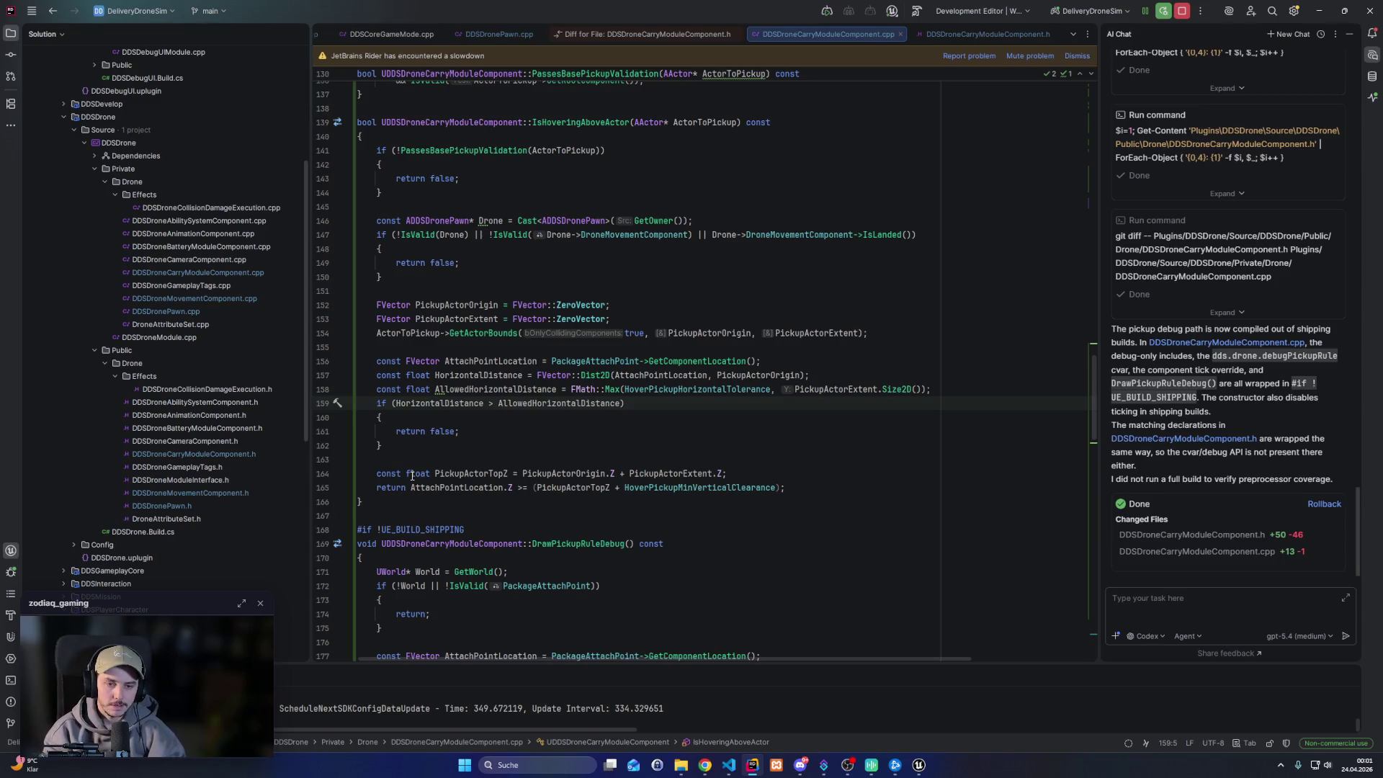
type("/*")
key("Down")
key("Down")
key("Down")
type("*/")
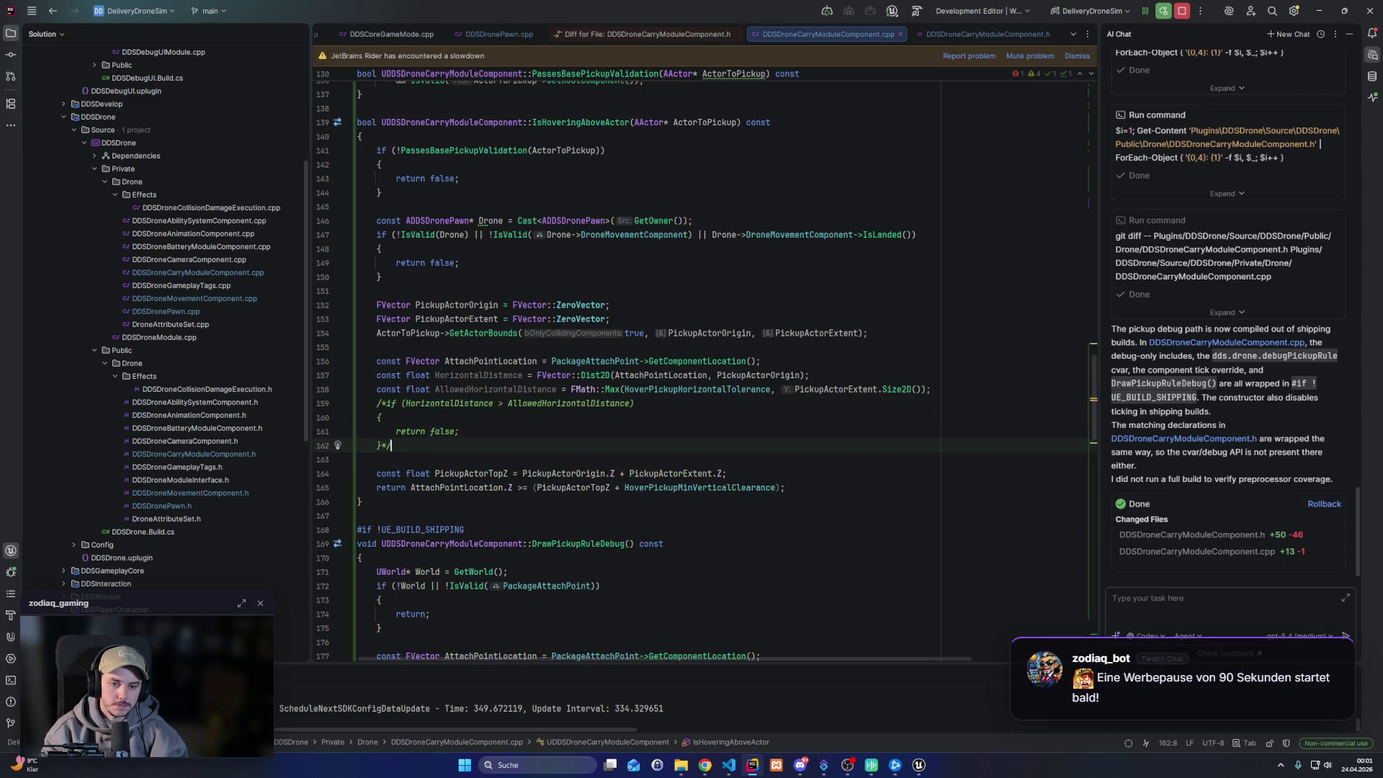
left_click(569, 433)
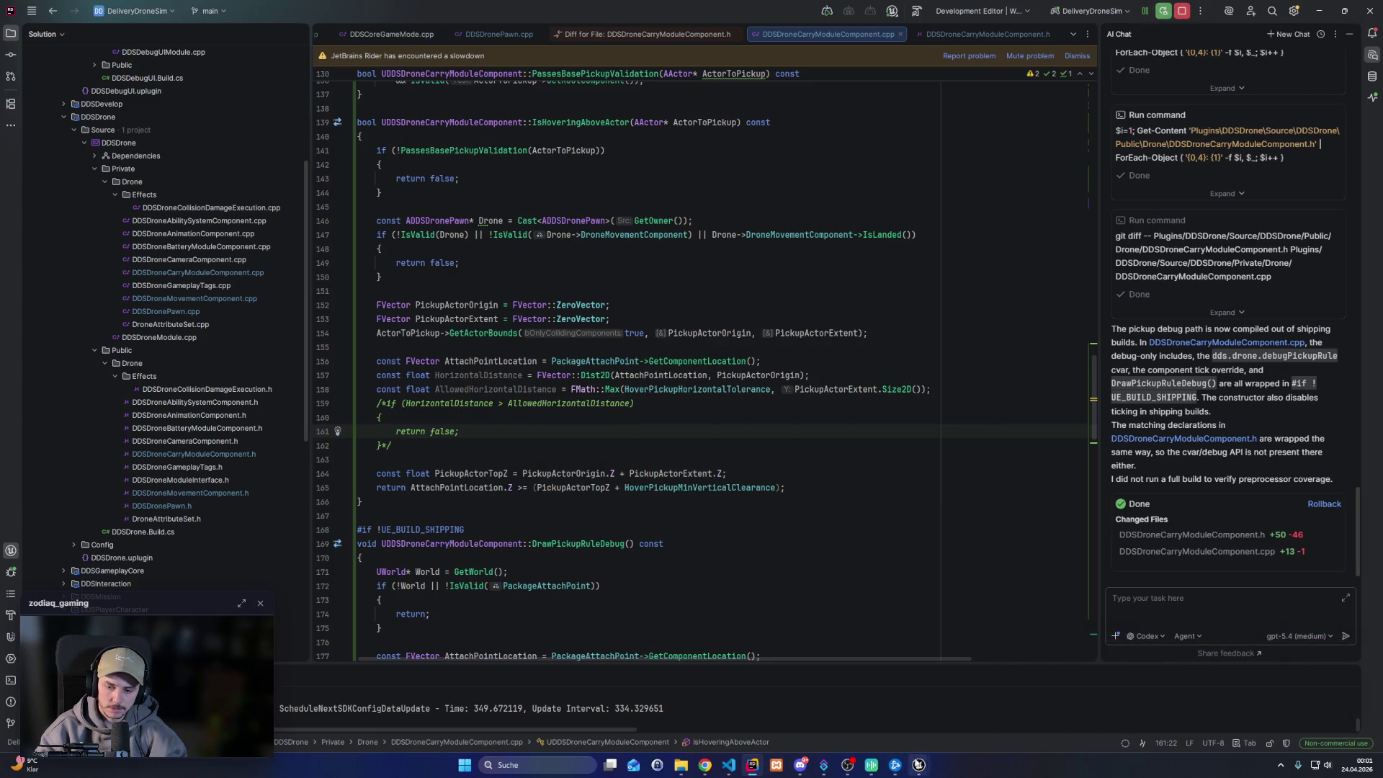
Live-compile the change with Ctrl+Alt+F11, select the drone, and start playing Level_Sandbox
mouse_move(918, 765)
left_click(852, 736)
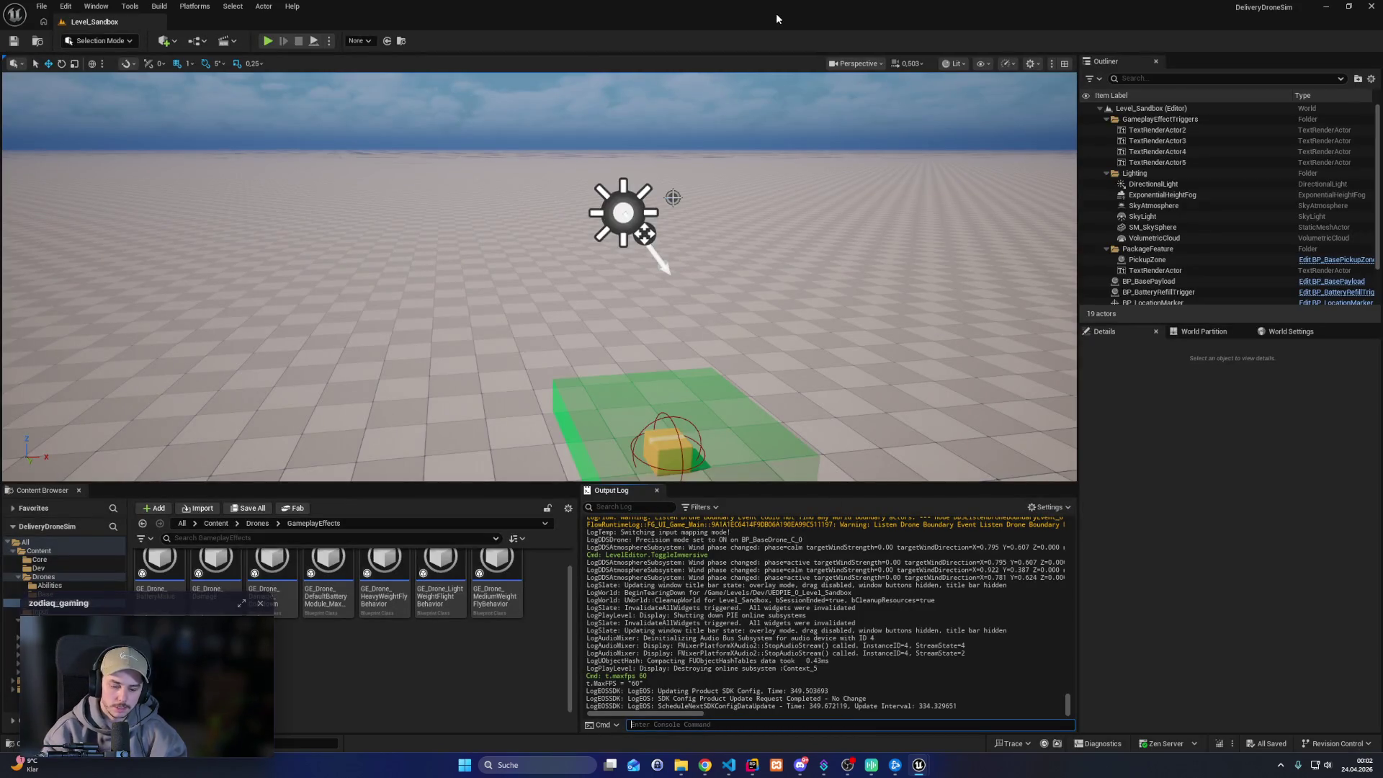
key("ctrl+alt+F11")
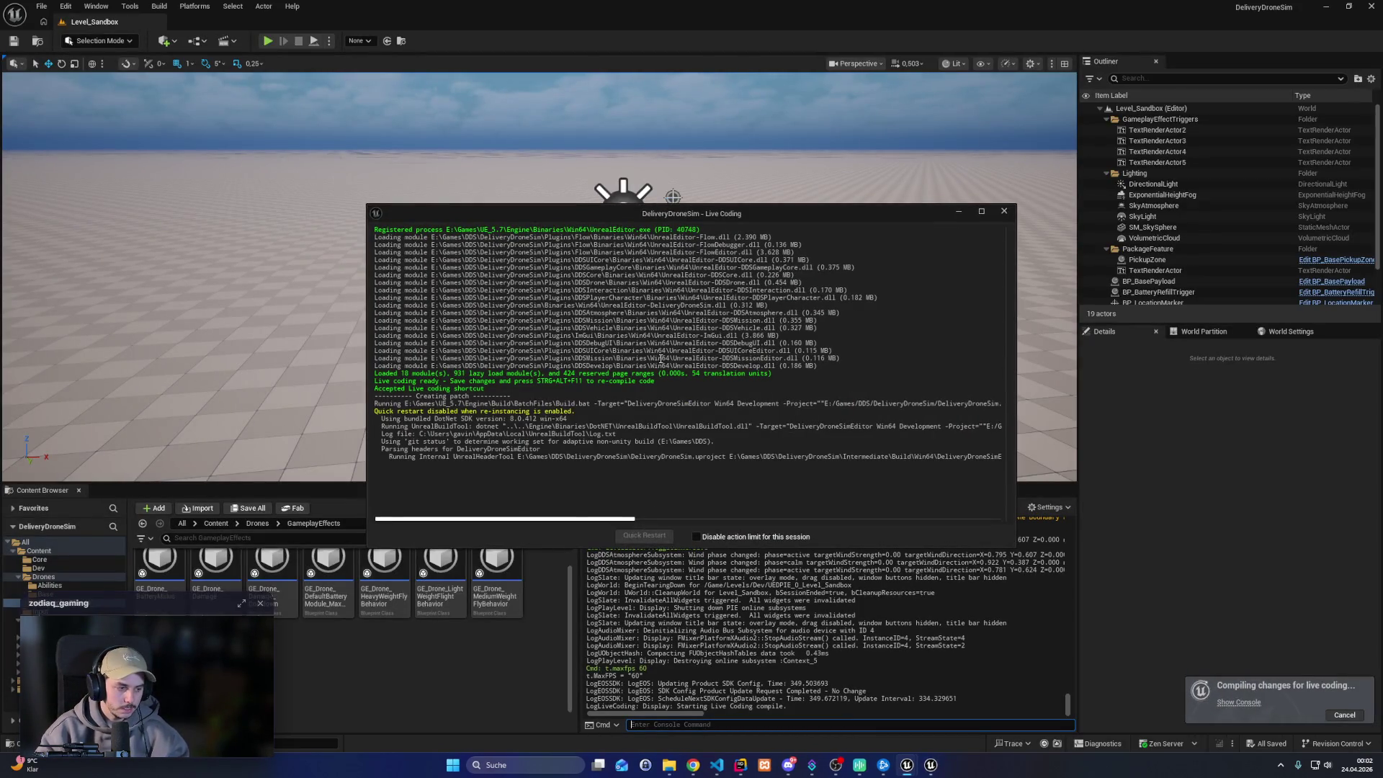
mouse_move(879, 213)
left_mouse_down()
mouse_move(966, 184)
mouse_move(1104, 91)
left_mouse_up()
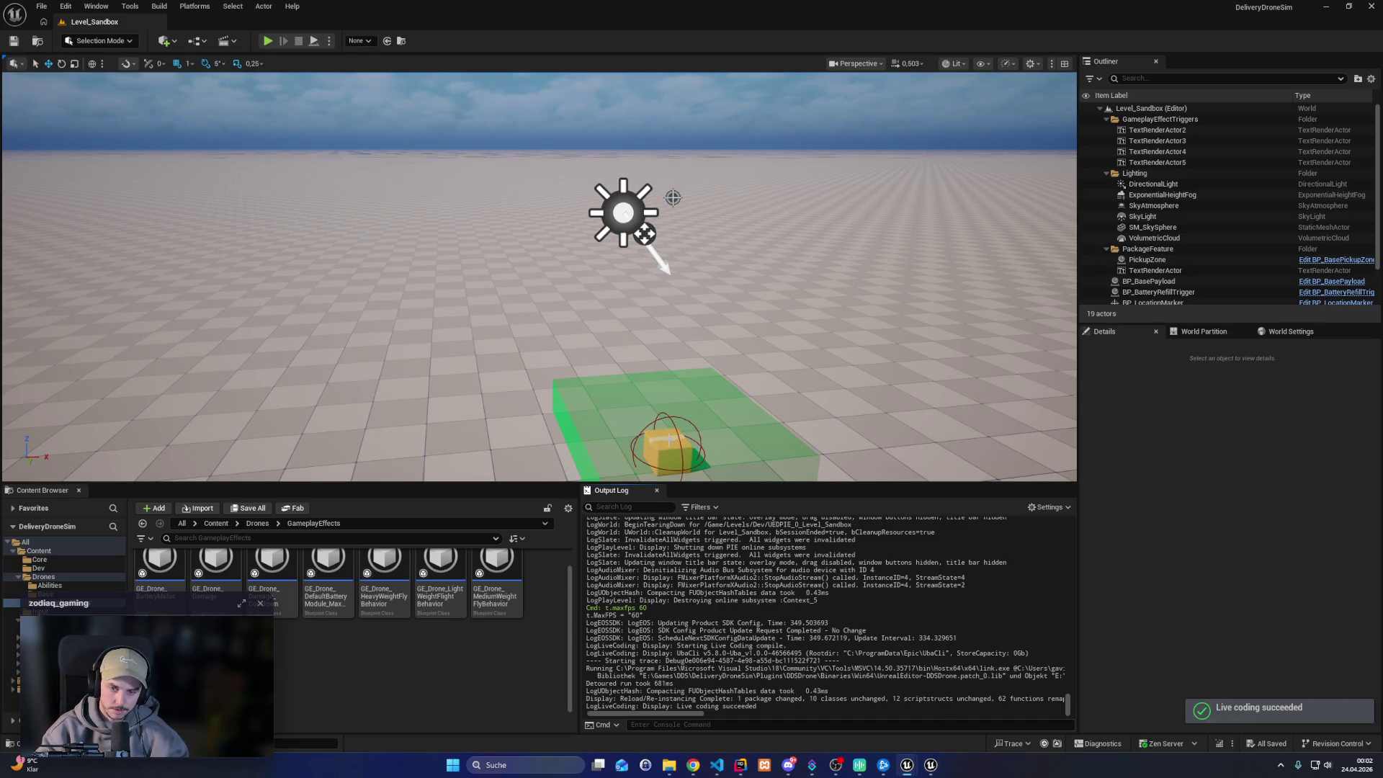
left_click(666, 441)
left_click(267, 40)
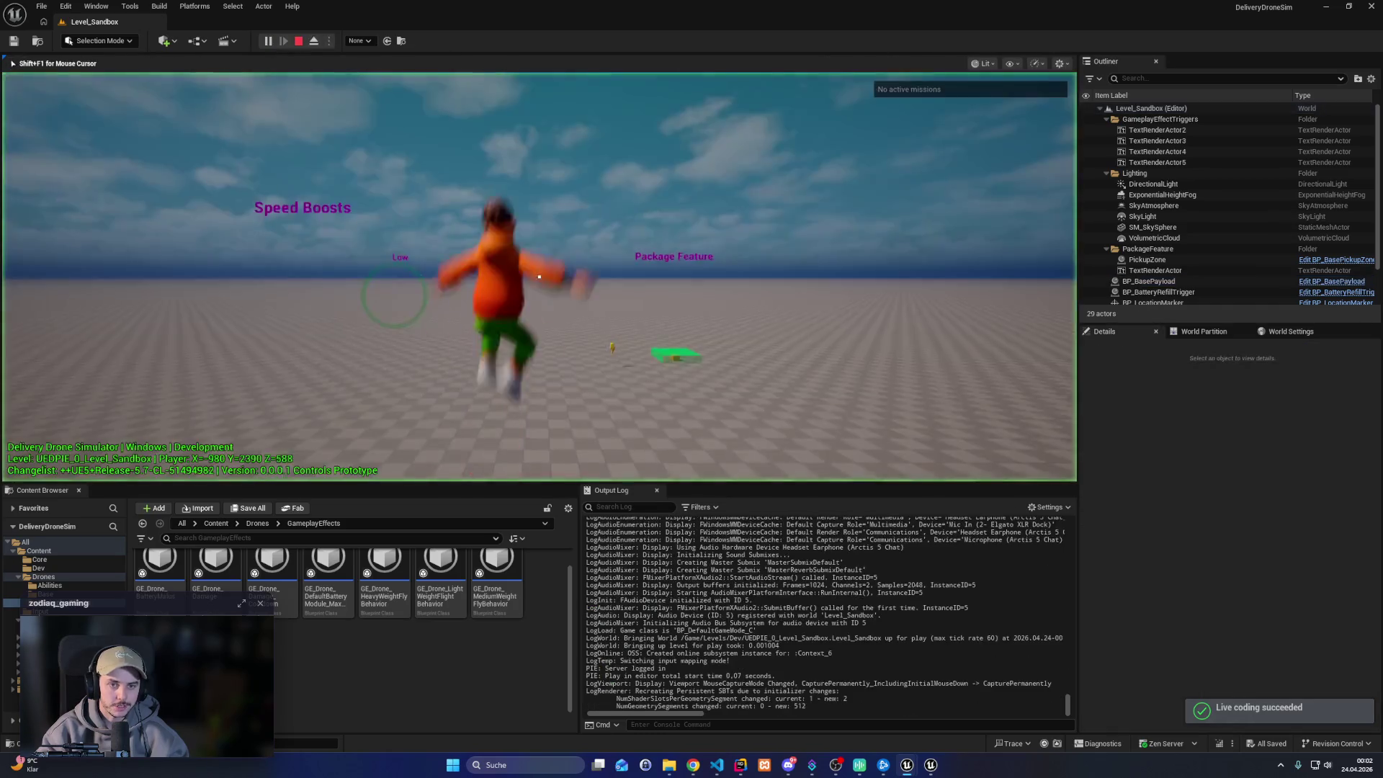
Possess the drone in fullscreen and fly it around the boundary sphere toward the payload
key("w")
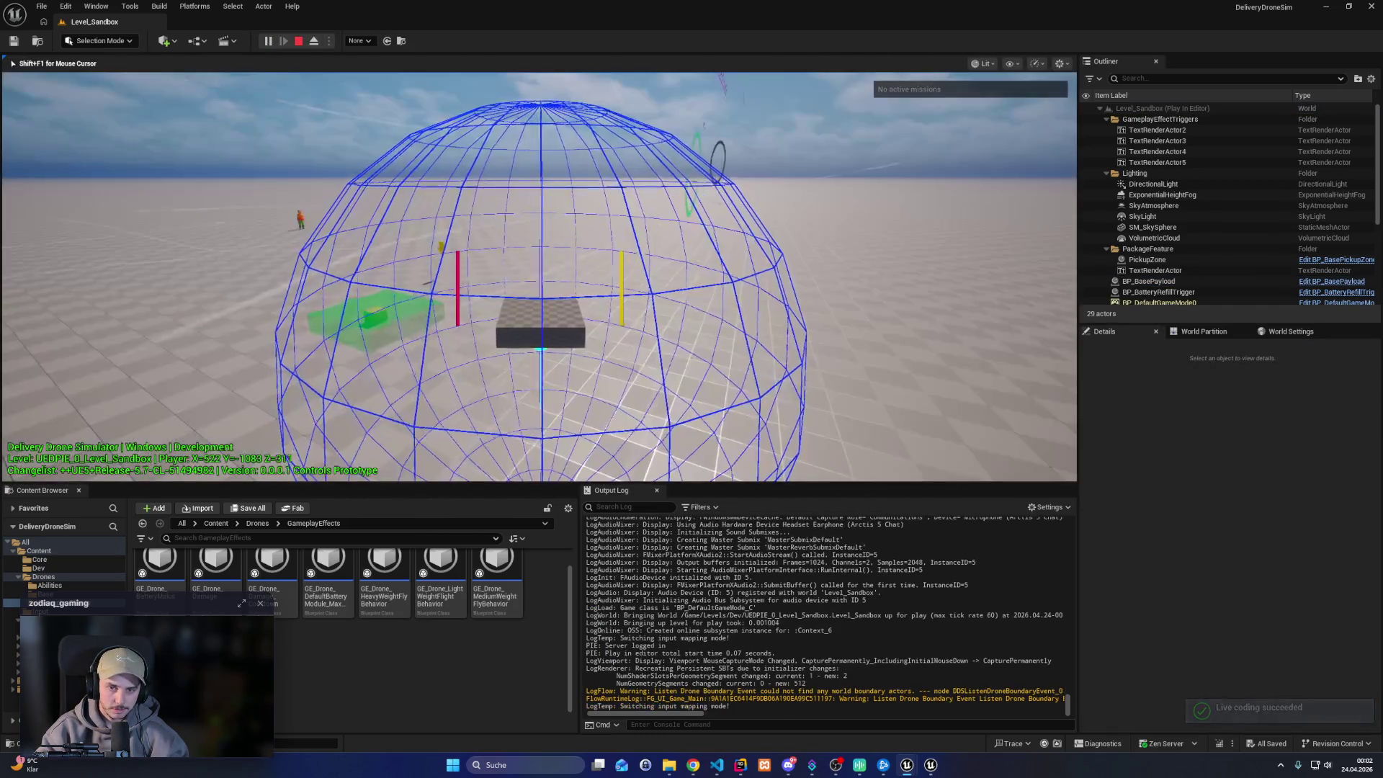
key("F11")
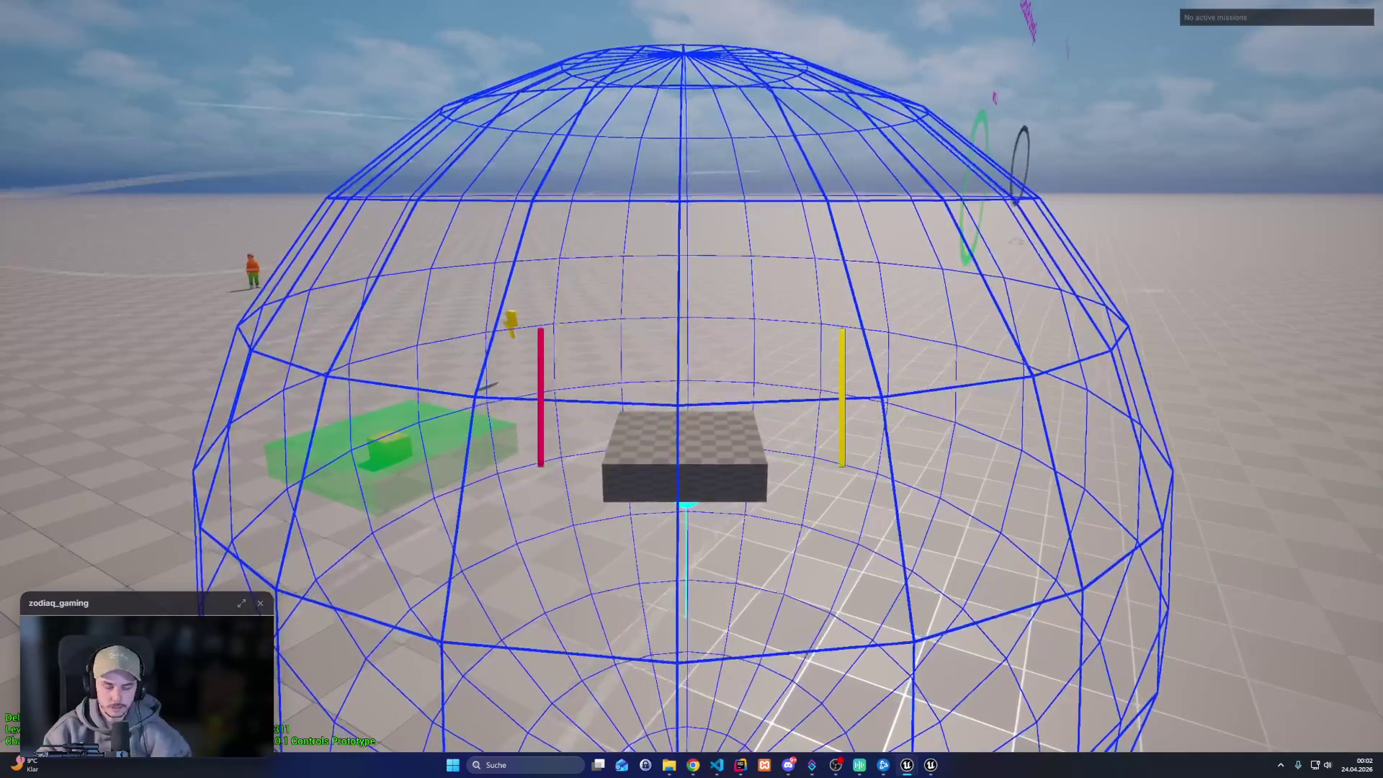
key("s")
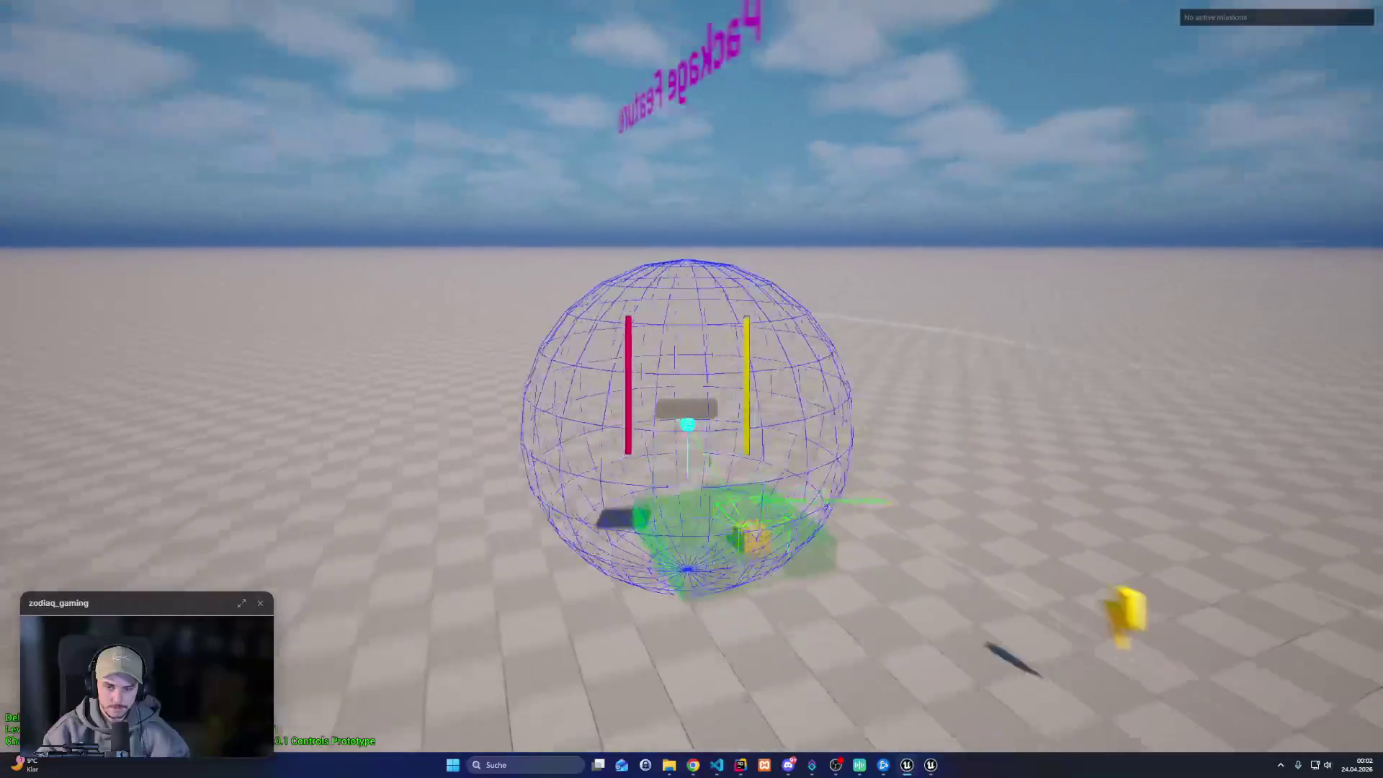
key("w")
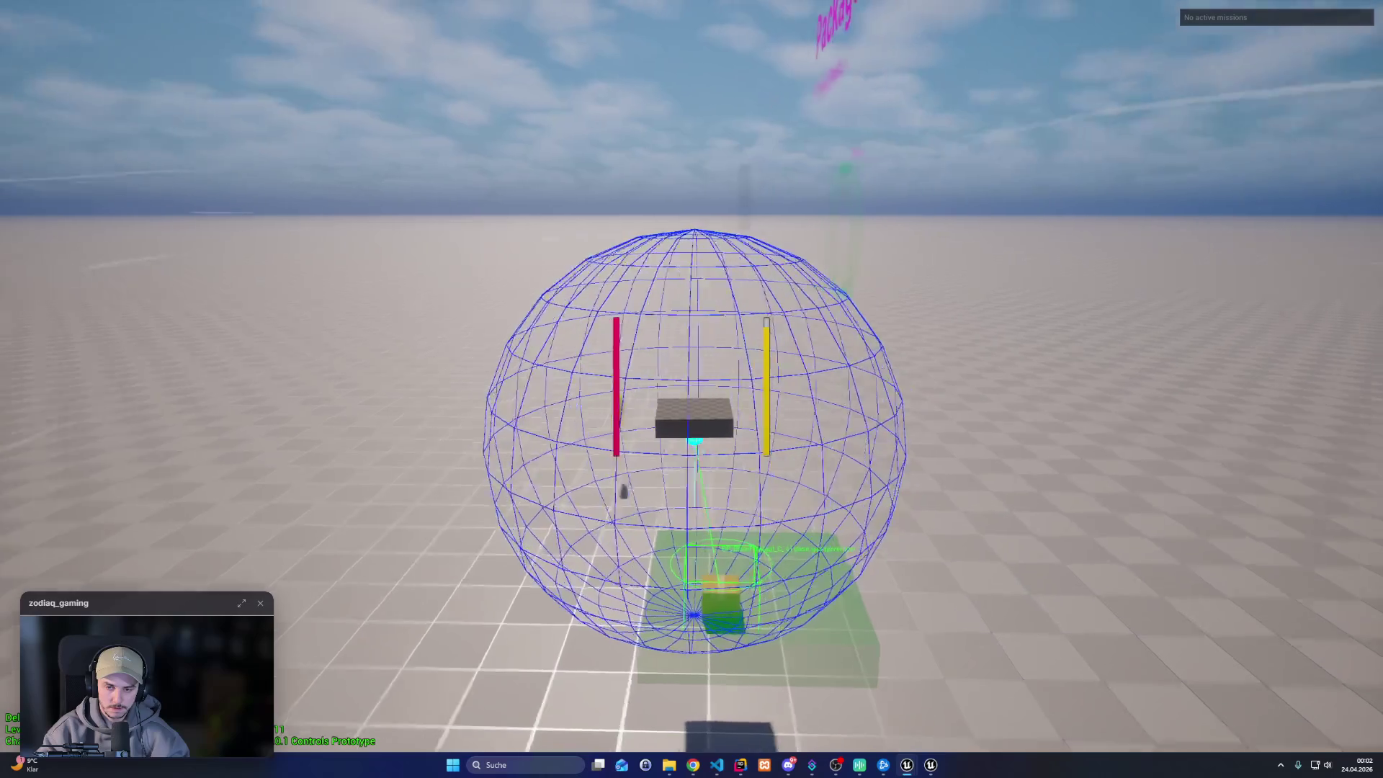
key("a")
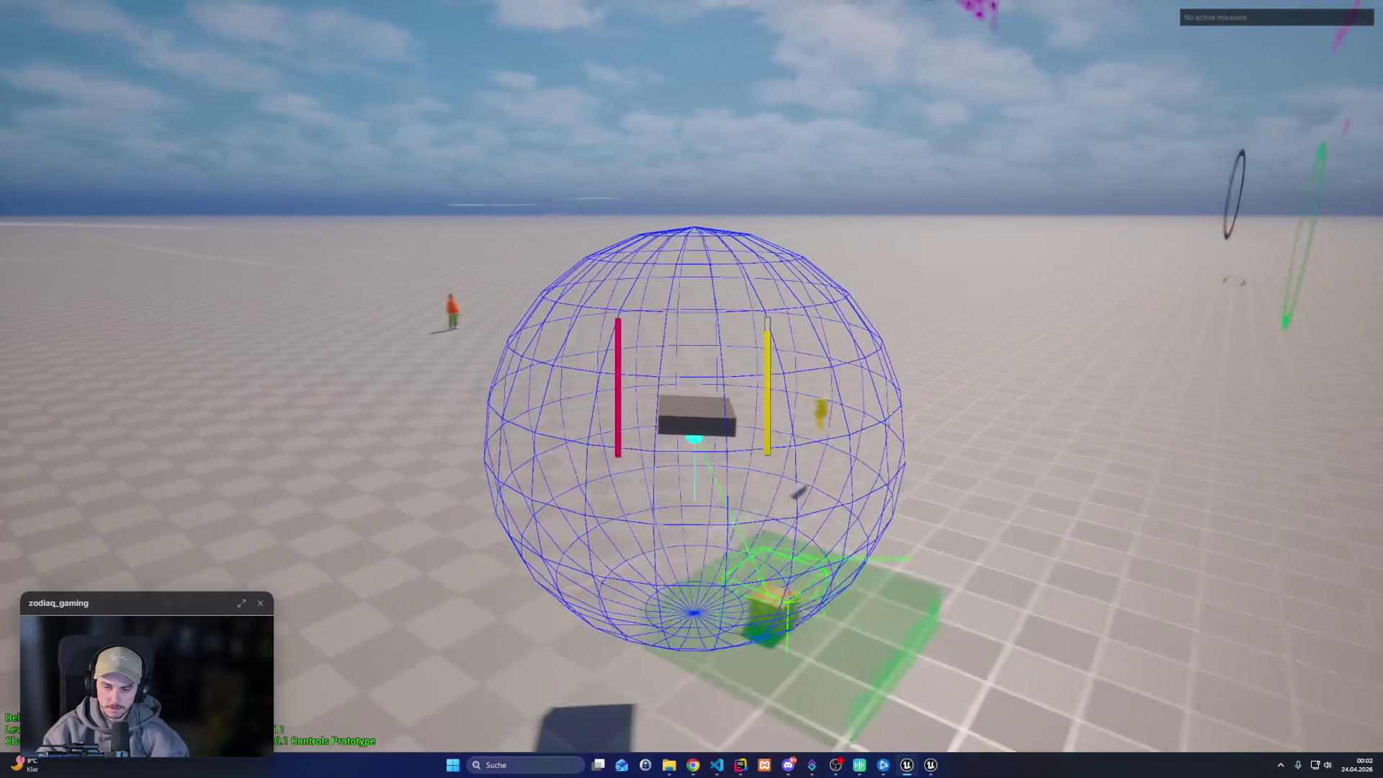
key("d")
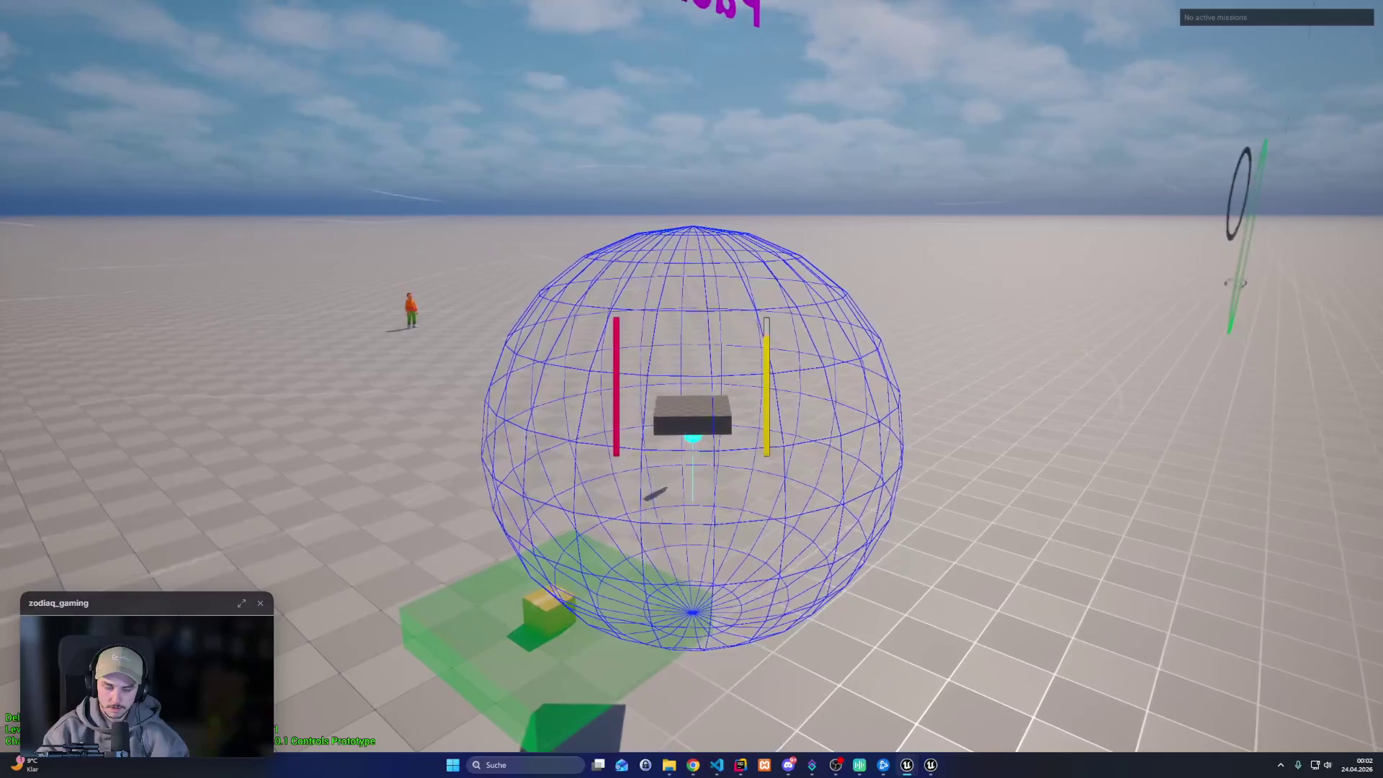
key("a")
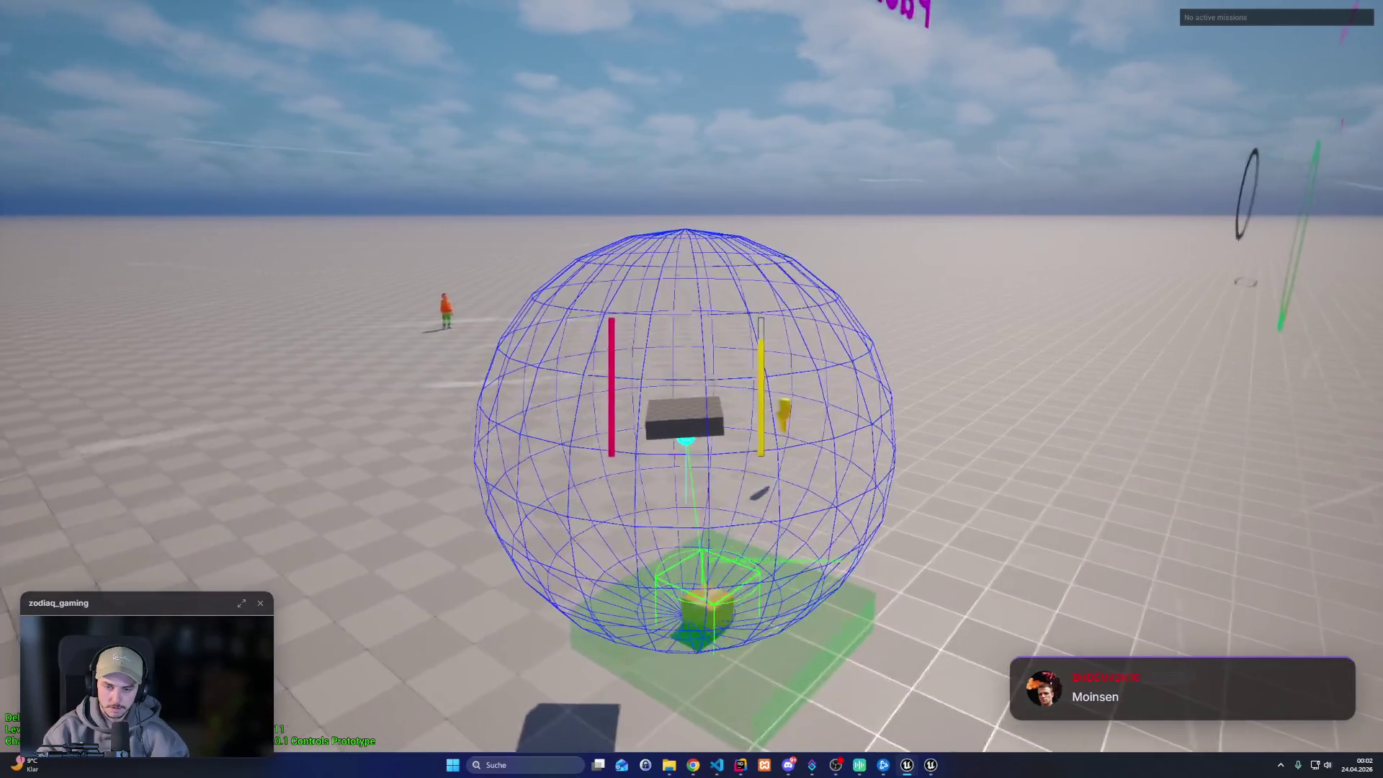
key("d")
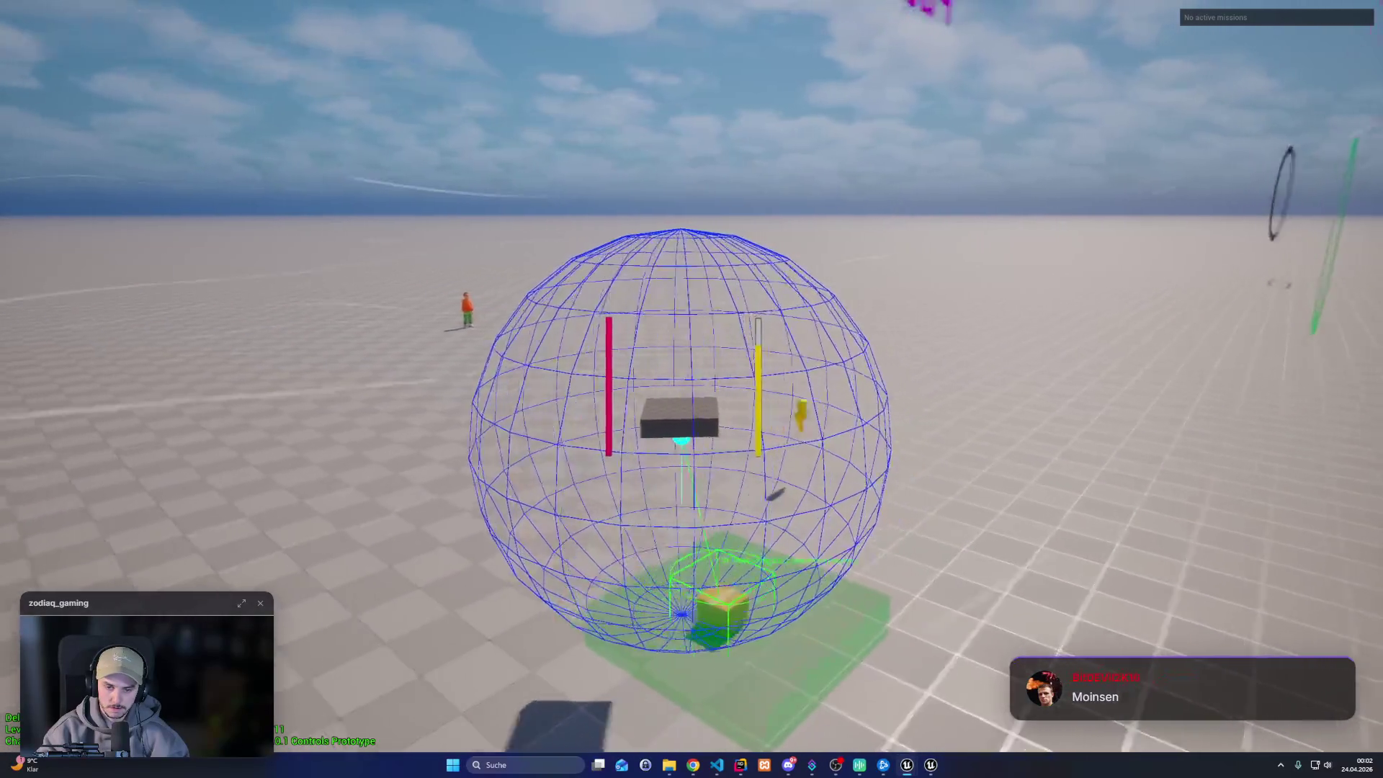
key("d")
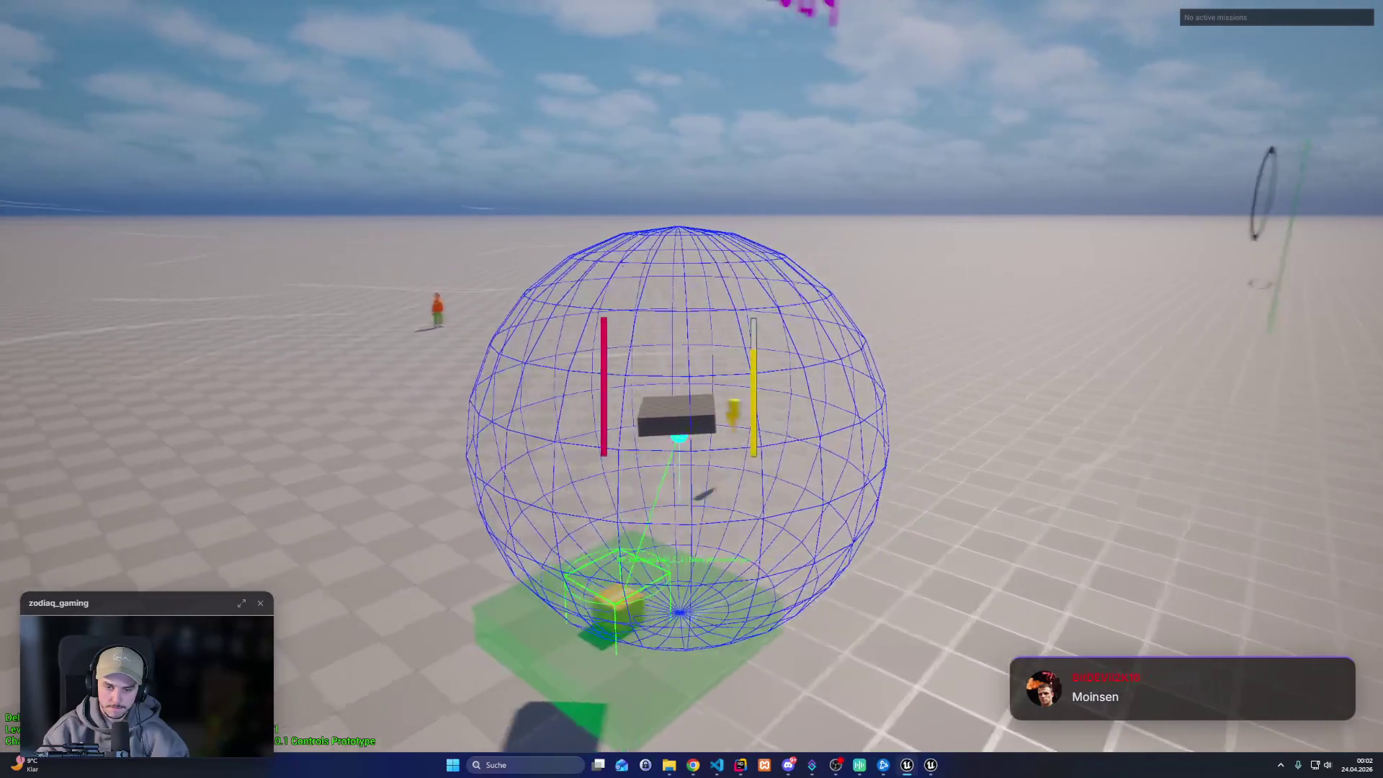
key("a")
key("d")
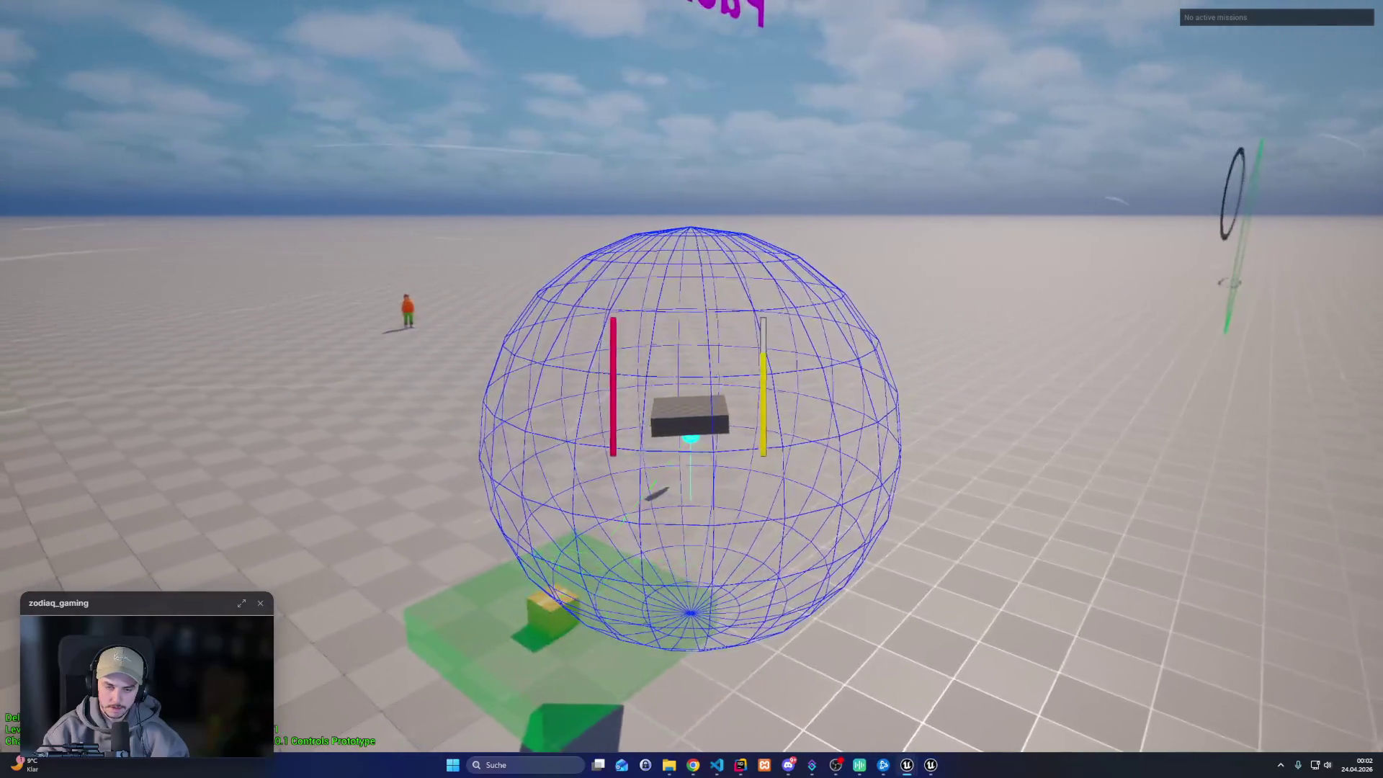
key("a")
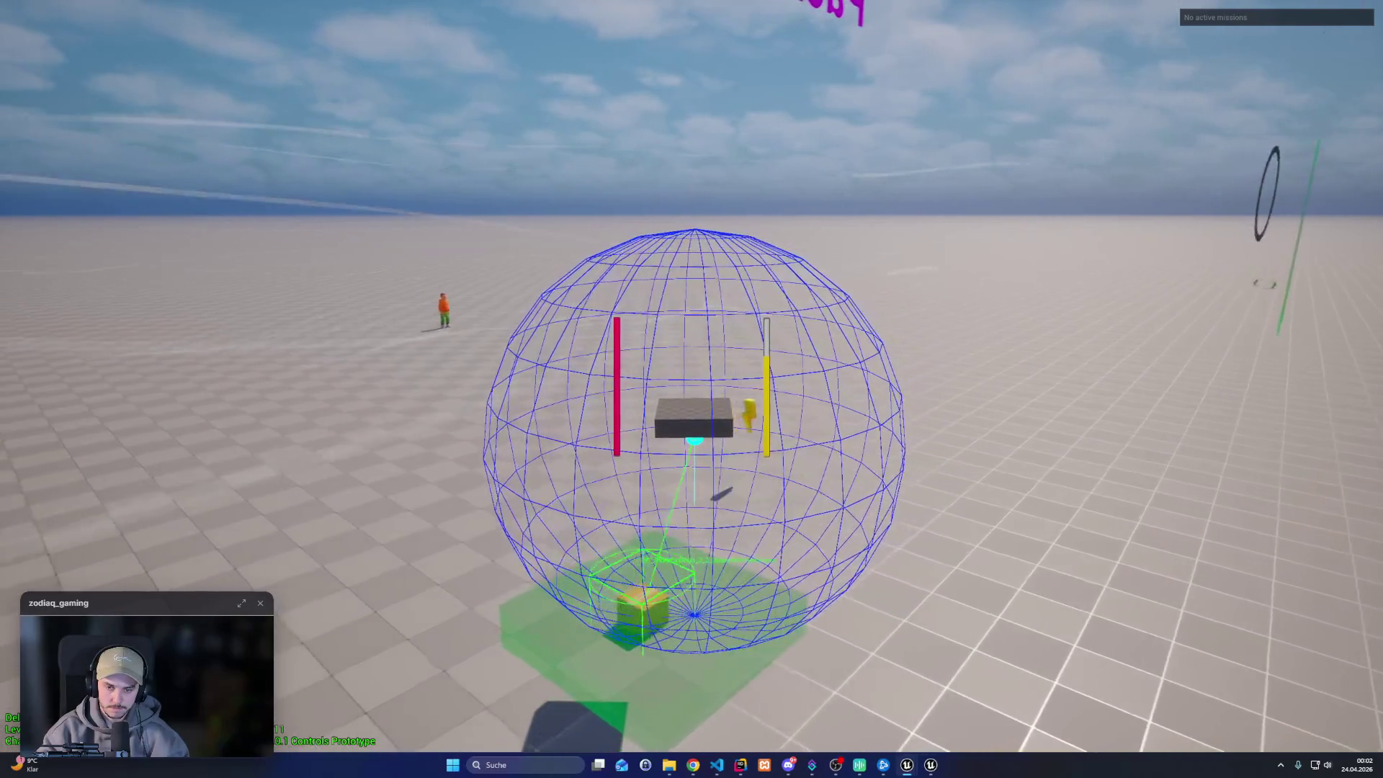
Hover the drone over BP_BasePayload until the pickup check turns green, then stop play
key("w")
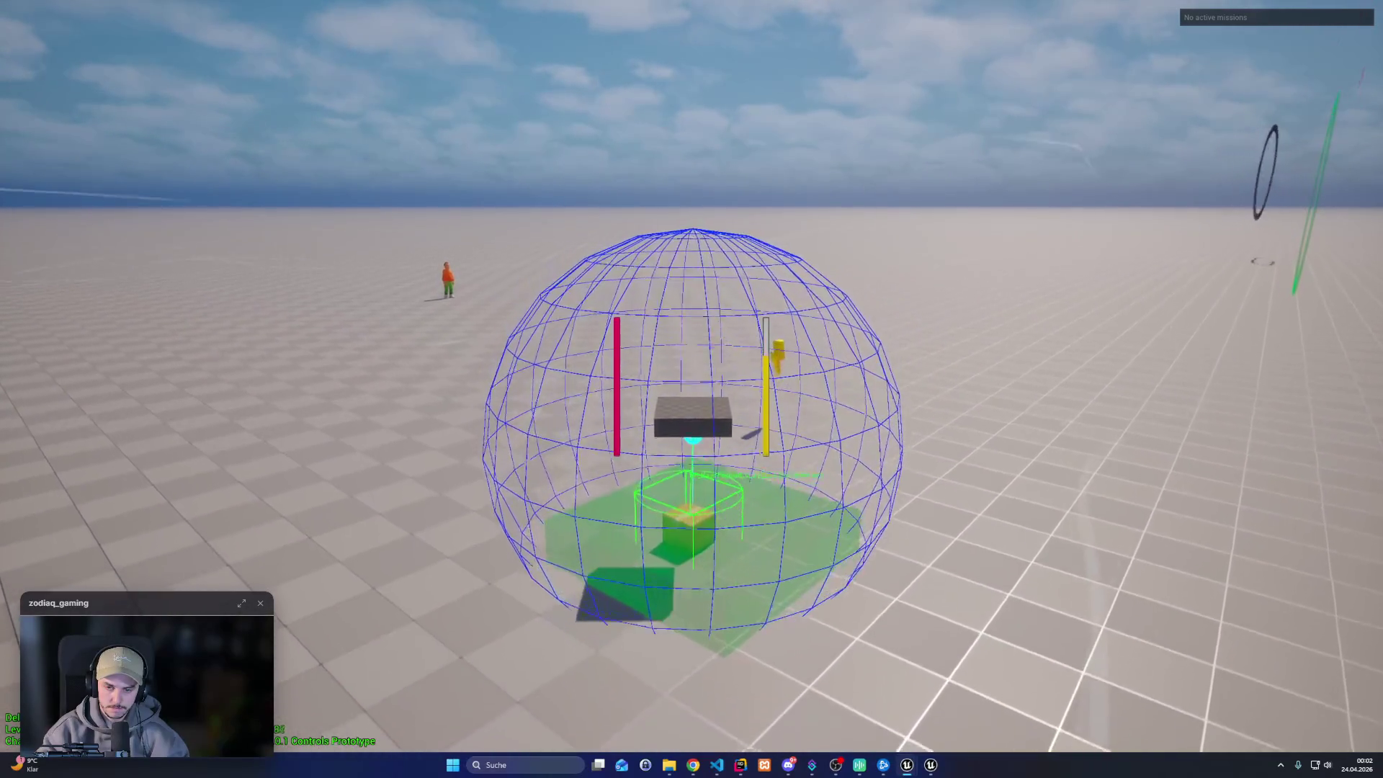
key("w")
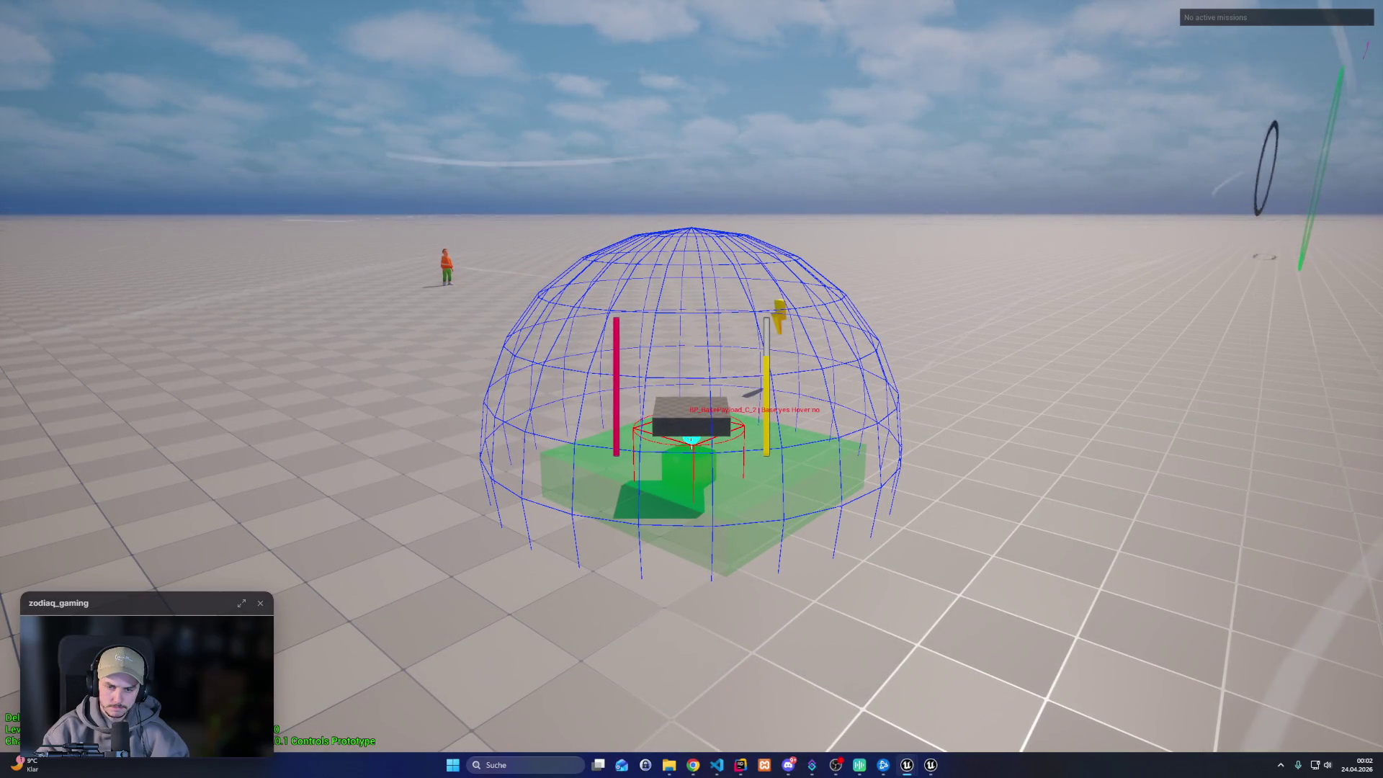
key("s")
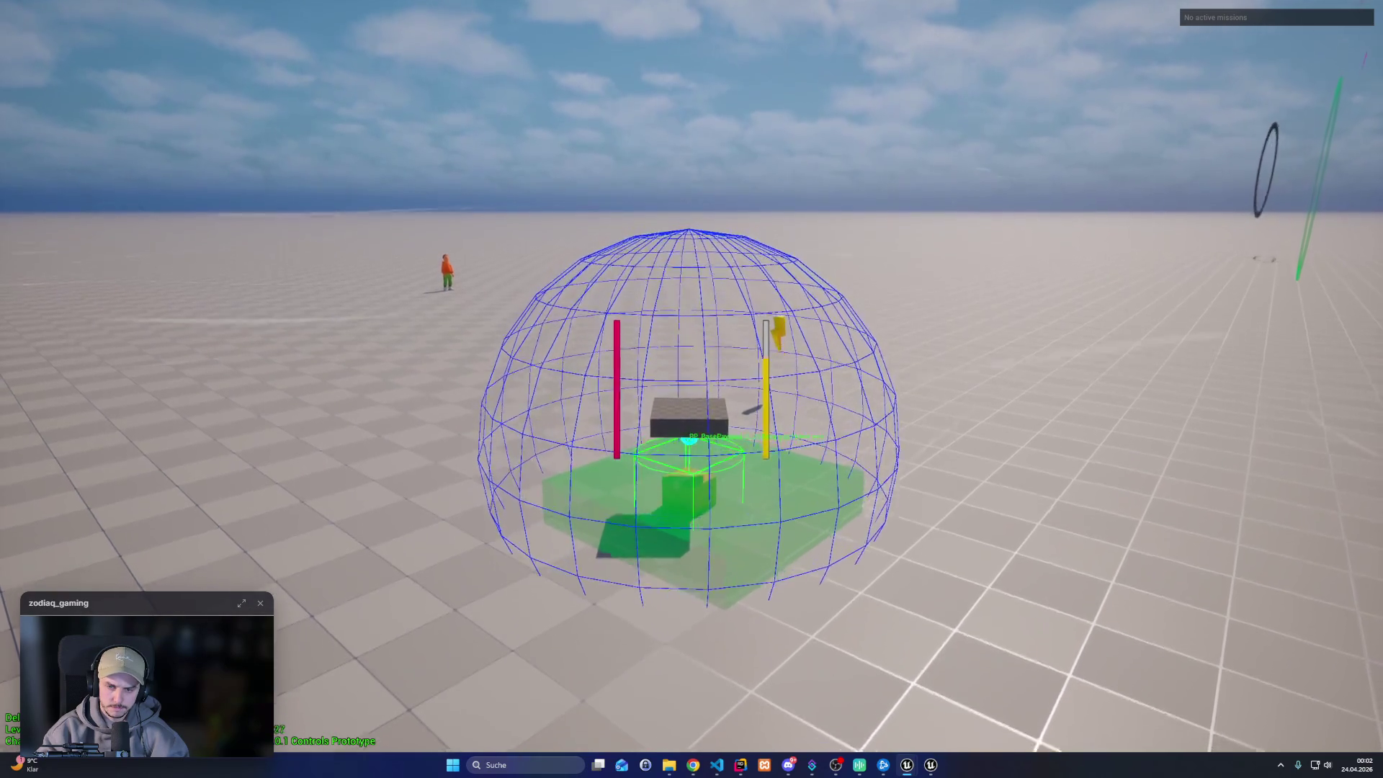
key("s")
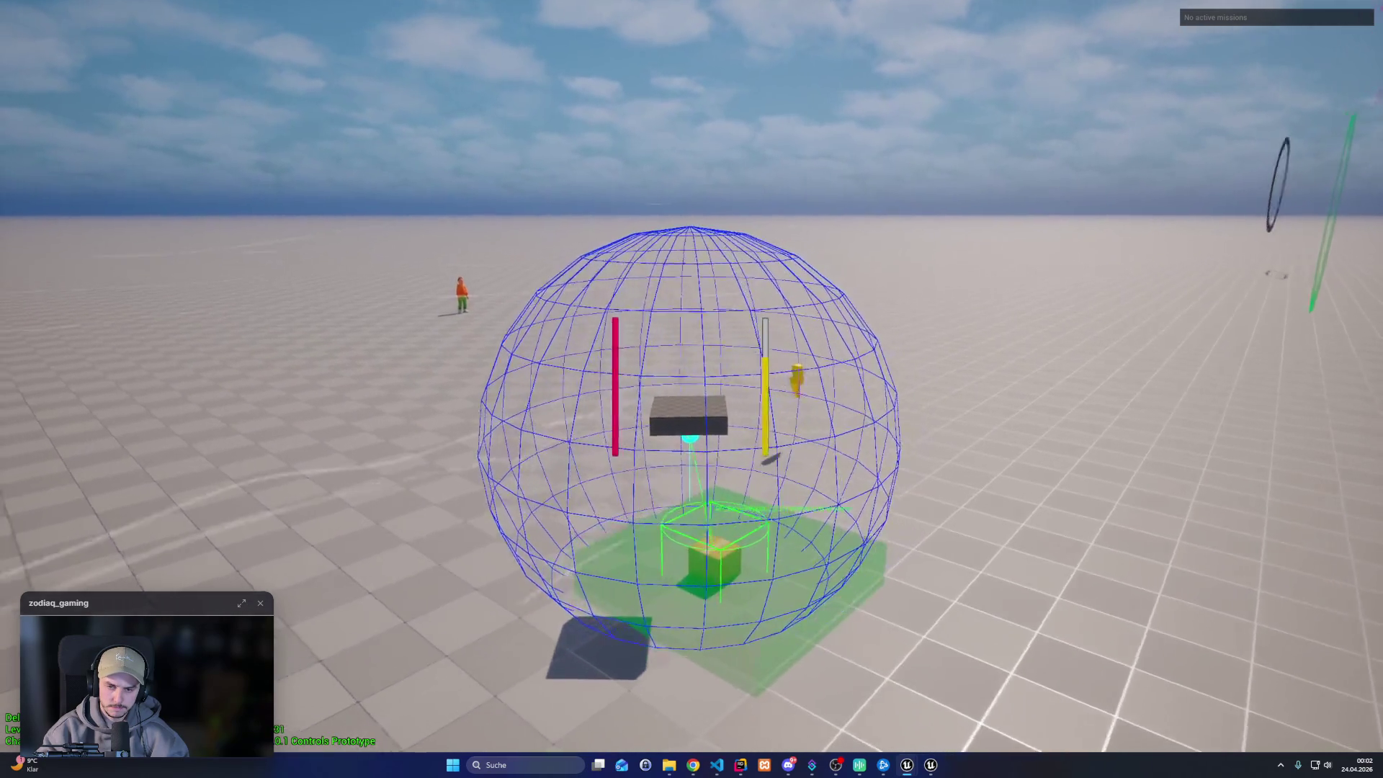
key("w")
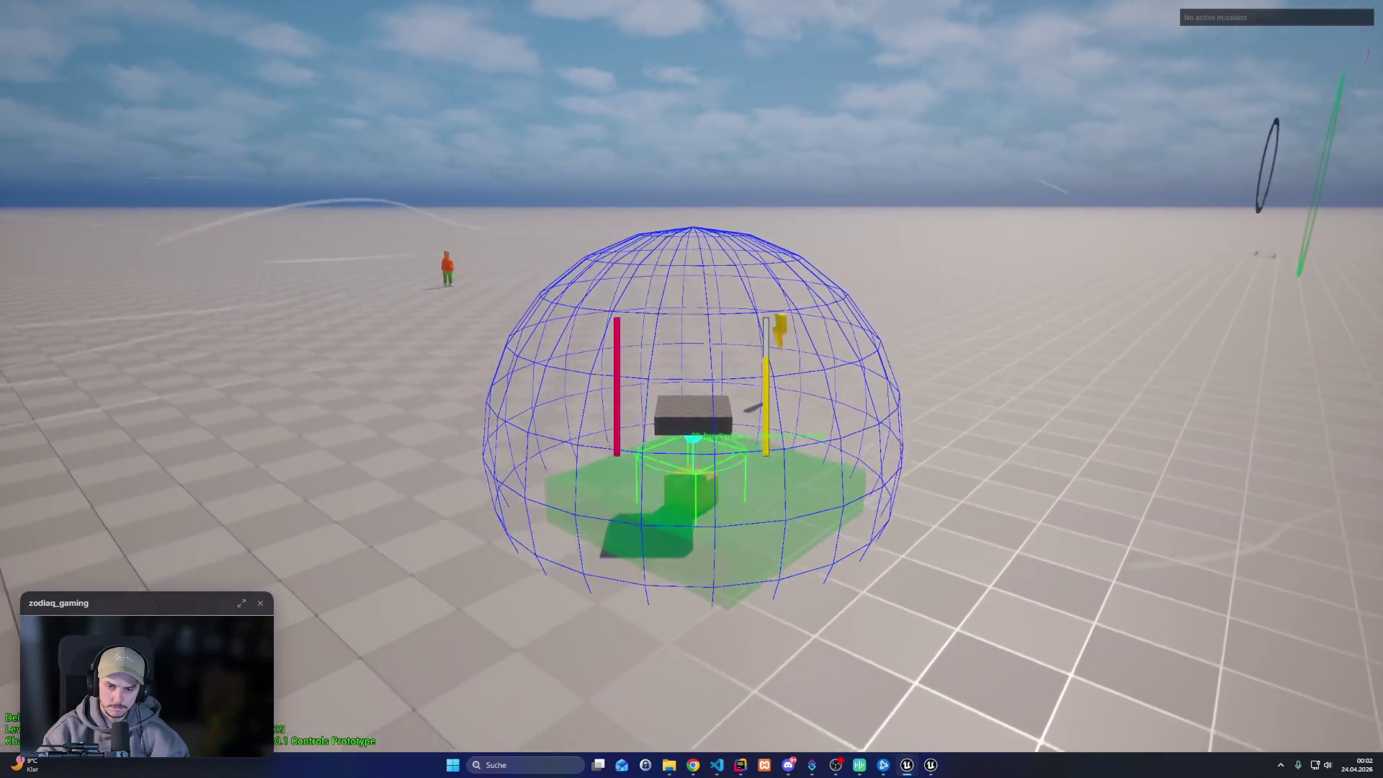
key("w")
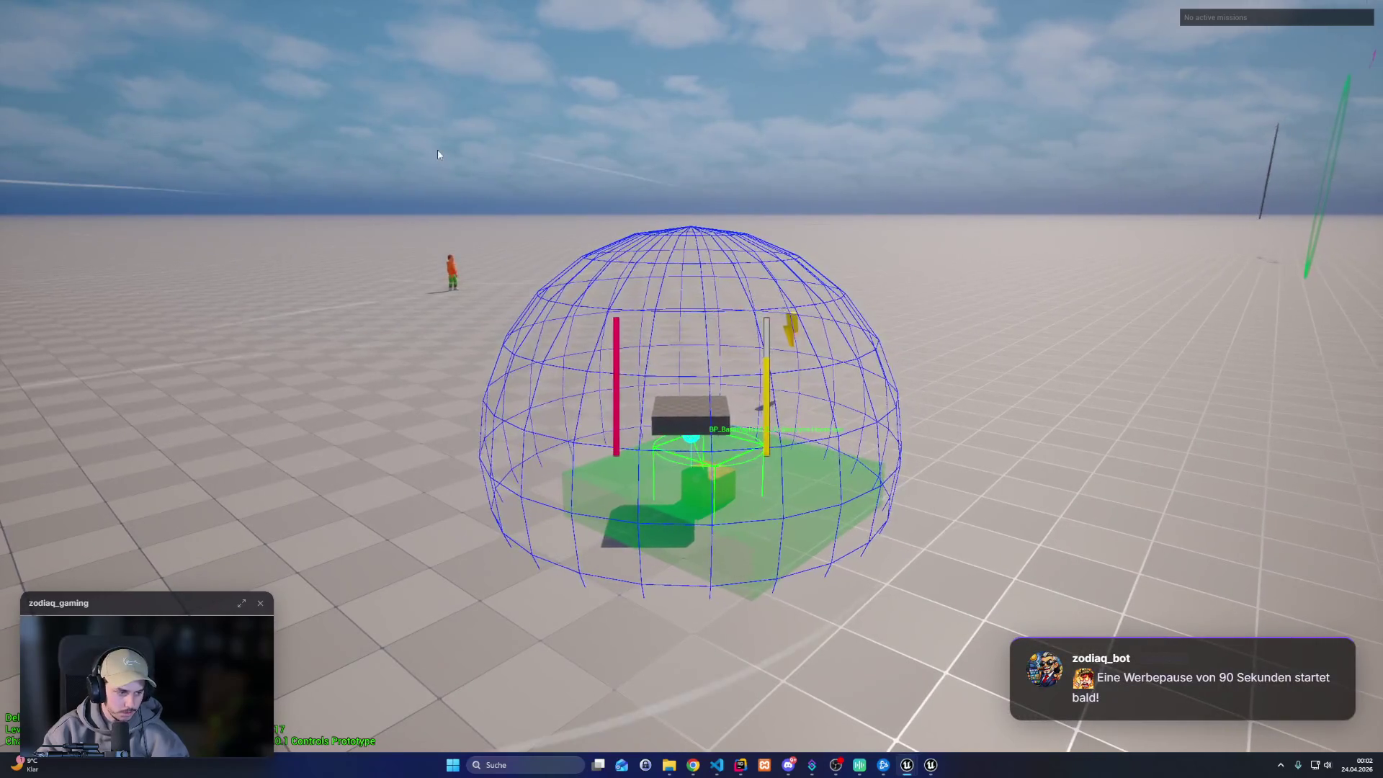
key("Escape")
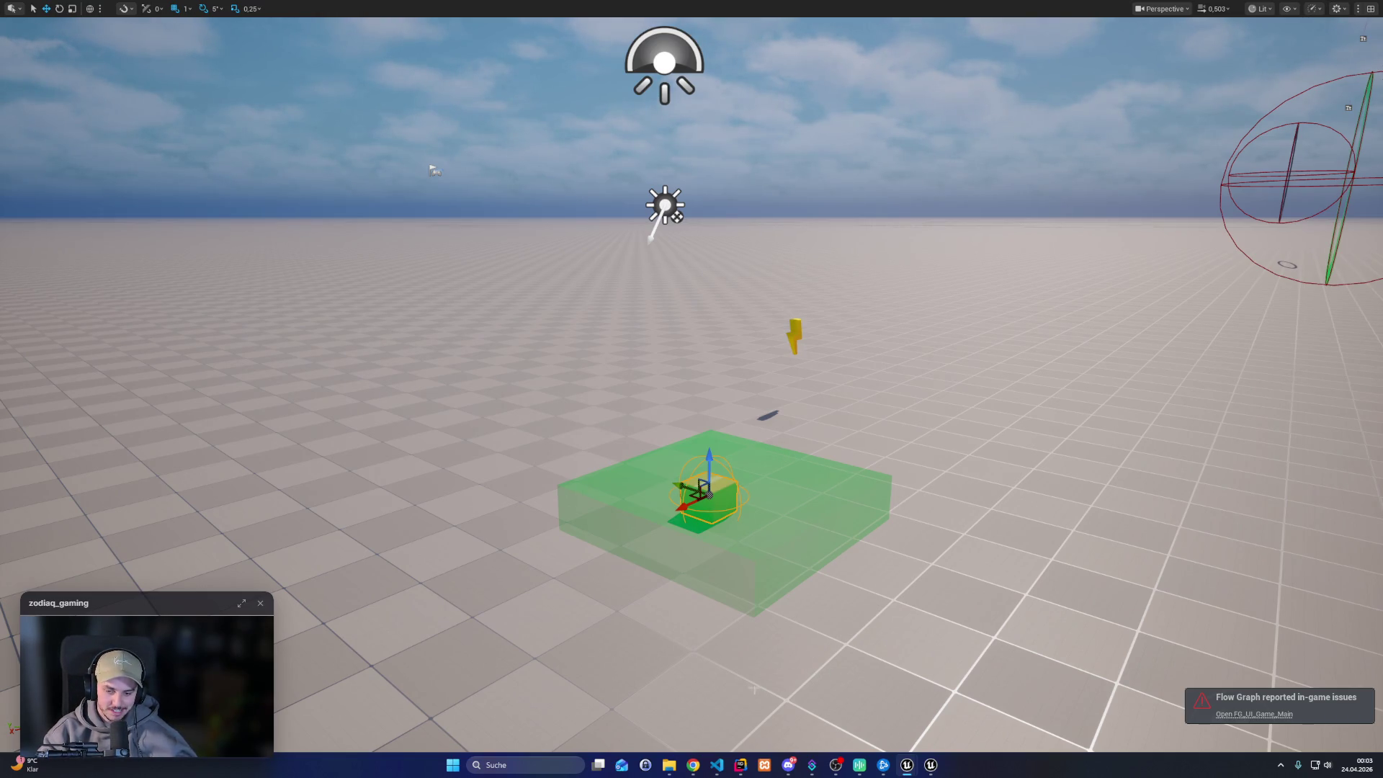
left_click(738, 771)
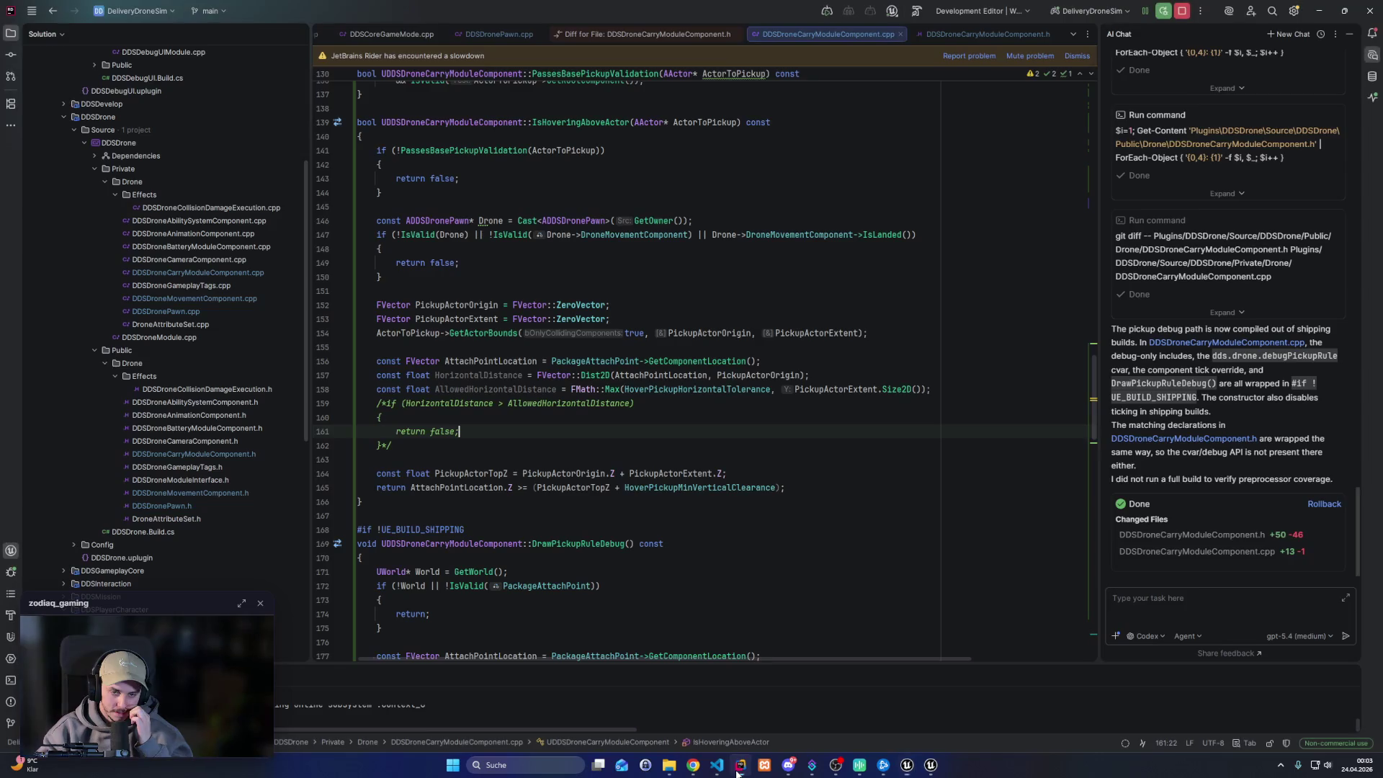
Delete the commented-out check and the unused HorizontalDistance and AllowedHorizontalDistance lines
left_click_drag(358, 460, 329, 405)
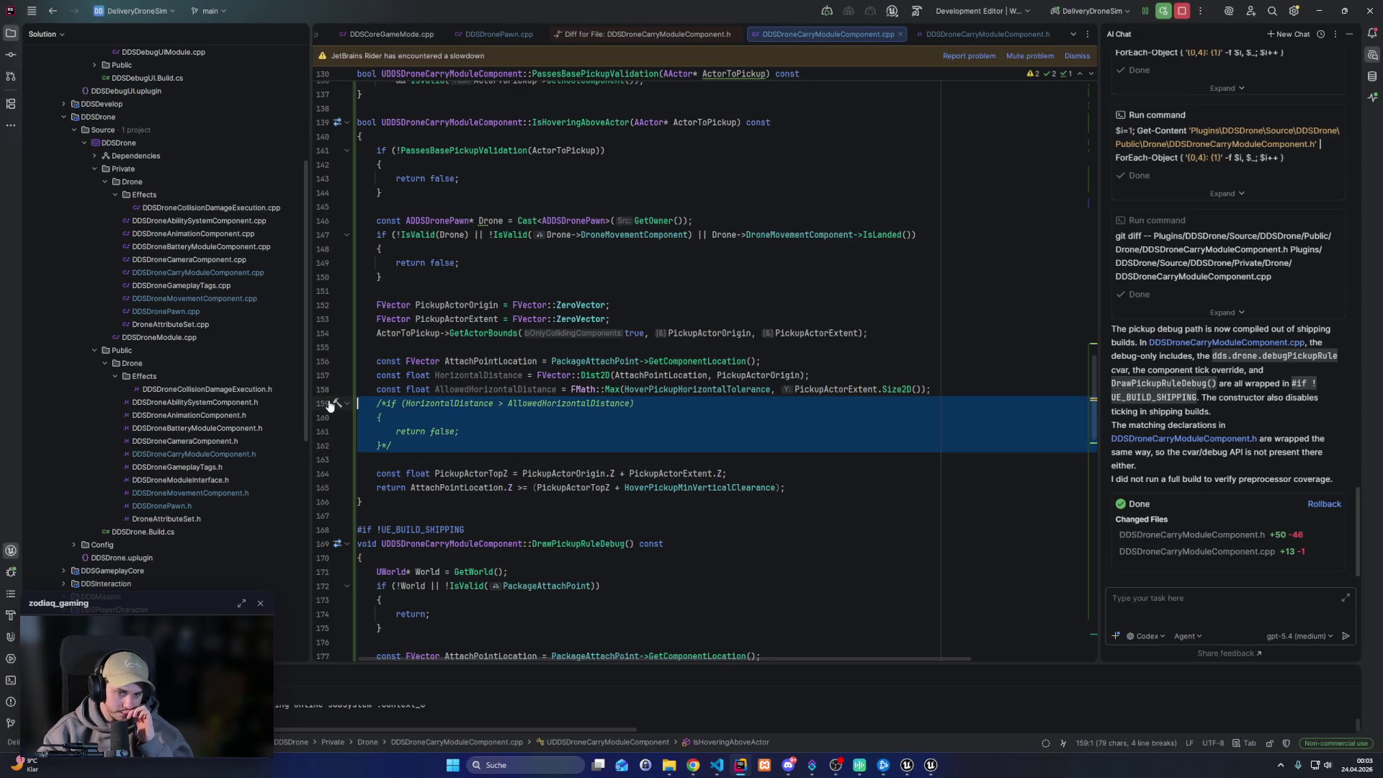
key("Delete")
left_click(488, 389)
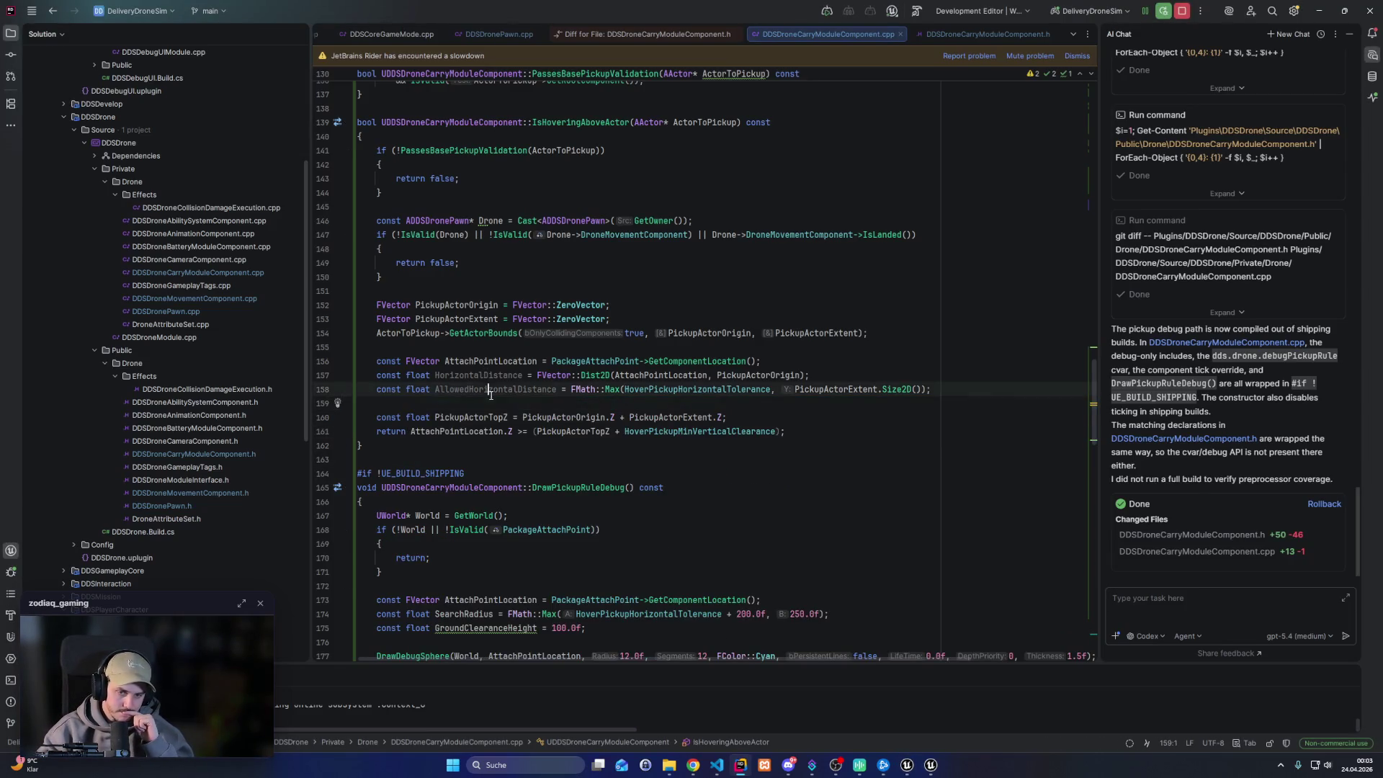
key("End")
key("shift+Up")
key("shift+Up")
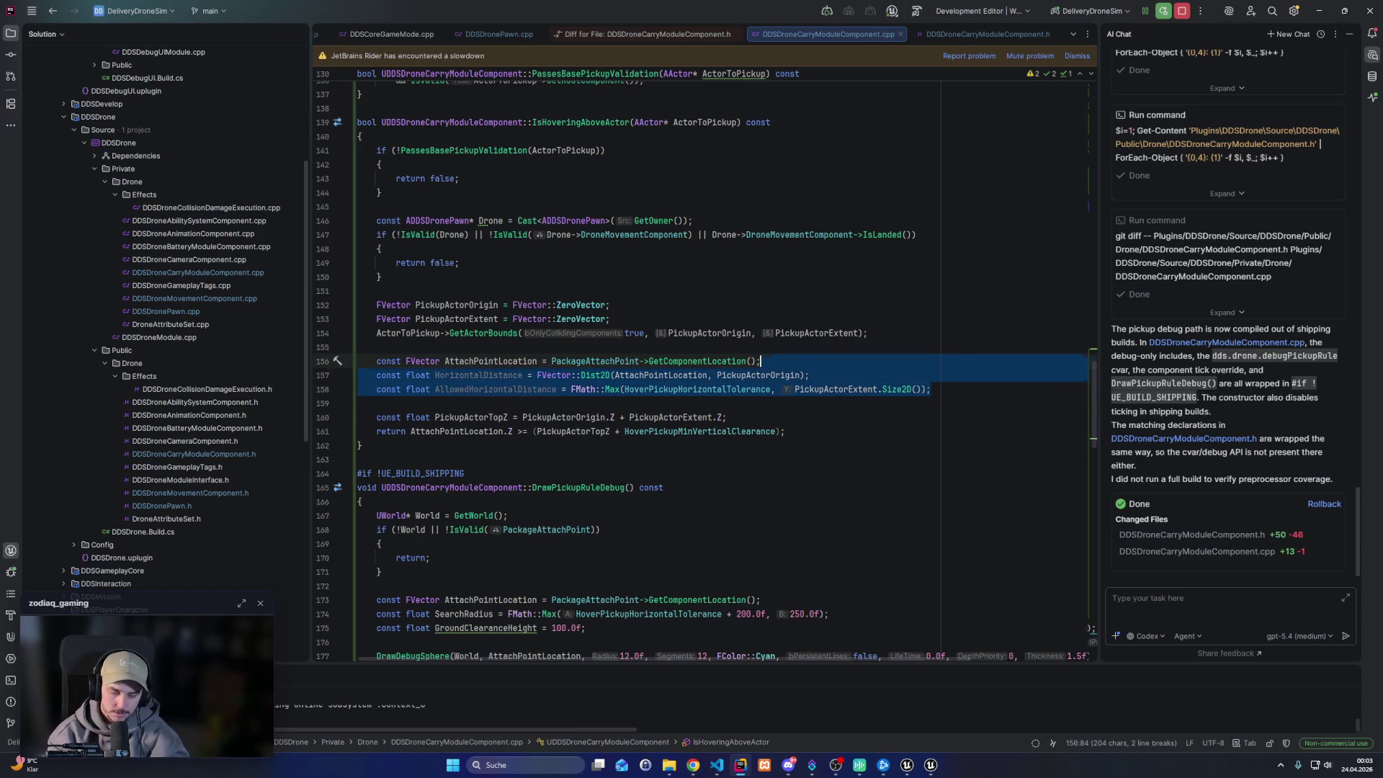
key("Delete")
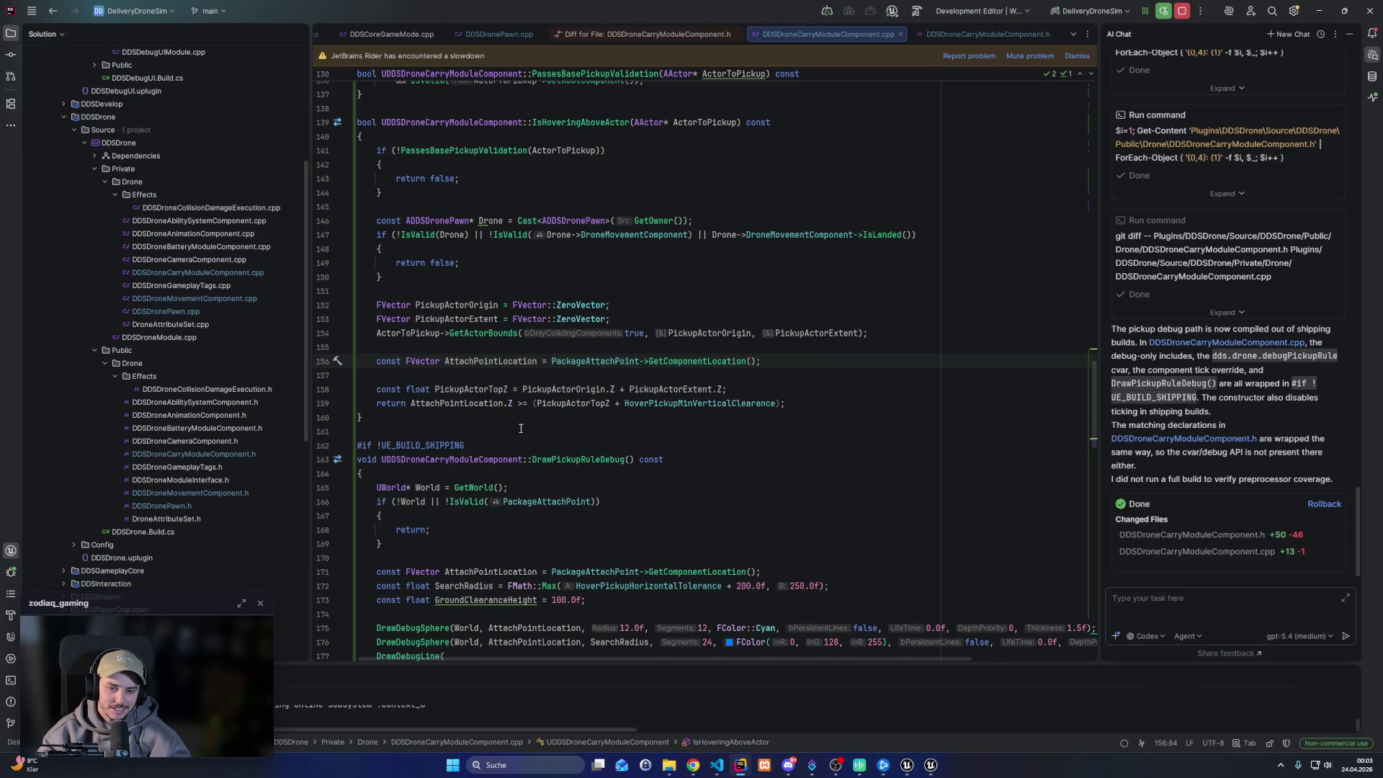
Scroll up through the shipping-guarded TickComponent debug code in DDSDroneCarryModuleComponent.cpp
scroll(520, 428, "down", 4)
scroll(582, 389, "up", 12)
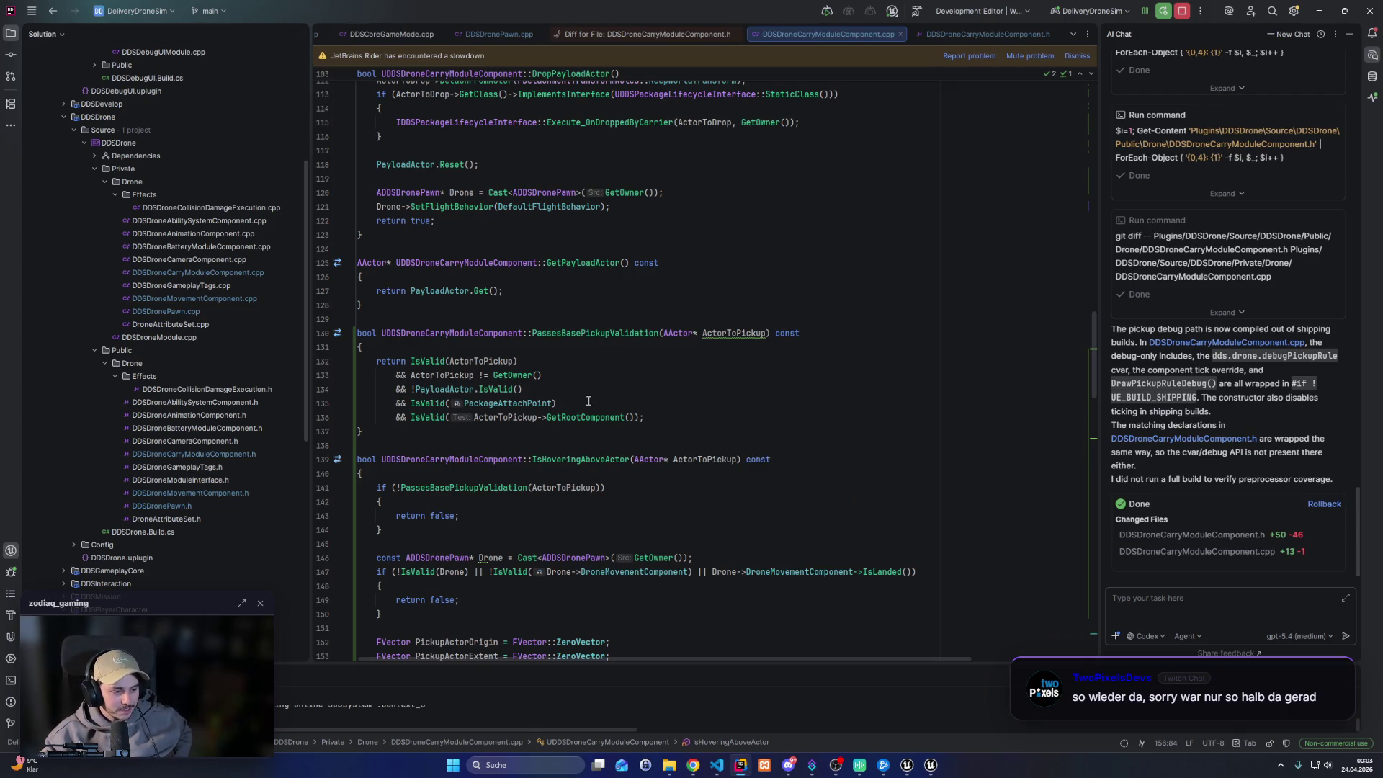
mouse_move(584, 418)
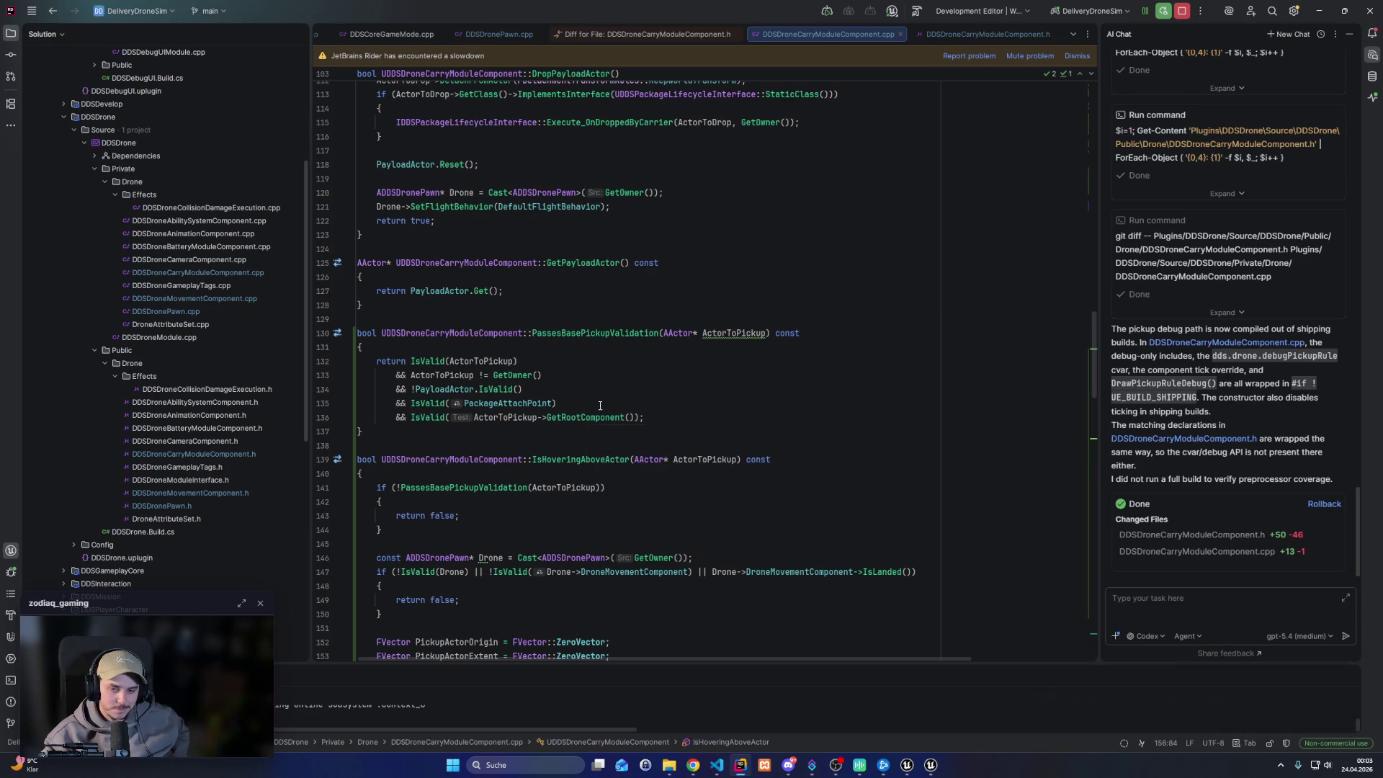
scroll(598, 360, "up", 8)
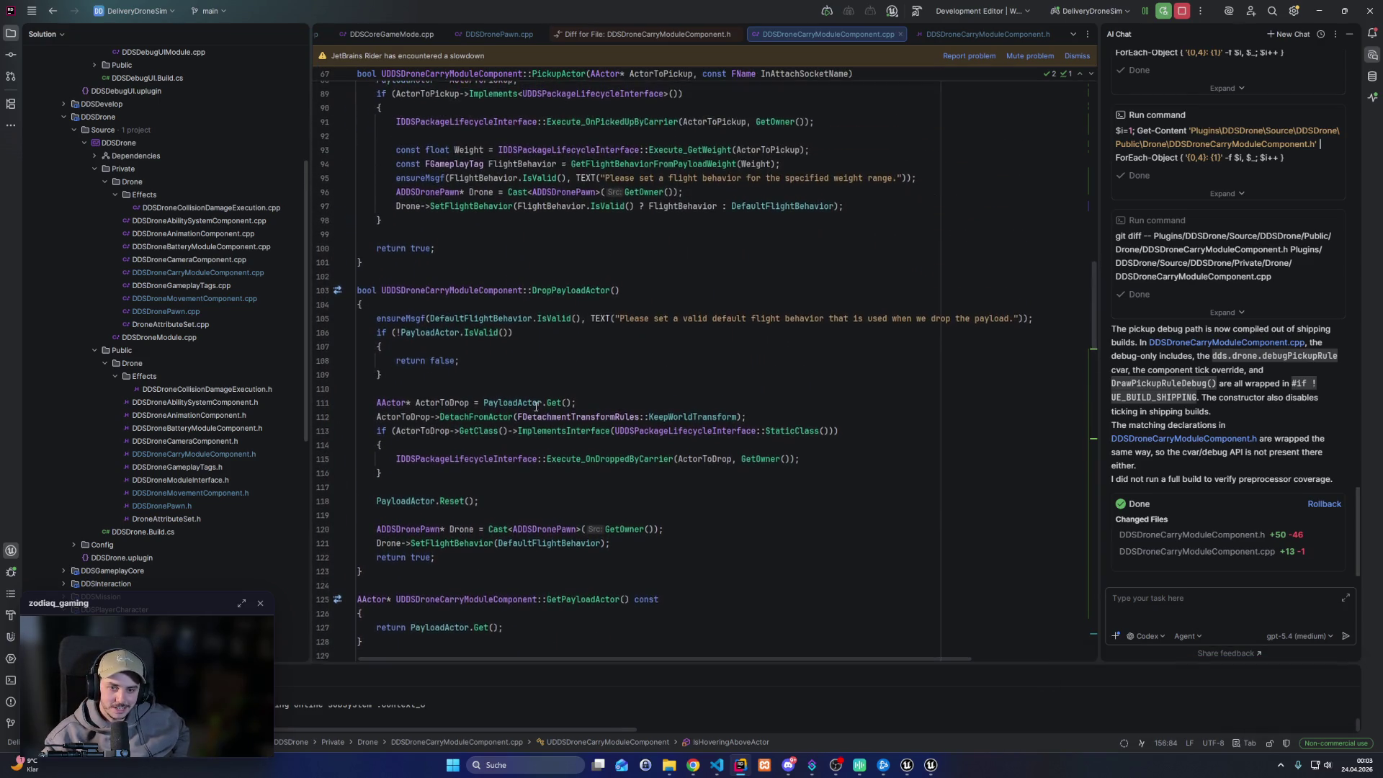
scroll(532, 432, "up", 2)
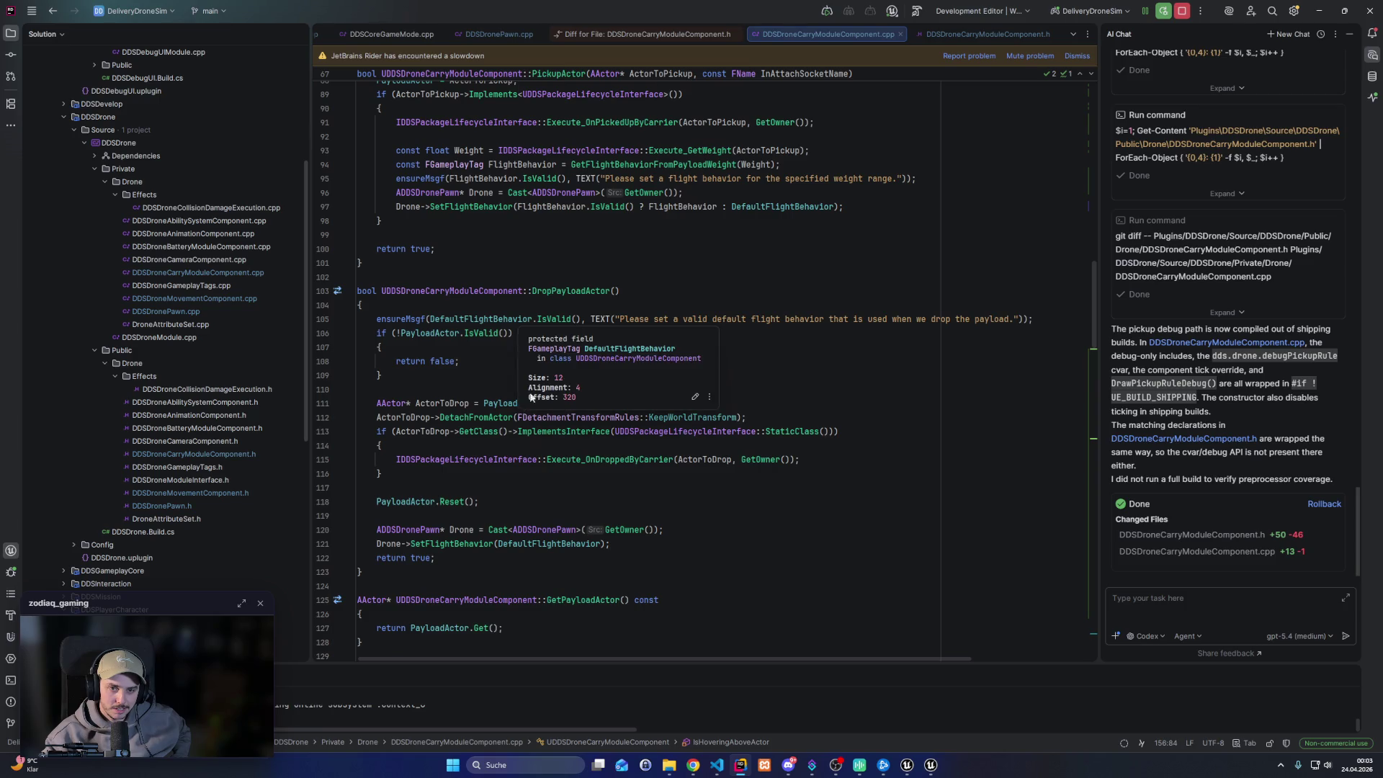
scroll(647, 368, "up", 12)
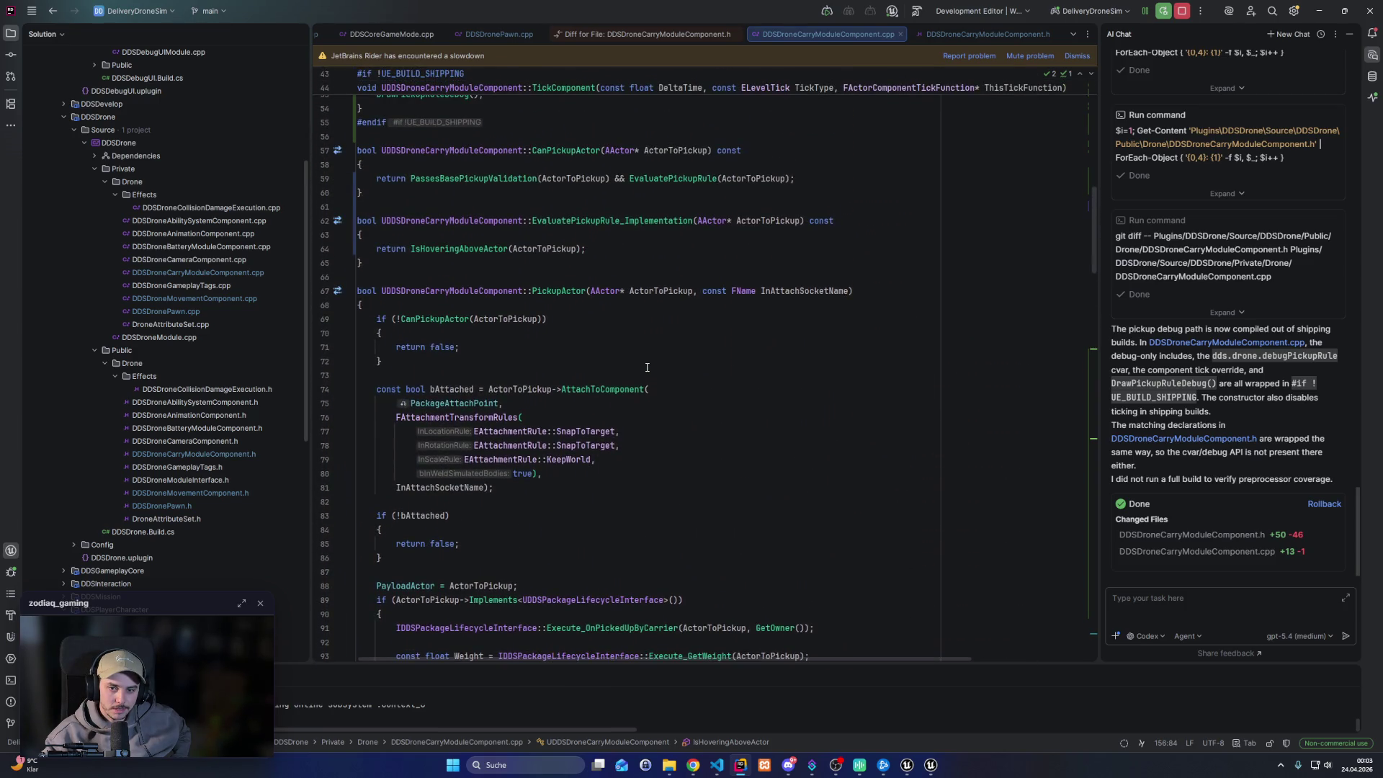
scroll(647, 368, "up", 3)
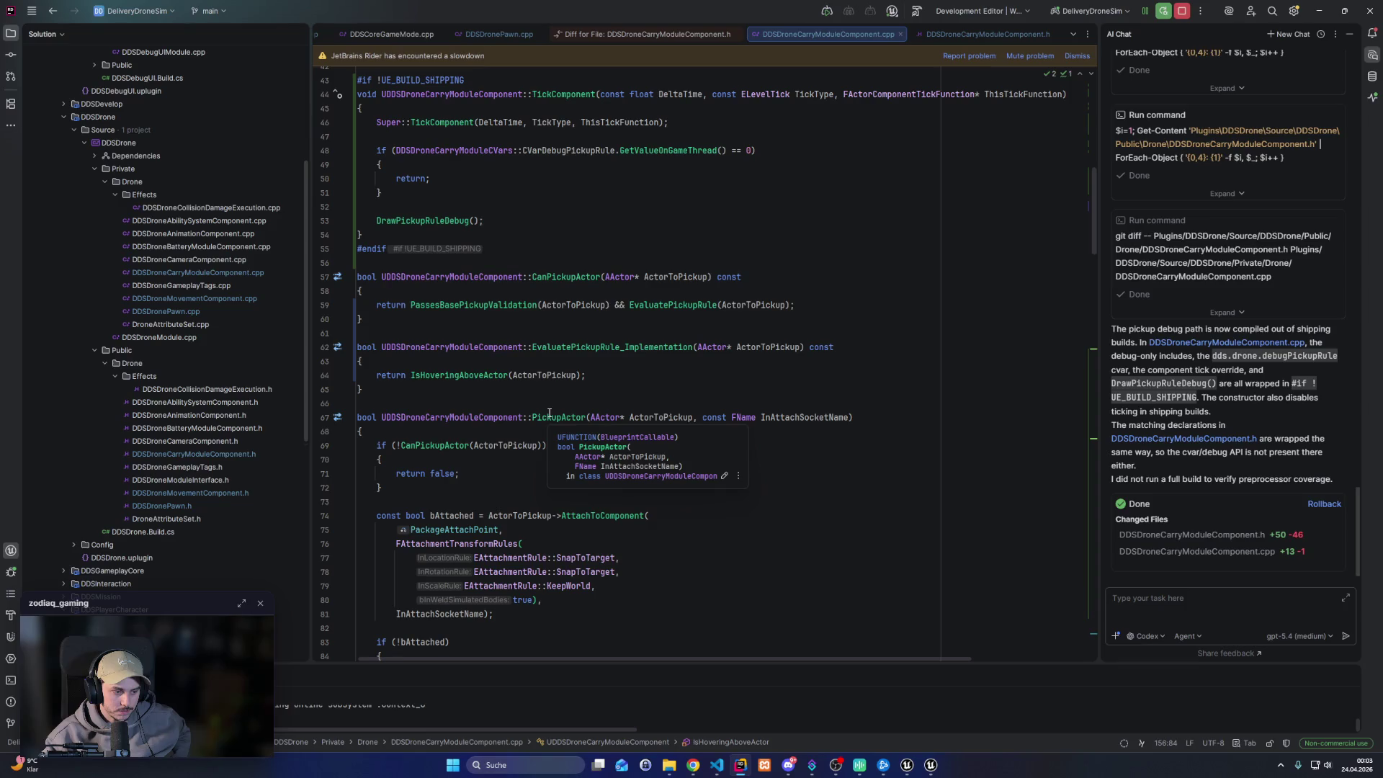
Return to Unreal Editor after Live Coding succeeds and exit immersive fullscreen mode
mouse_move(906, 765)
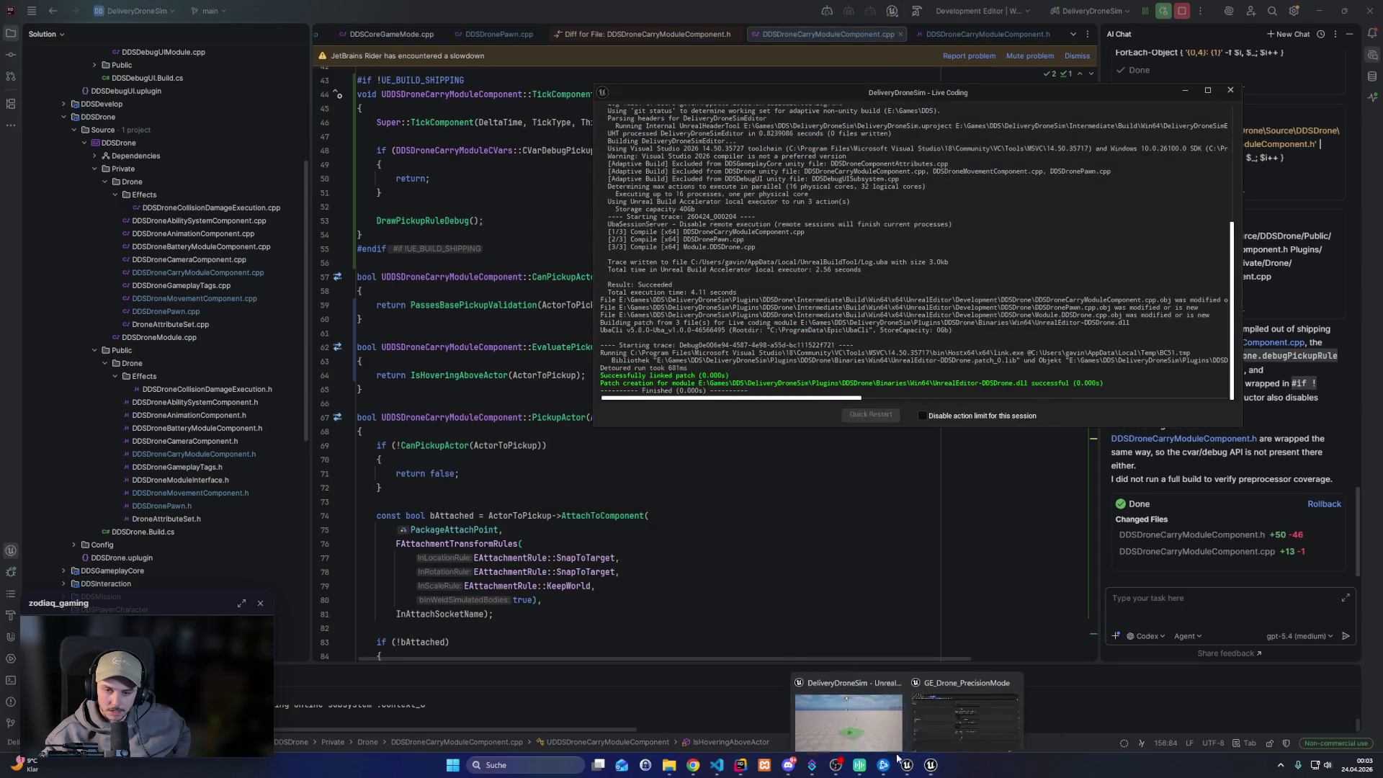
left_click(845, 701)
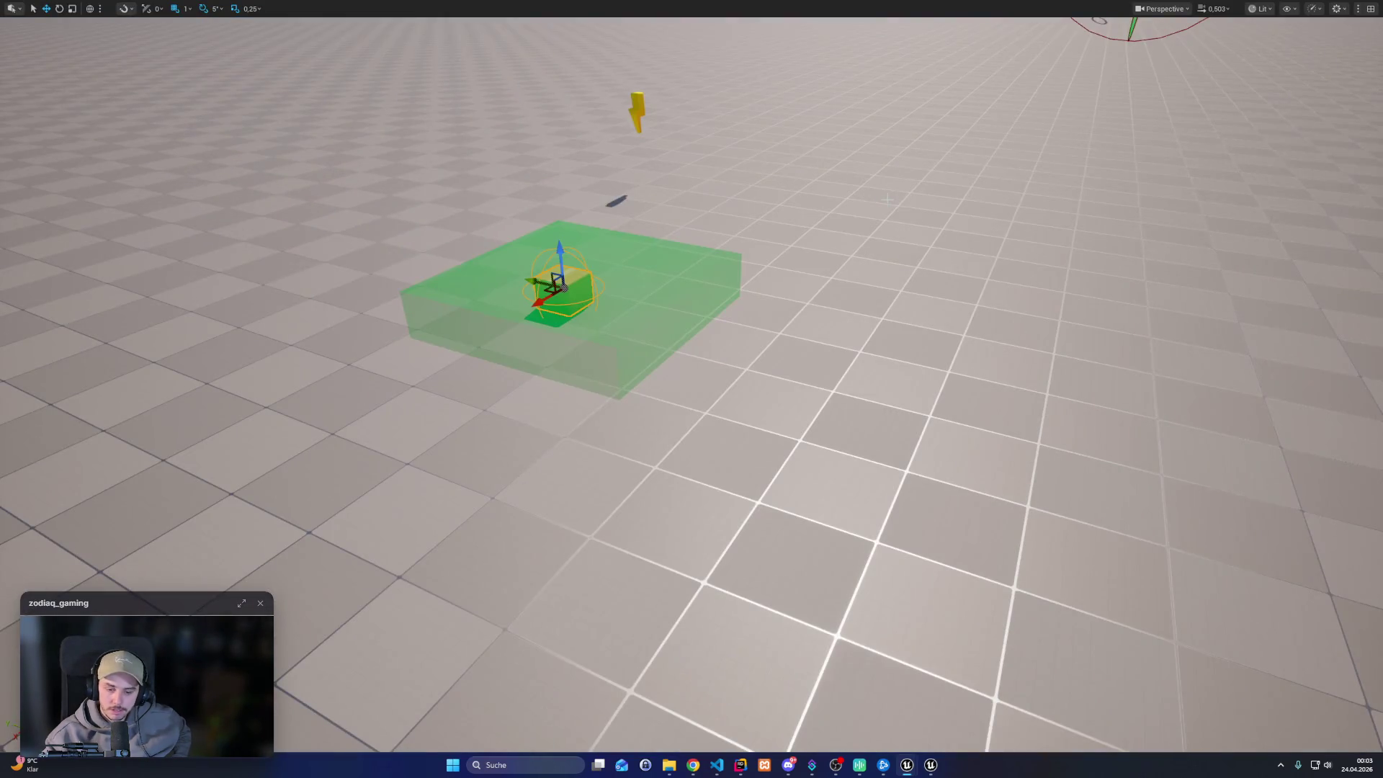
key("F11")
left_click(65, 7)
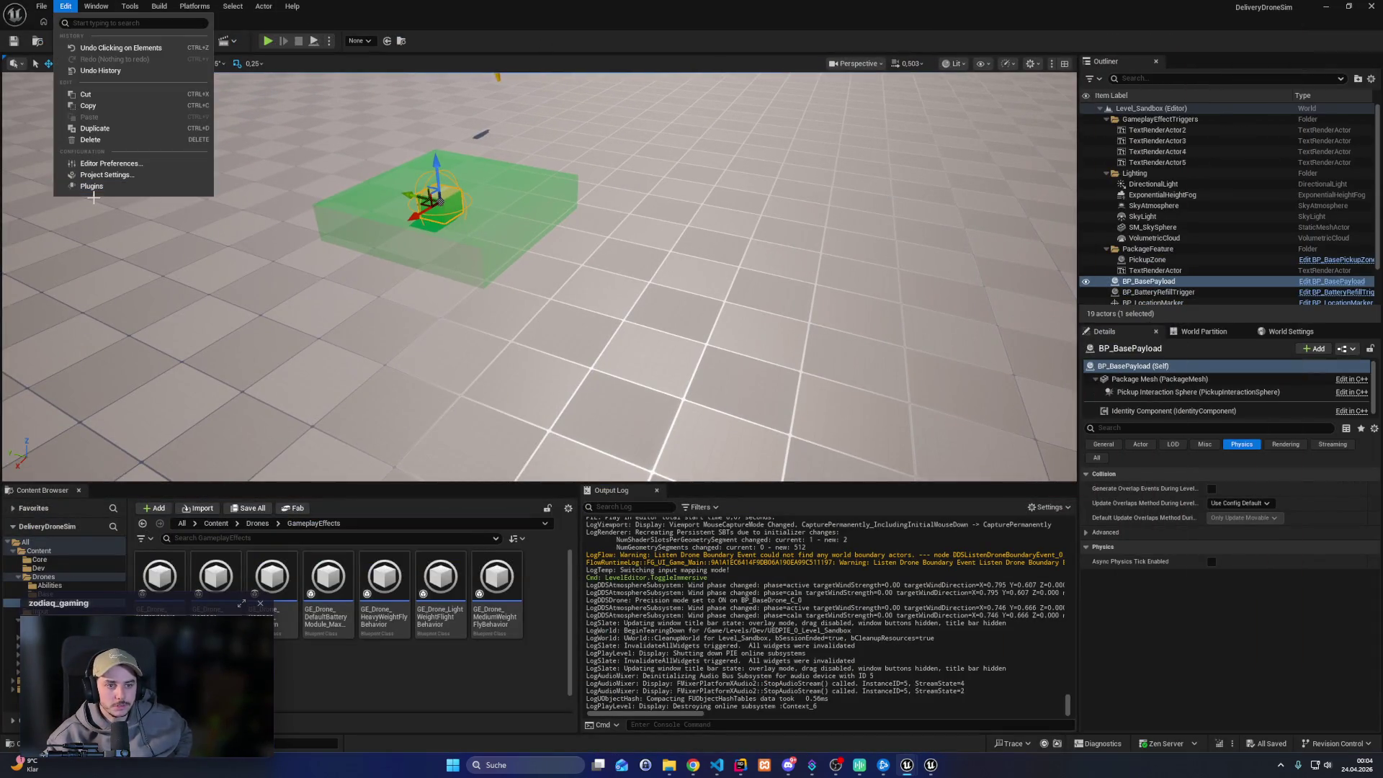
Find 'console keys' in Editor Preferences and bind Open Console Command Box to Num /
left_click(108, 163)
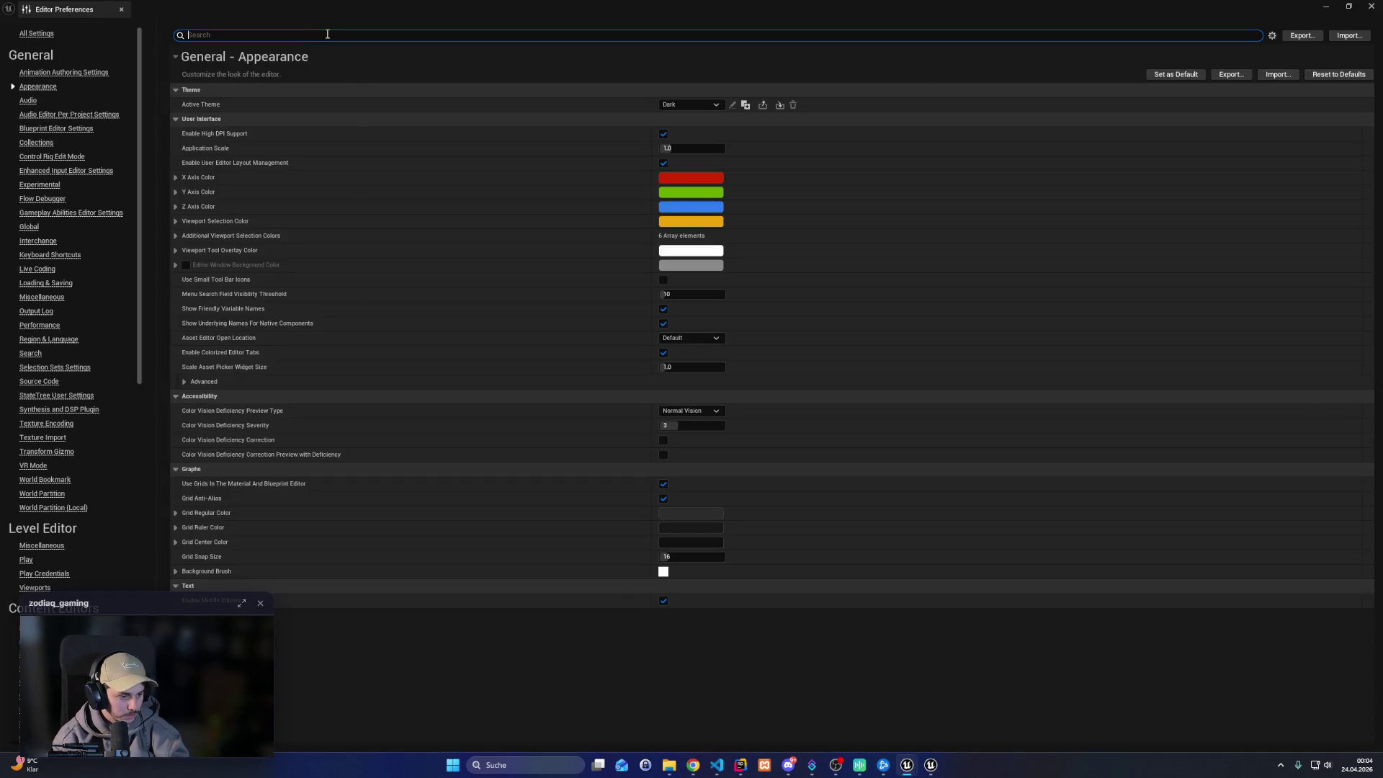
type("cons")
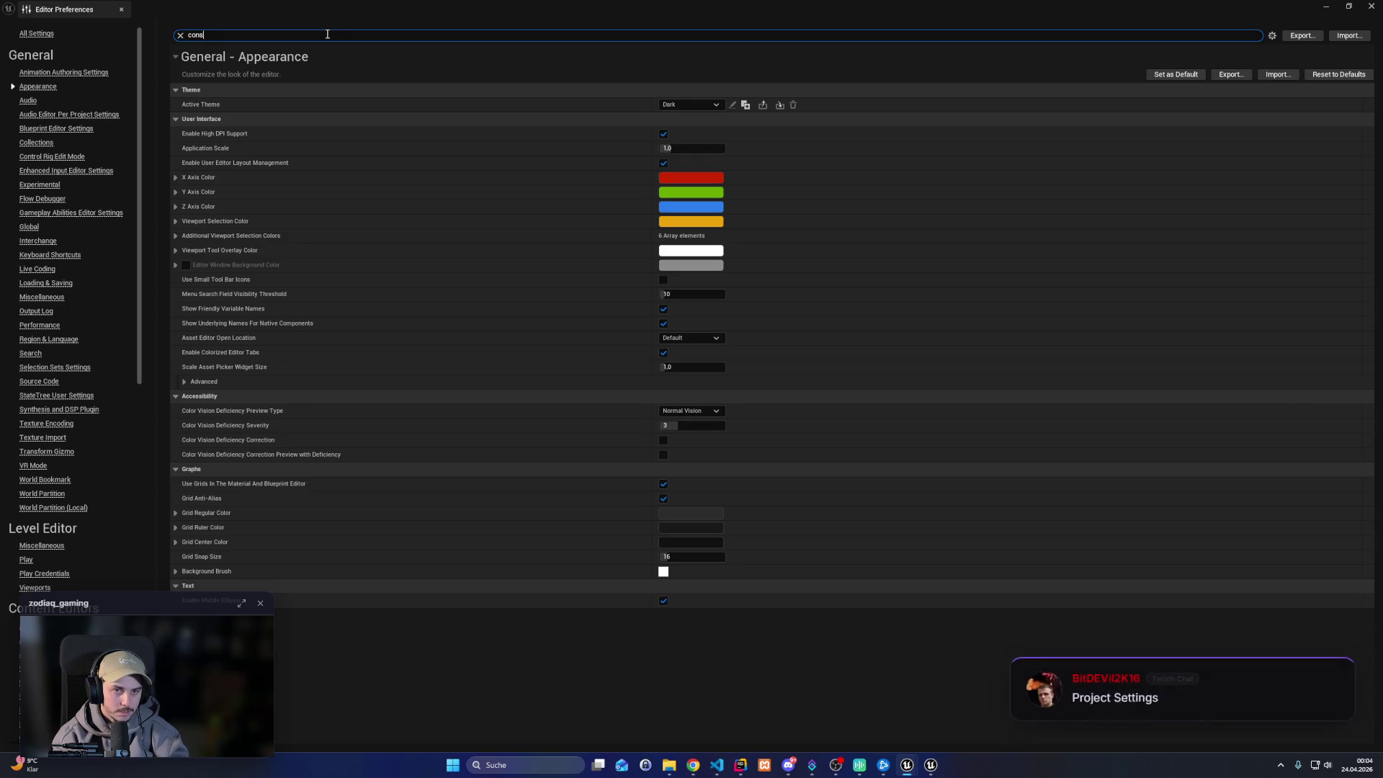
type("ole keys")
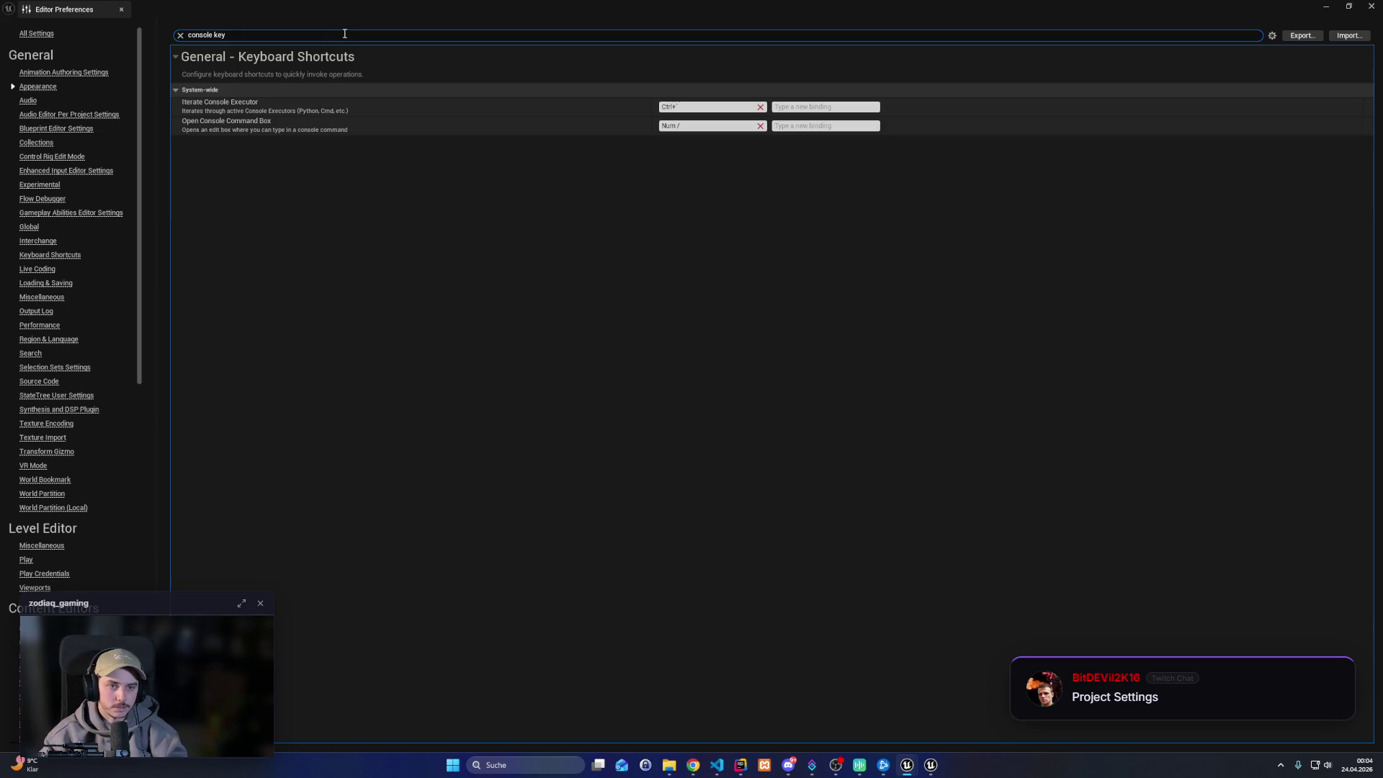
left_click(720, 126)
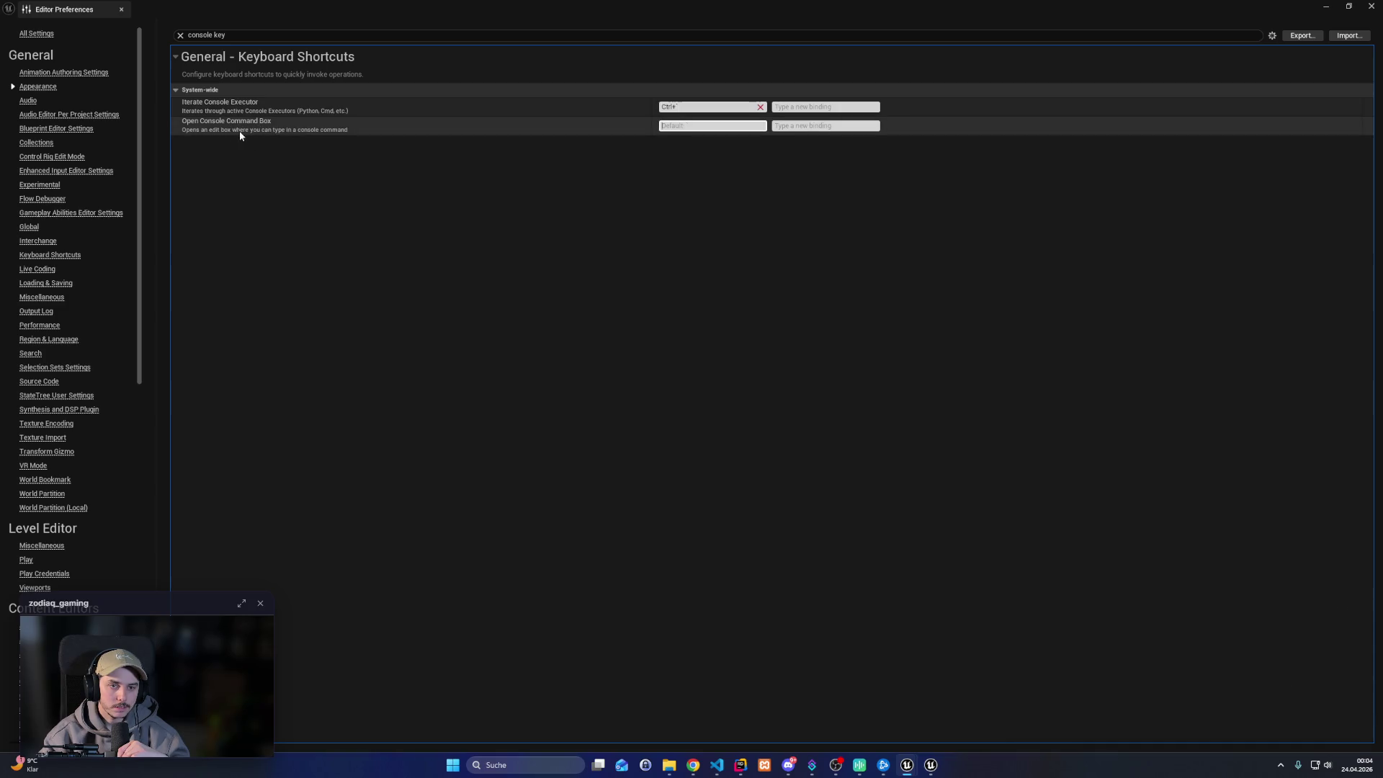
key("KP_Divide")
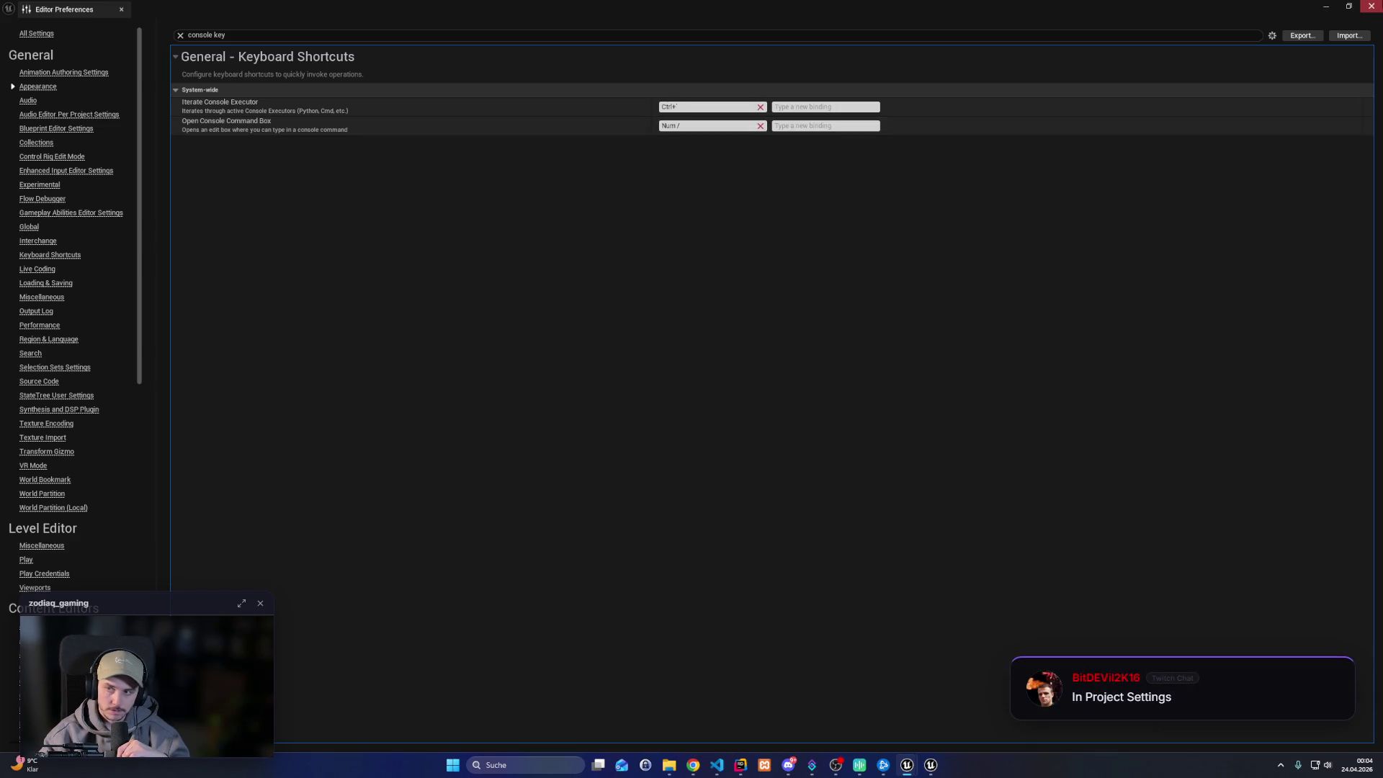
left_click(1372, 7)
left_click(65, 6)
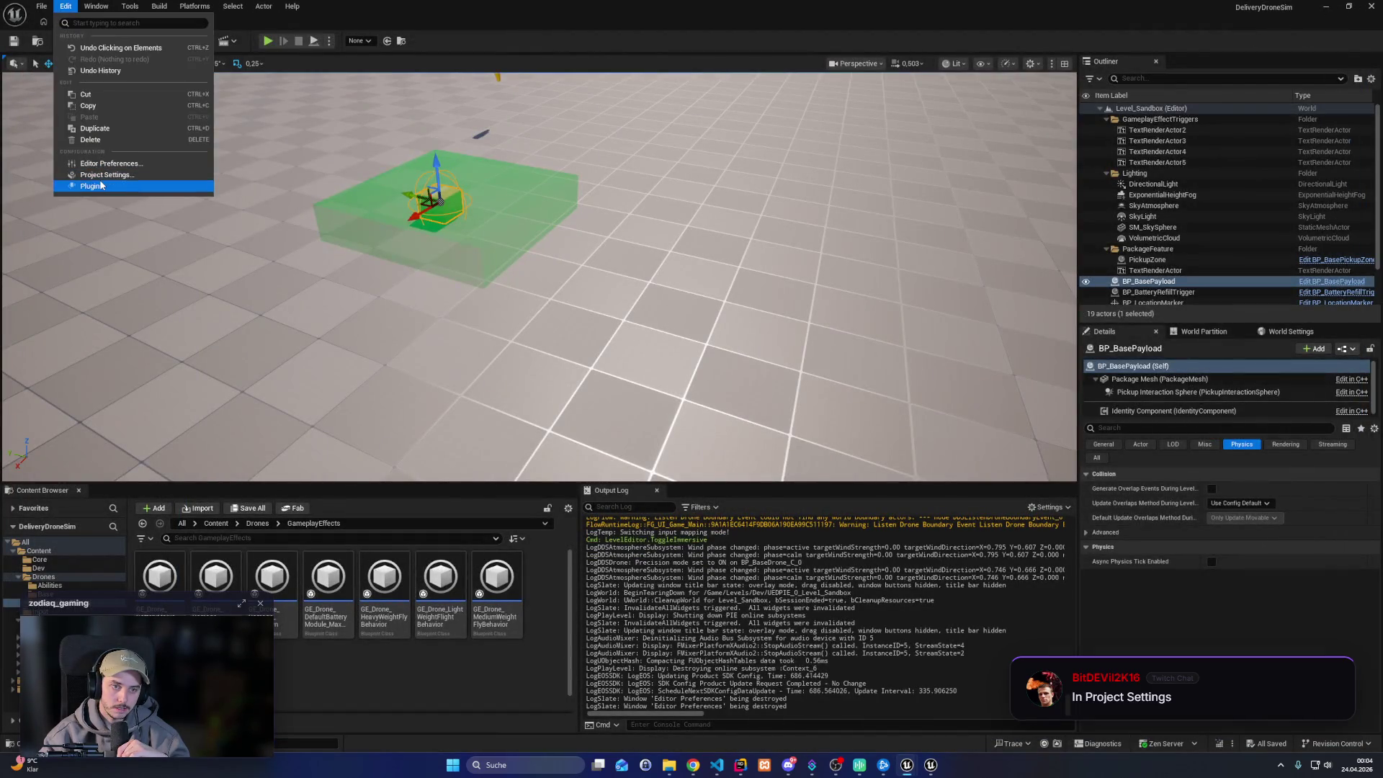
Change Console Keys index 1 from Caret to Num / in Project Settings, then close them
left_click(108, 175)
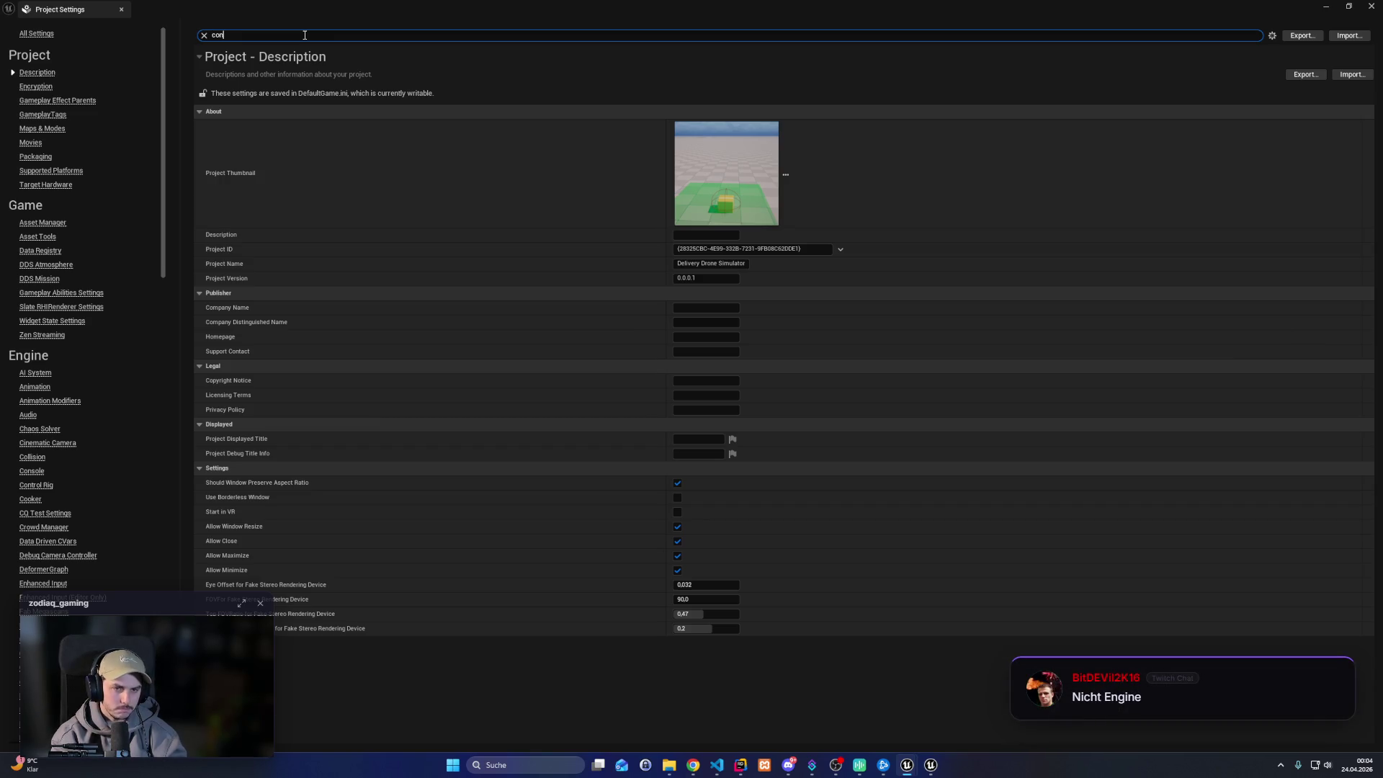
type("sole keys")
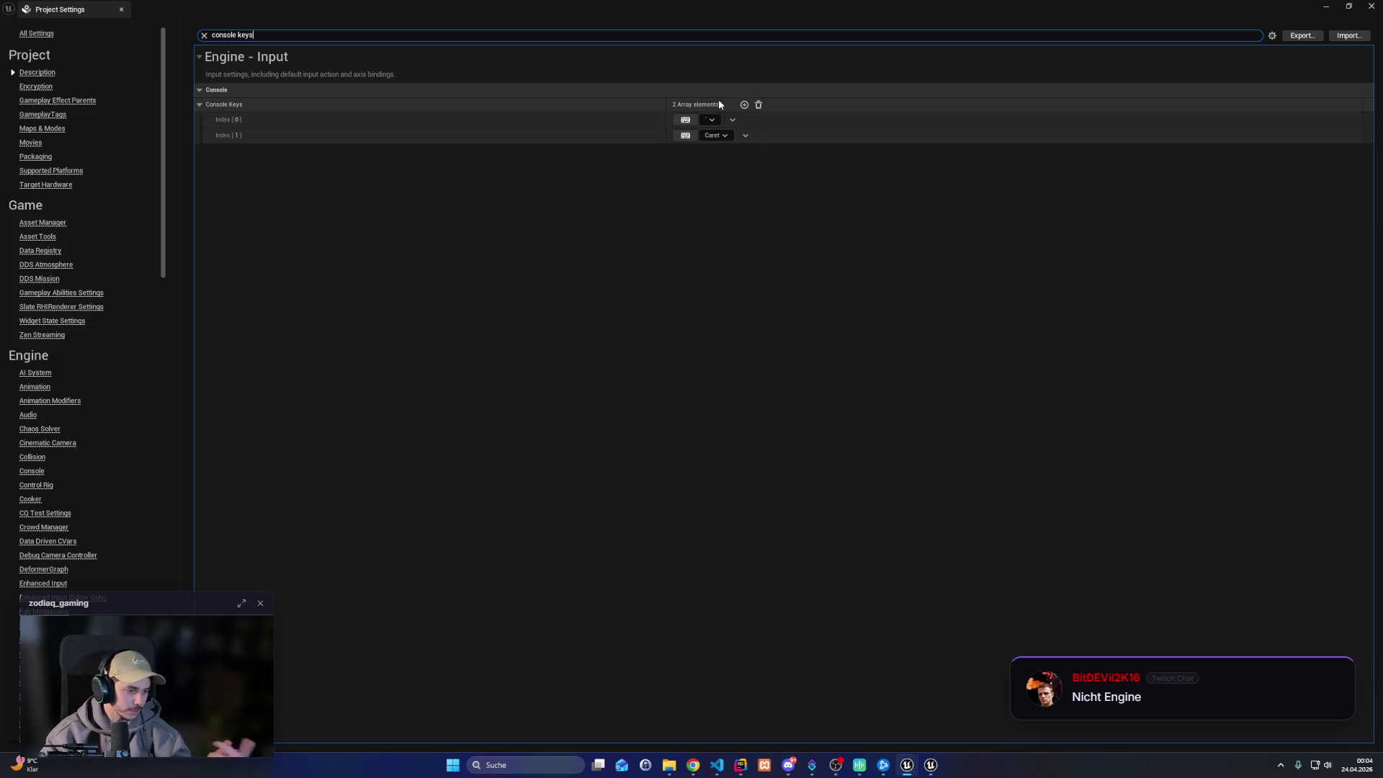
left_click(723, 136)
type("num")
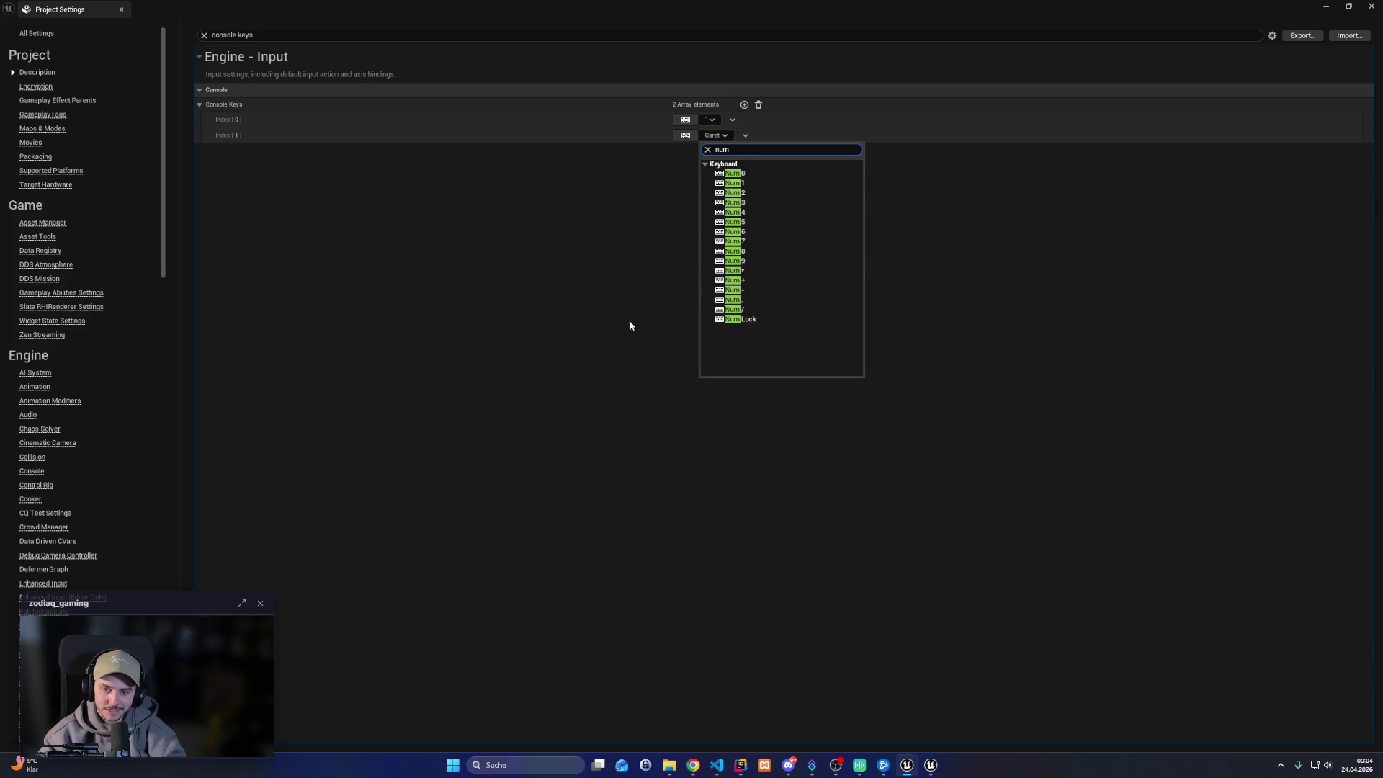
left_click(732, 308)
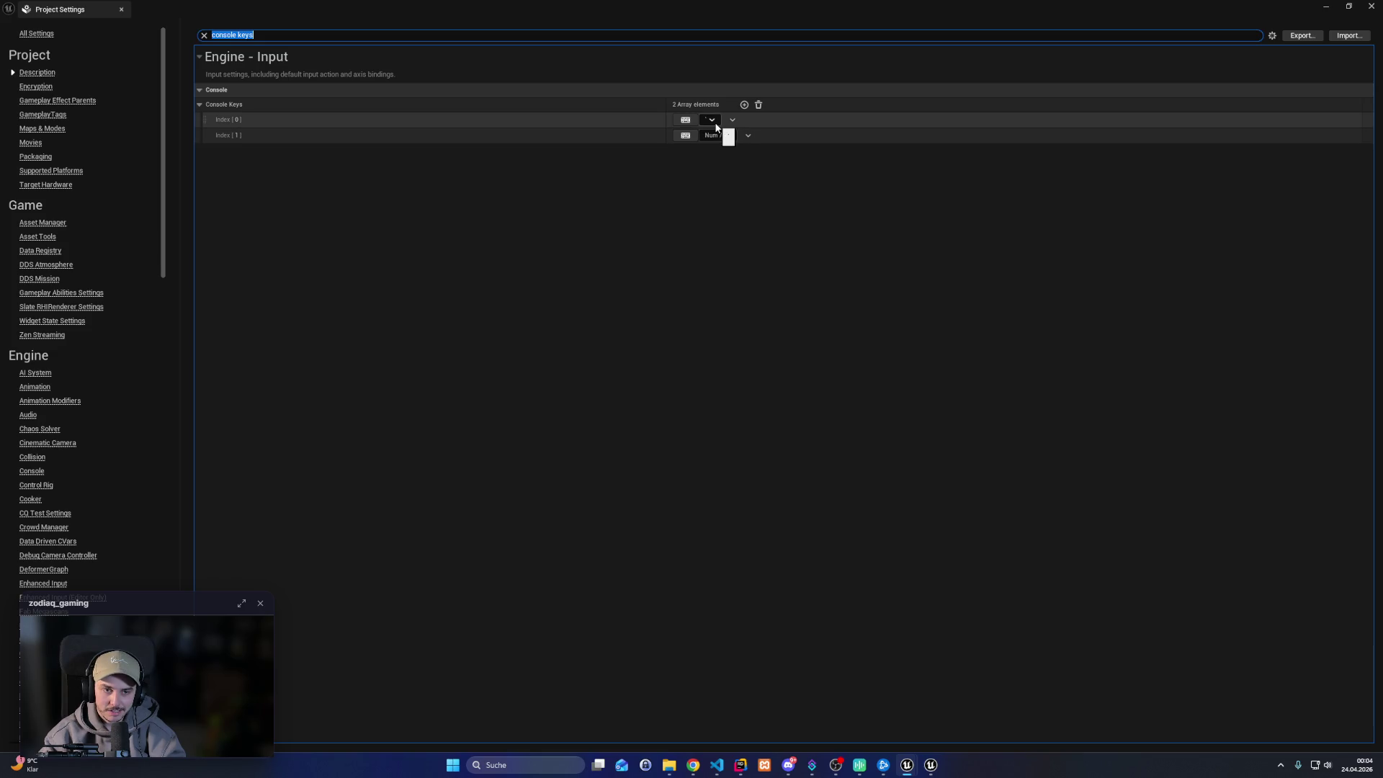
left_click(451, 235)
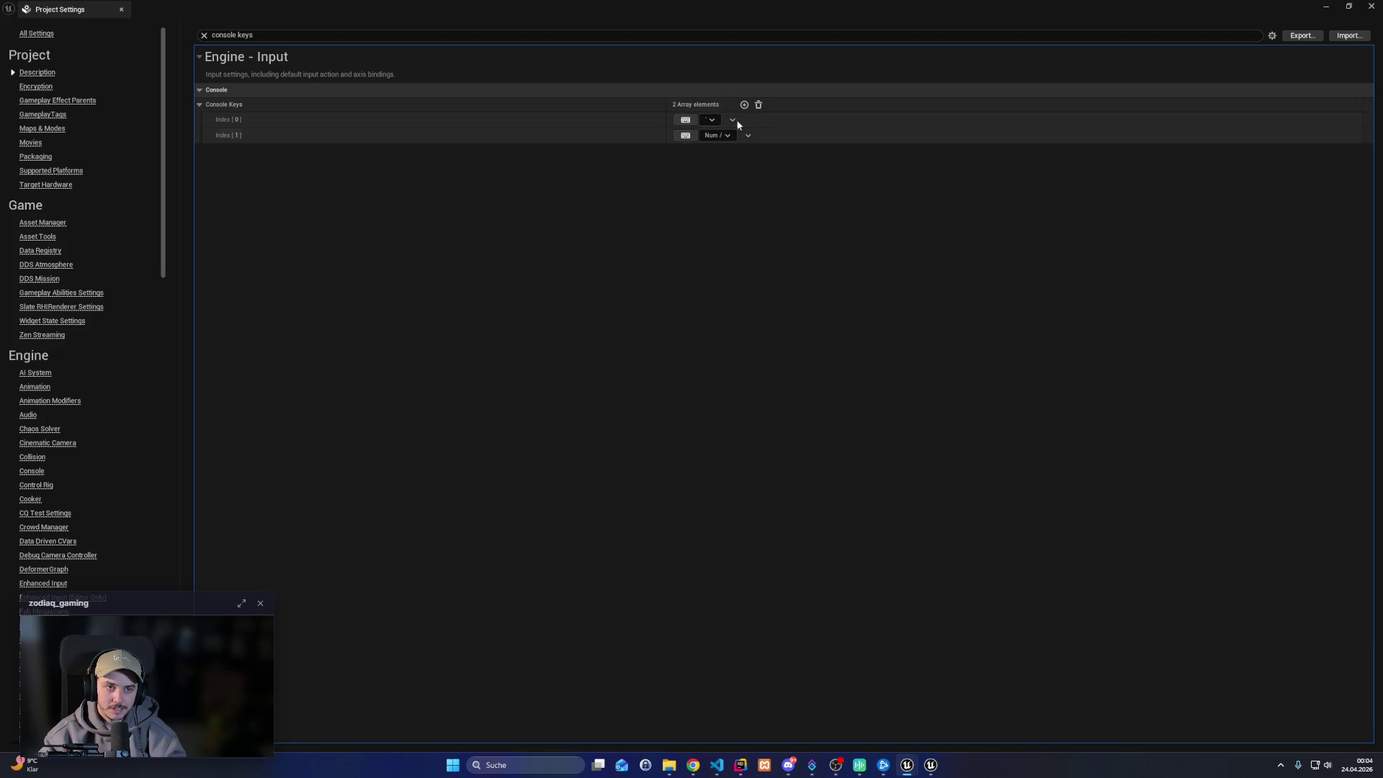
left_click(1253, 35)
left_click(1371, 7)
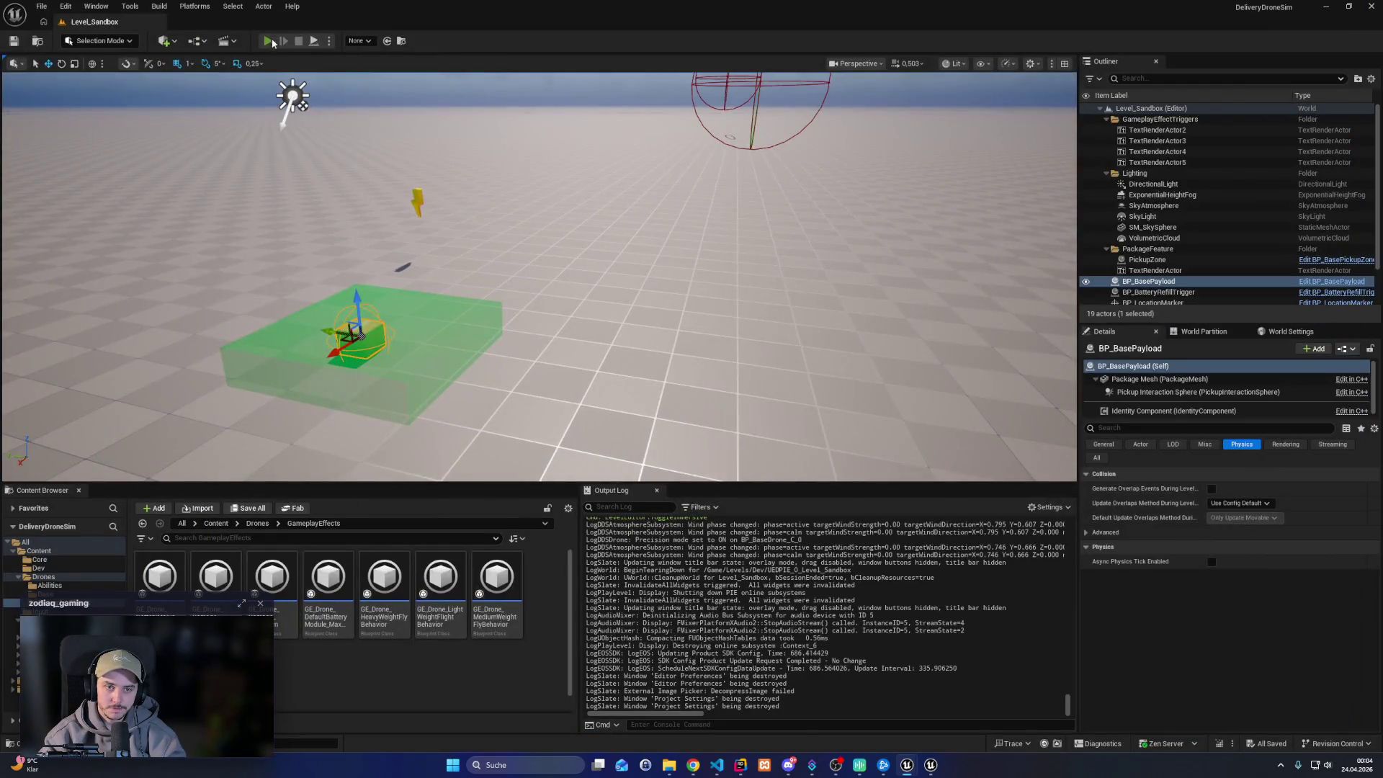
Play Level_Sandbox, possess the drone and inspect its pickup-rule debug dome fullscreen, then stop
left_click(268, 41)
key("grave")
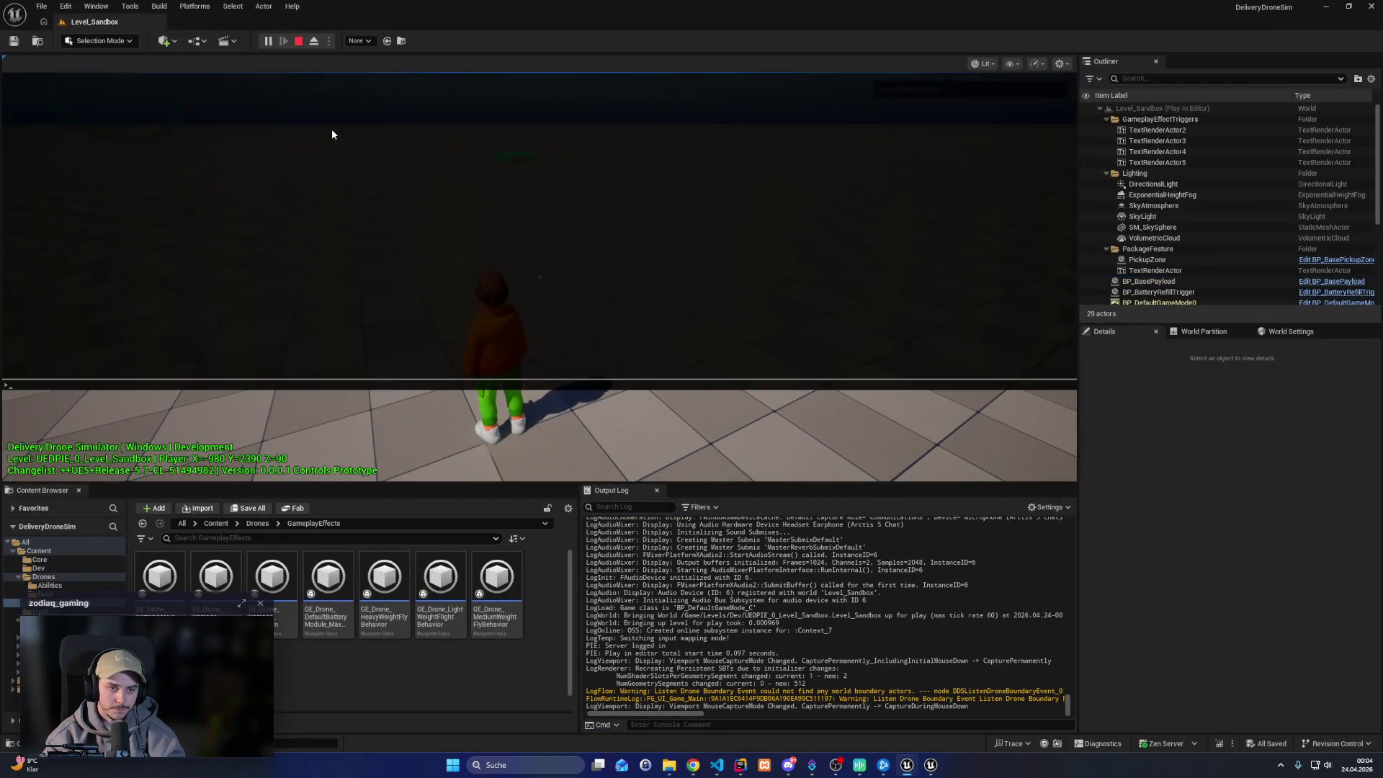
key("grave")
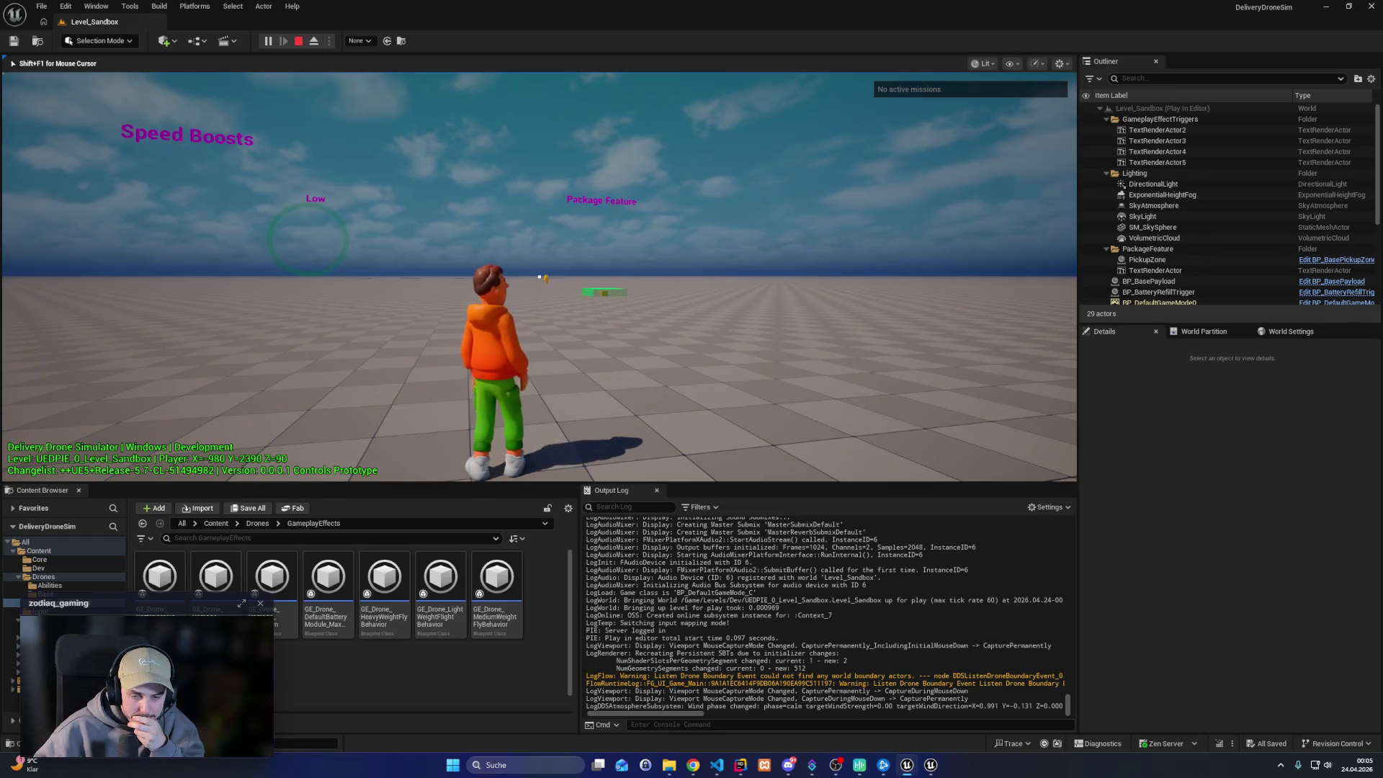
key("f")
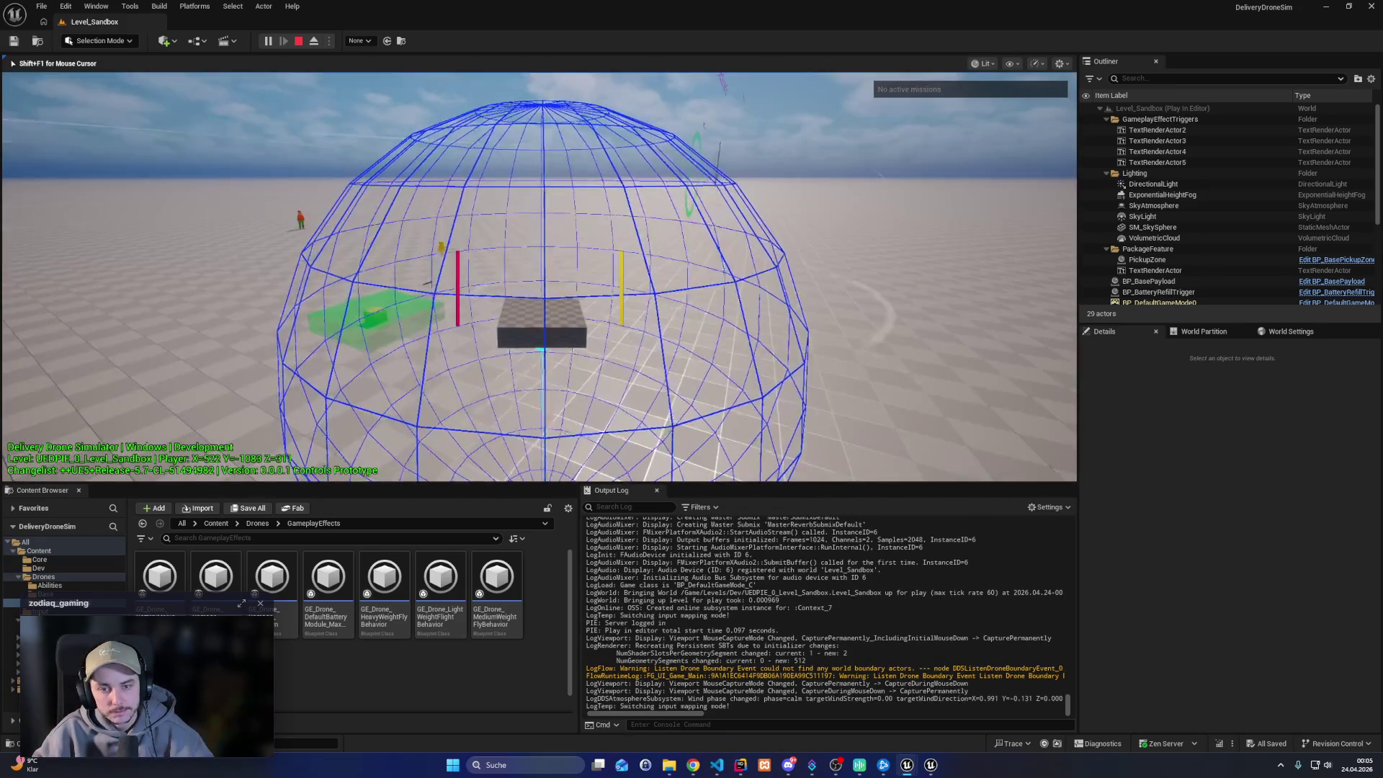
key("F11")
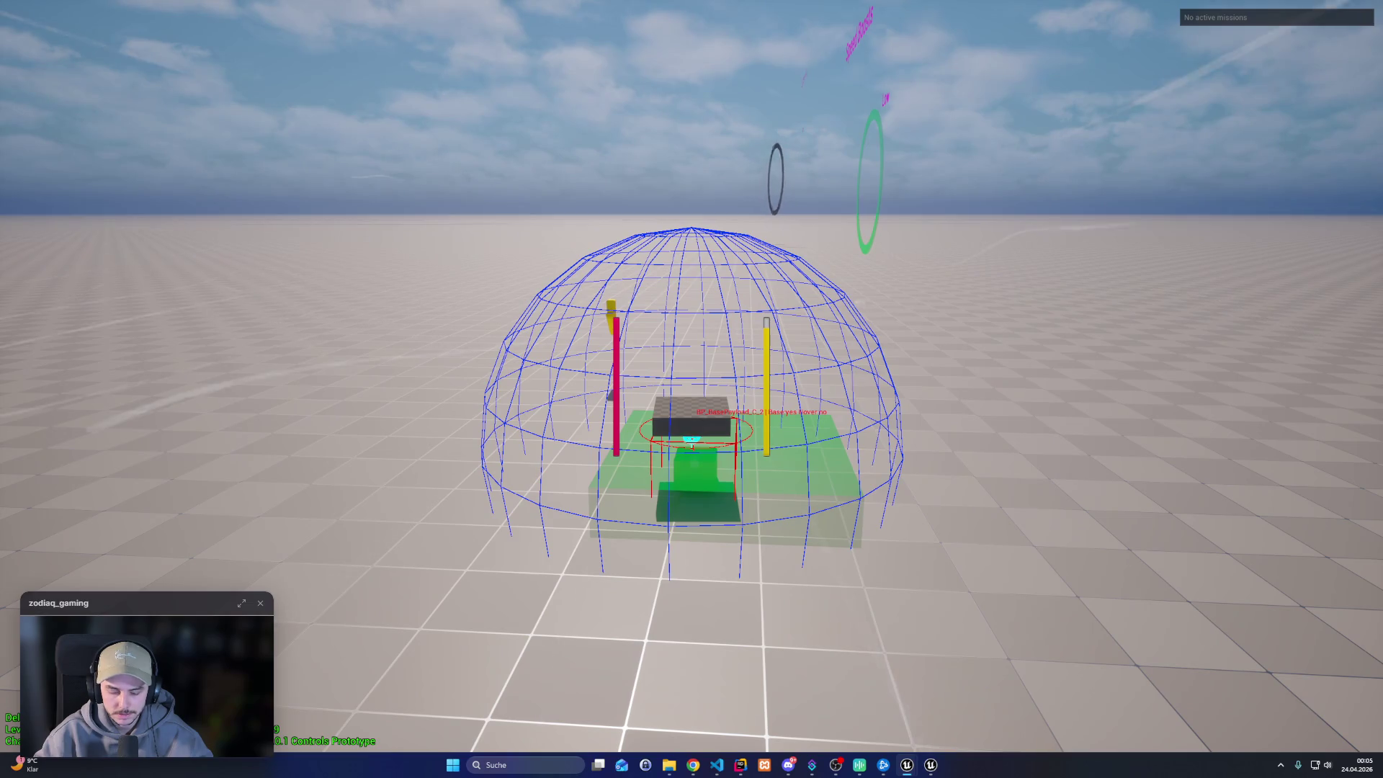
key("F11")
key("Escape")
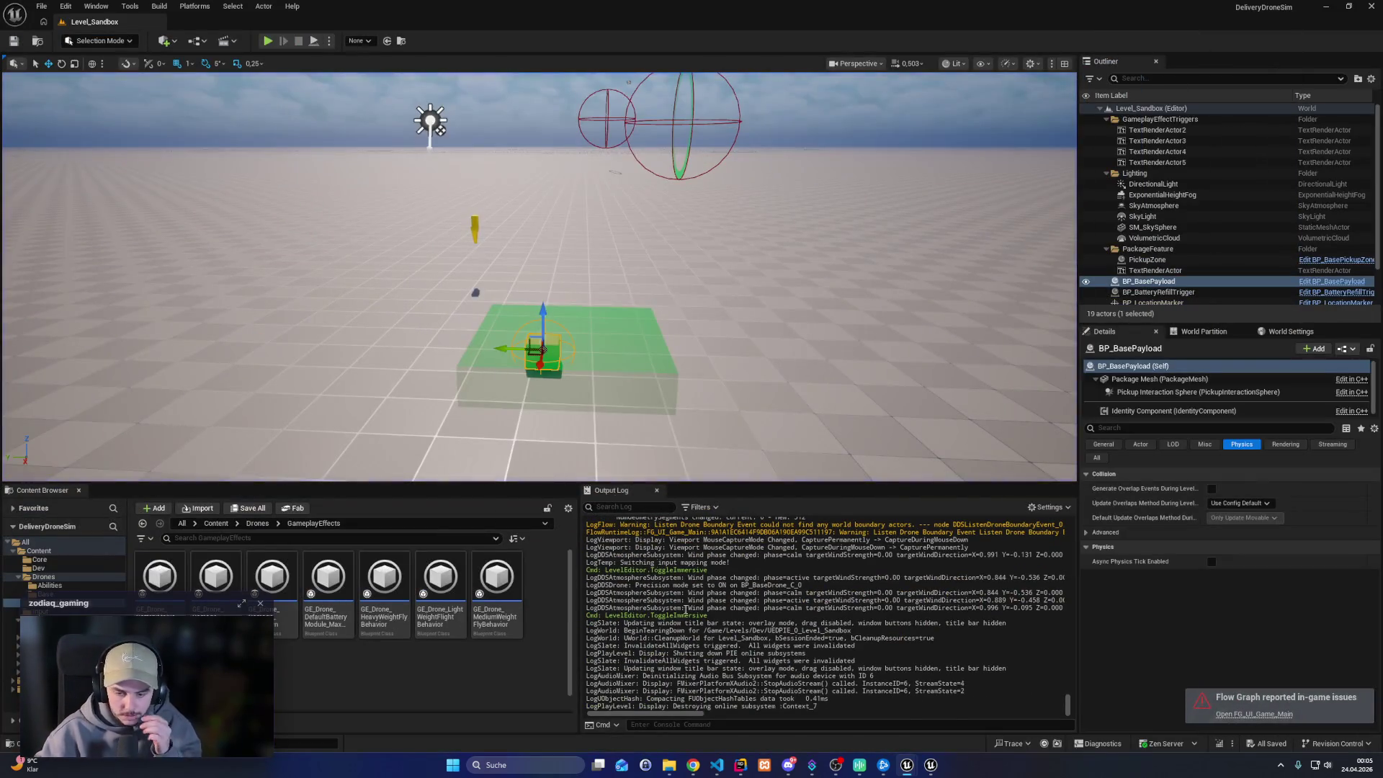
In Rider, open the DDSDroneCarryModuleComponent.cpp diff and narrow the AI chat panel to widen it
left_click(740, 765)
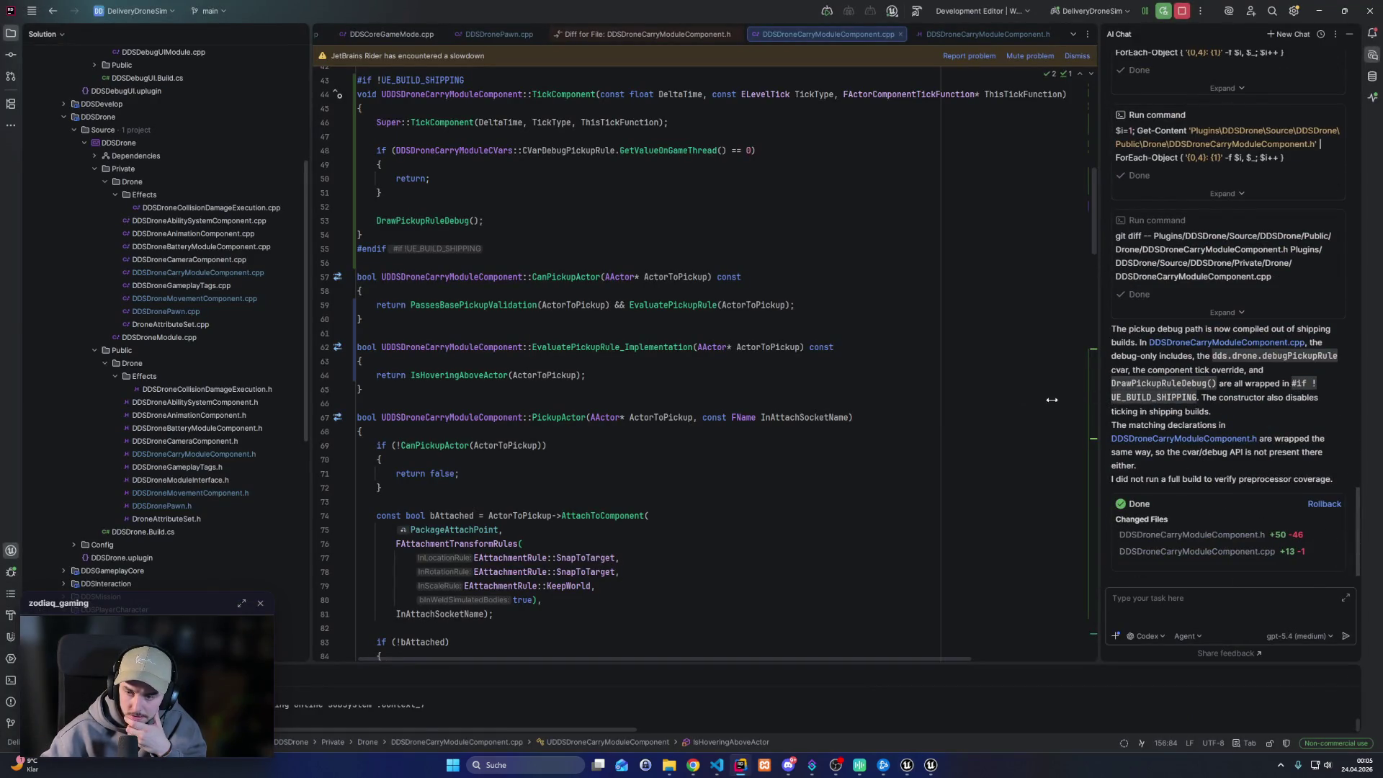
left_click_drag(1052, 399, 867, 403)
scroll(1051, 461, "up", 10)
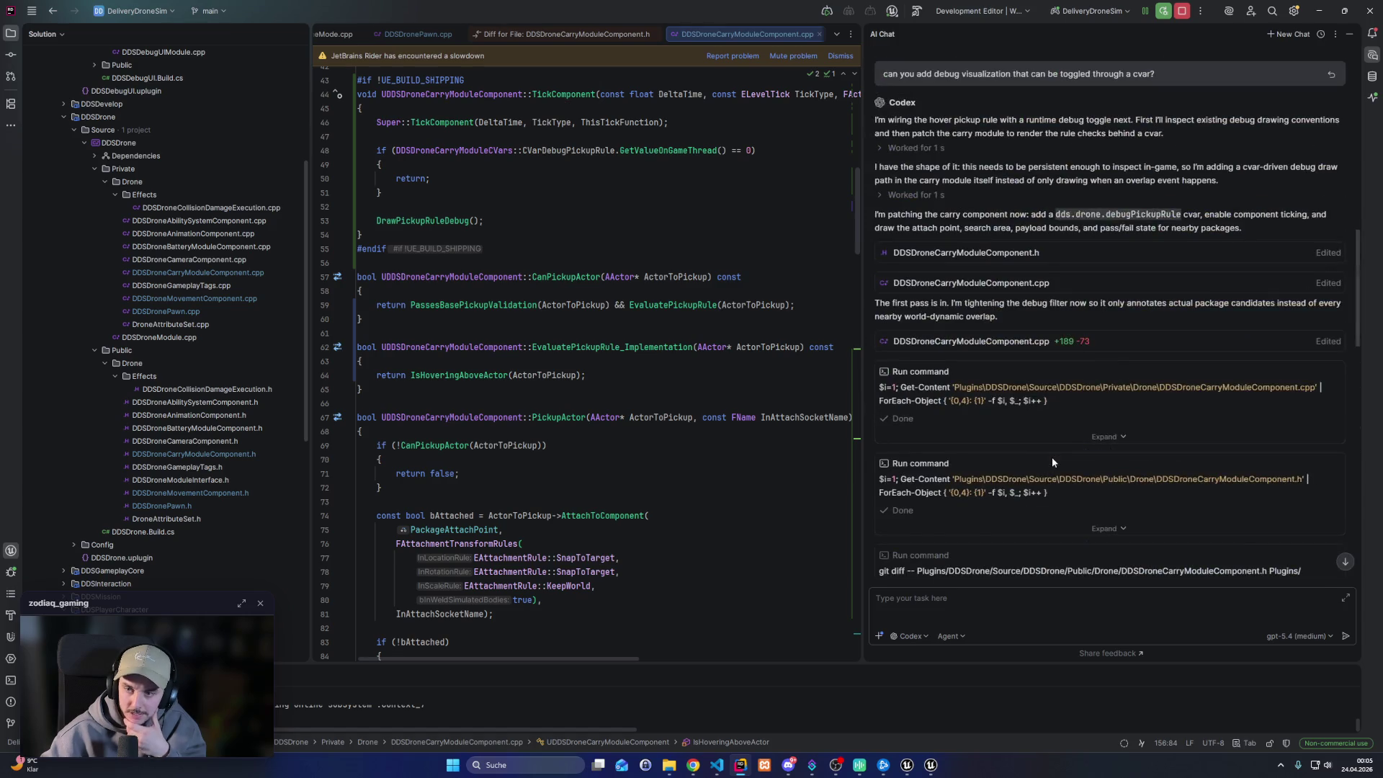
scroll(1052, 456, "up", 5)
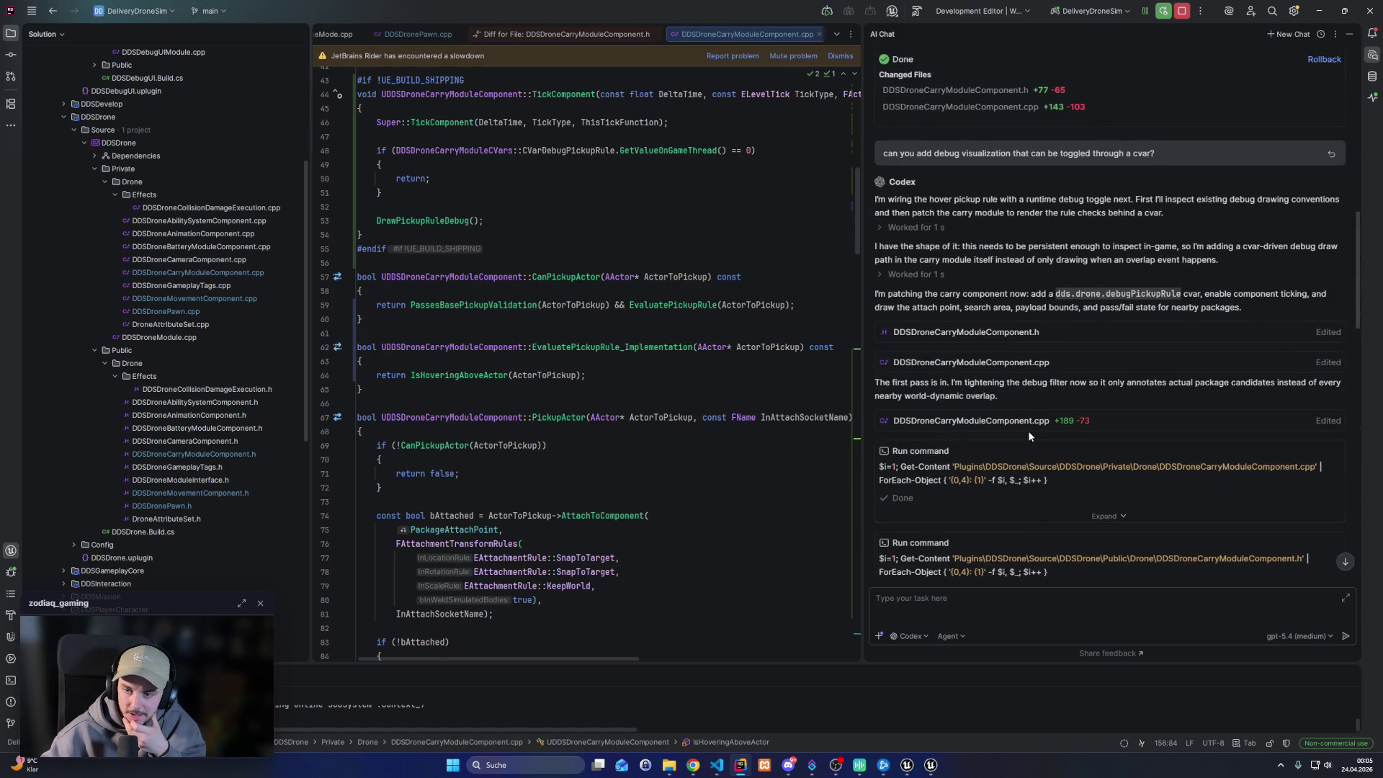
left_click(1023, 425)
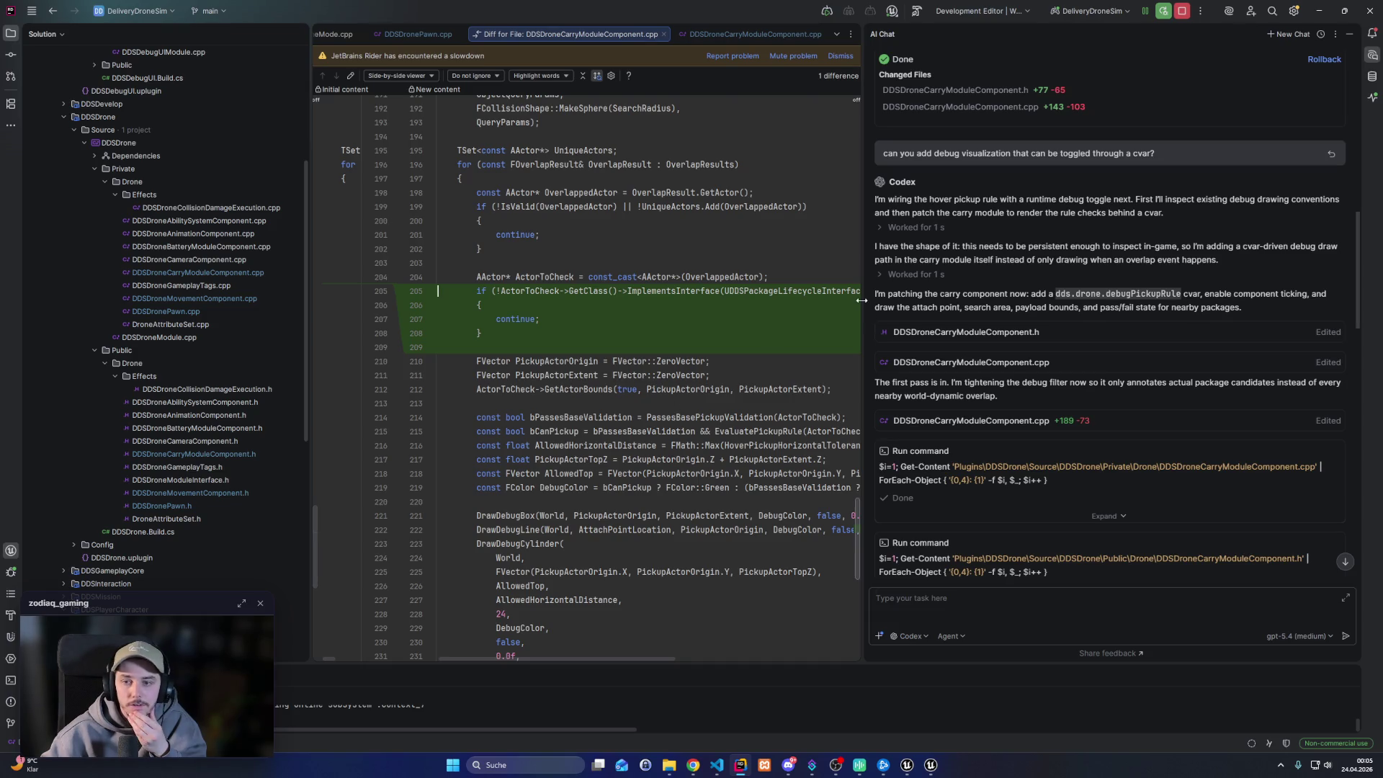
left_click_drag(1040, 311, 1009, 317)
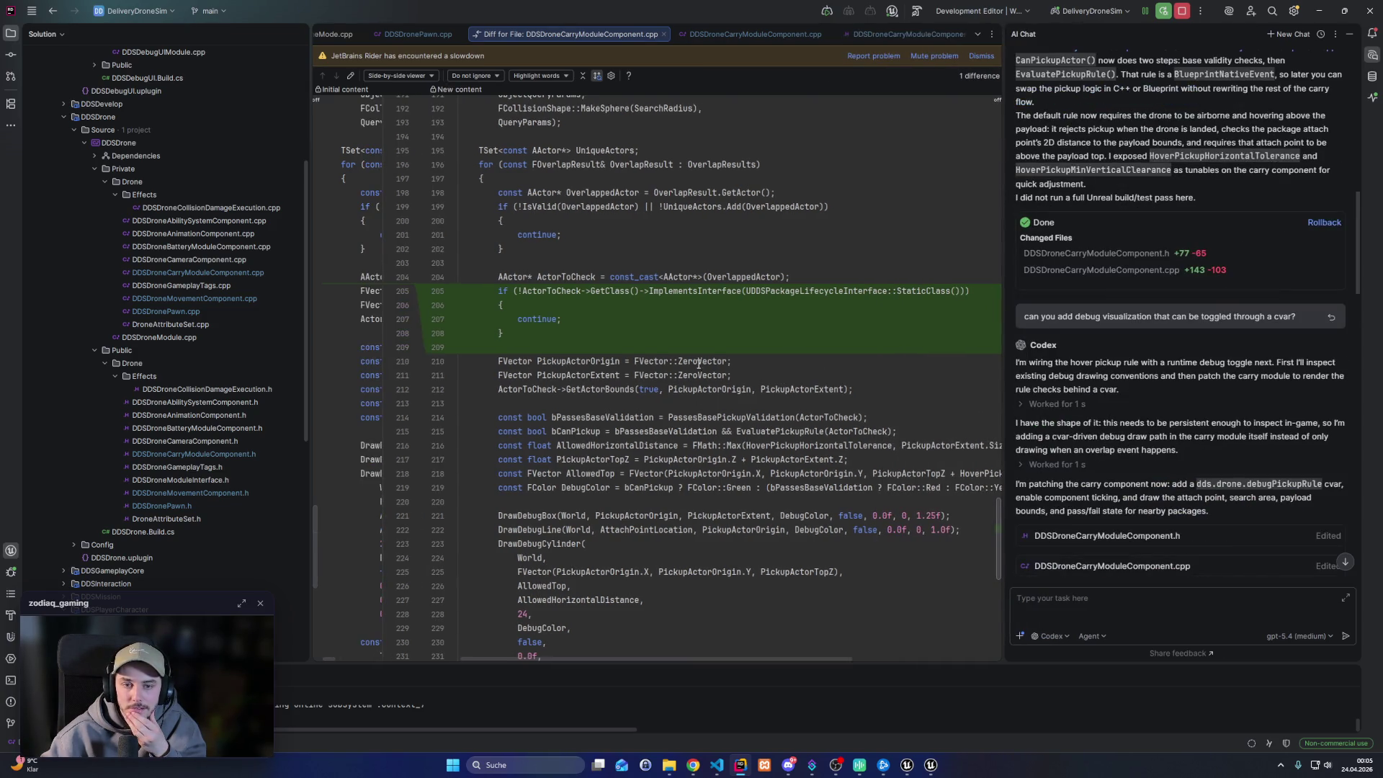
scroll(698, 364, "down", 10)
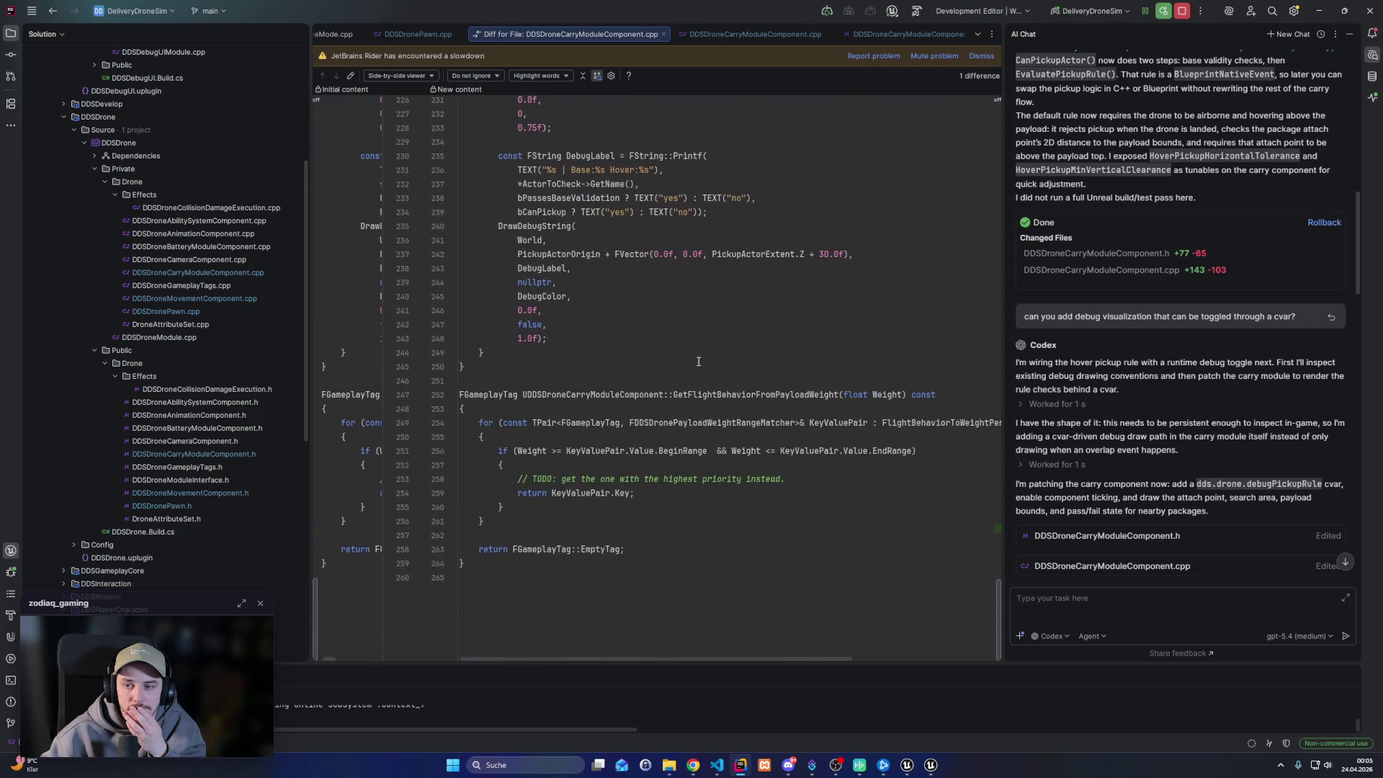
scroll(698, 361, "up", 12)
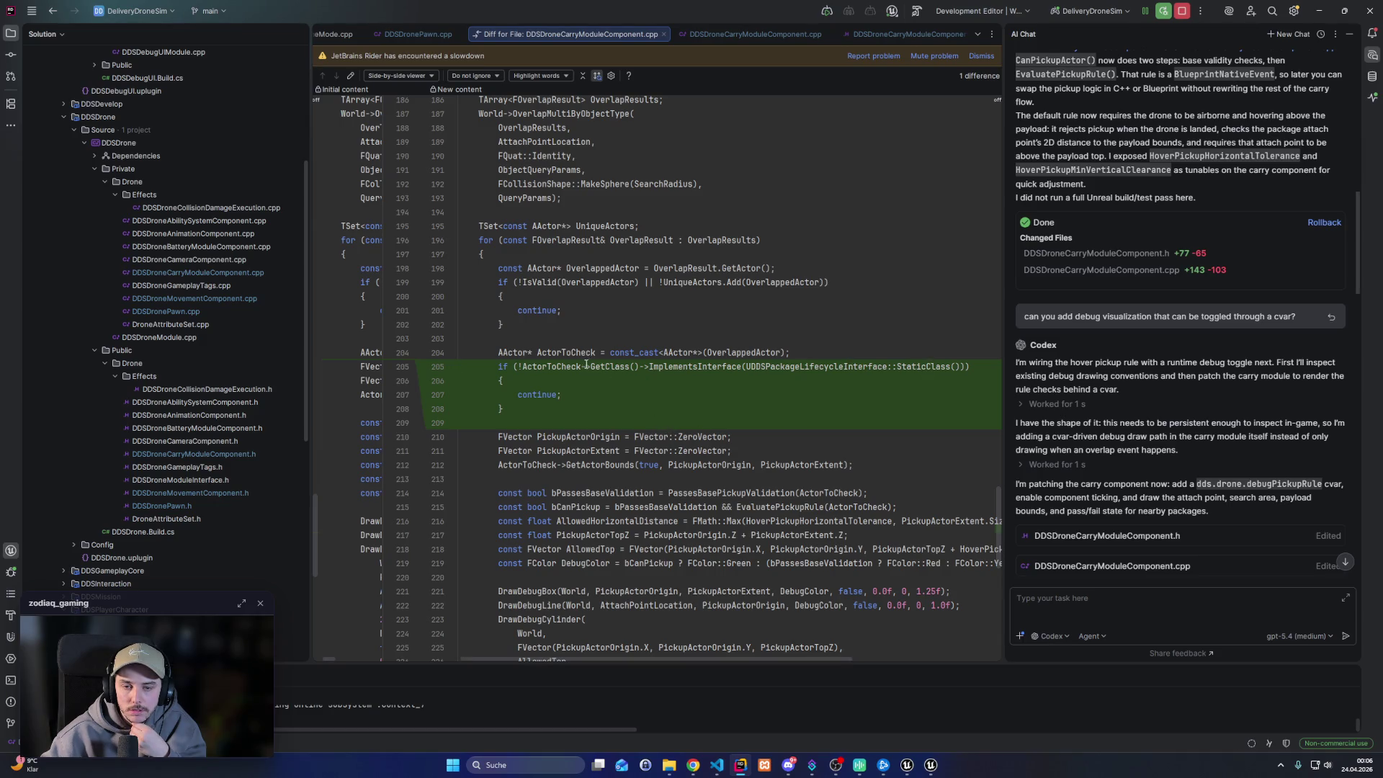
Review the ->GetClass call in the interface check and scroll through the rest of the diff
left_click_drag(582, 366, 630, 366)
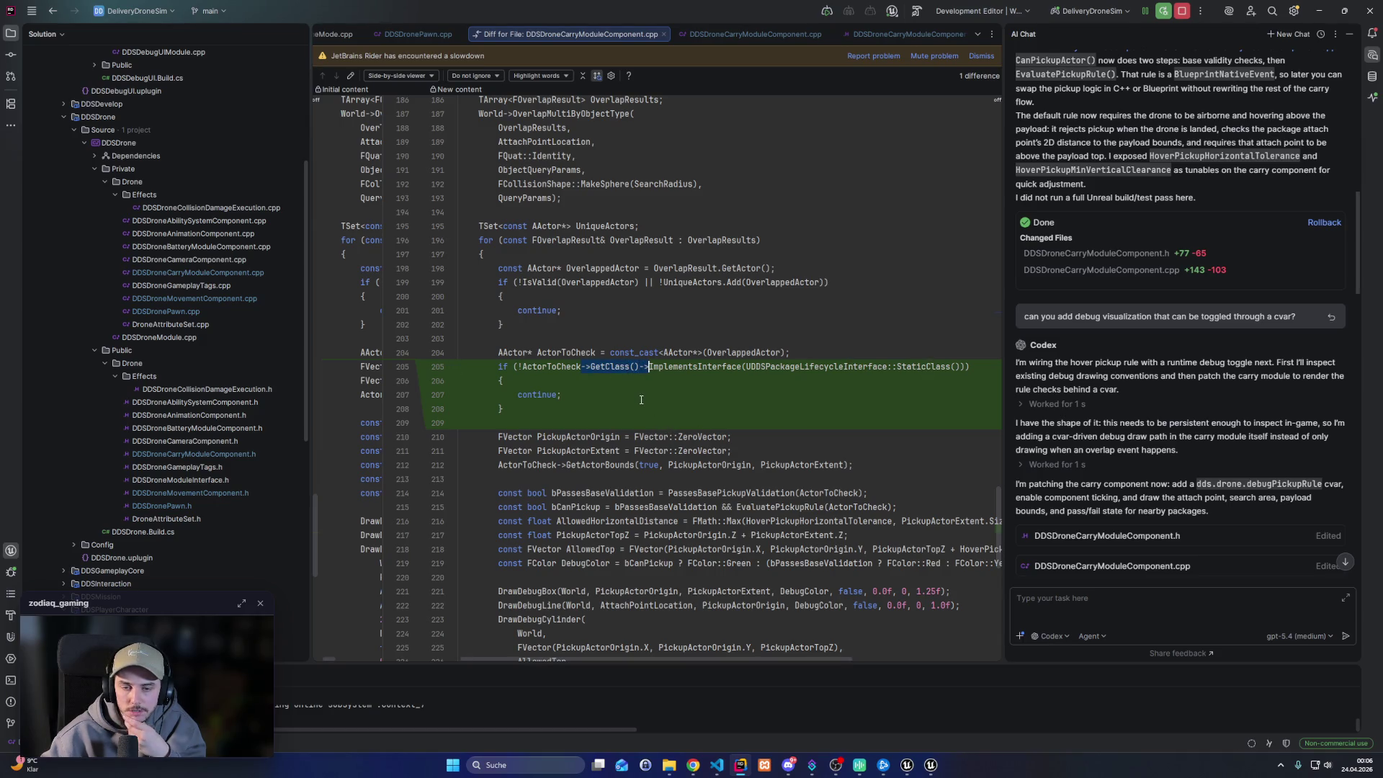
scroll(641, 399, "down", 4)
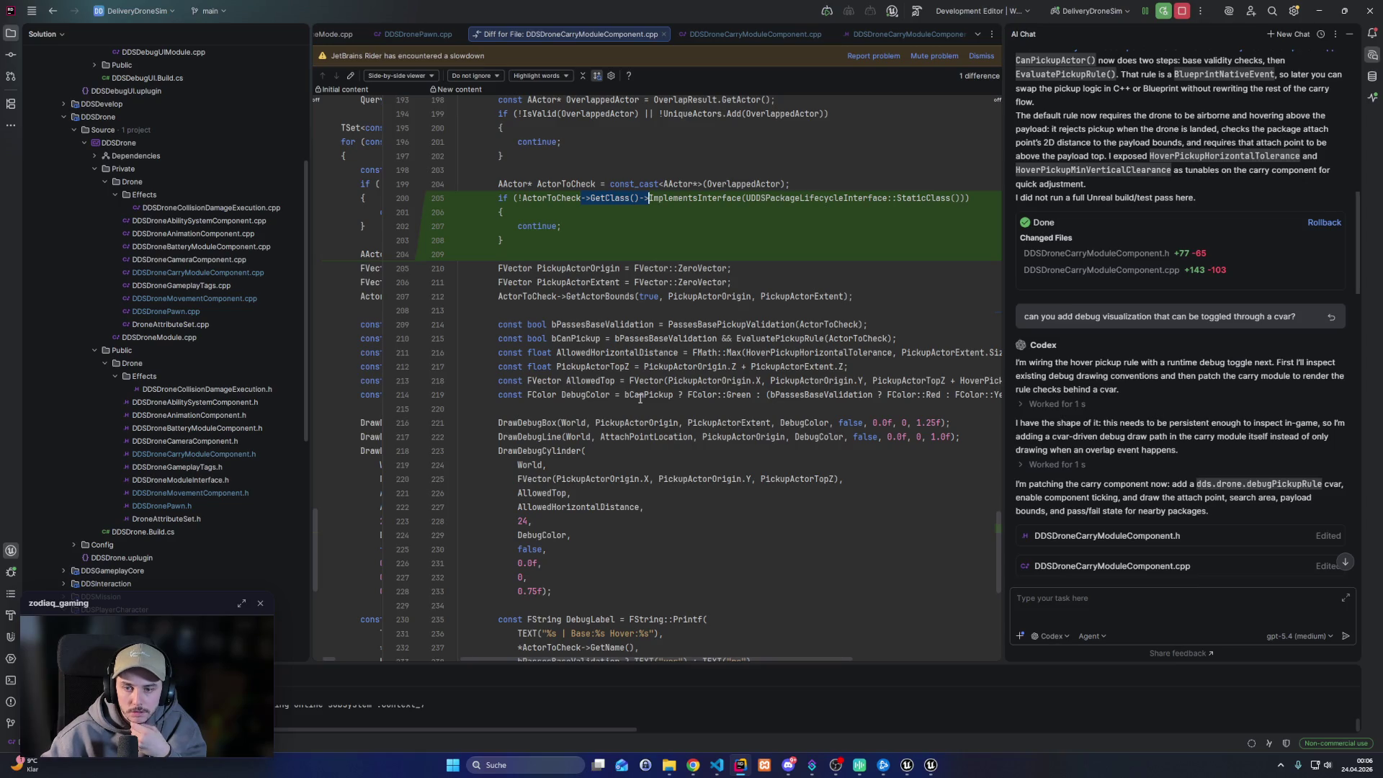
scroll(640, 399, "down", 3)
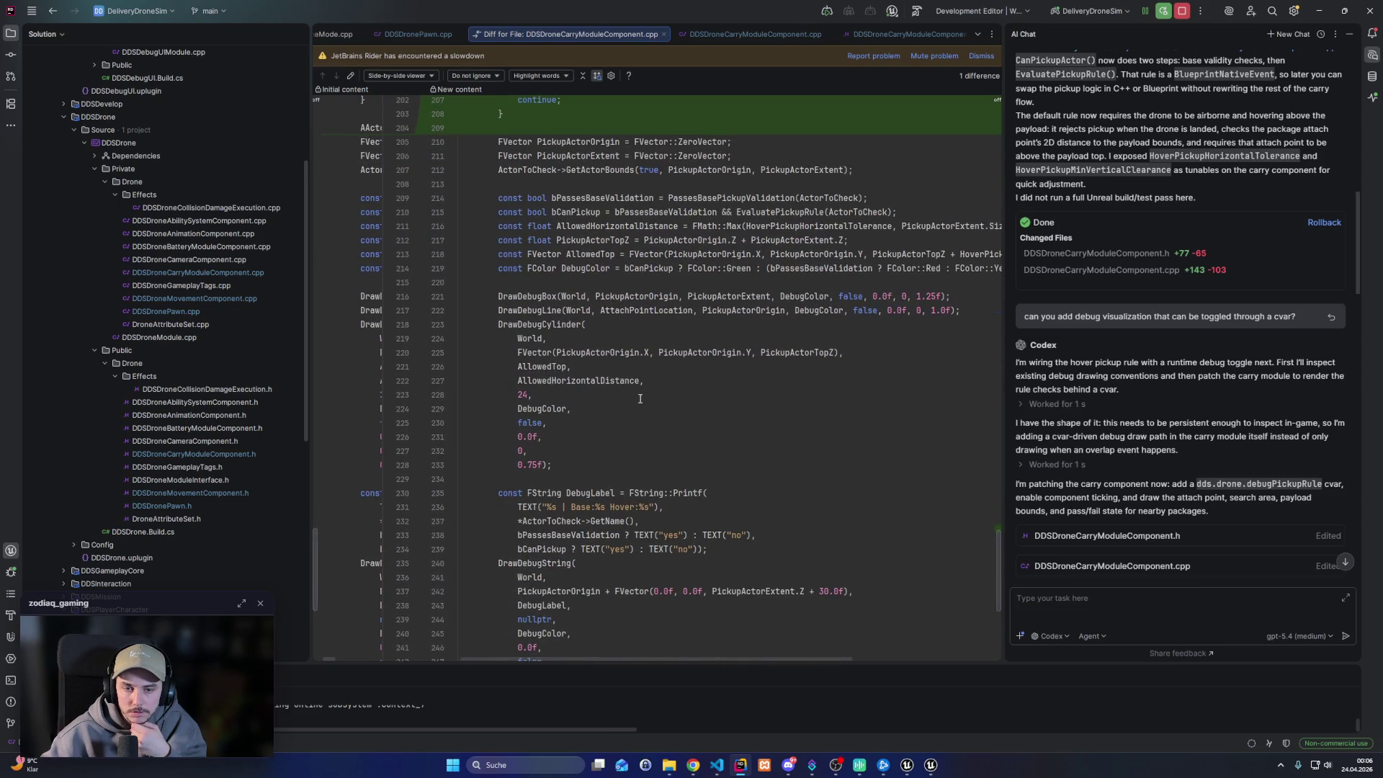
scroll(639, 398, "down", 5)
scroll(640, 398, "up", 14)
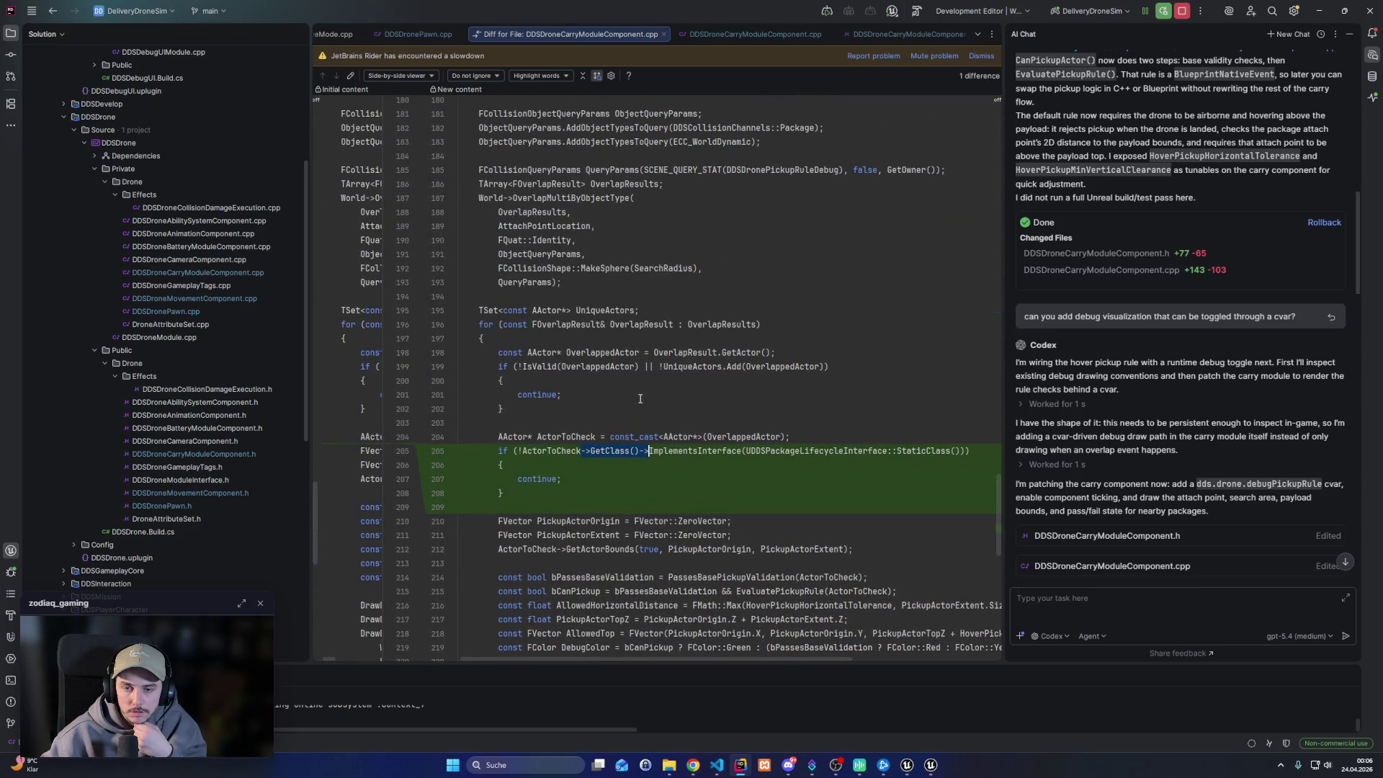
scroll(639, 397, "down", 10)
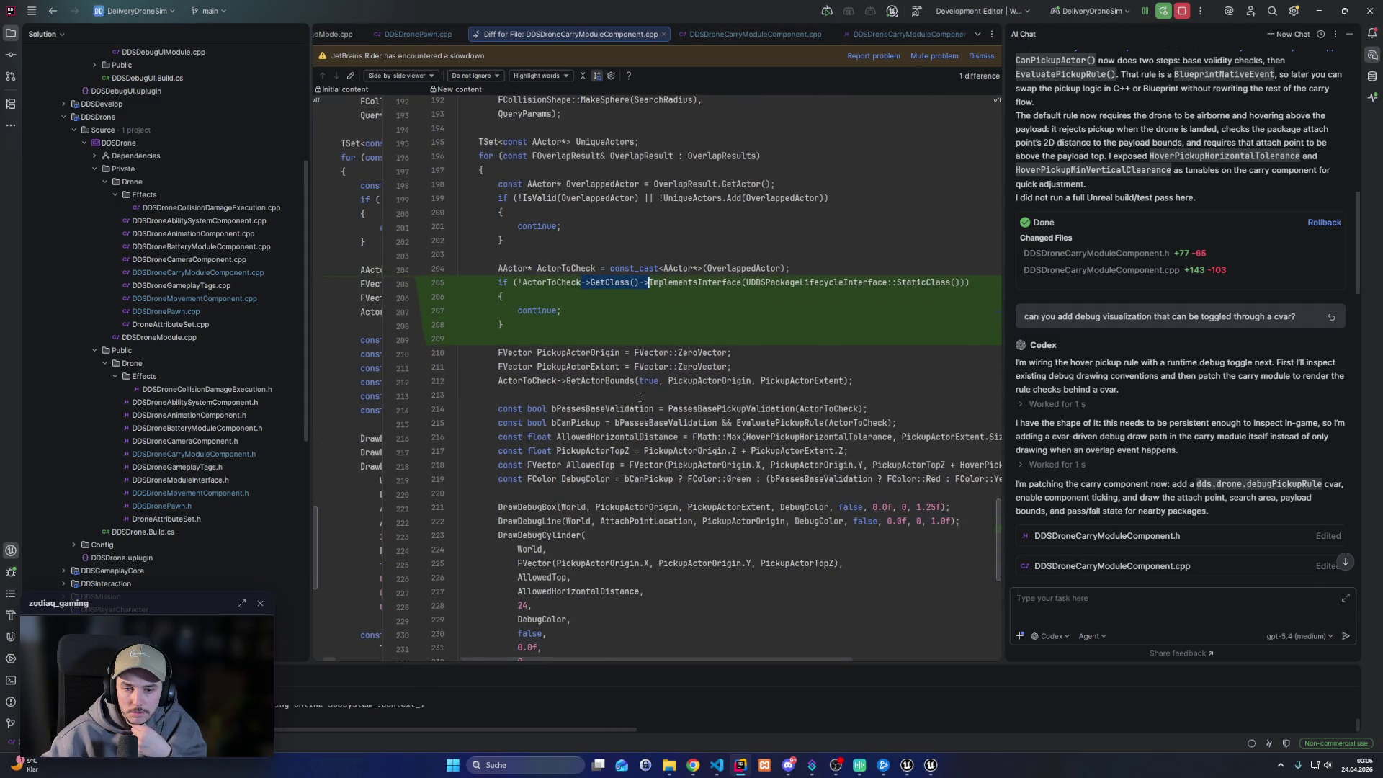
scroll(639, 397, "down", 3)
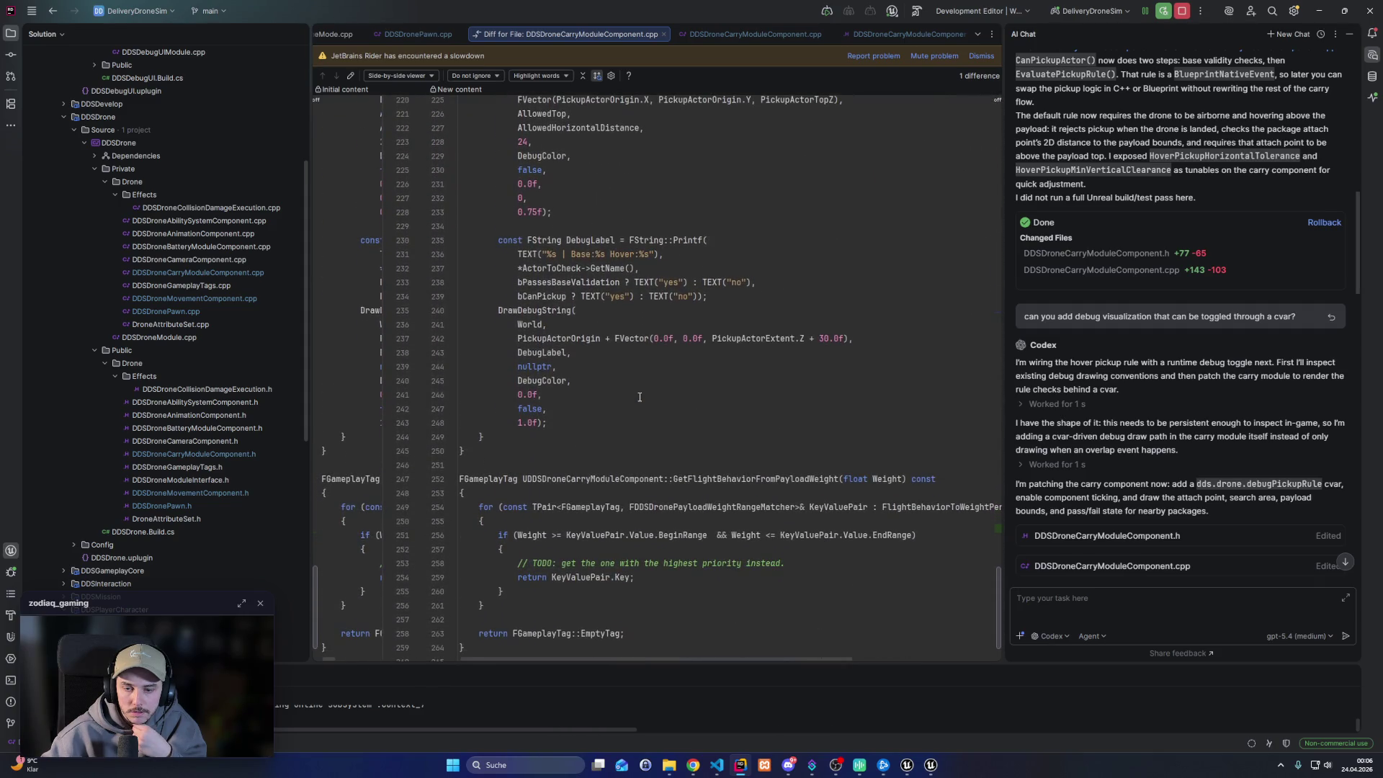
scroll(640, 396, "up", 6)
scroll(640, 397, "up", 10)
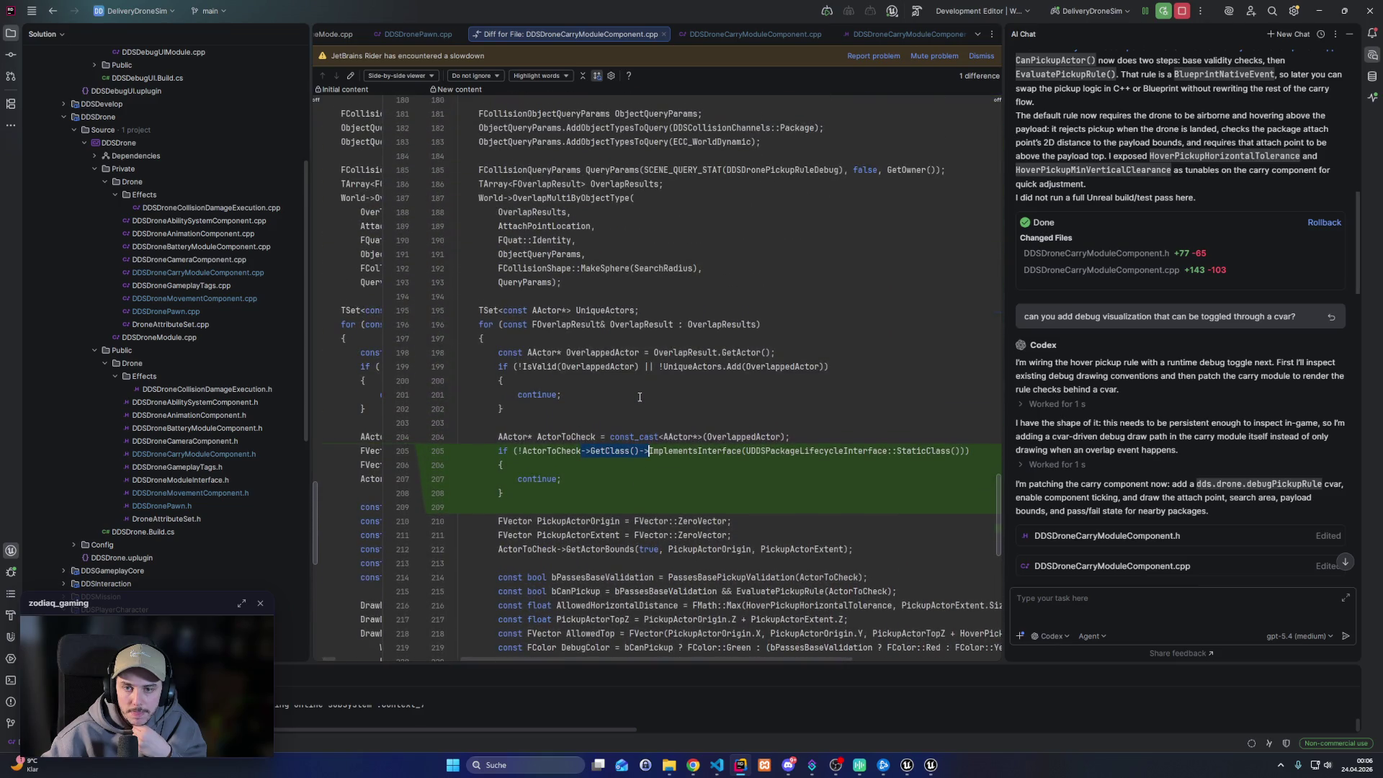
scroll(638, 396, "up", 7)
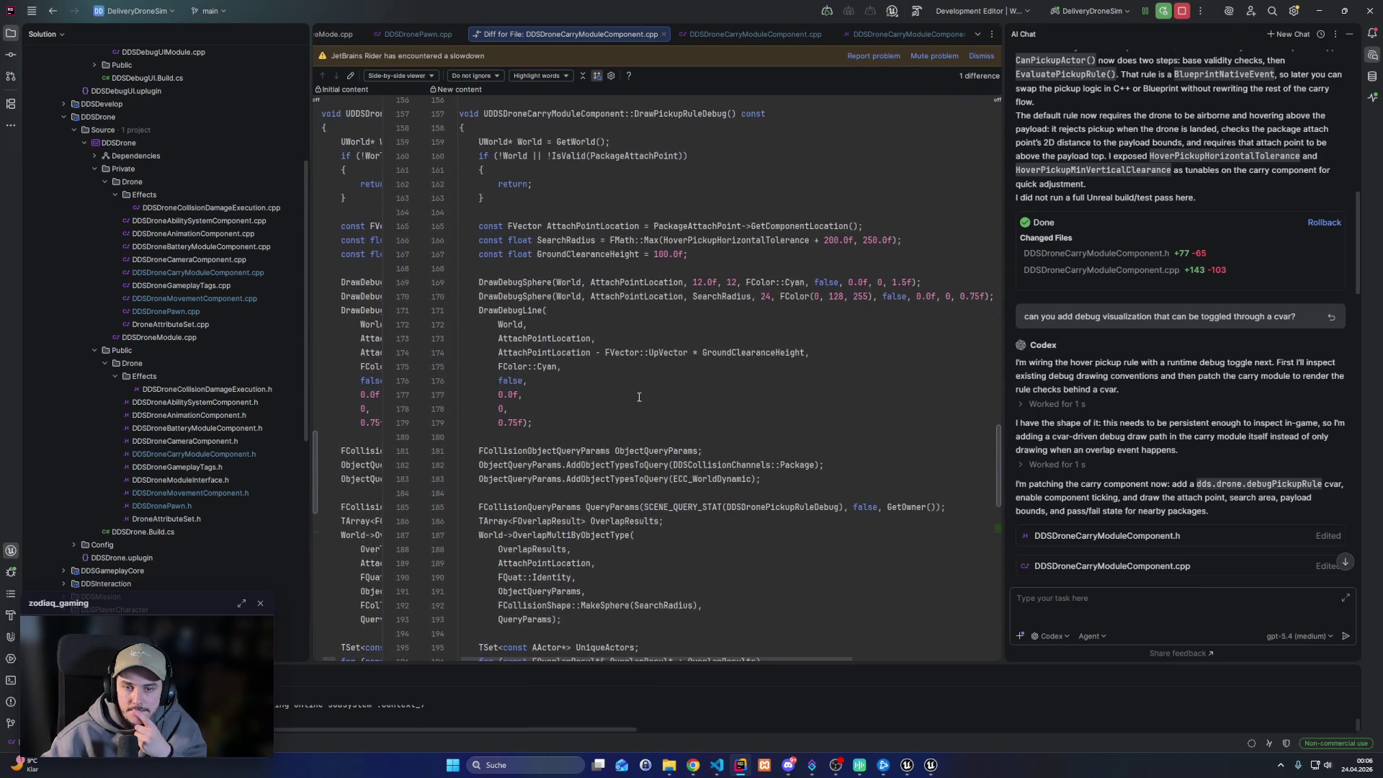
scroll(1188, 398, "up", 3)
scroll(1188, 398, "up", 2)
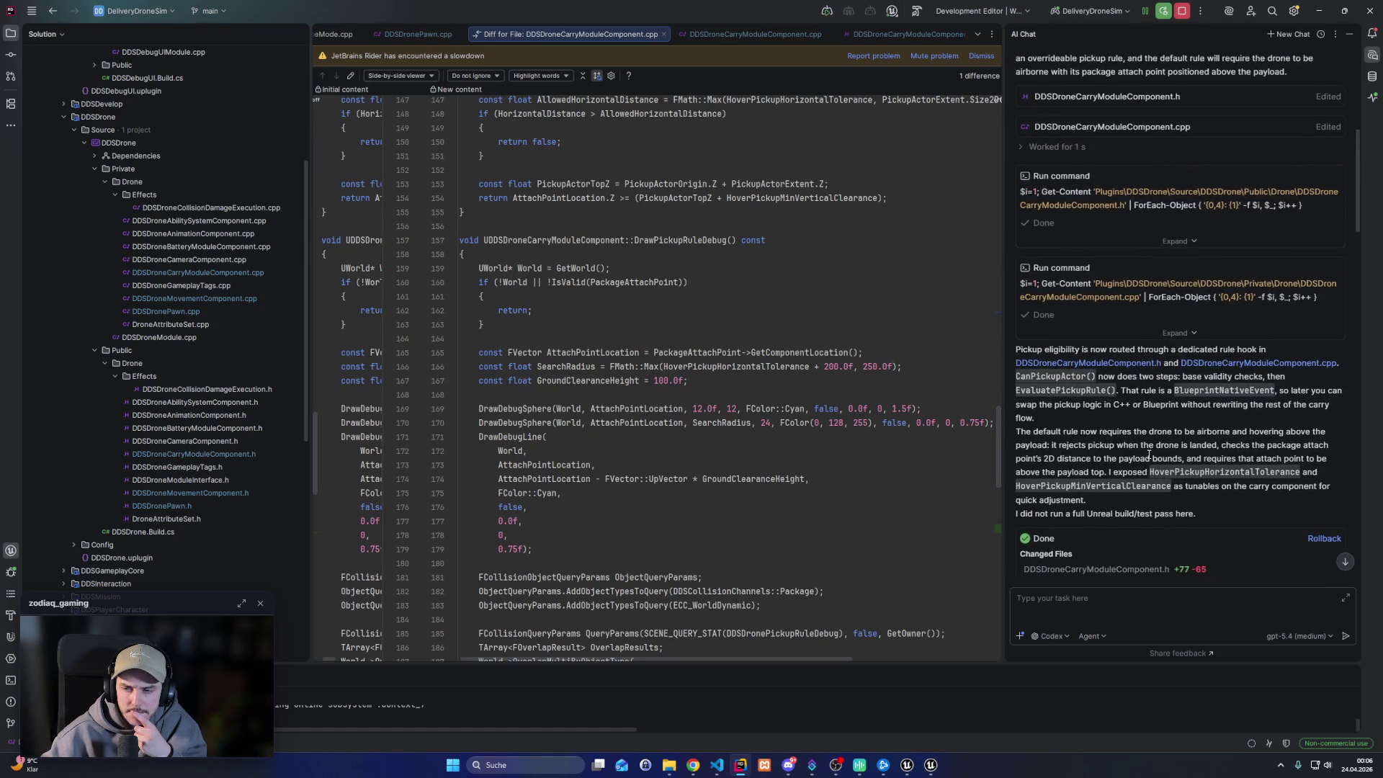
scroll(1149, 455, "down", 2)
Check the DDSDroneCarryModuleComponent.h changes, then read back through the .cpp changes
left_click(1110, 412)
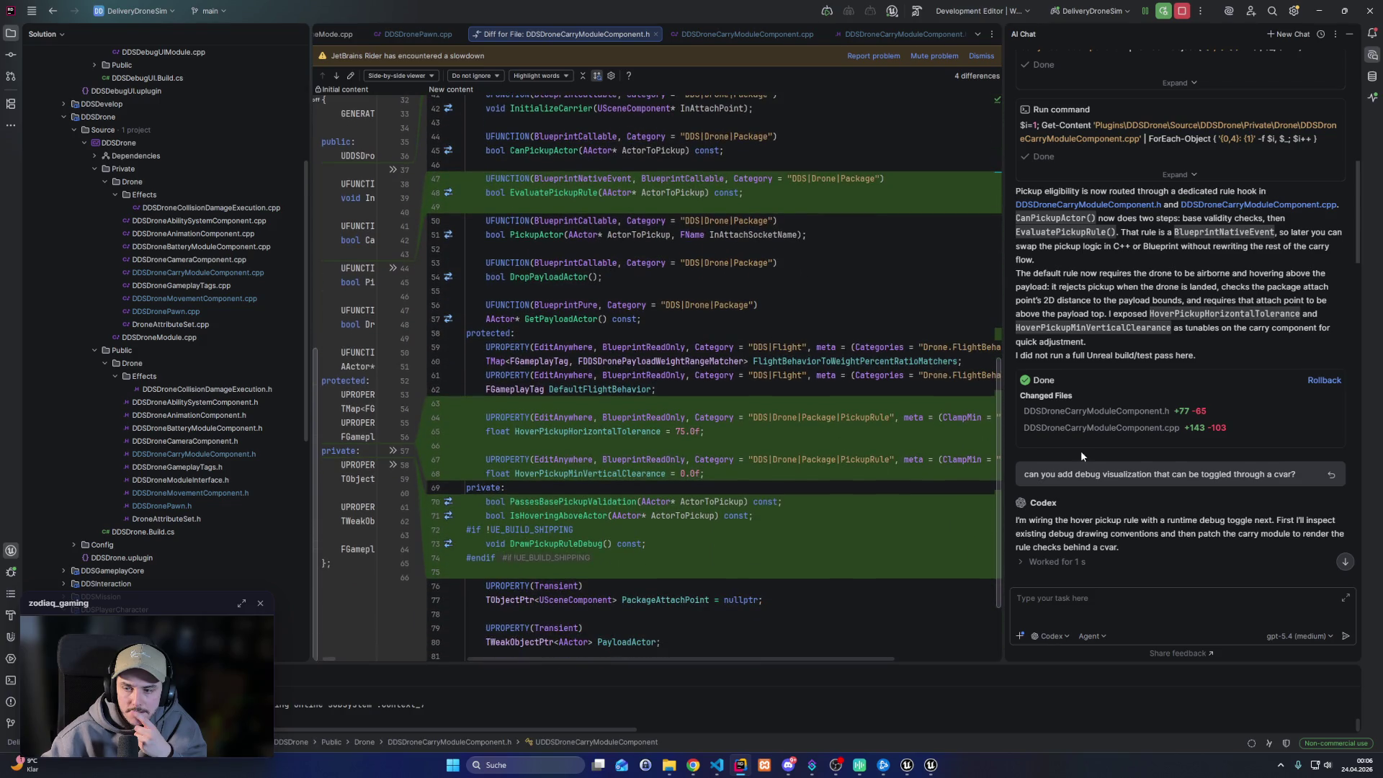
left_click(1111, 430)
scroll(761, 400, "down", 10)
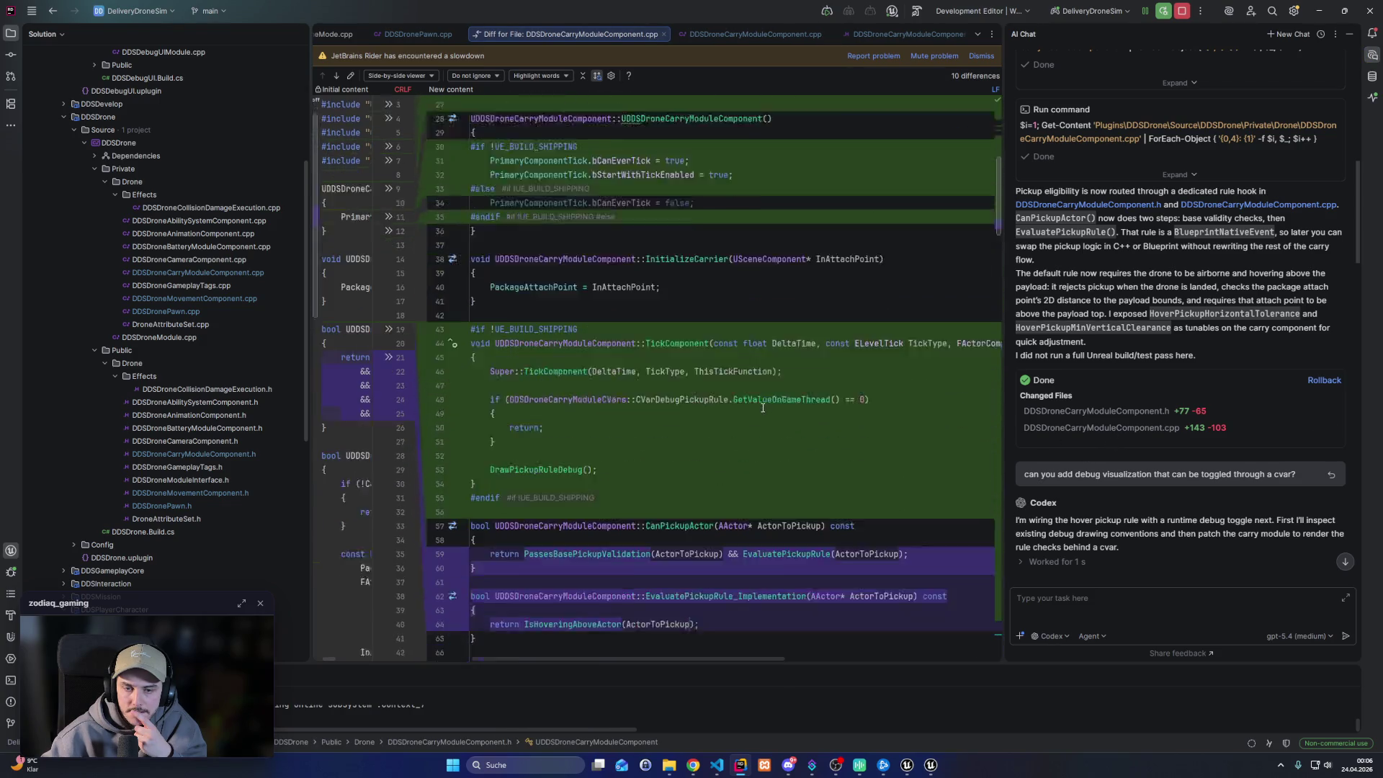
scroll(762, 408, "down", 18)
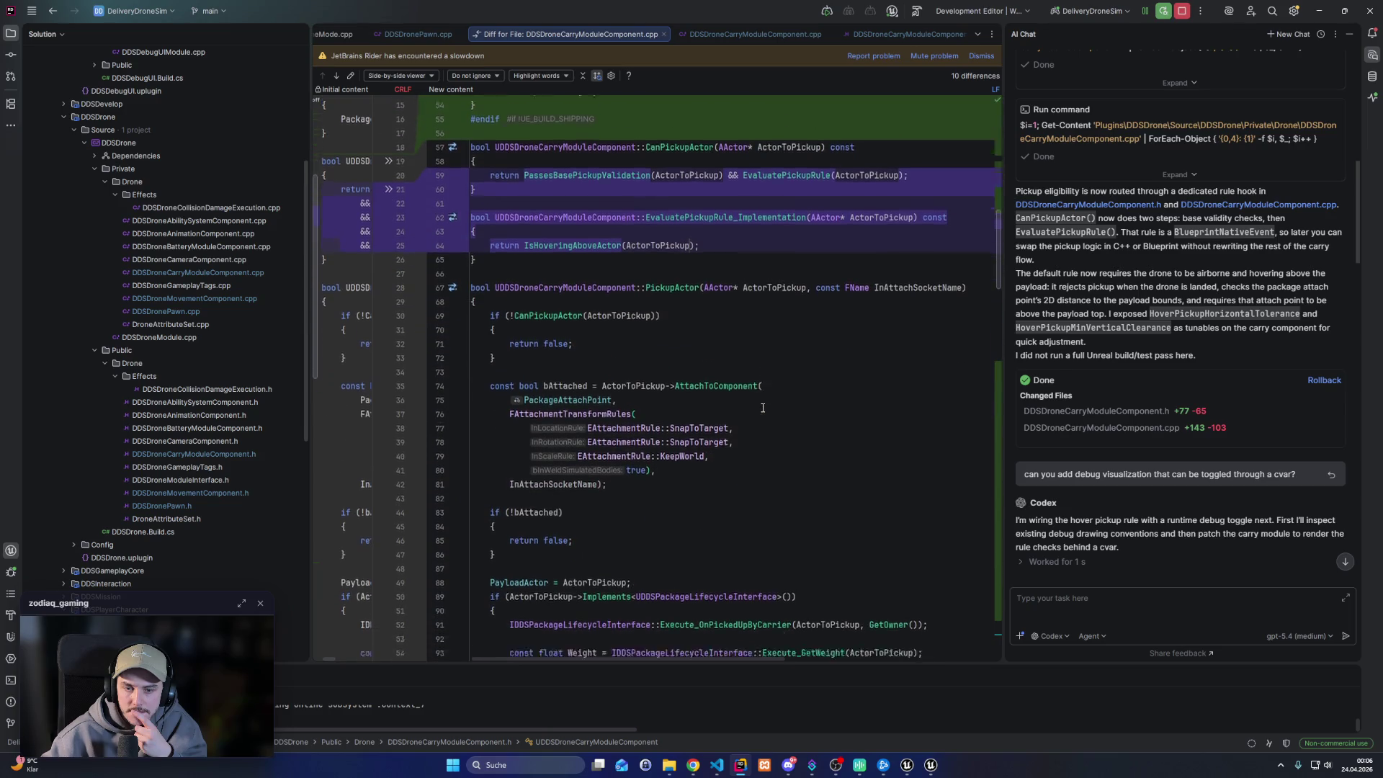
scroll(761, 409, "down", 3)
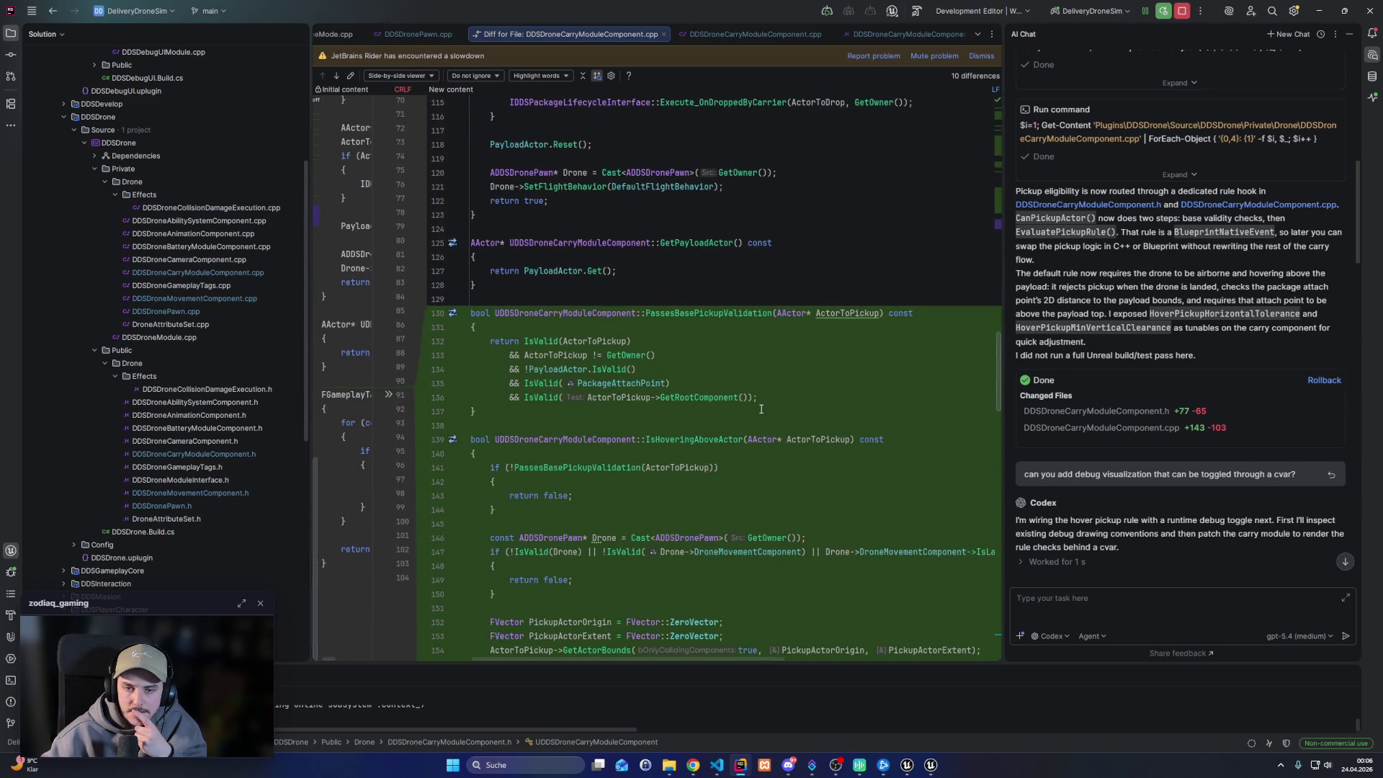
scroll(760, 409, "down", 12)
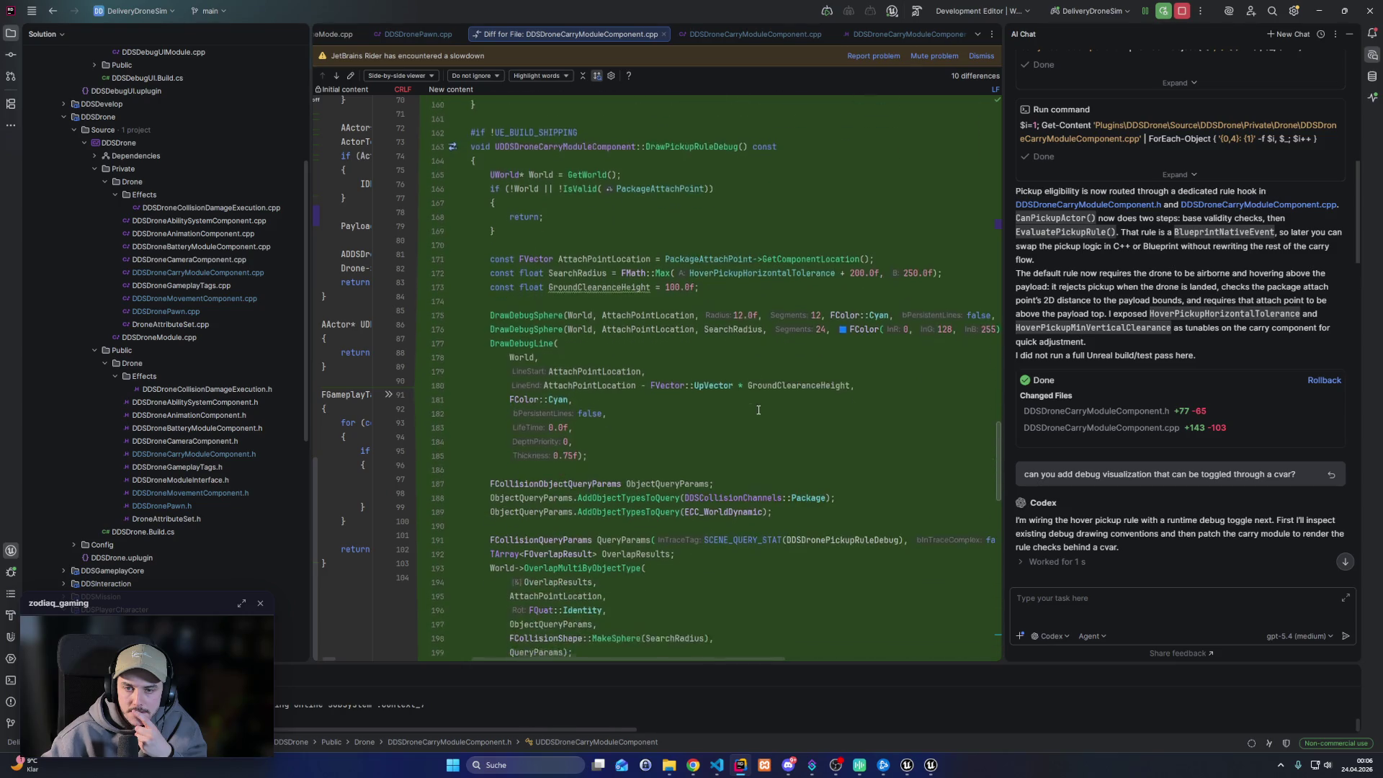
scroll(758, 410, "down", 20)
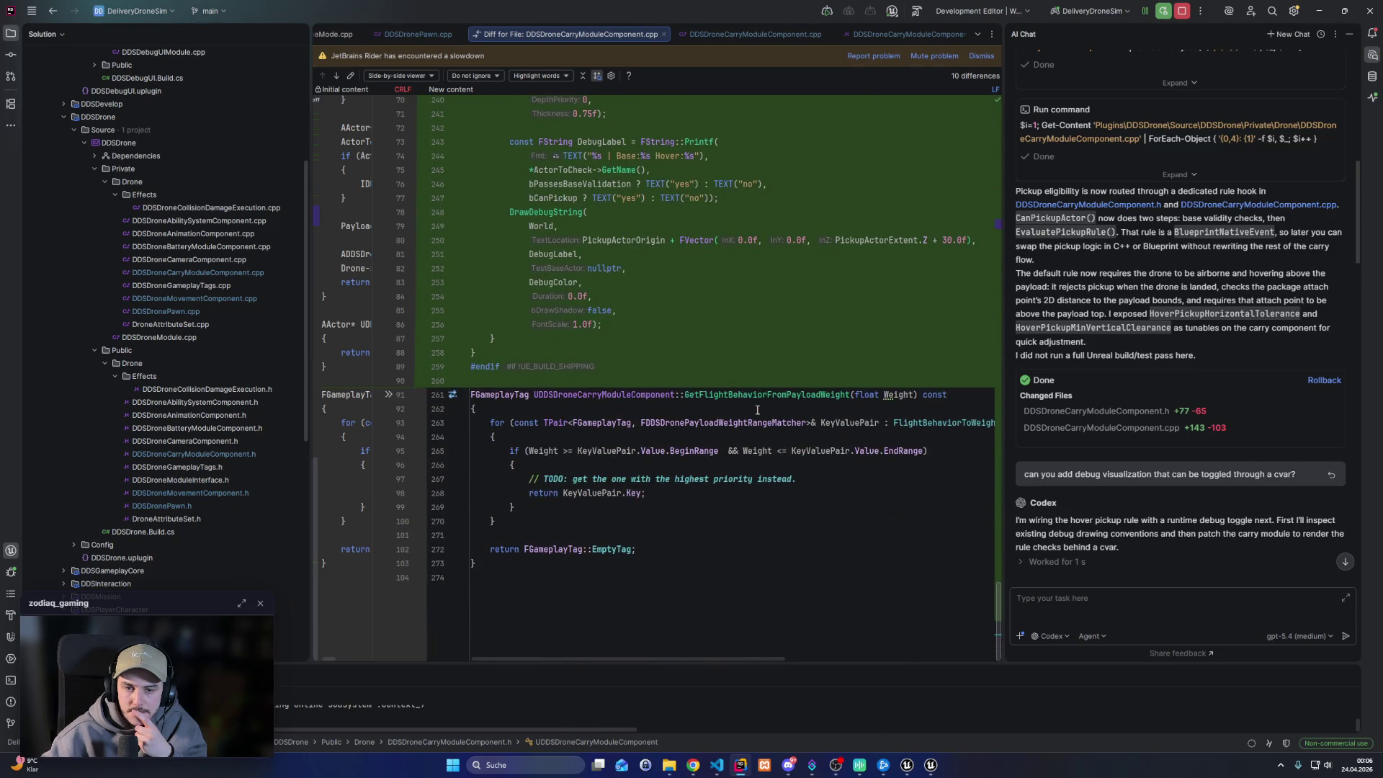
scroll(757, 410, "up", 20)
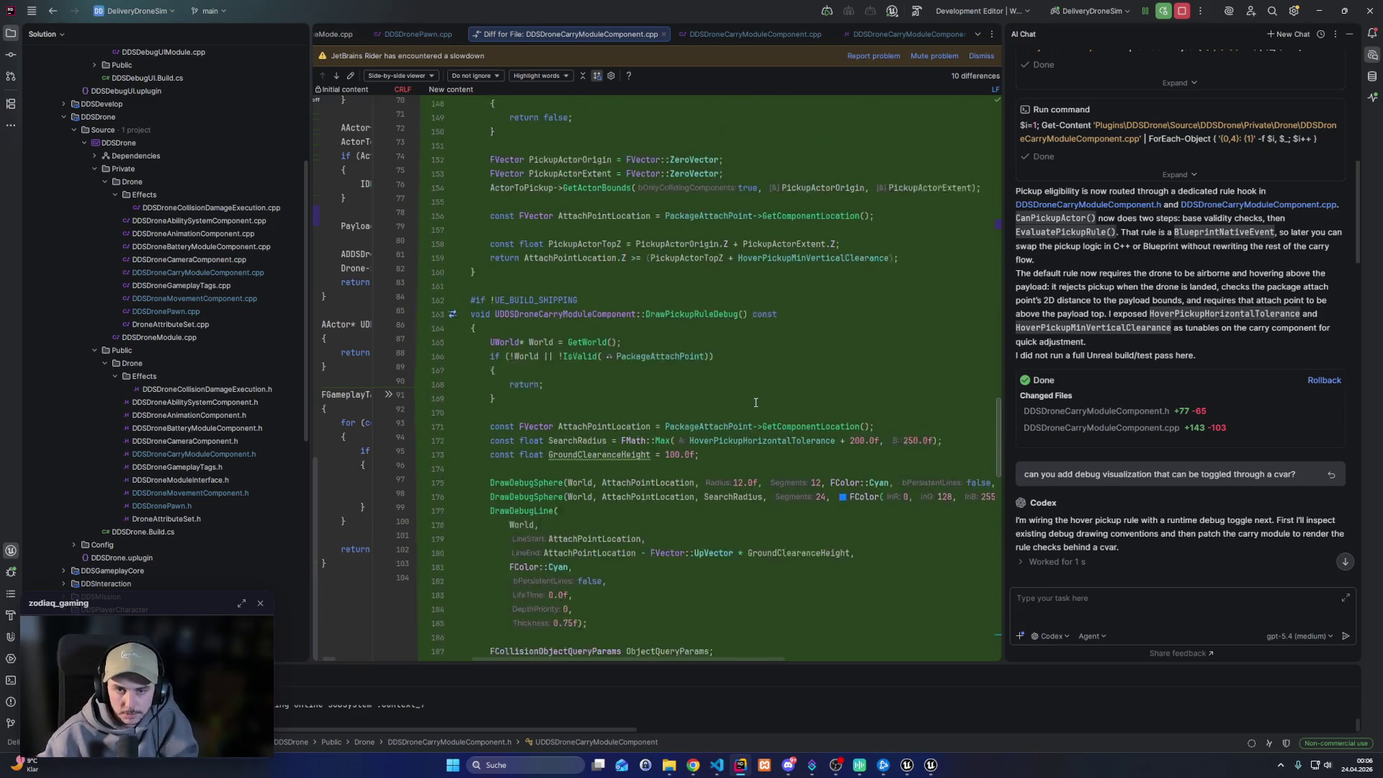
scroll(752, 400, "up", 9)
scroll(748, 398, "up", 10)
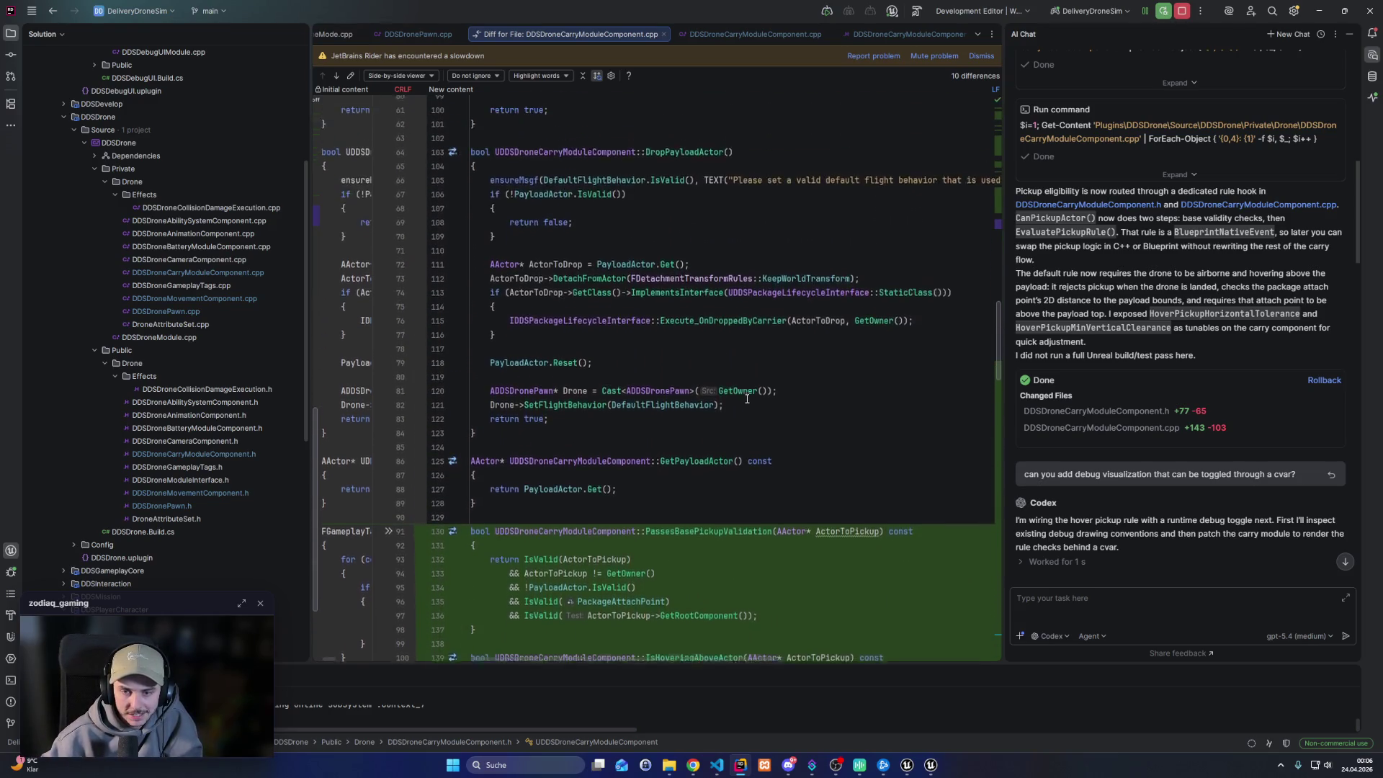
scroll(743, 400, "up", 6)
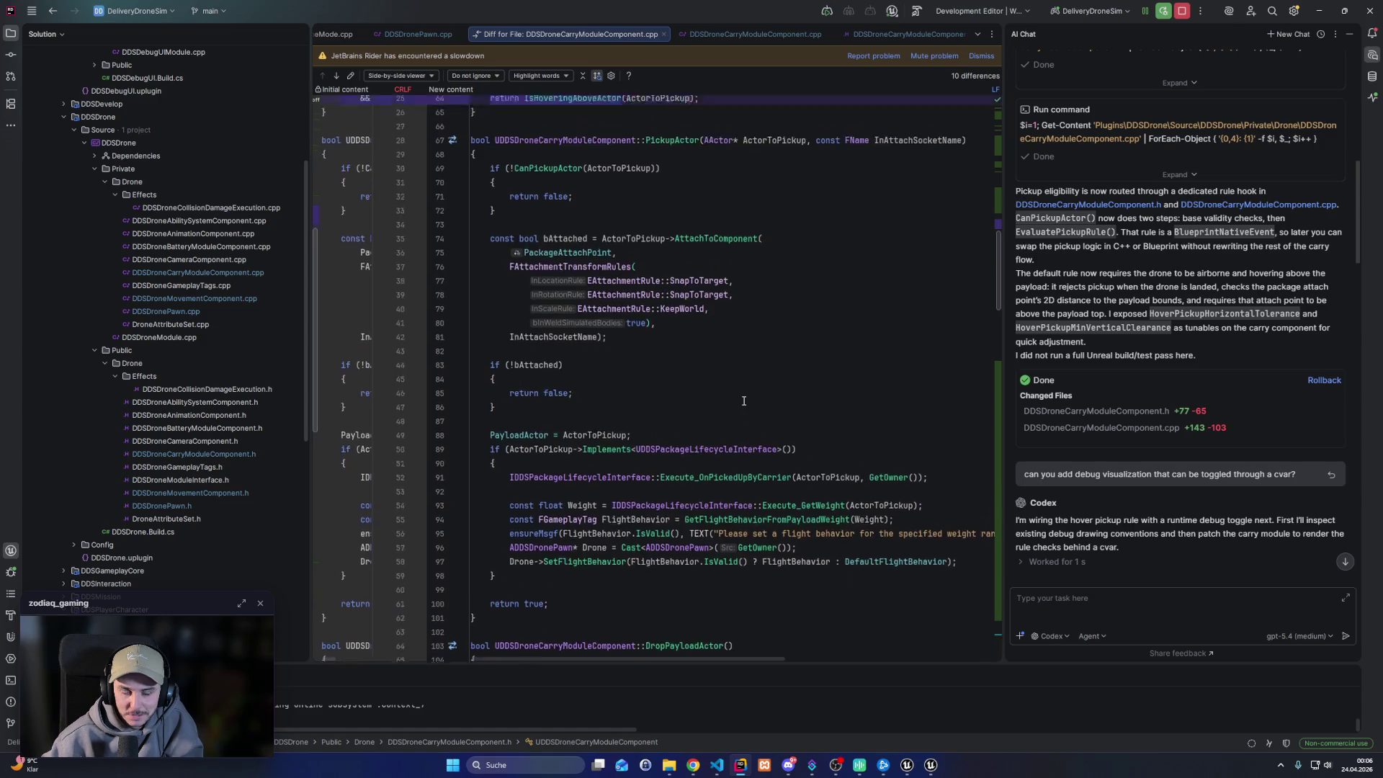
scroll(666, 332, "up", 3)
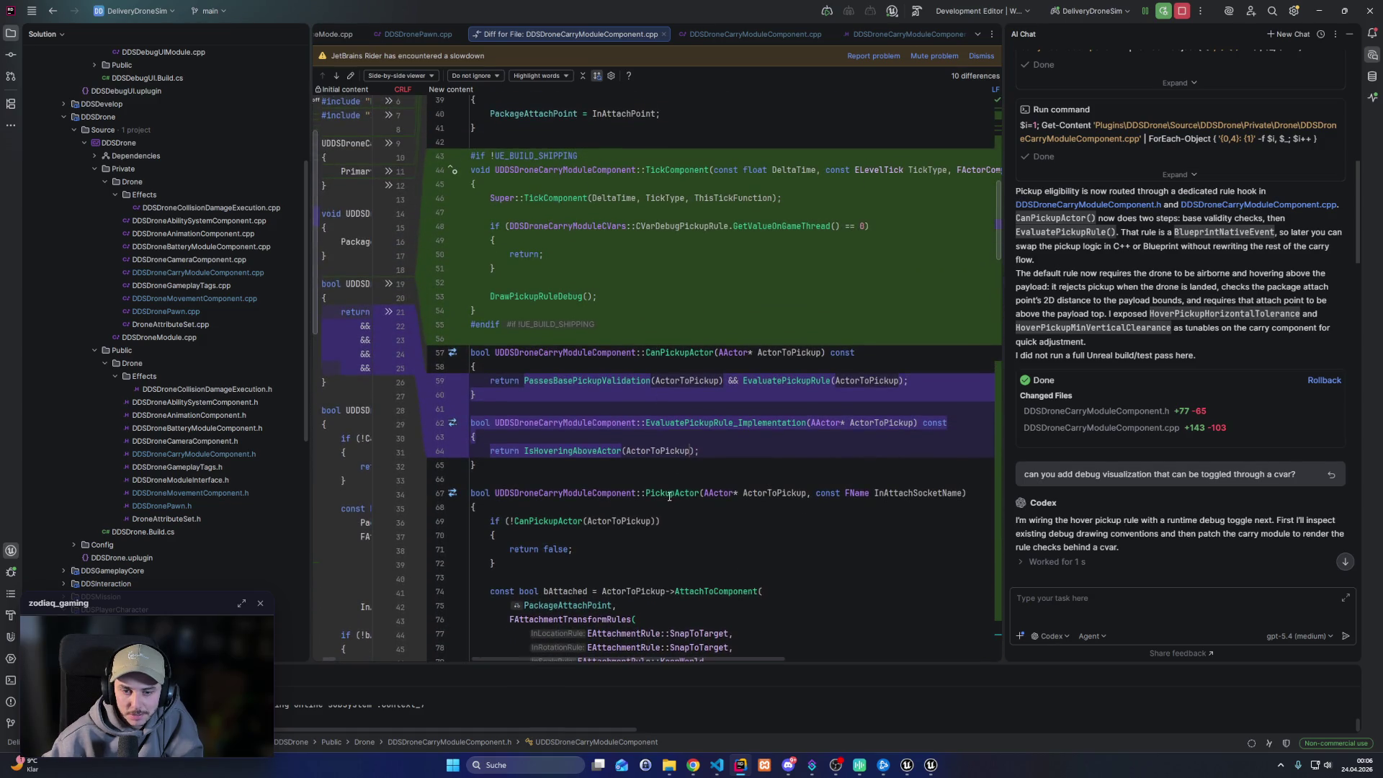
scroll(672, 494, "up", 1)
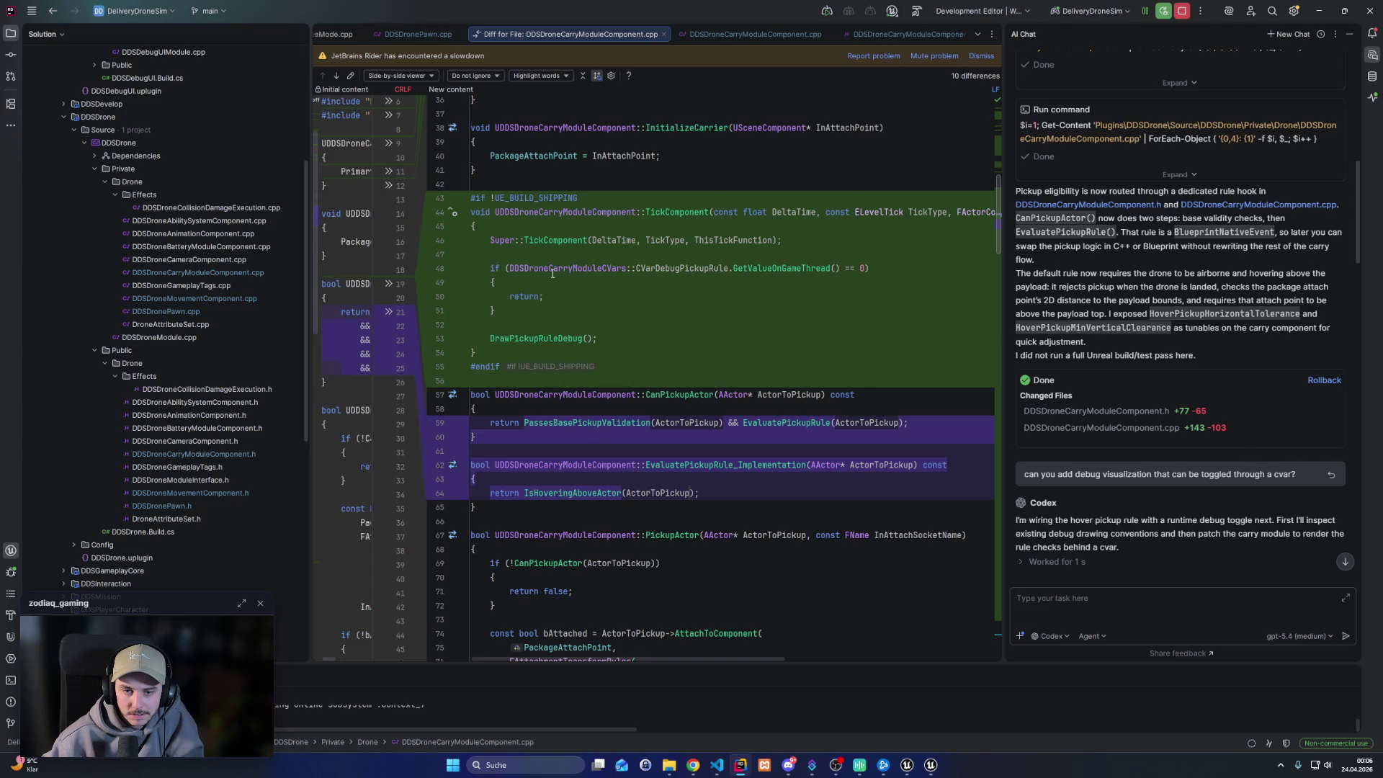
Inspect the cvar check gating DrawPickupRuleDebug and the surrounding code
mouse_move(491, 272)
left_mouse_down()
mouse_move(547, 285)
mouse_move(605, 356)
mouse_move(611, 342)
left_mouse_up()
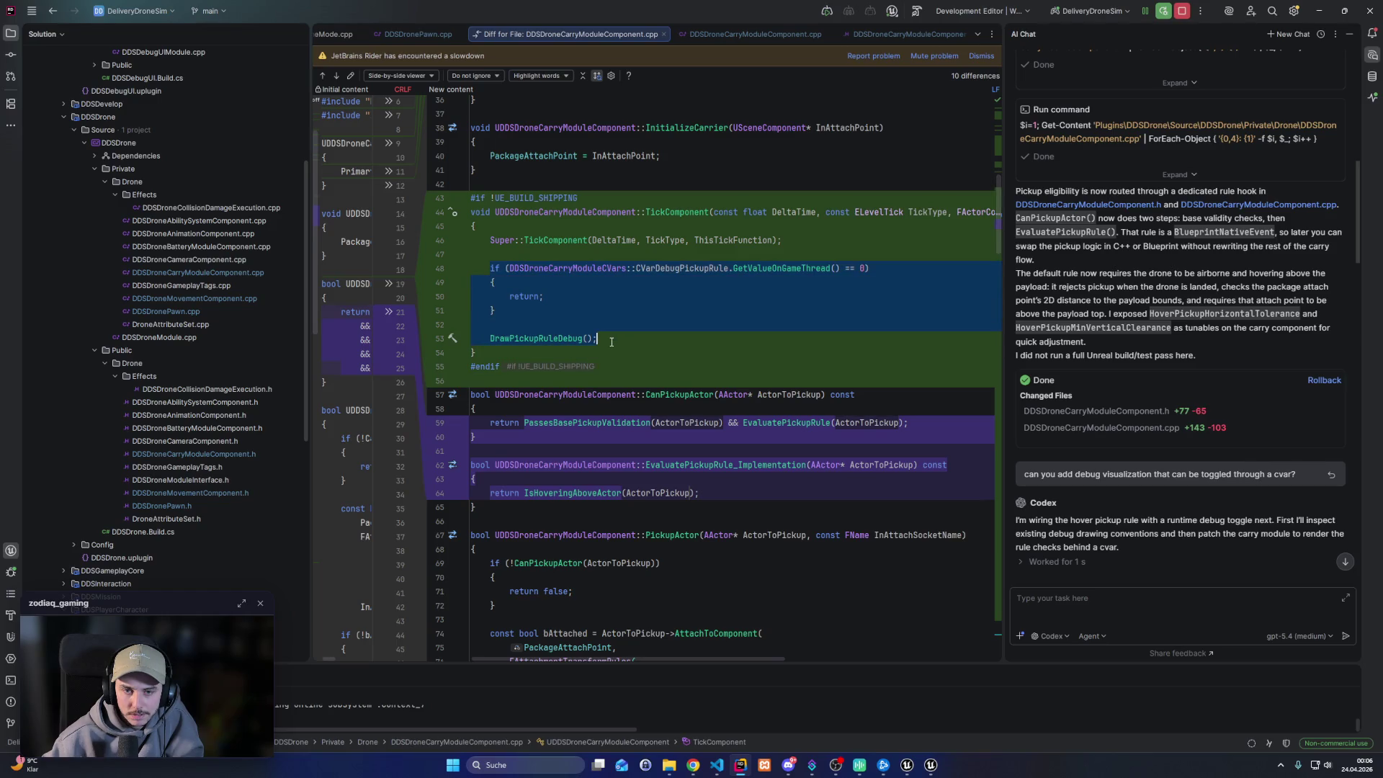
left_click(611, 342)
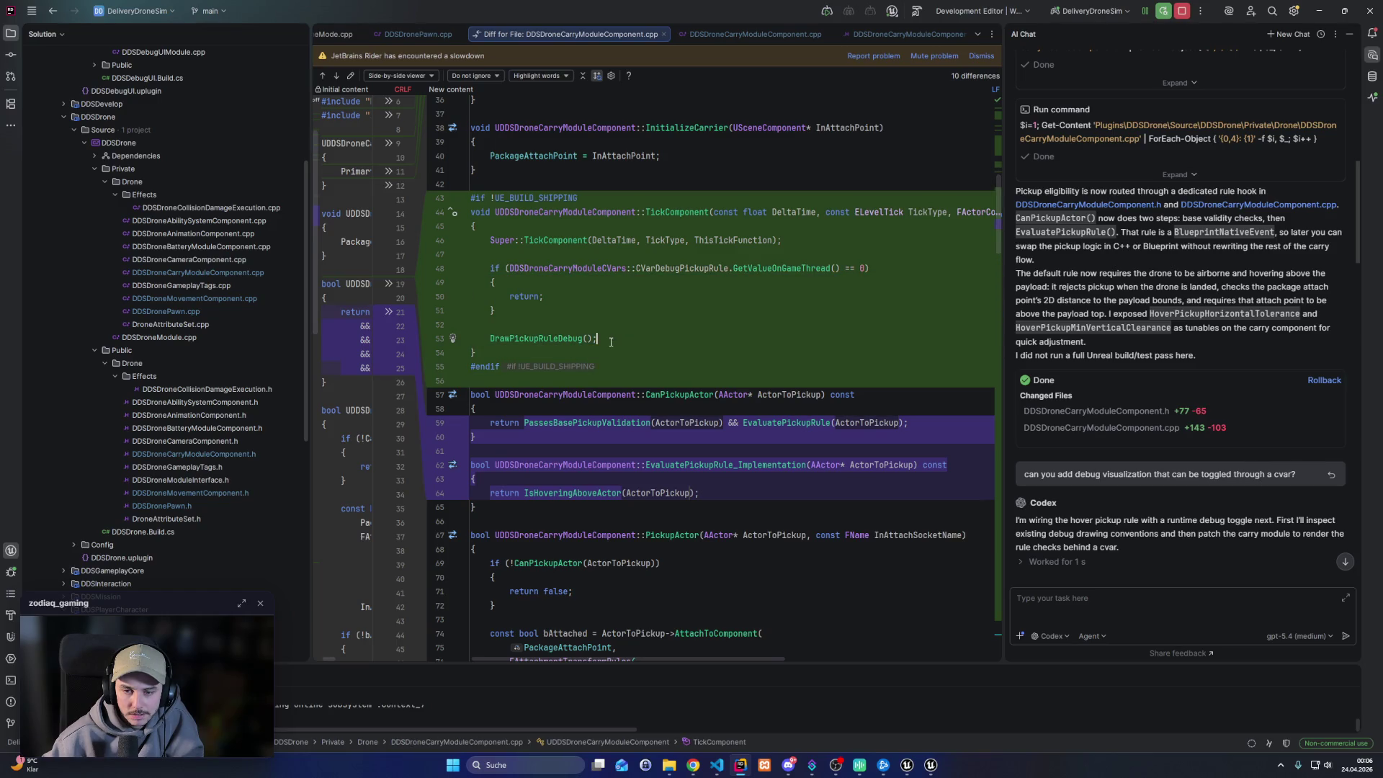
scroll(589, 444, "up", 9)
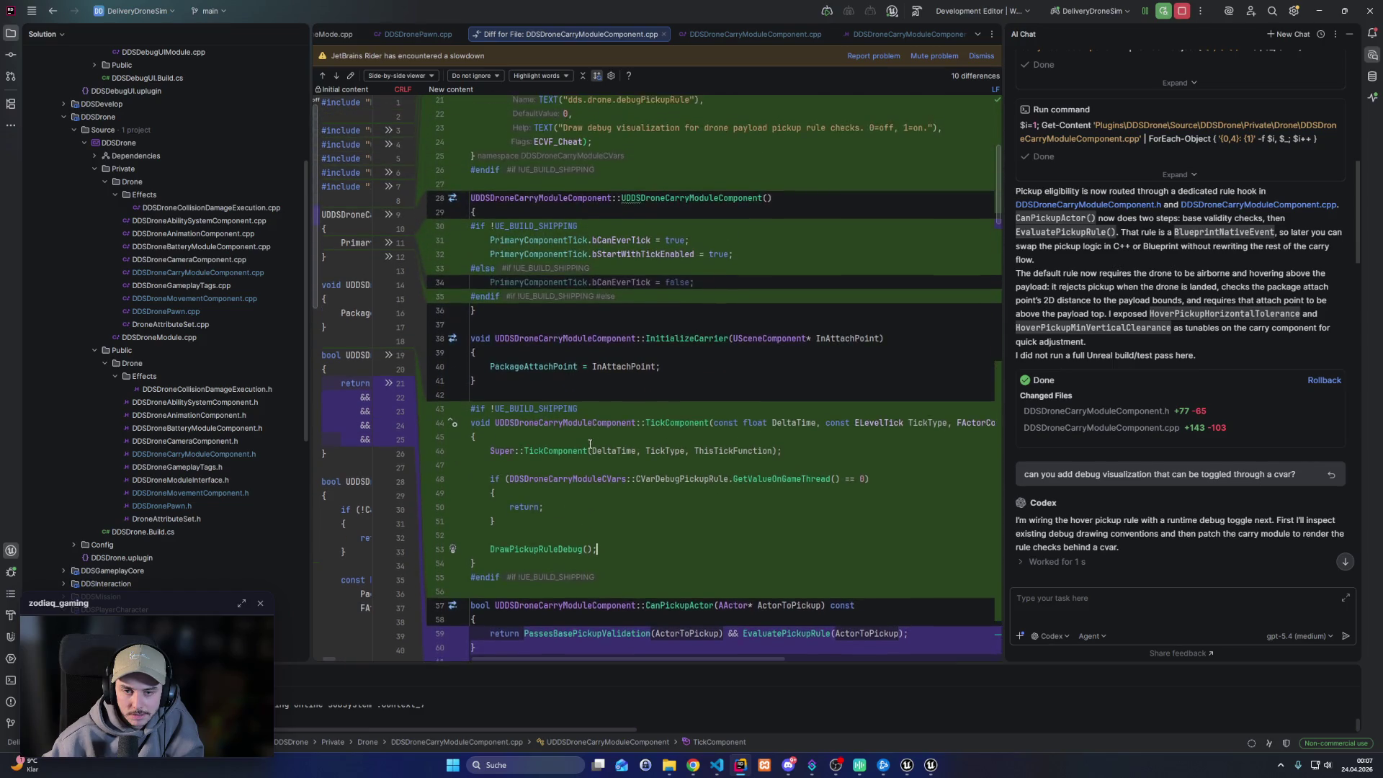
scroll(573, 443, "up", 3)
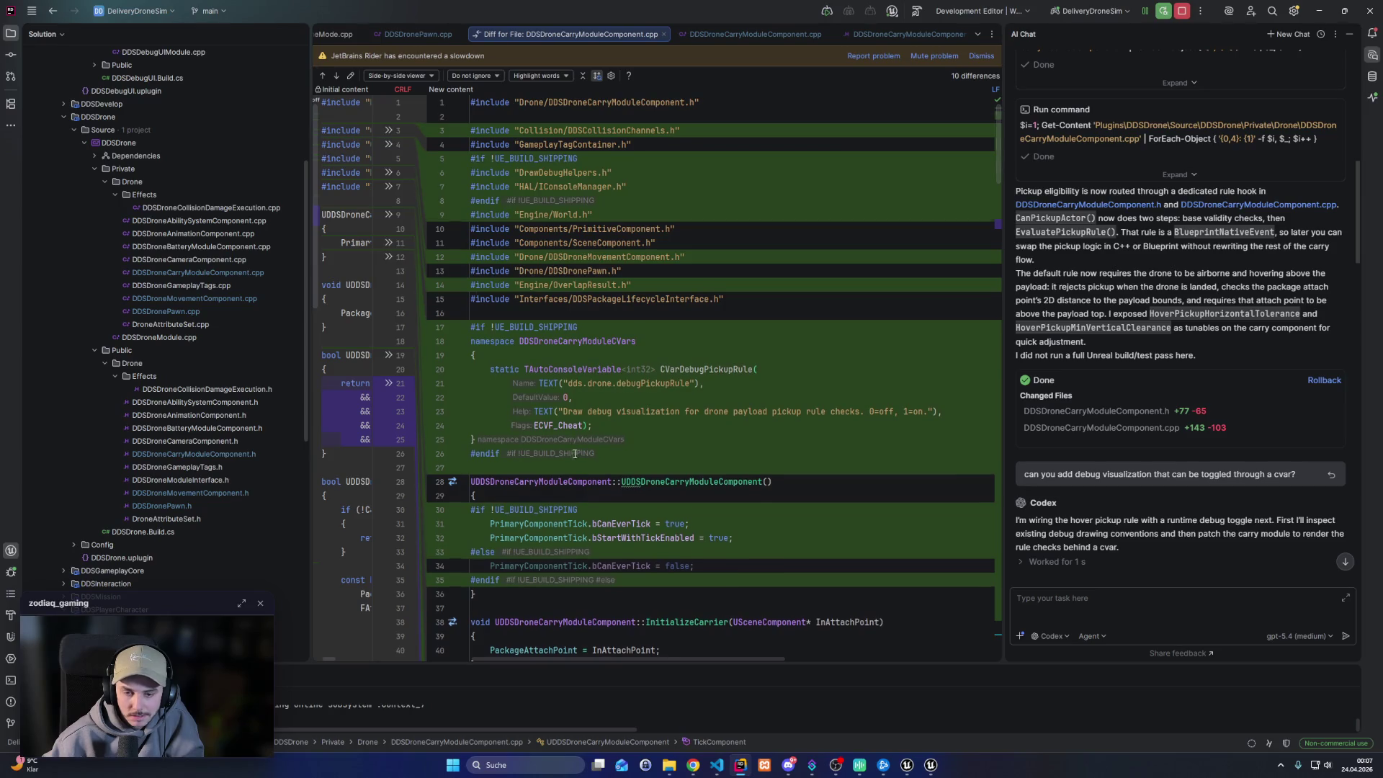
scroll(574, 454, "down", 4)
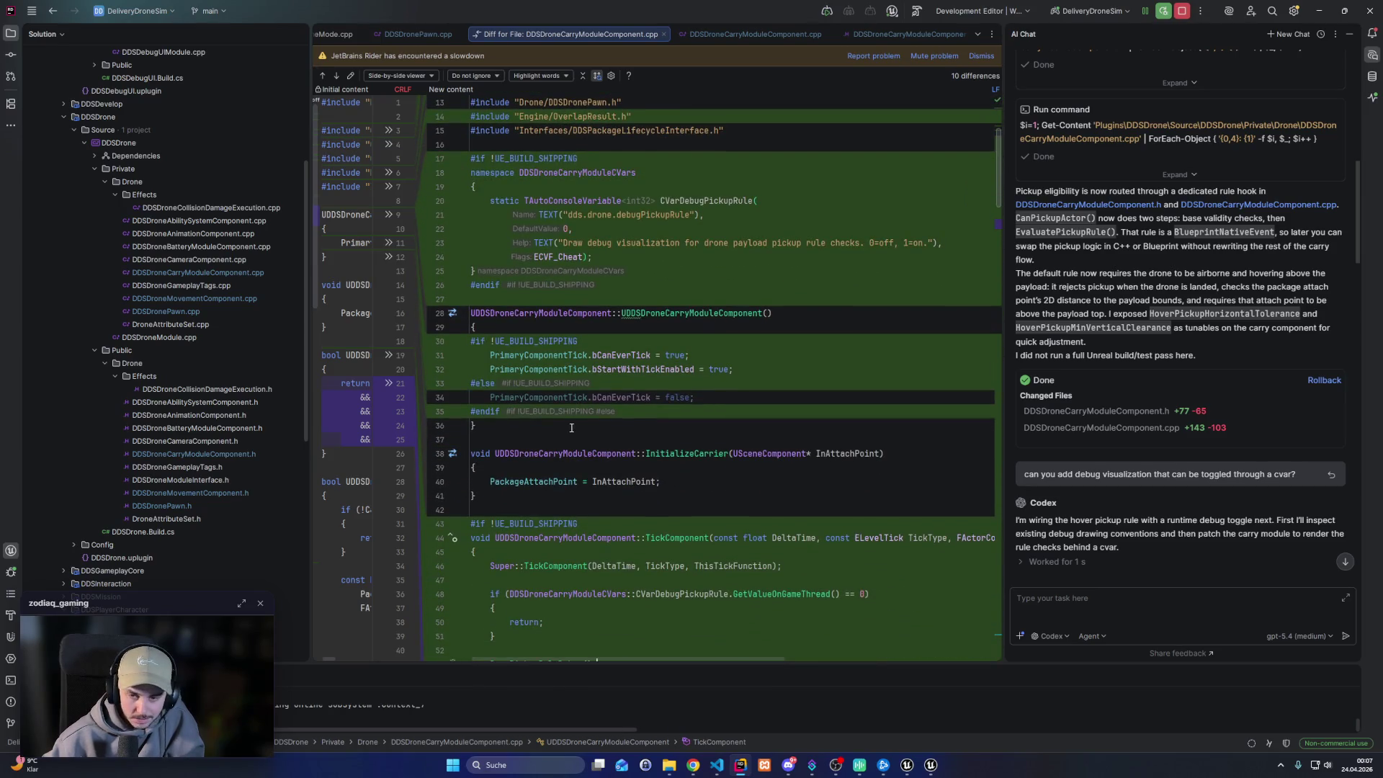
scroll(571, 428, "down", 2)
scroll(1092, 445, "up", 10)
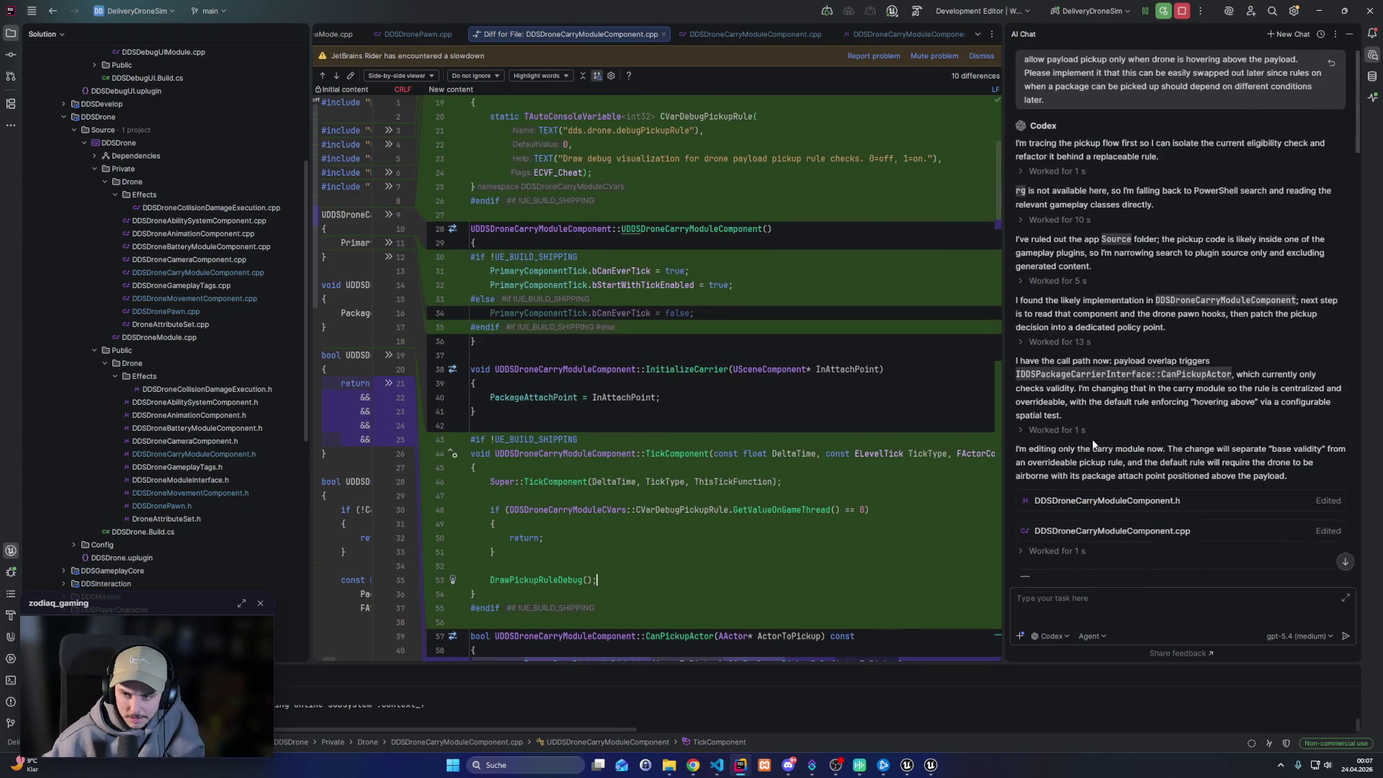
scroll(1093, 445, "down", 3)
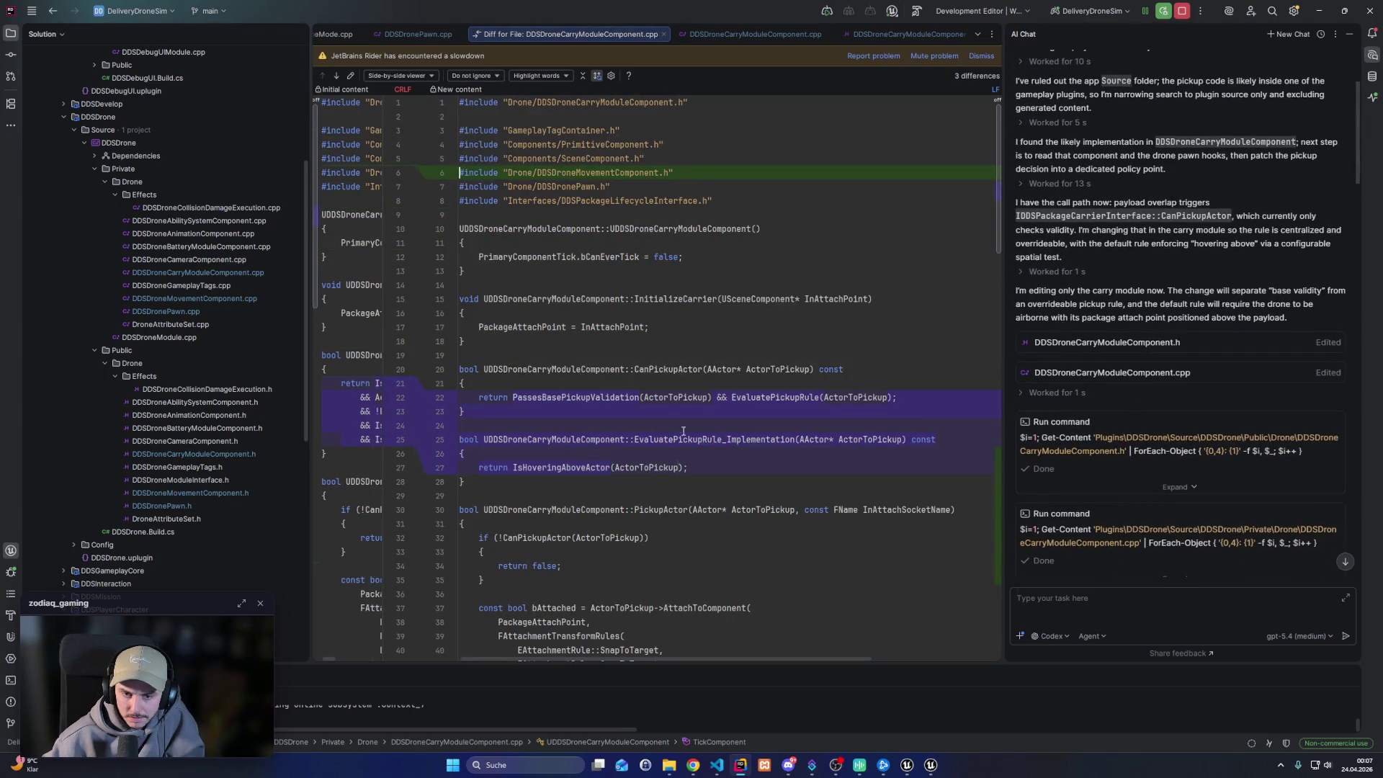
scroll(540, 401, "down", 20)
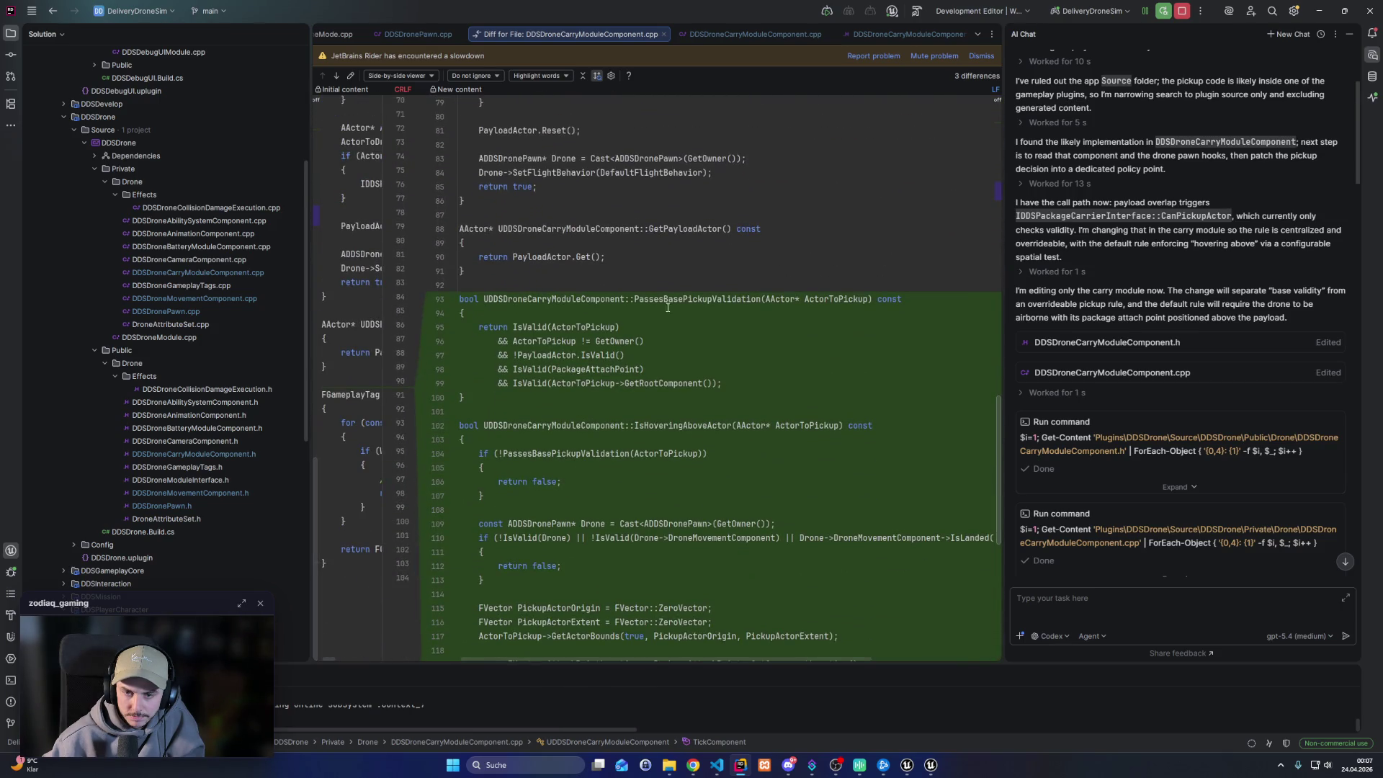
scroll(616, 432, "down", 7)
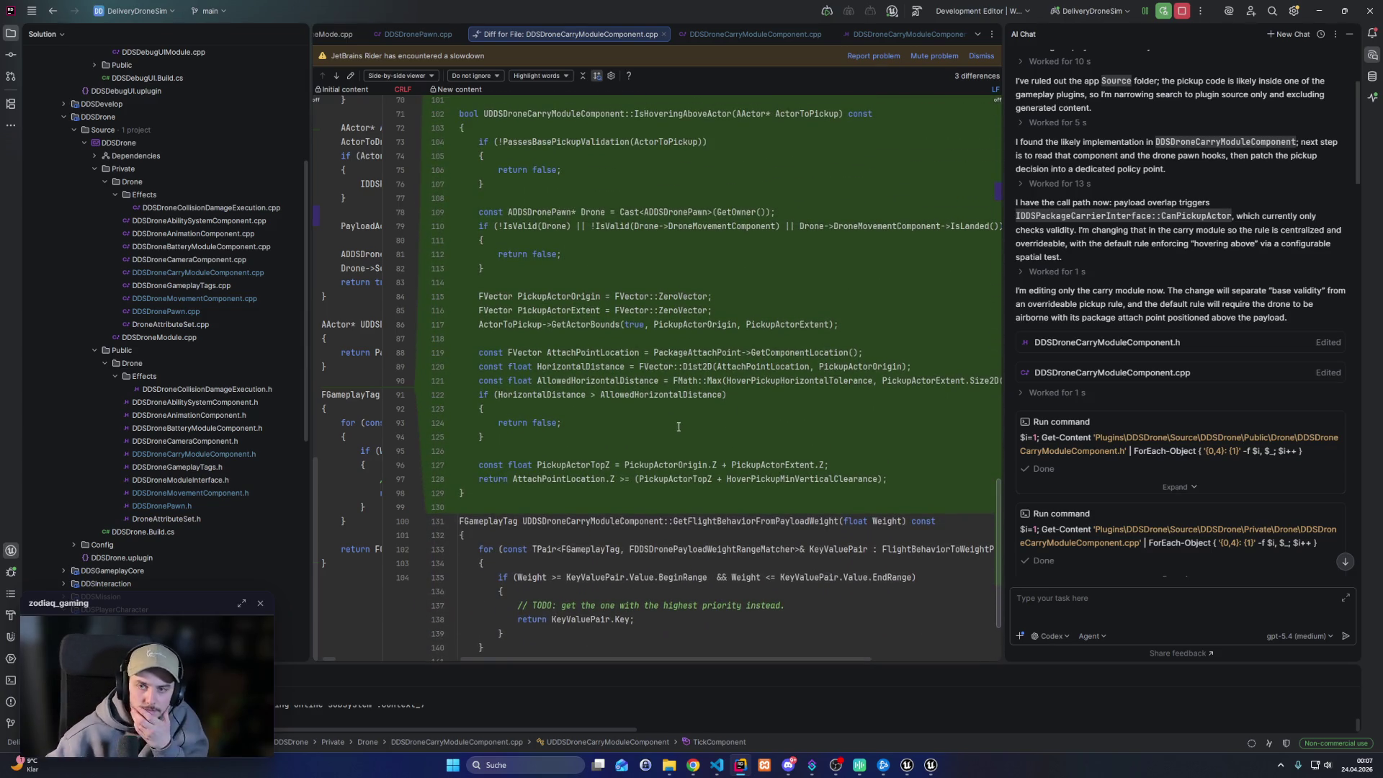
scroll(677, 425, "up", 3)
scroll(670, 422, "up", 5)
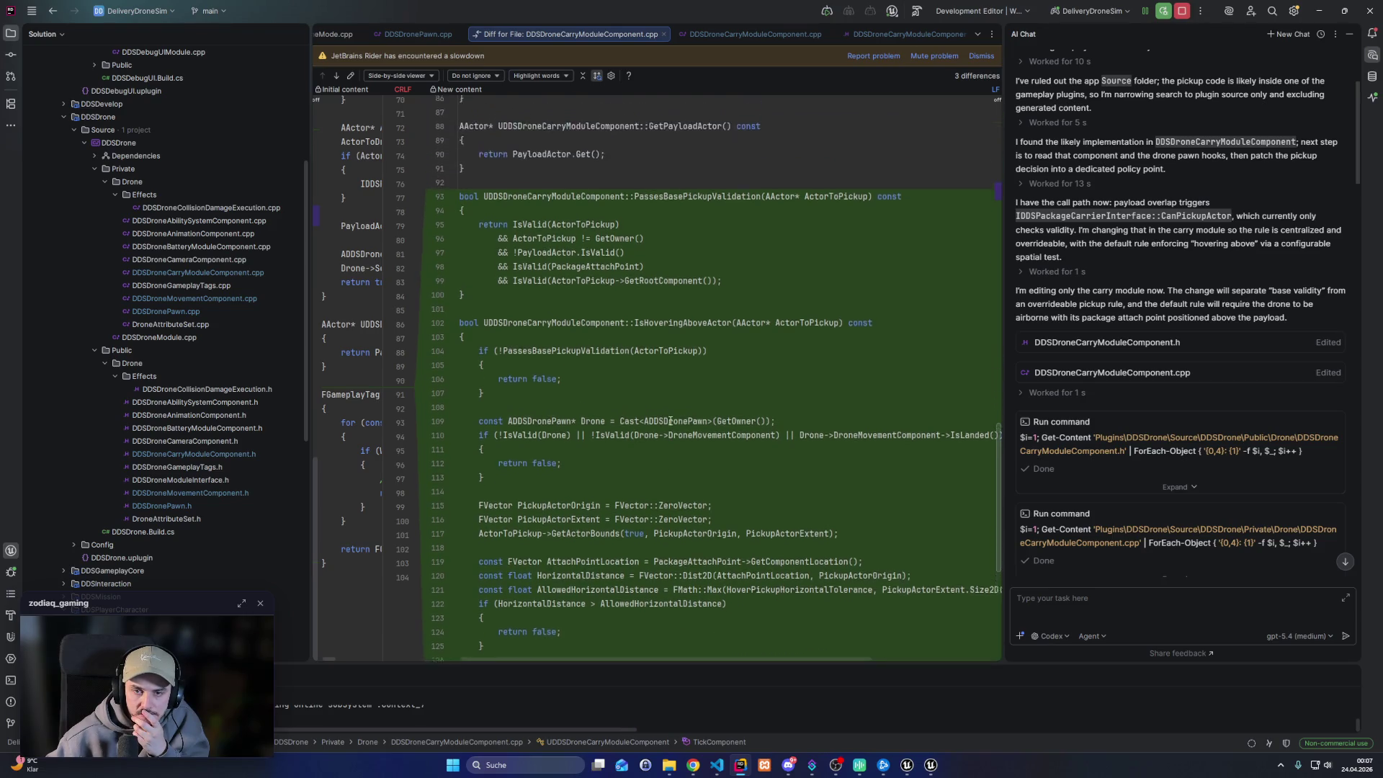
Highlight PassesBasePickupValidation and CanPickupActor, then close the carry module diff
double_click(690, 324)
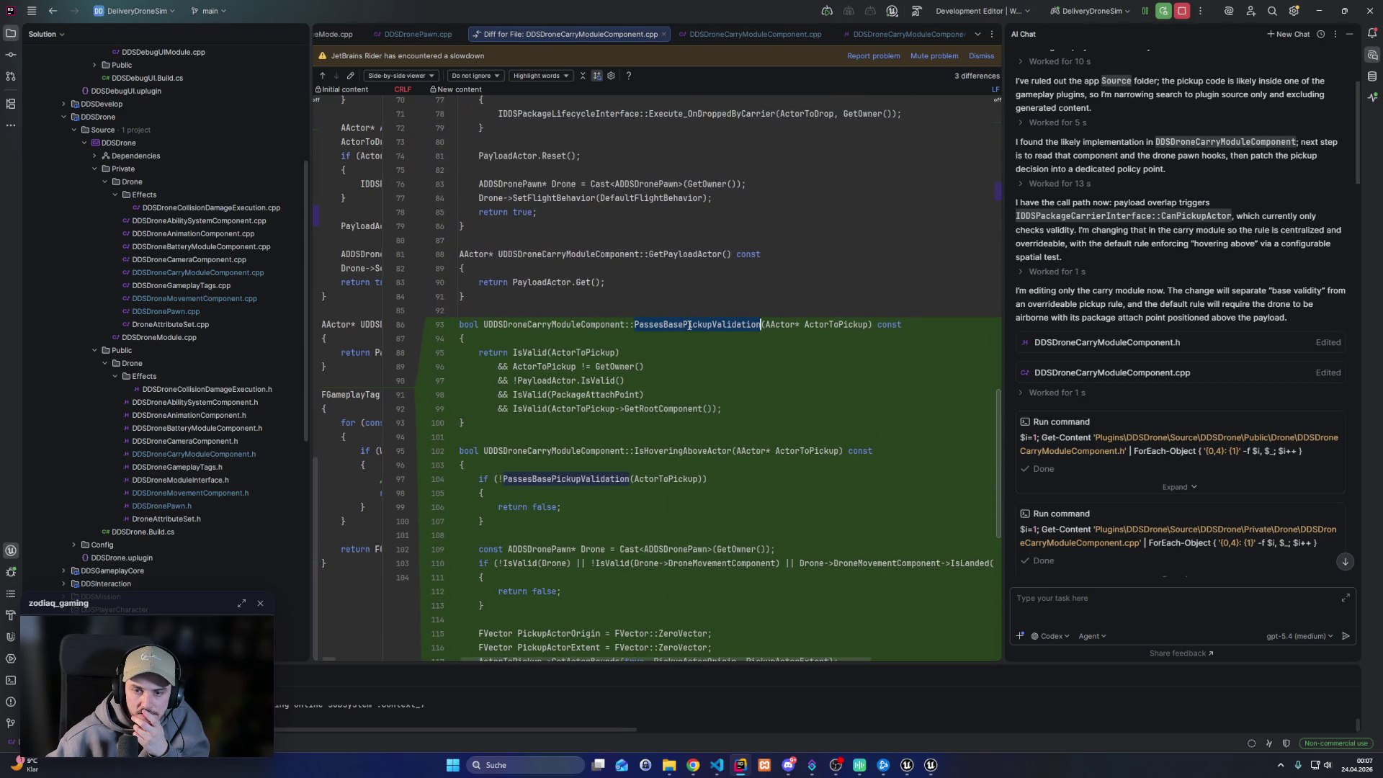
scroll(713, 387, "up", 3)
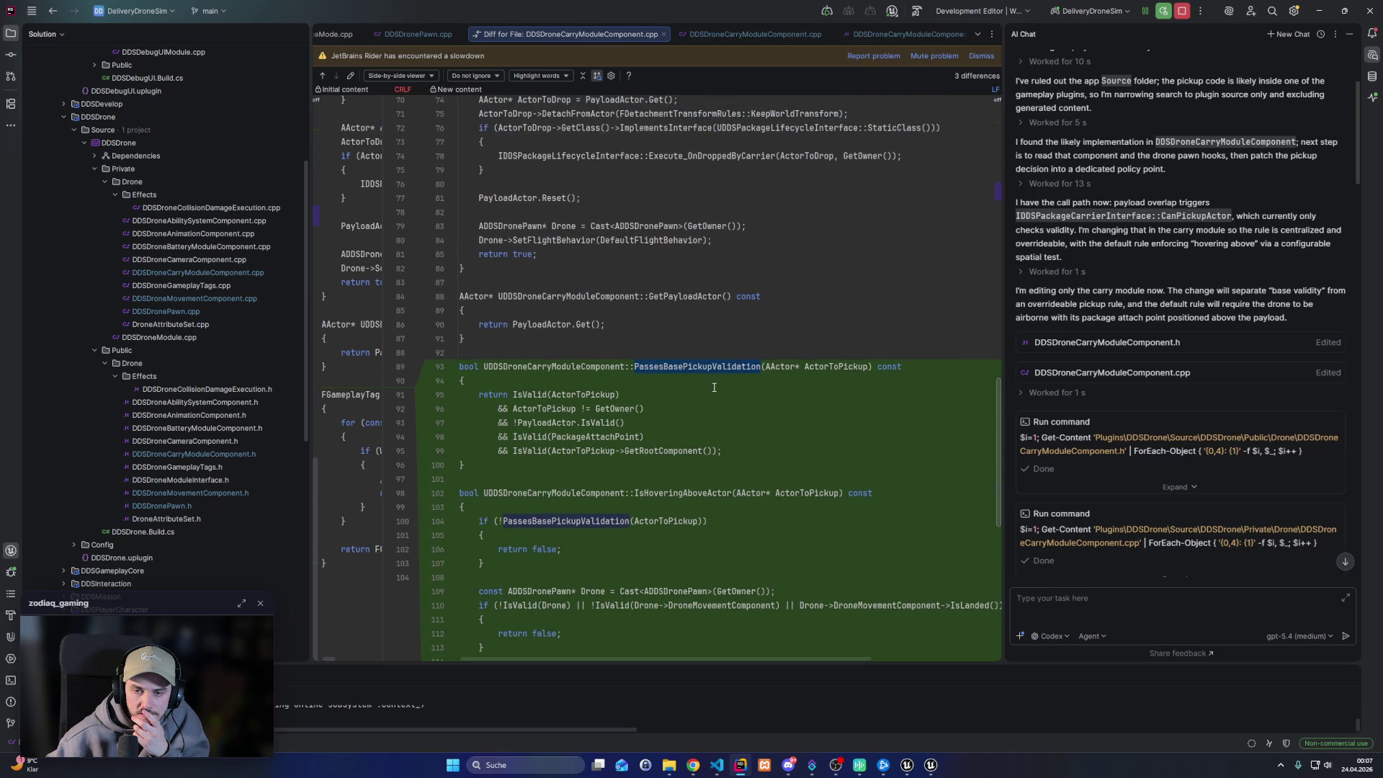
scroll(1136, 290, "up", 3)
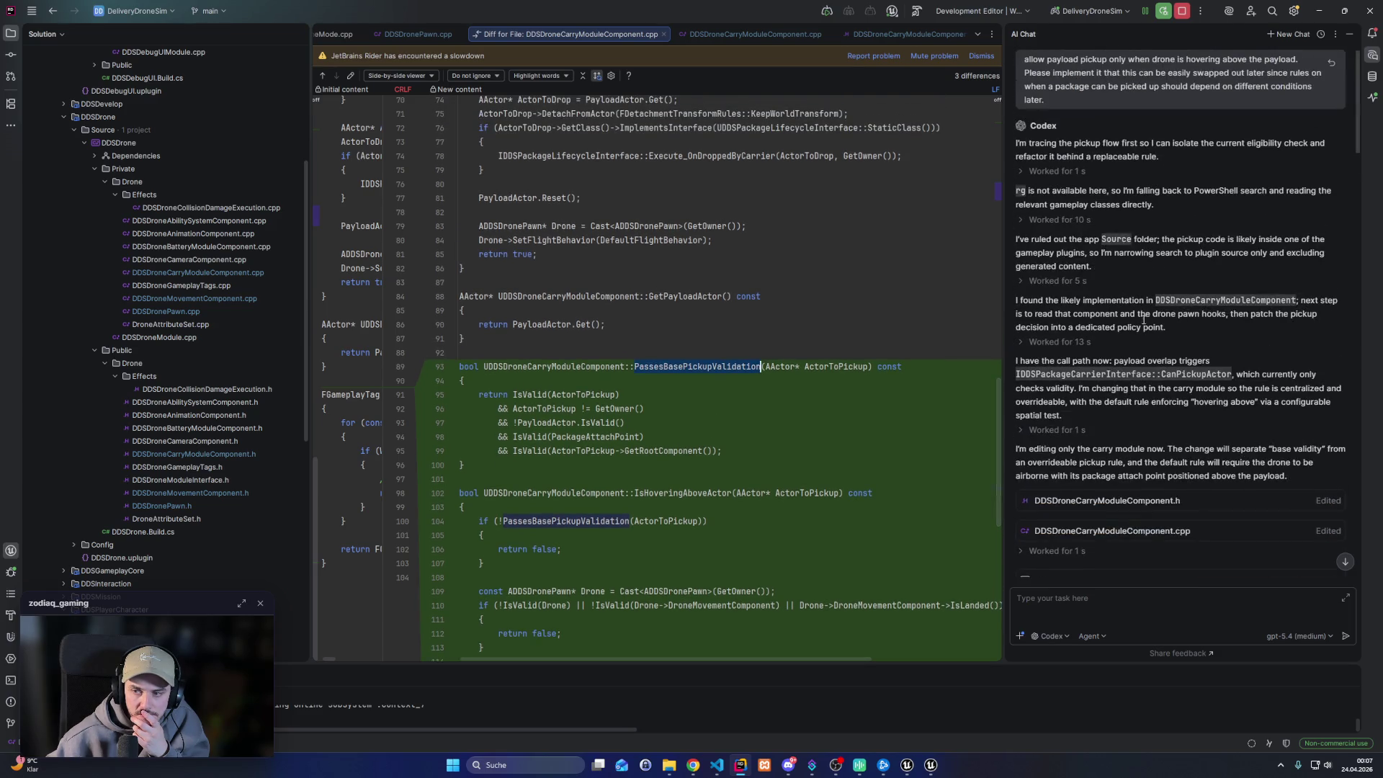
double_click(1188, 374)
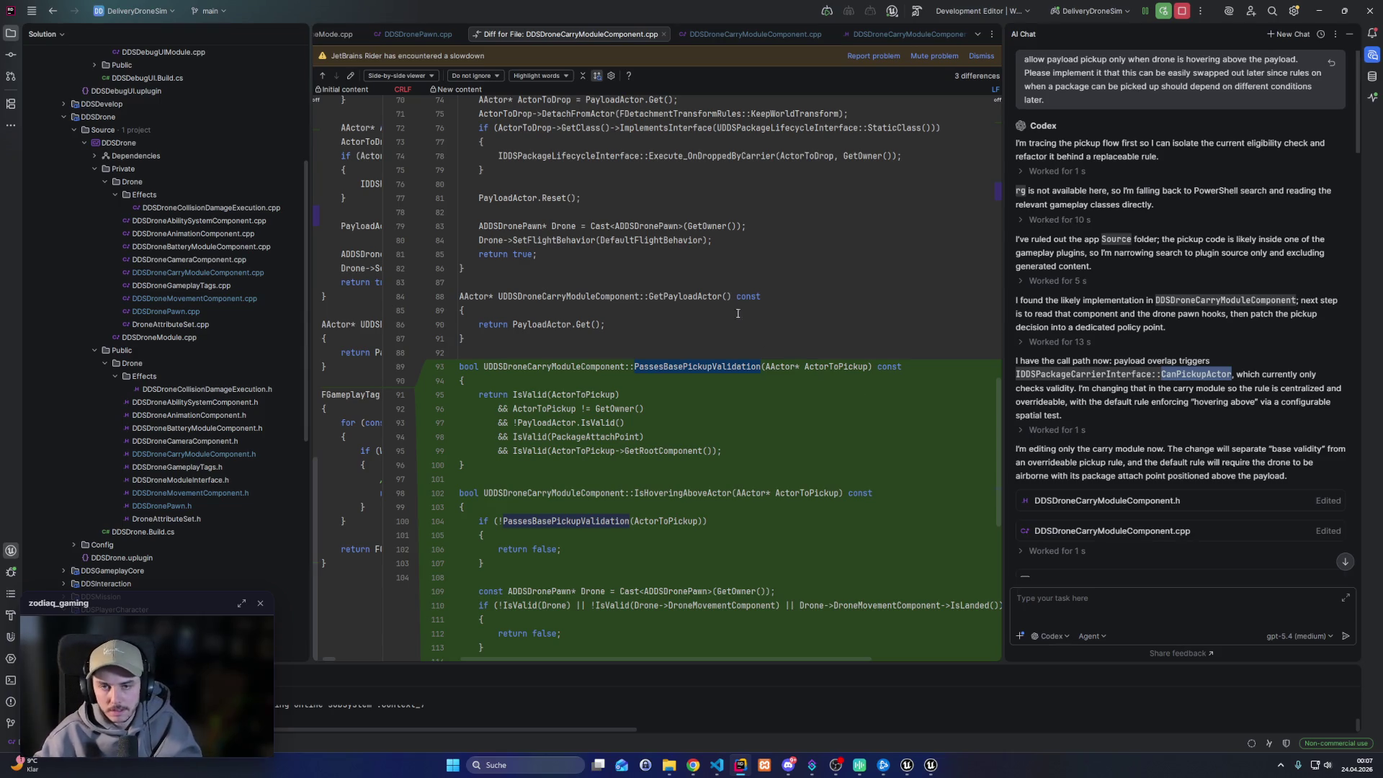
left_click(663, 34)
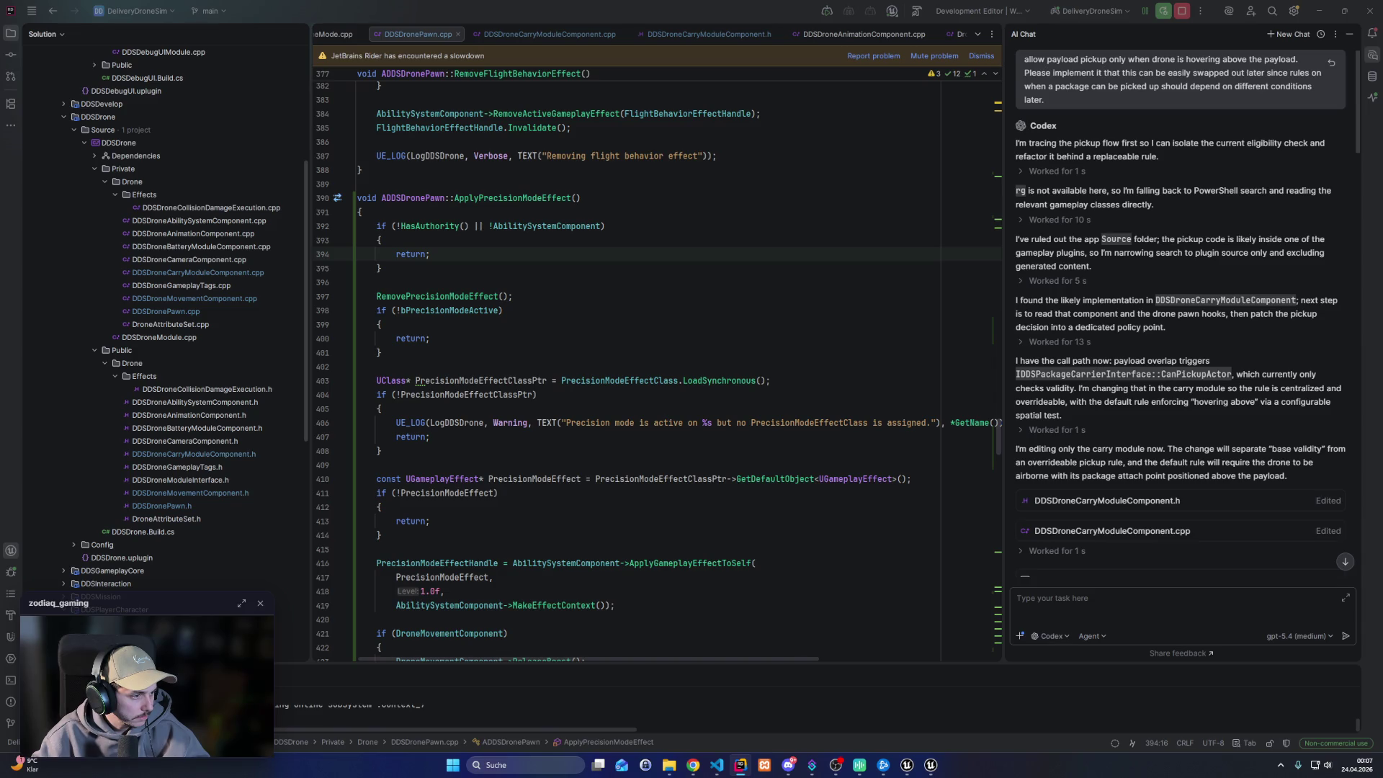
View PickupActor's quick docs in DDSDroneCarryModuleComponent.cpp, then return to Unreal Editor
left_click(549, 34)
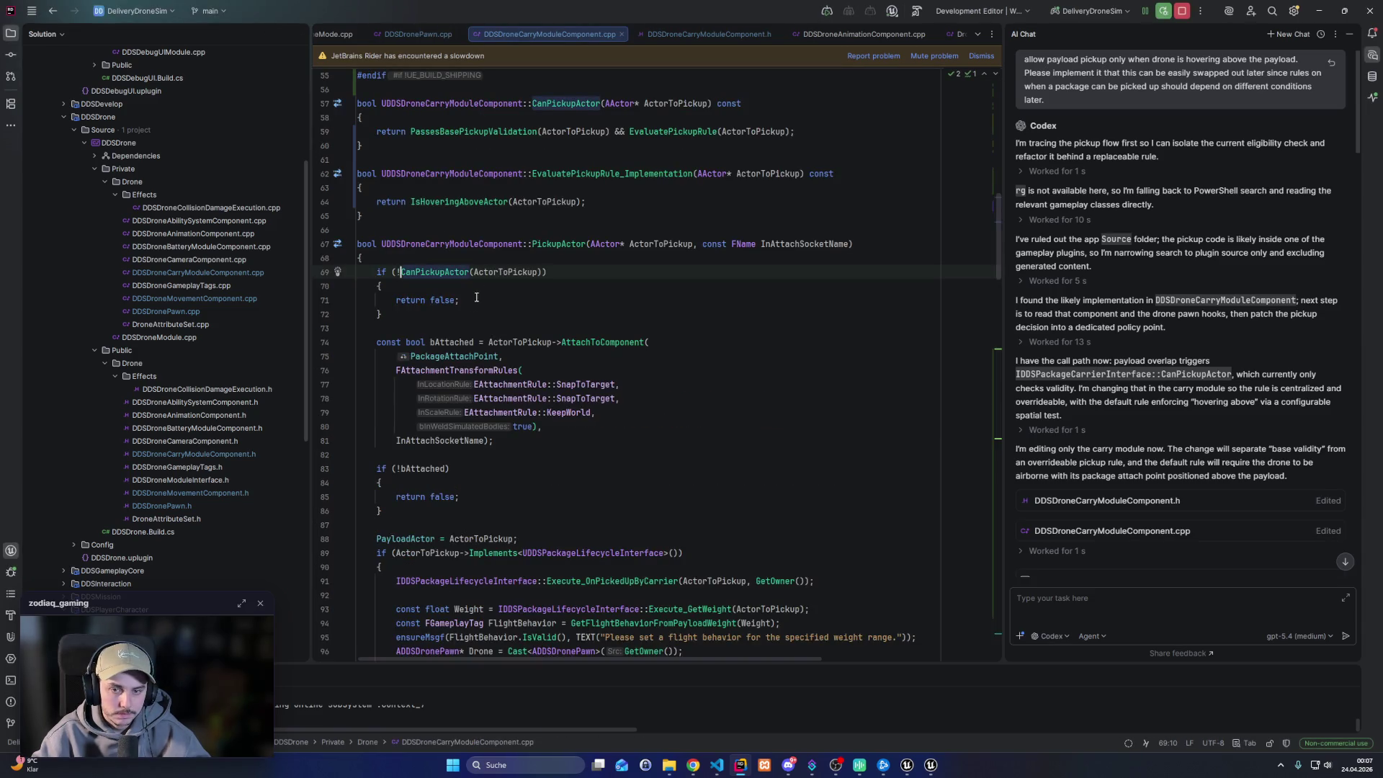
mouse_move(567, 244)
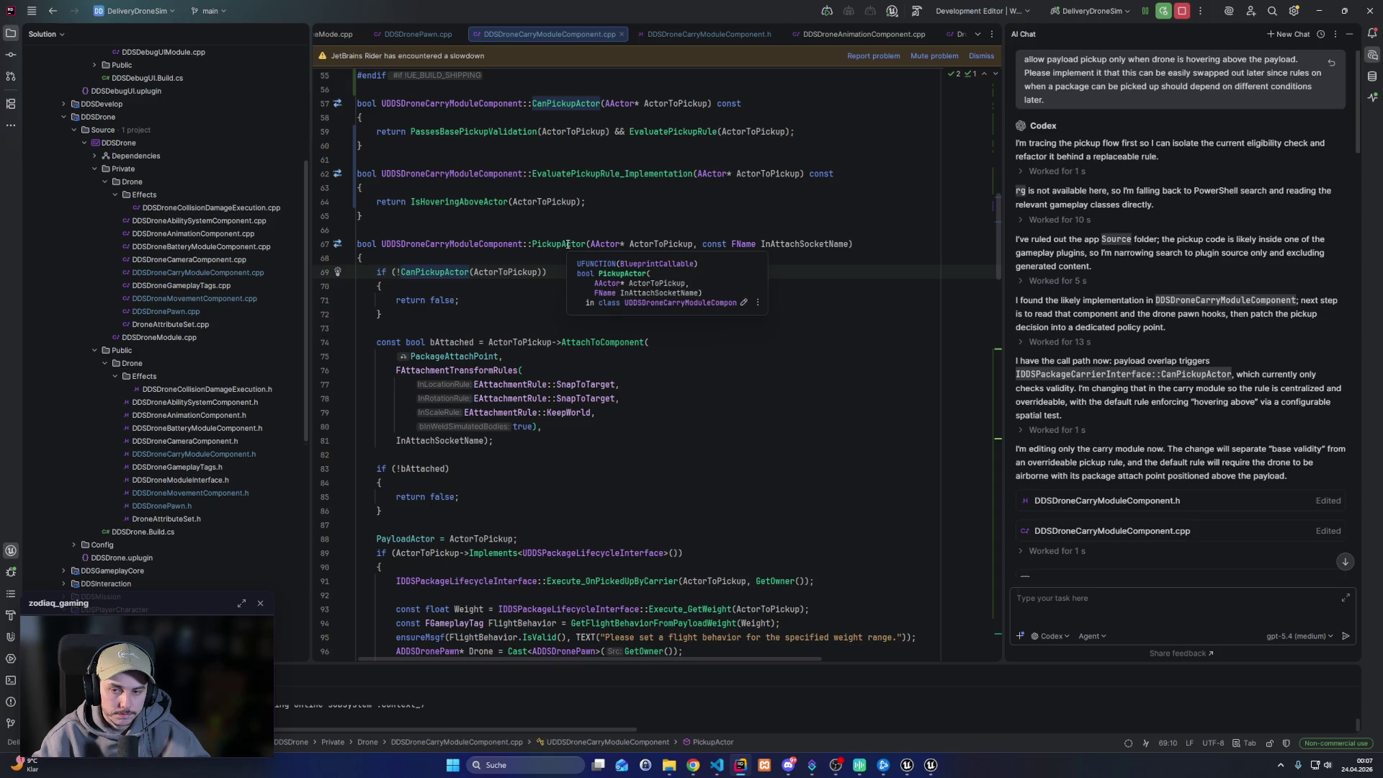
left_click(653, 332)
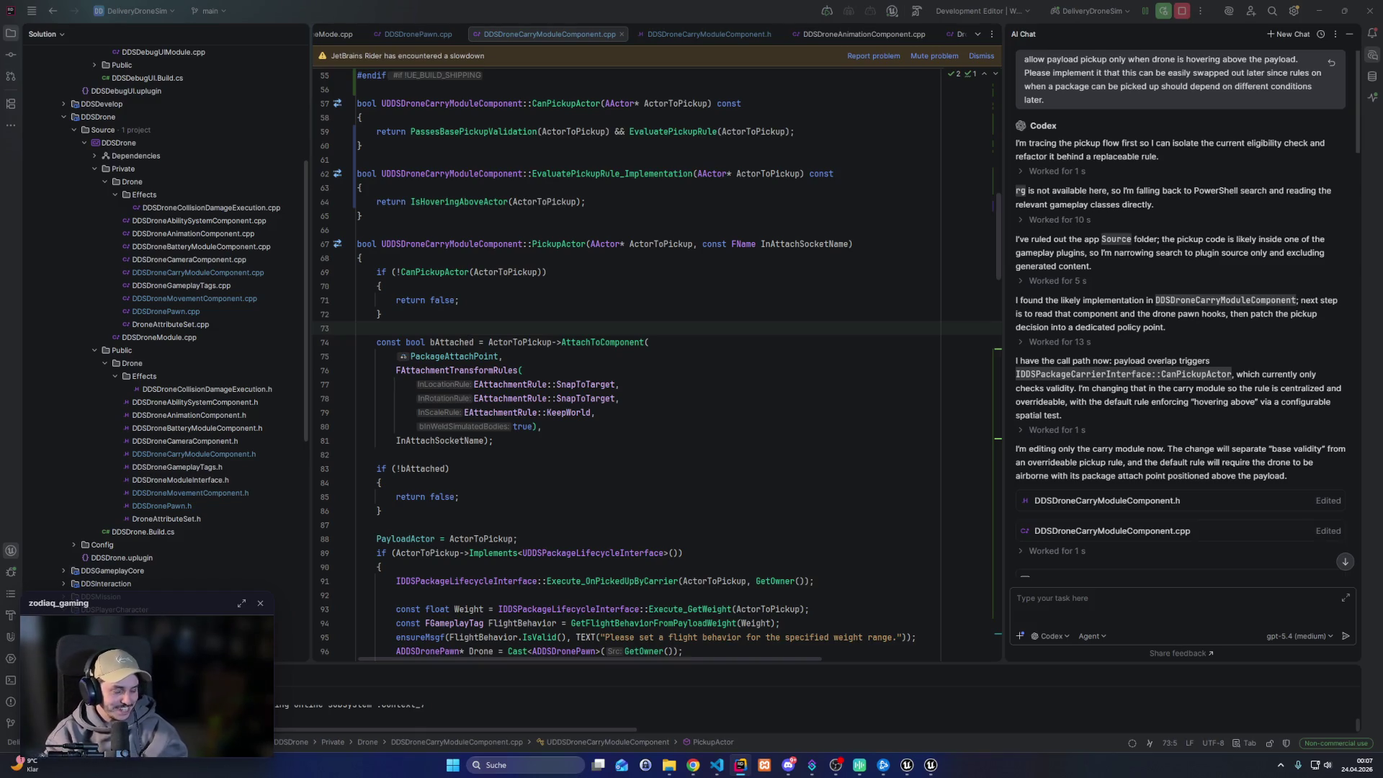
left_click(931, 765)
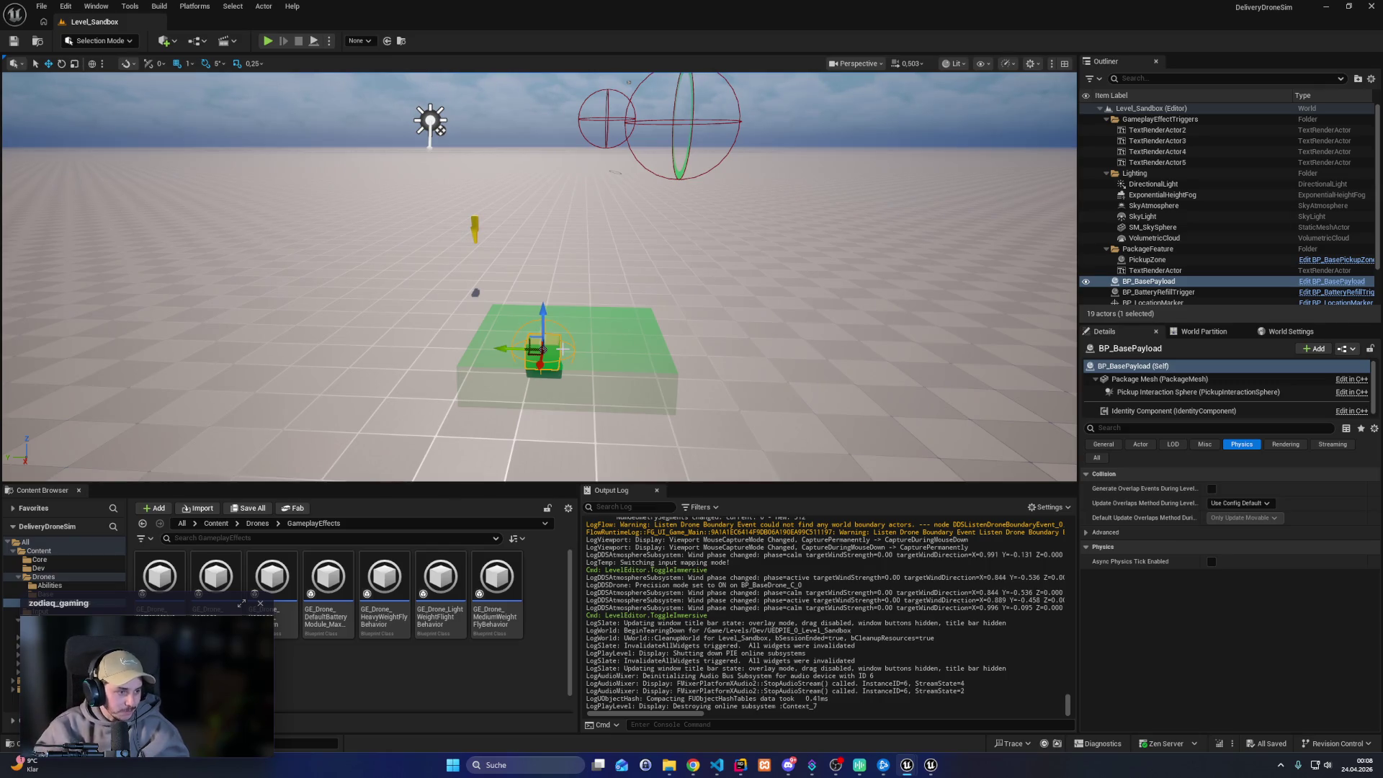
Quick-play Level_Sandbox, then open Level_PrototypeTest_Controls from Content/Levels and start playing it
left_click(267, 42)
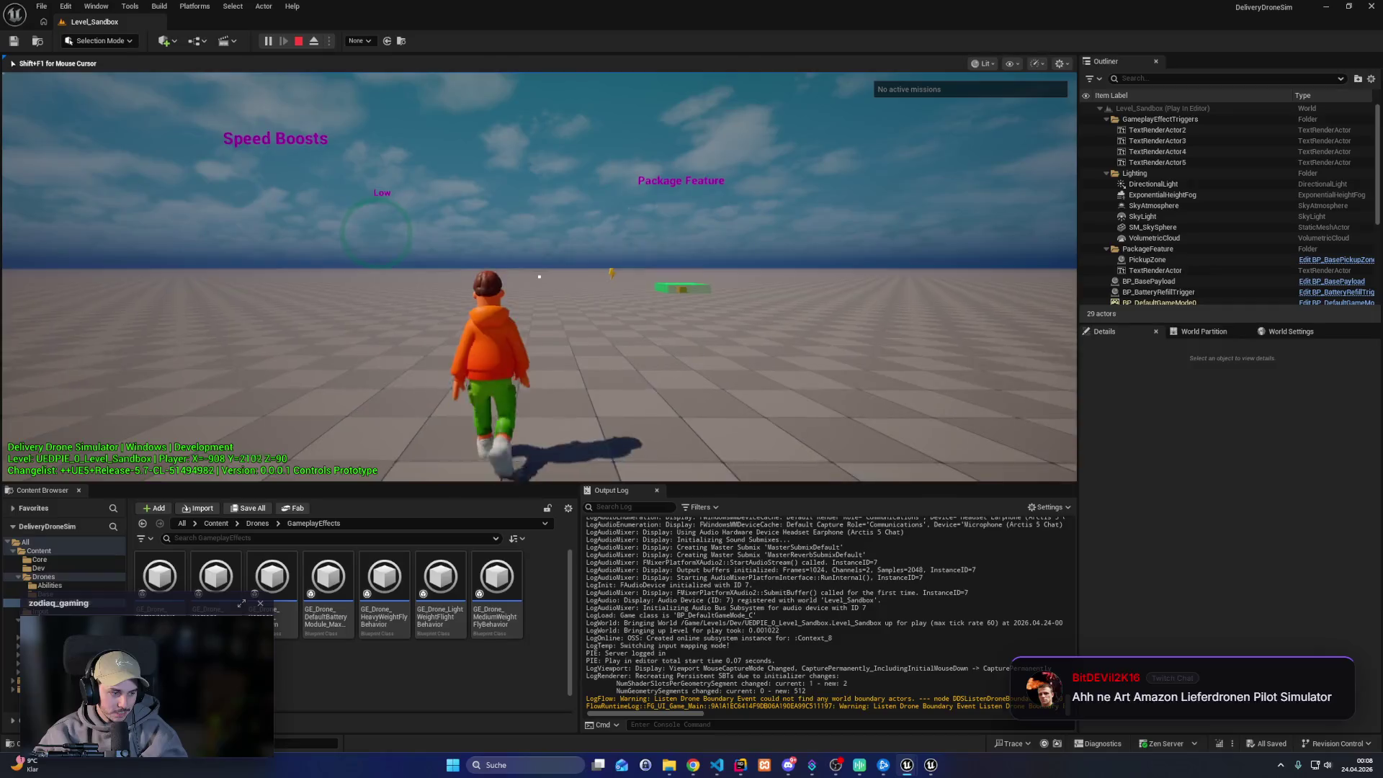
key("Escape")
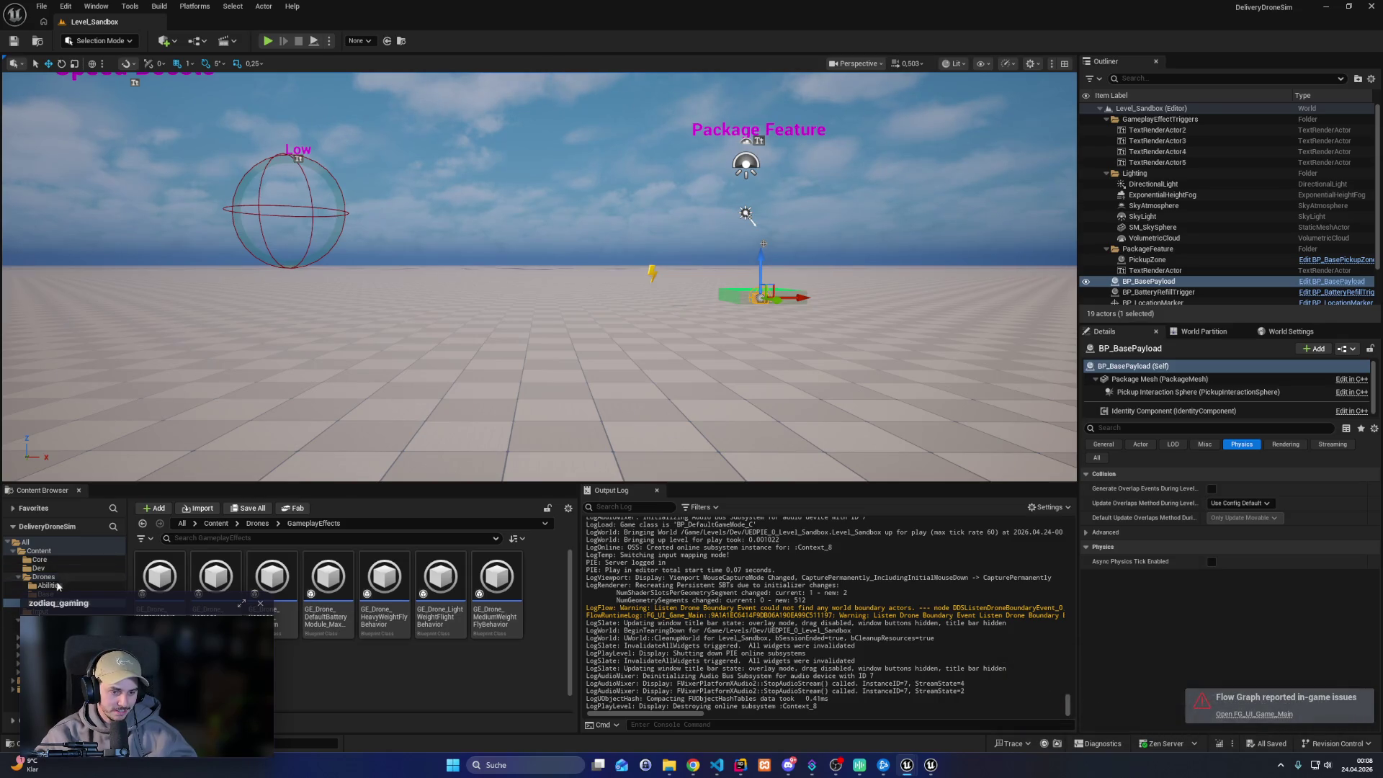
left_click(43, 619)
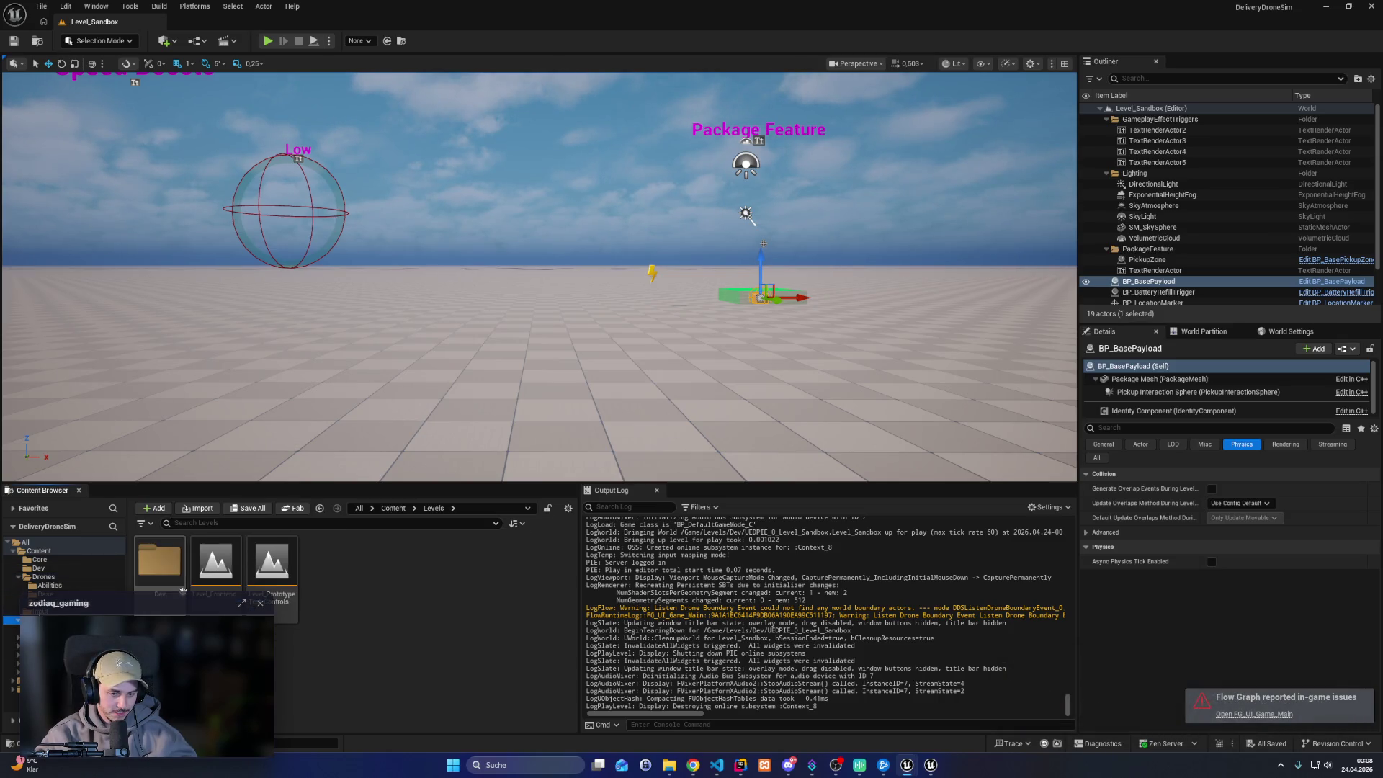
double_click(271, 562)
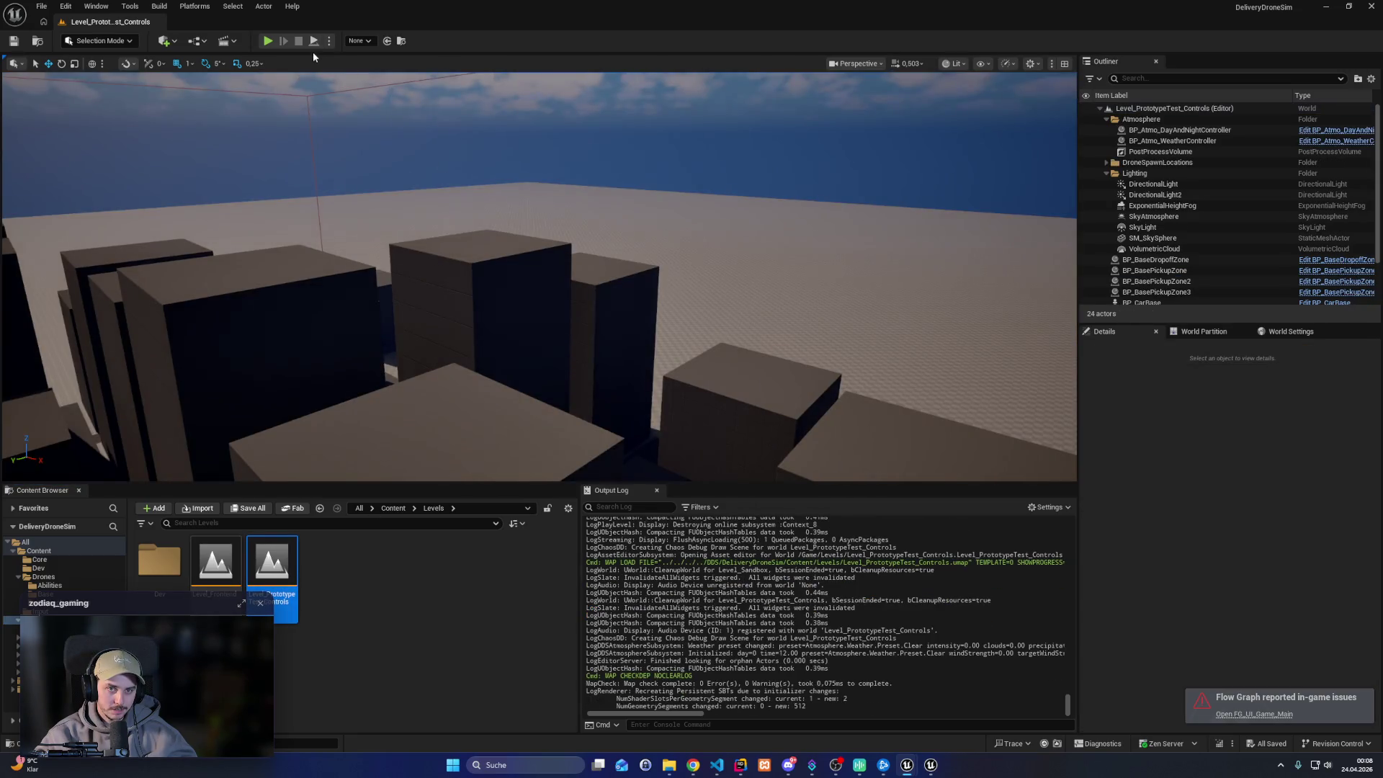
left_click(270, 41)
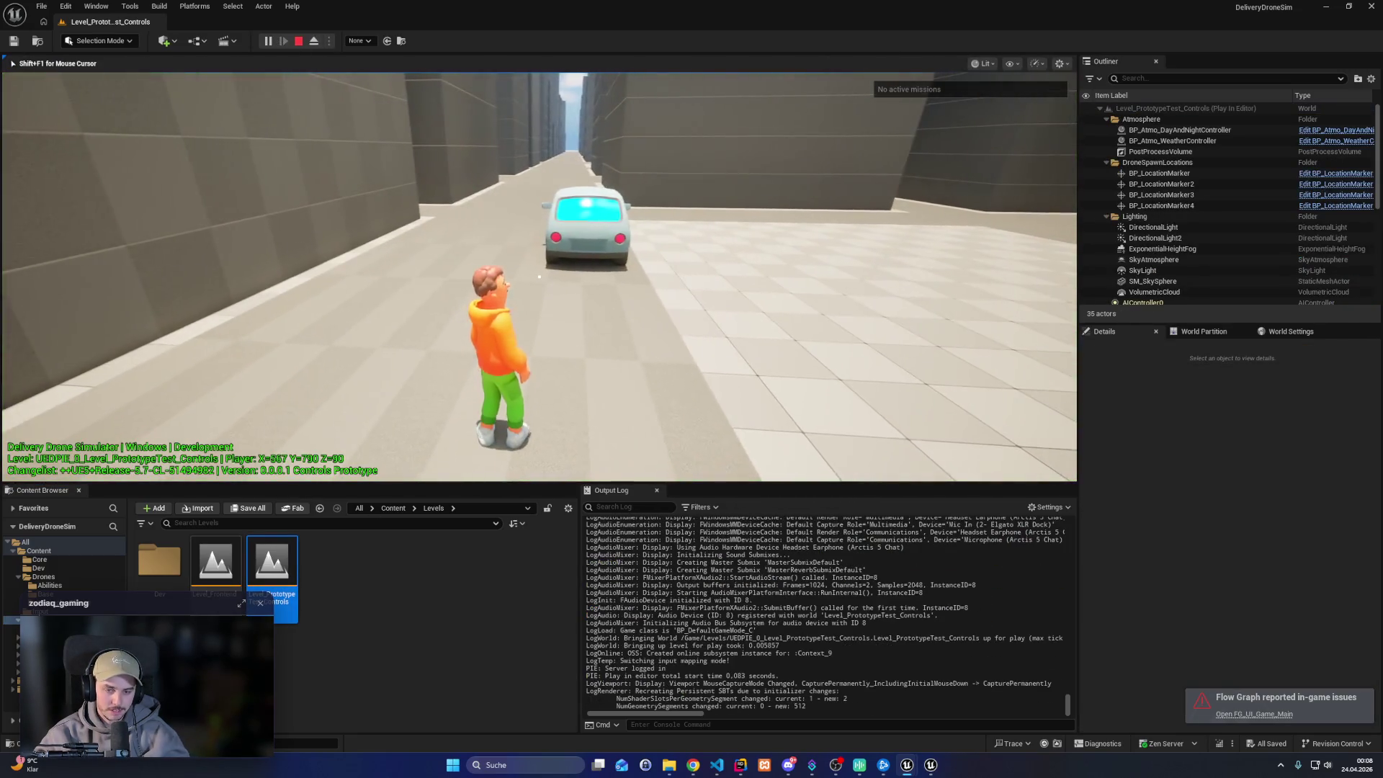
In fullscreen, enter and drive the car down the street, get out and walk, then stop play
key("F11")
key("w")
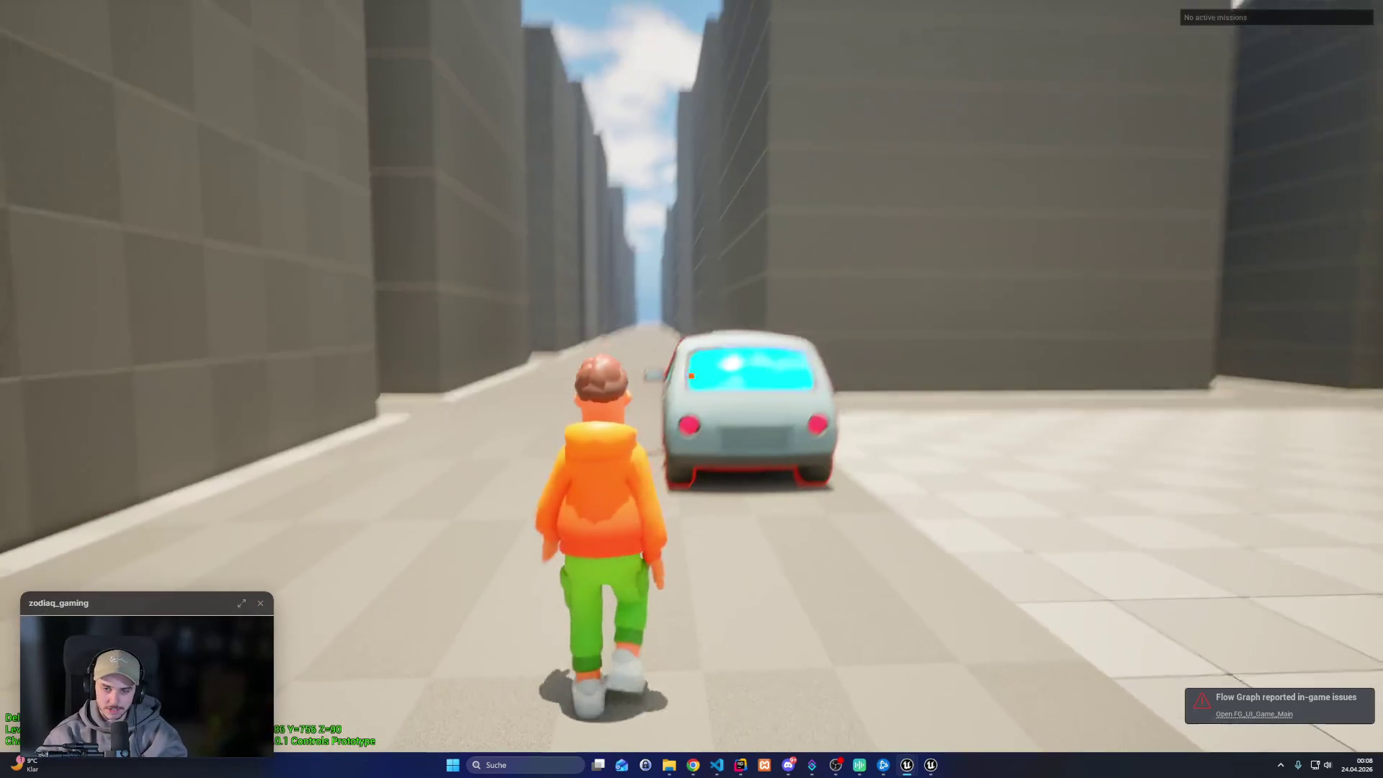
key("e")
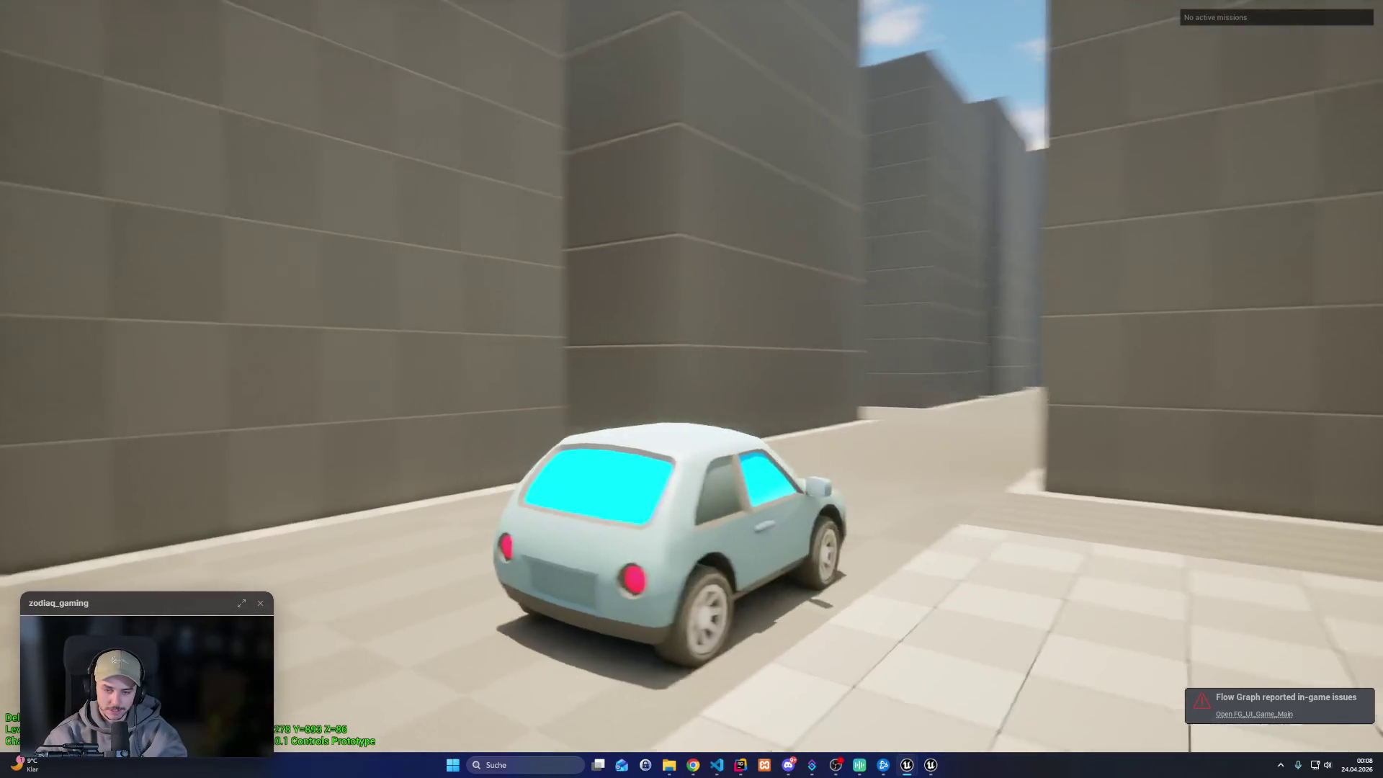
key("d")
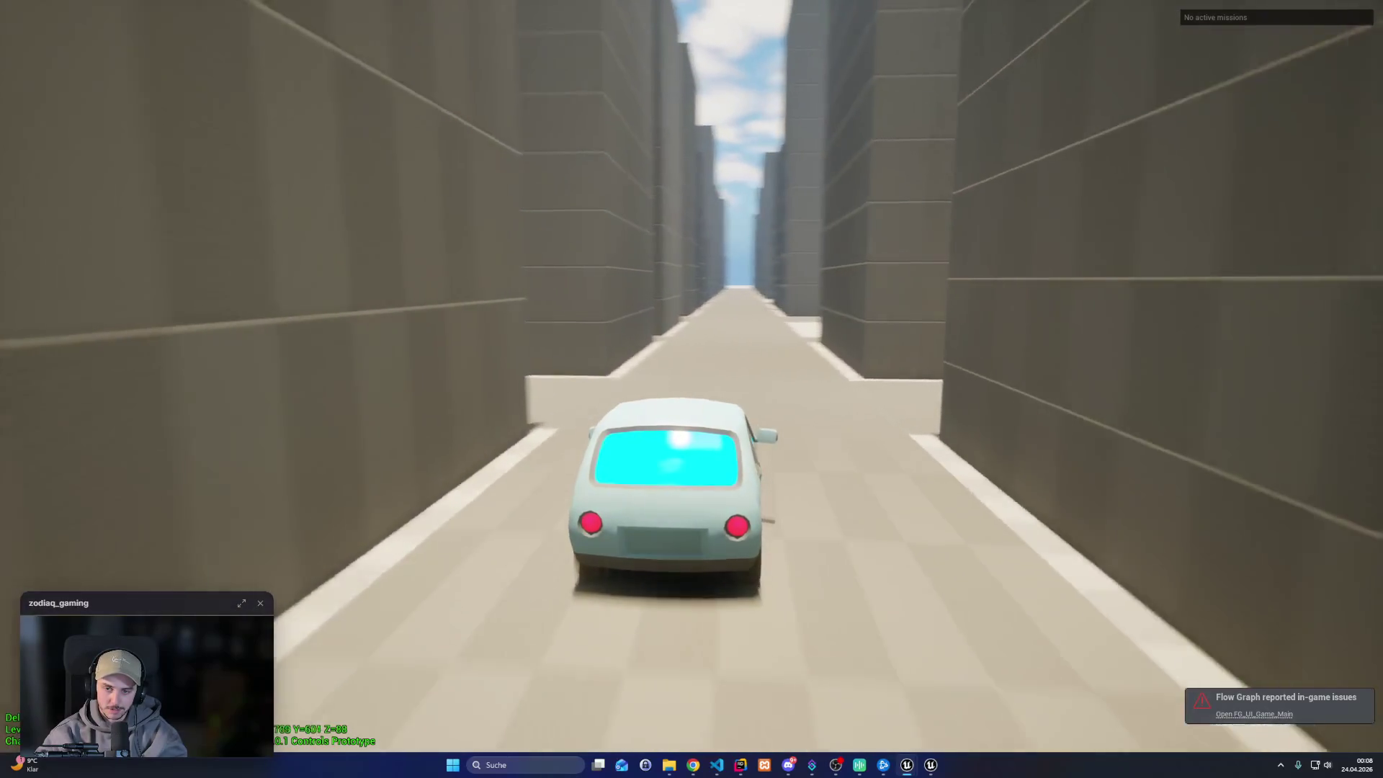
key("w")
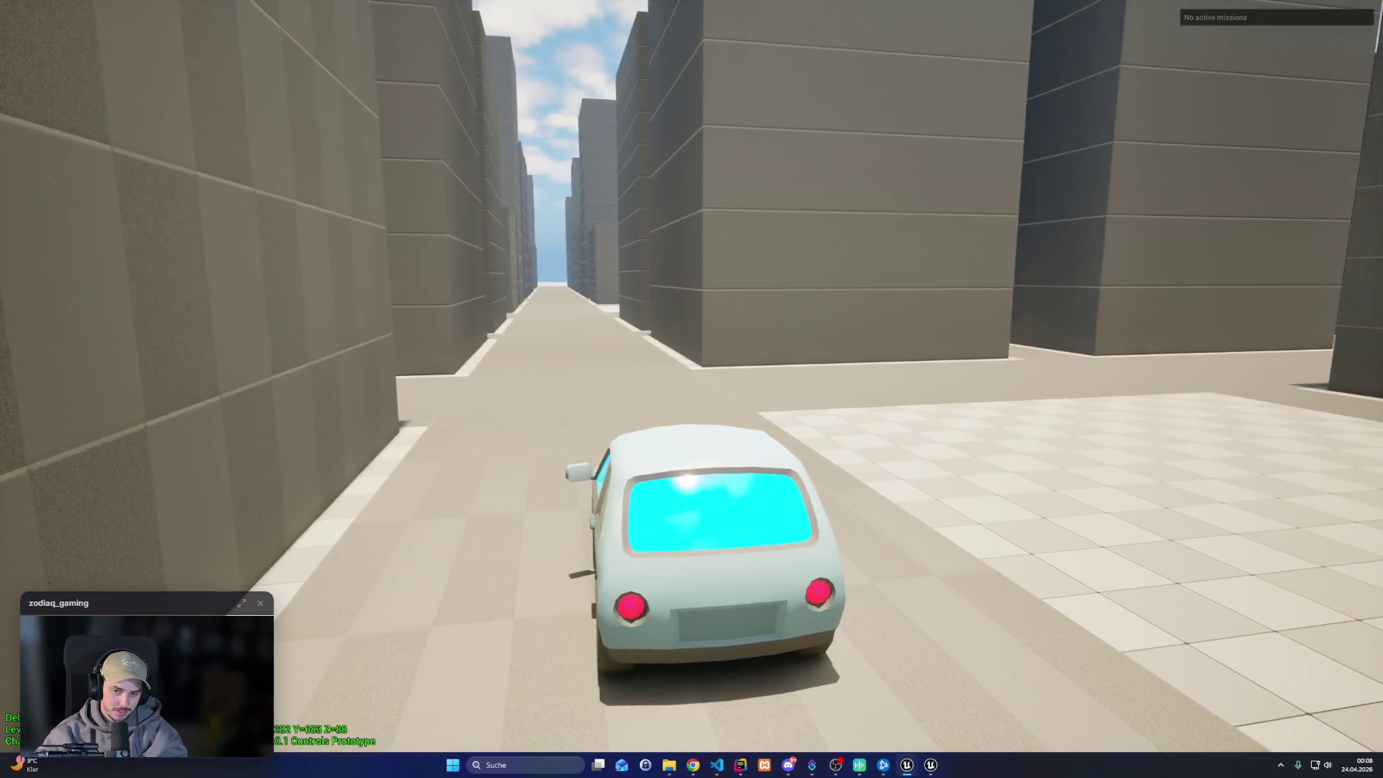
key("e")
key("w")
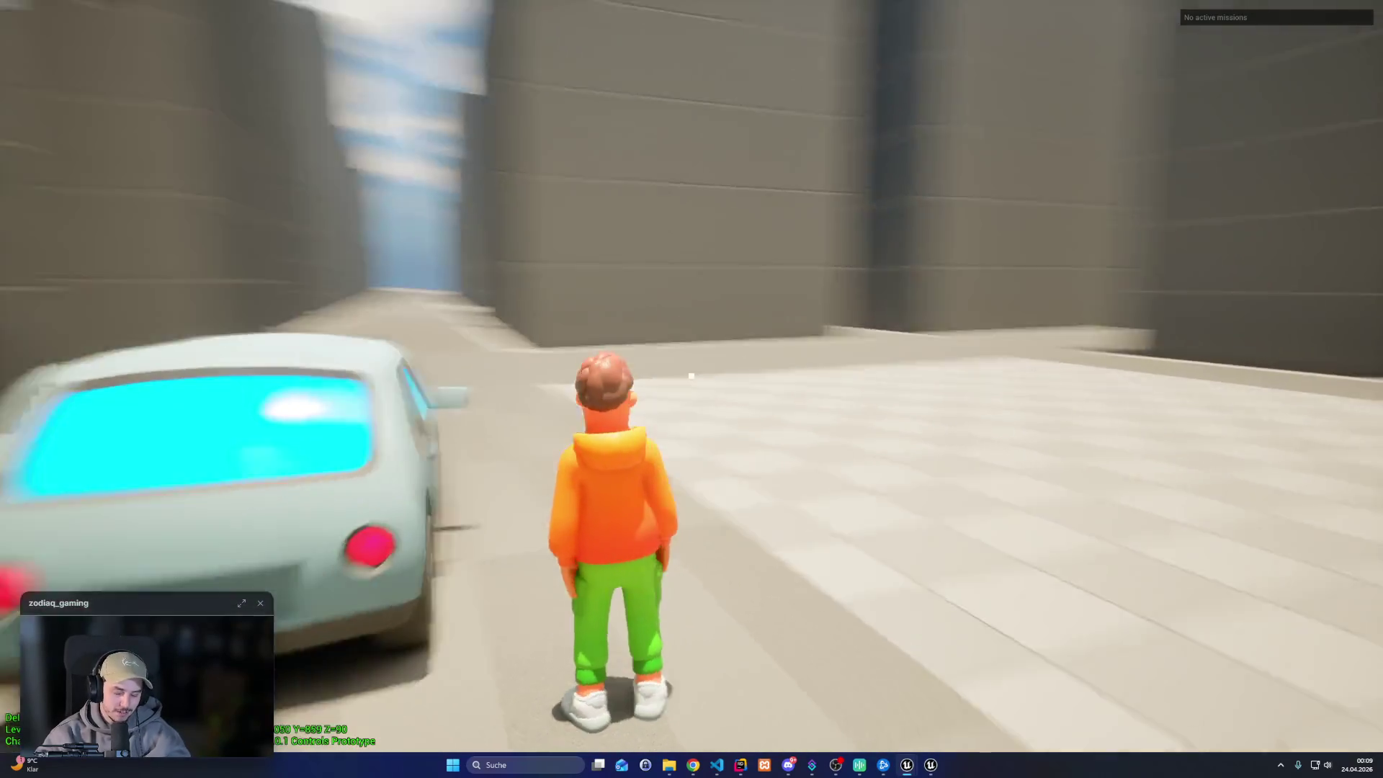
key("w")
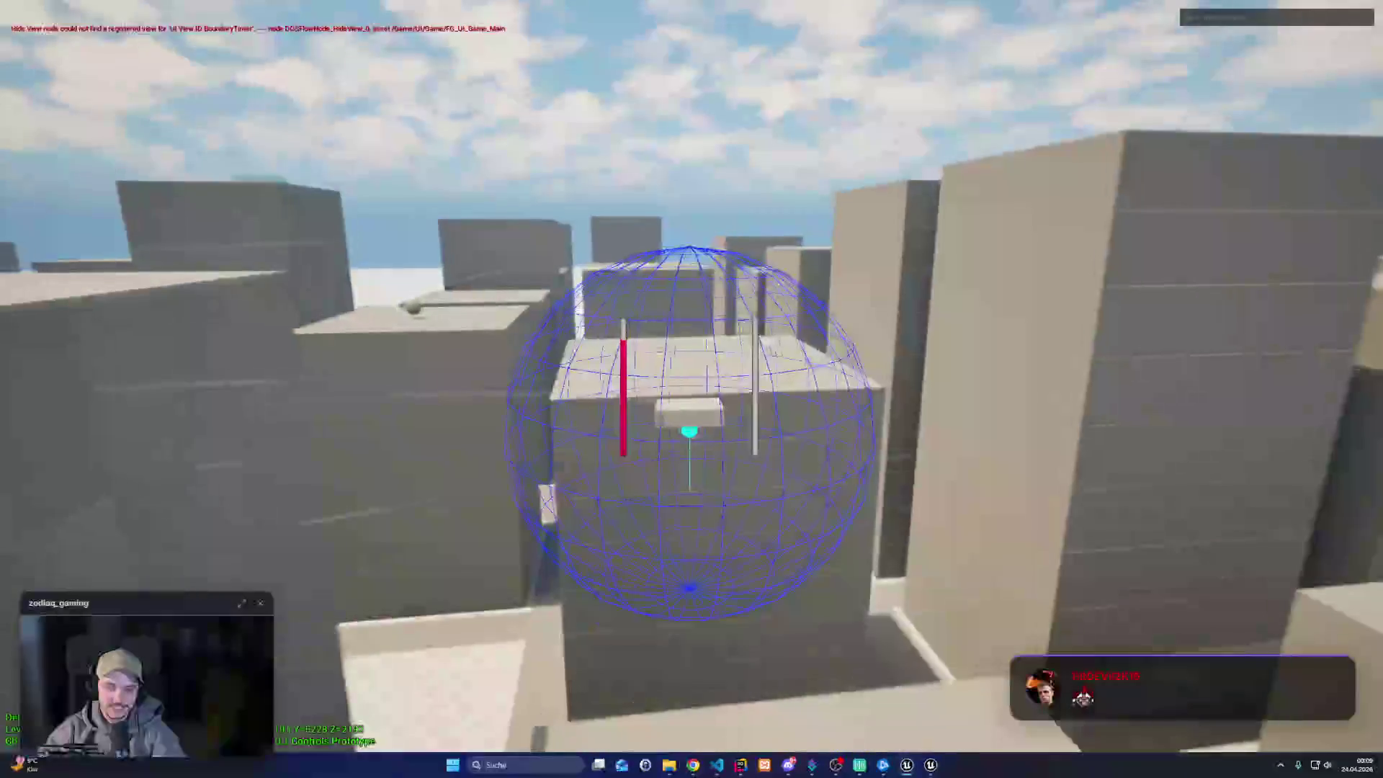
key("Escape")
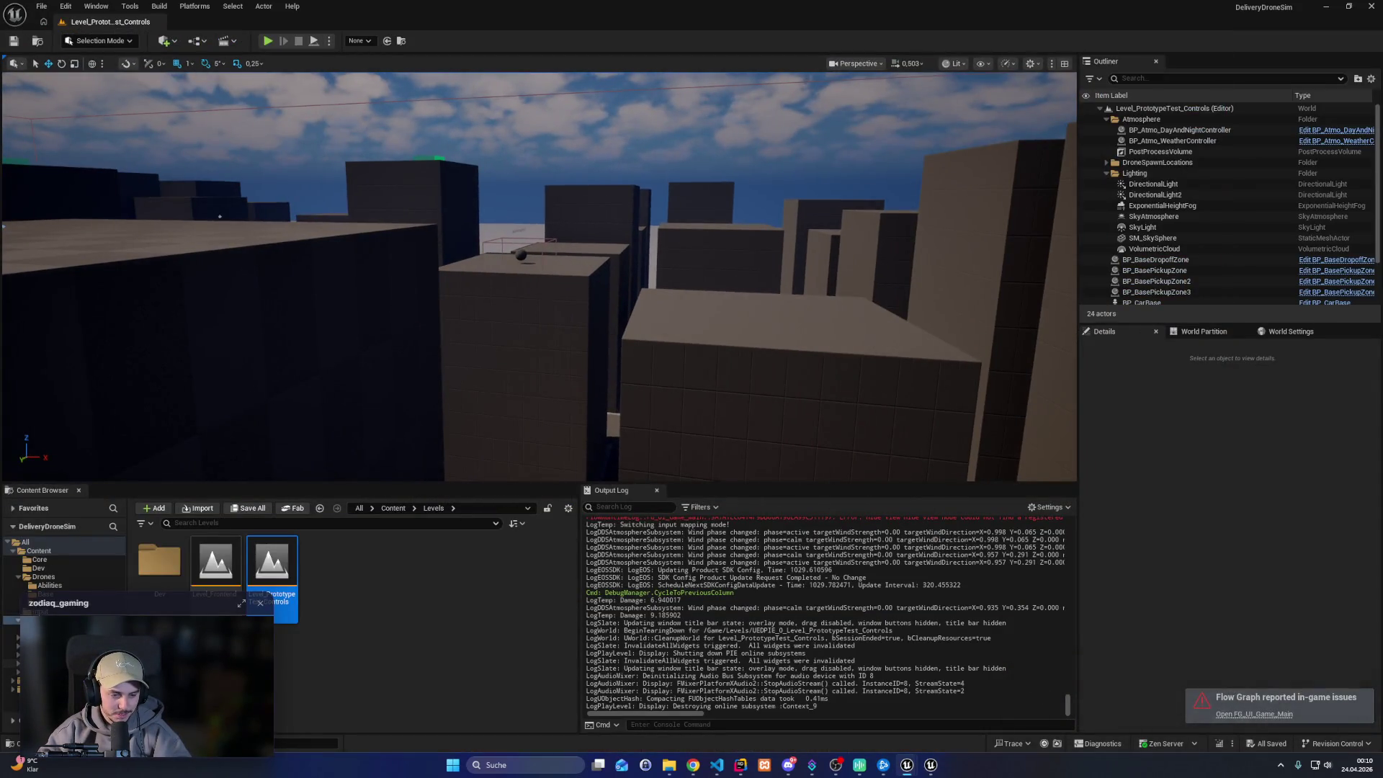
Open Level_AssetShowcase from Levels/Dev and select the SM_Lightning bolt mesh
left_click(44, 671)
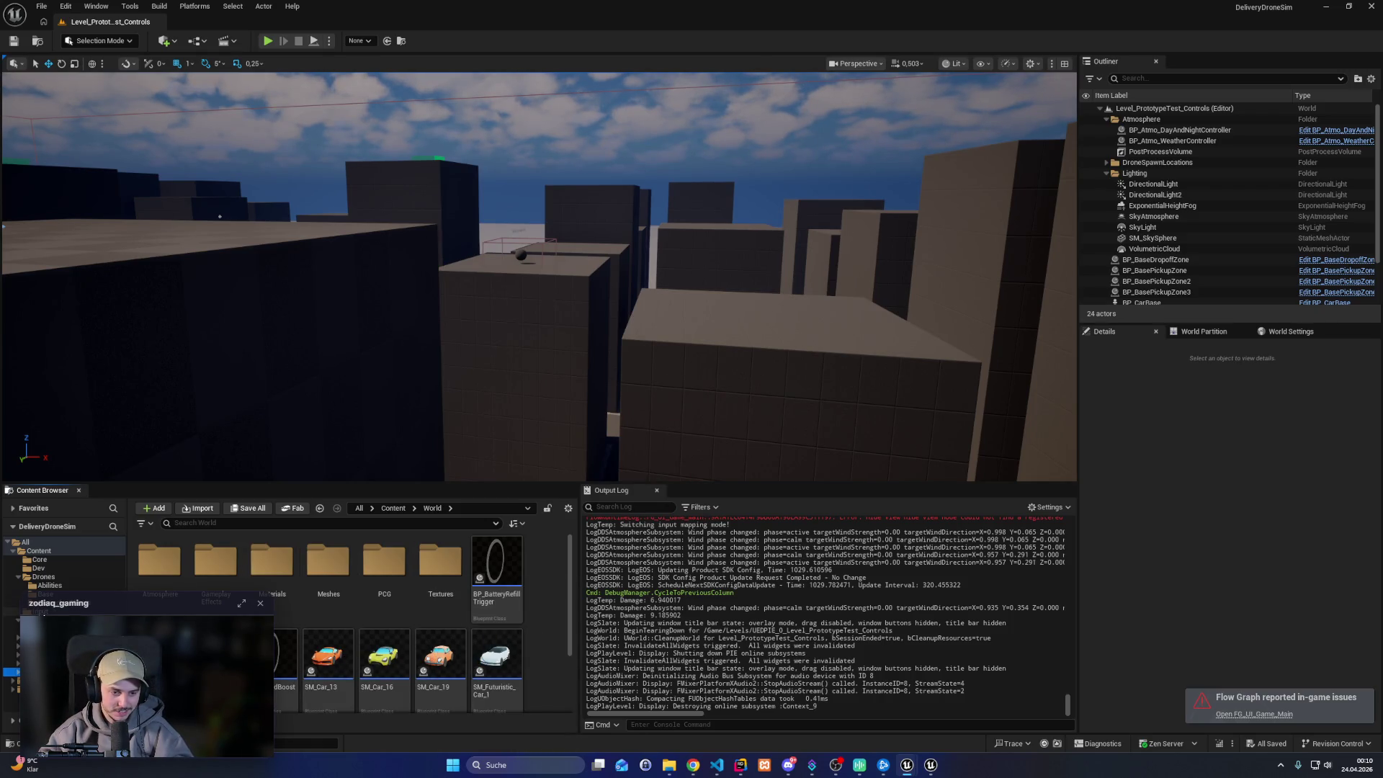
left_click(14, 629)
double_click(215, 563)
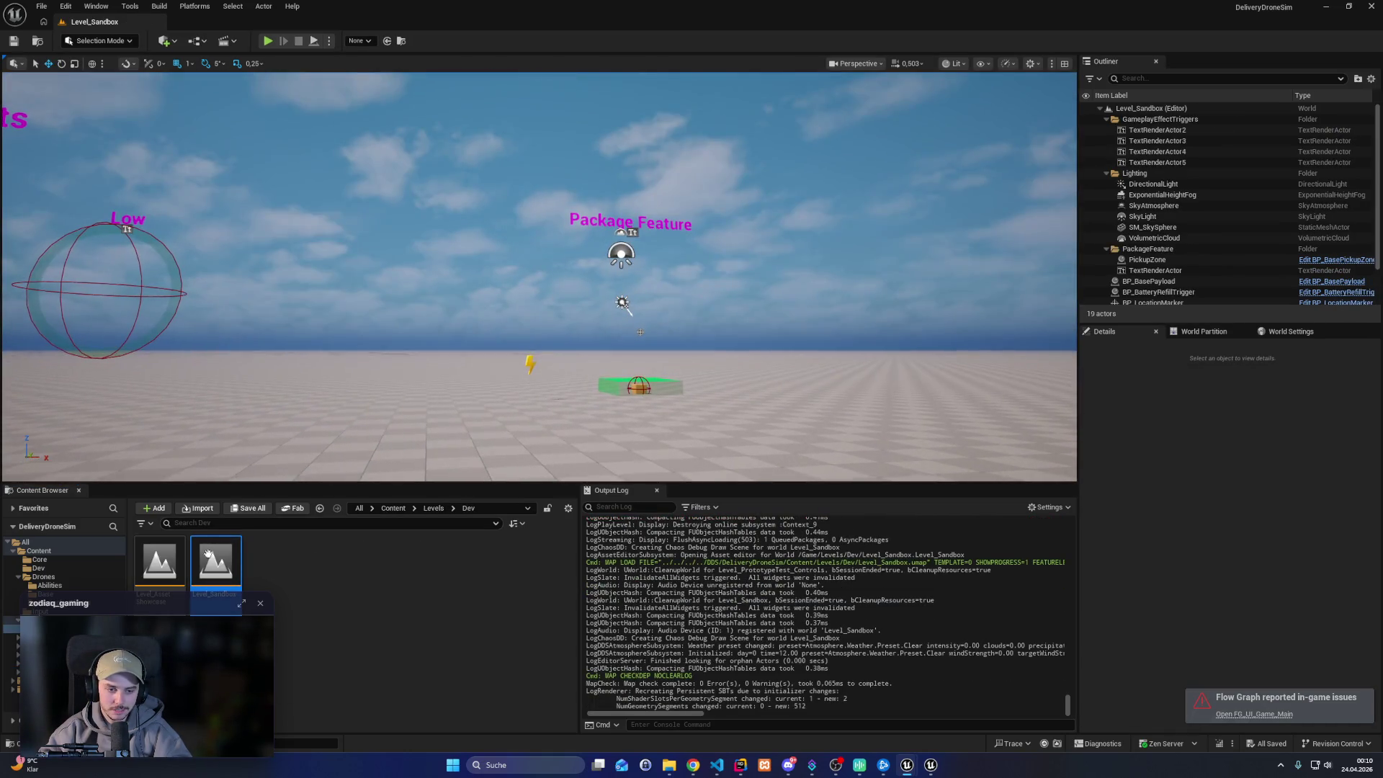
double_click(159, 563)
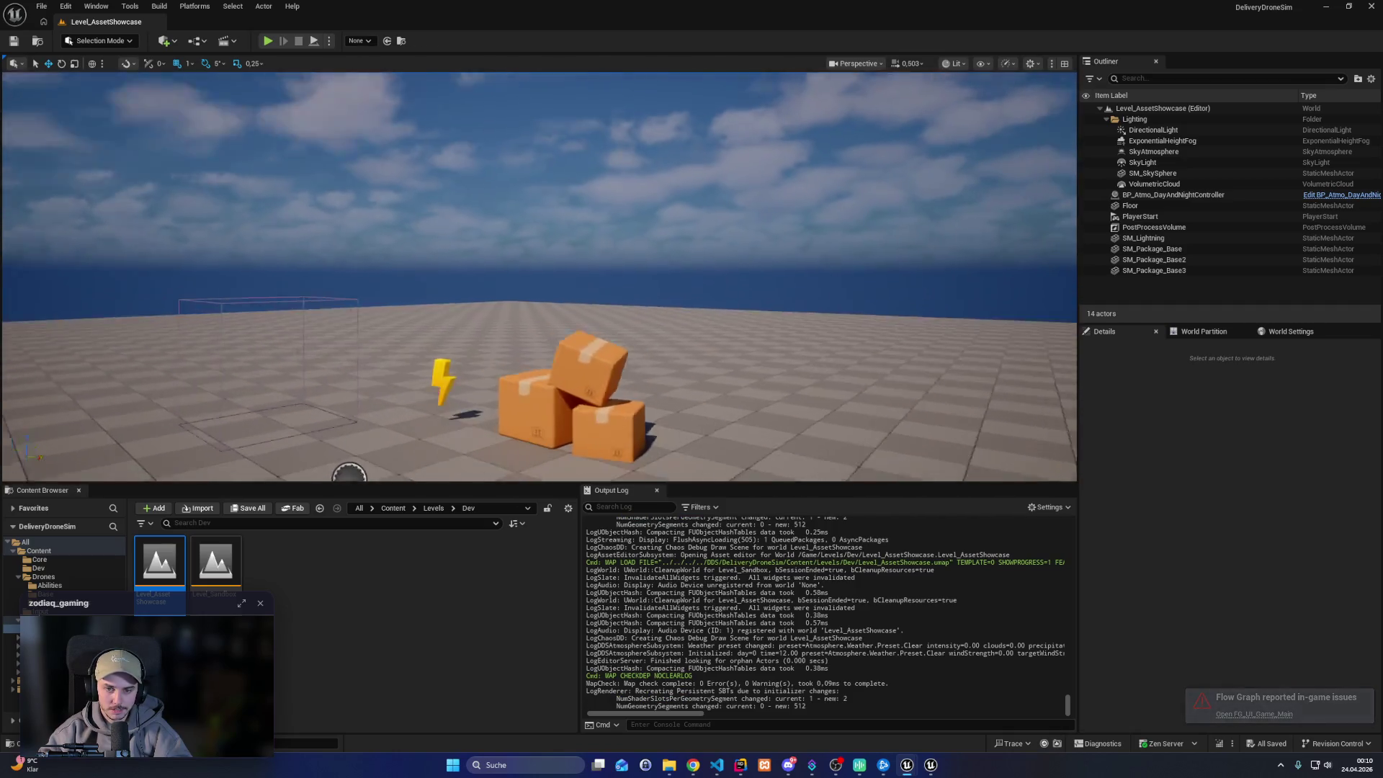
scroll(328, 297, "up", 3)
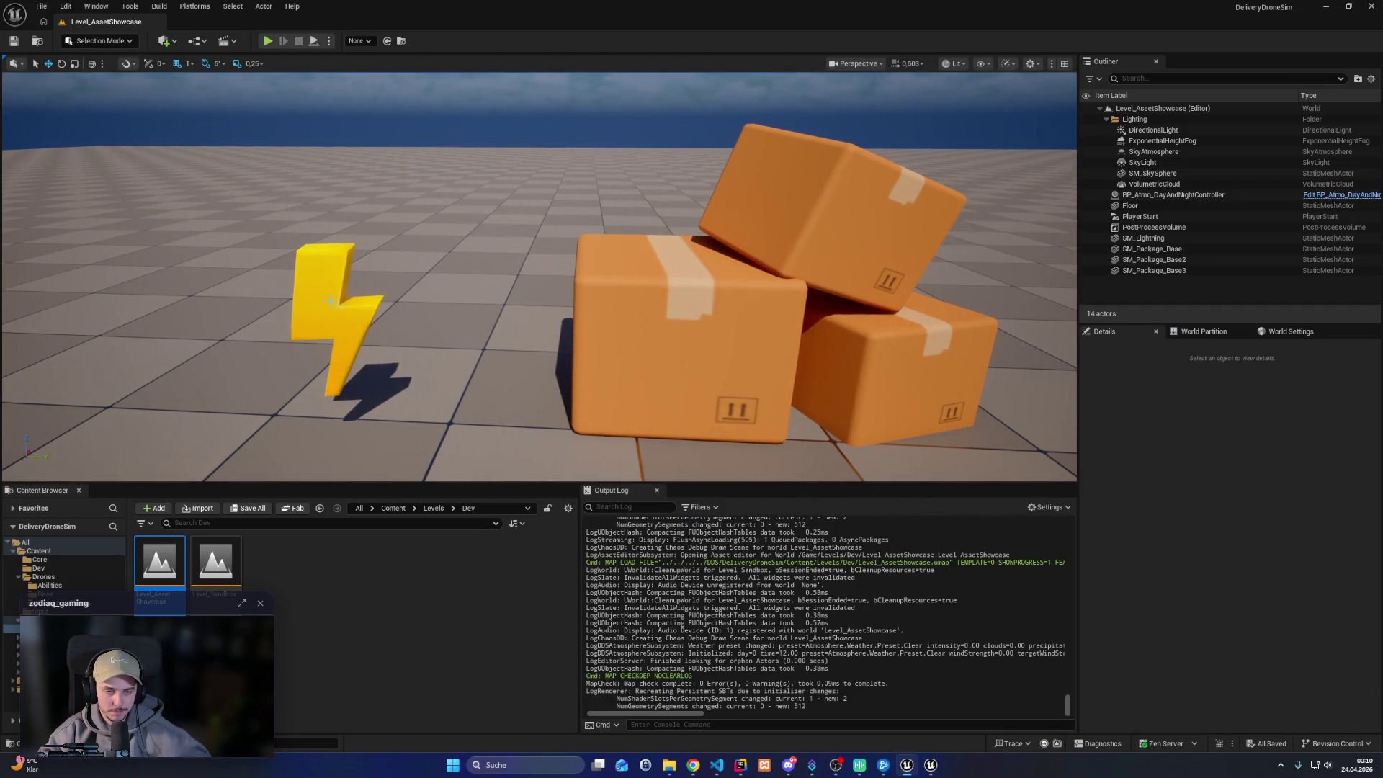
left_click(332, 274)
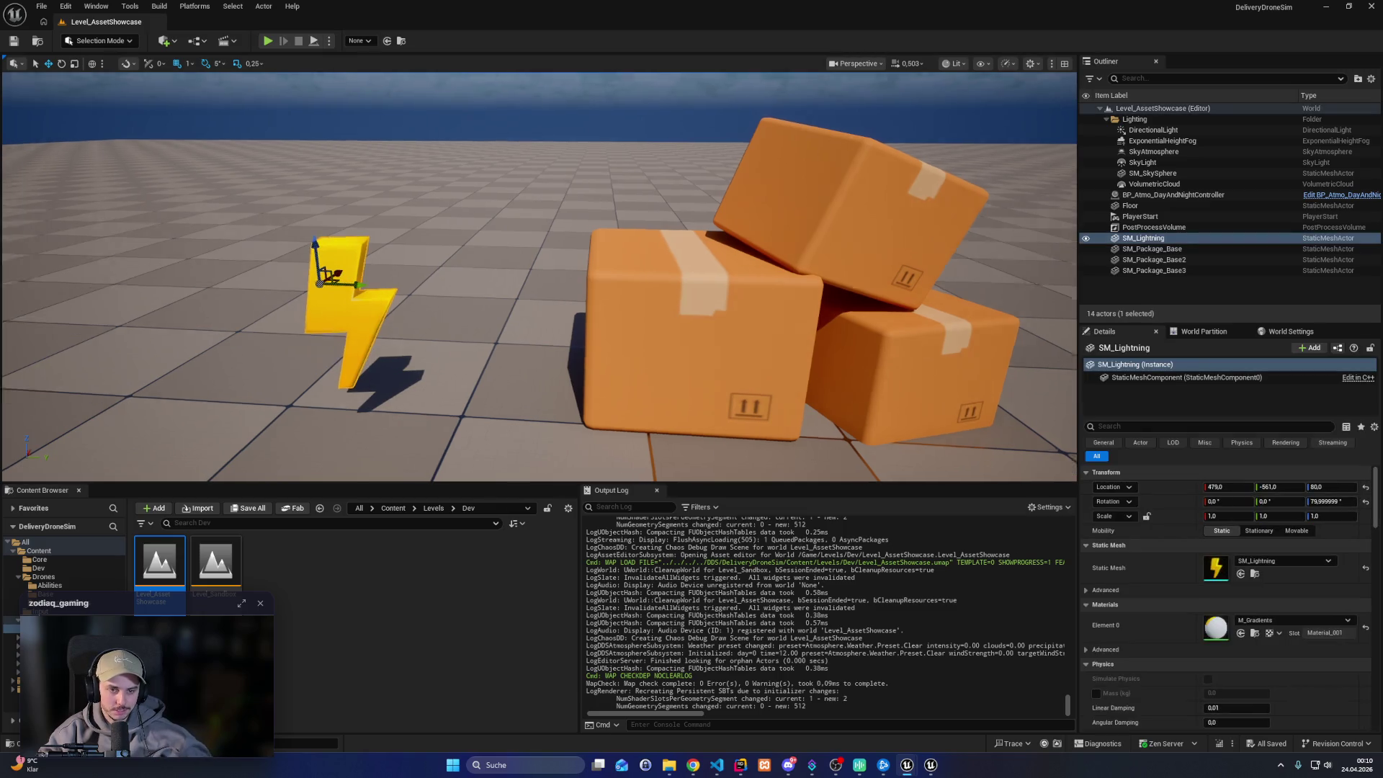
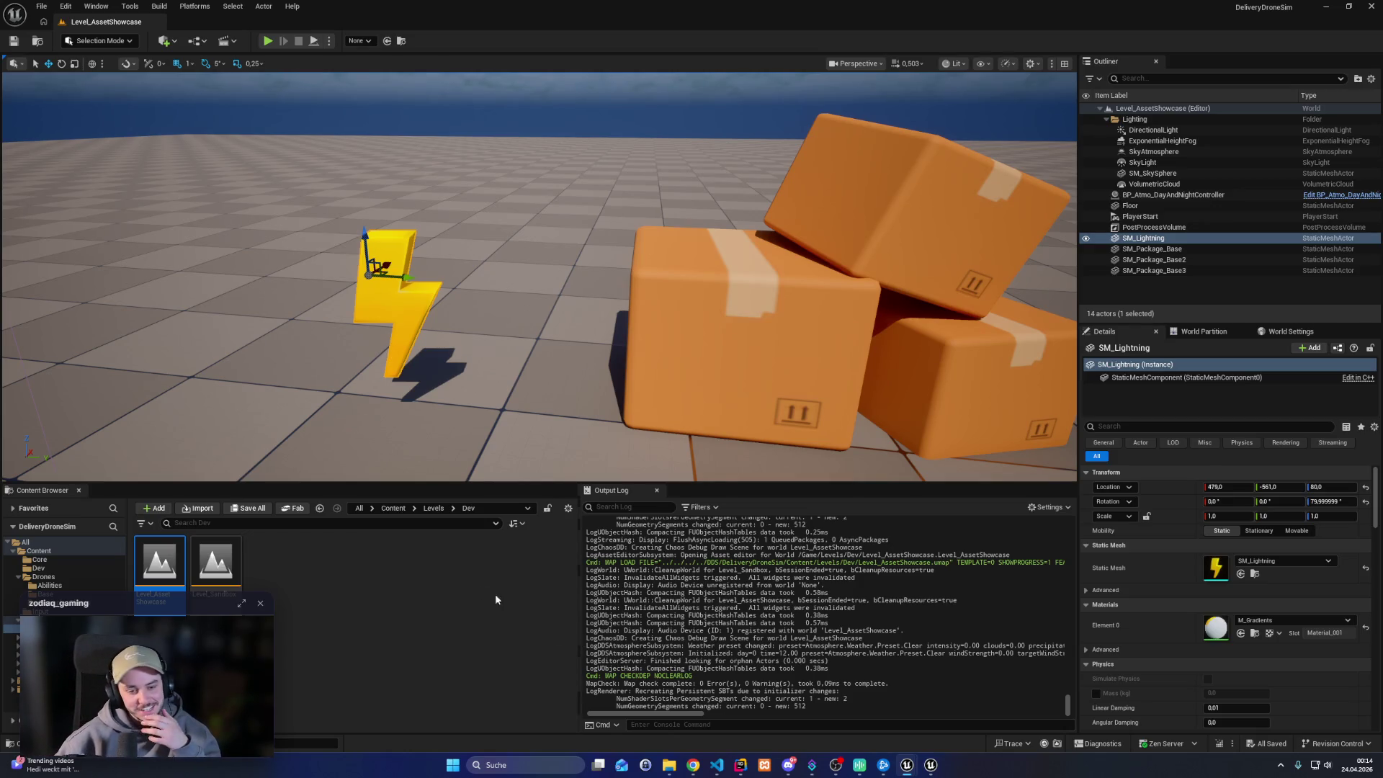
Clear the level asset selection and bring up the carry module source code
left_click(292, 618)
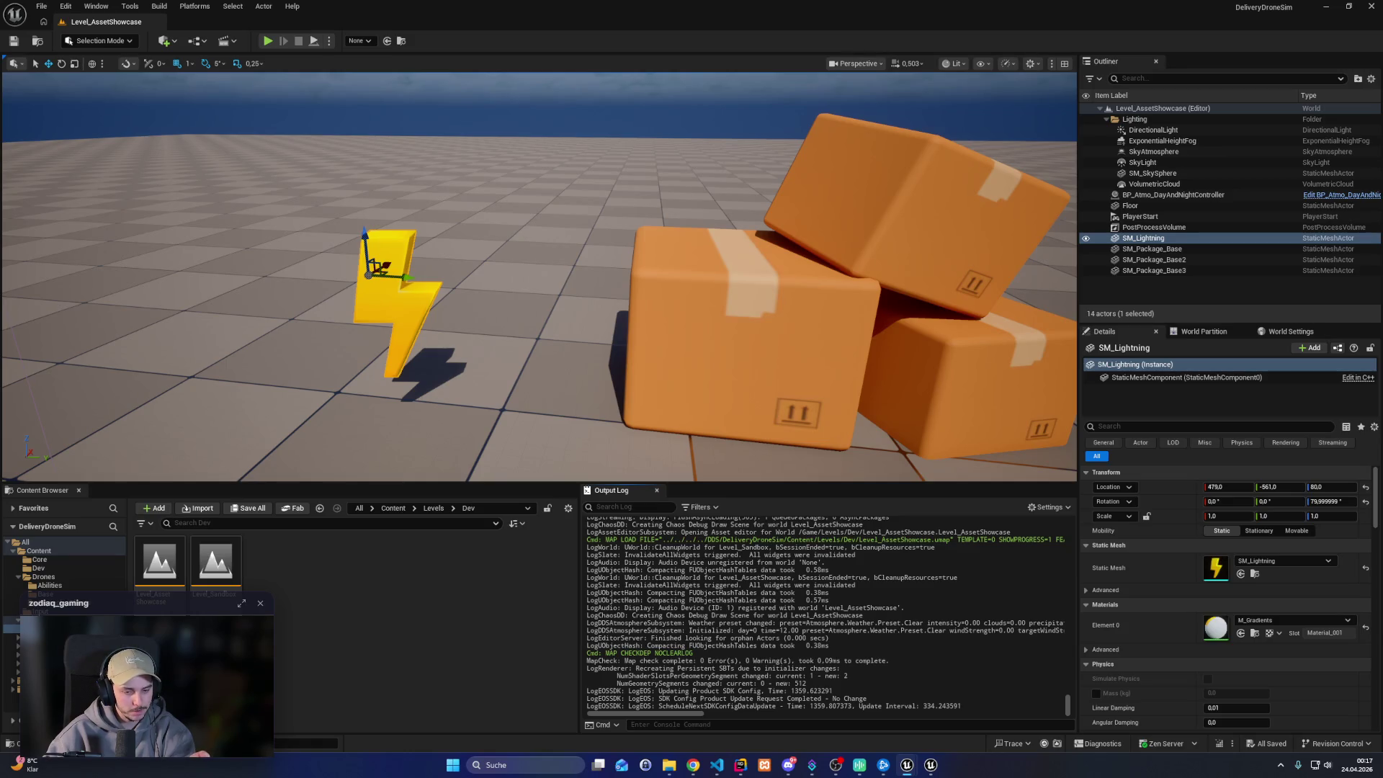
left_click(502, 705)
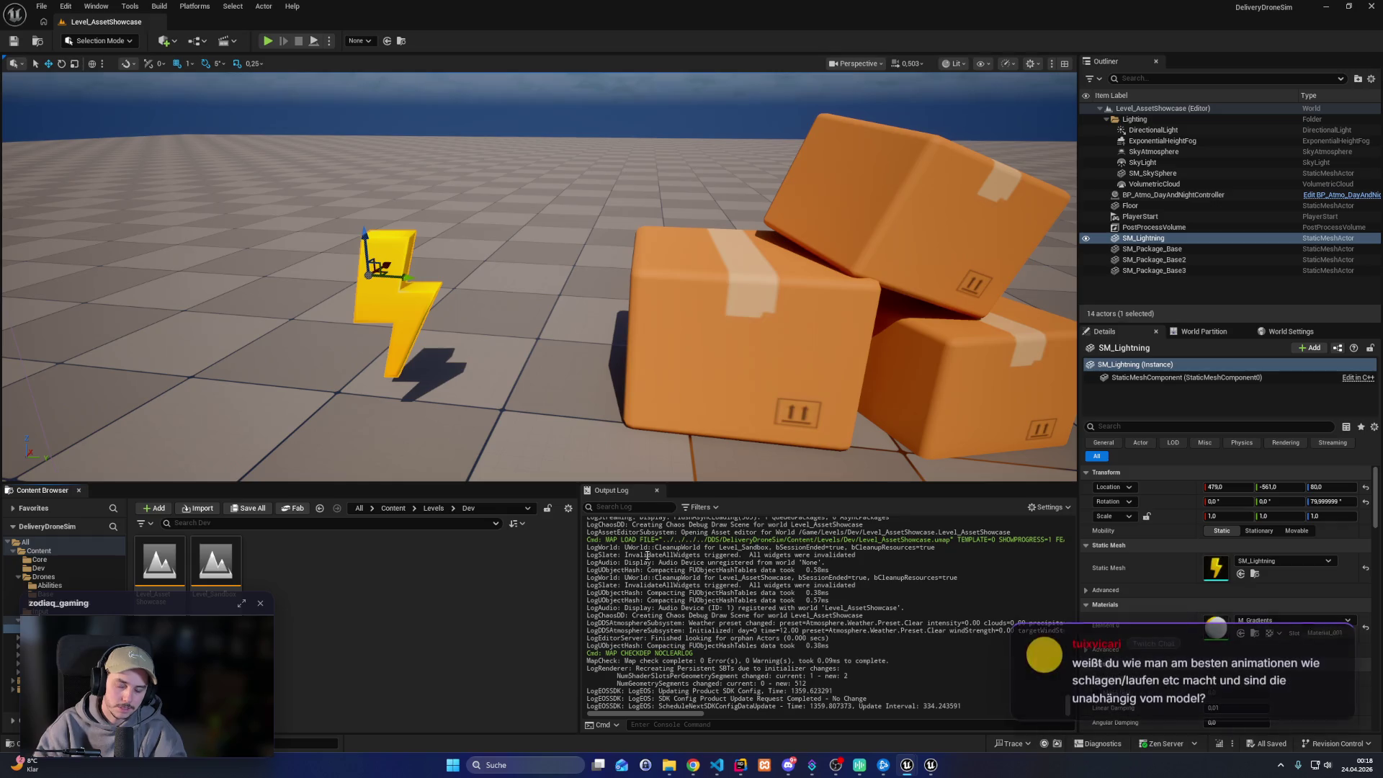
left_click(740, 765)
scroll(576, 324, "up", 1)
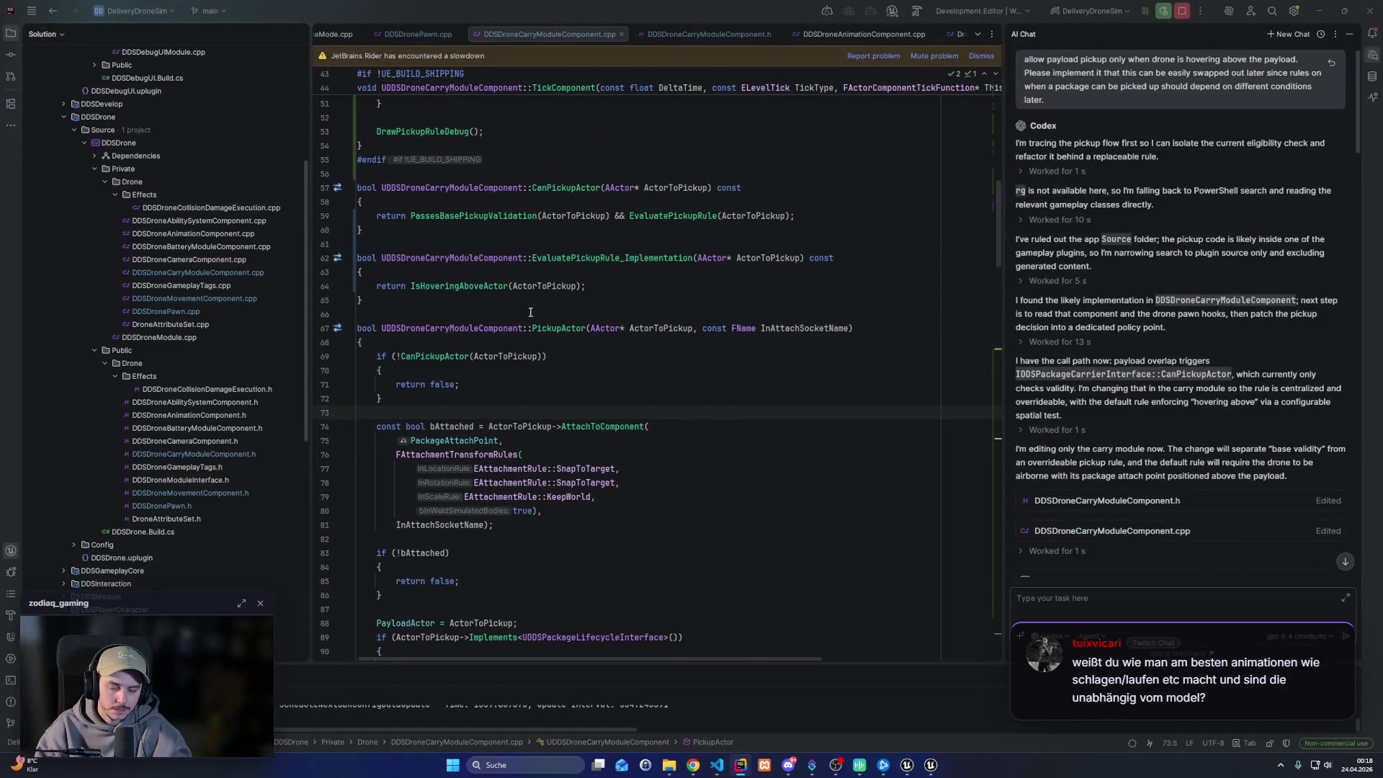
scroll(530, 312, "down", 5)
mouse_move(440, 221)
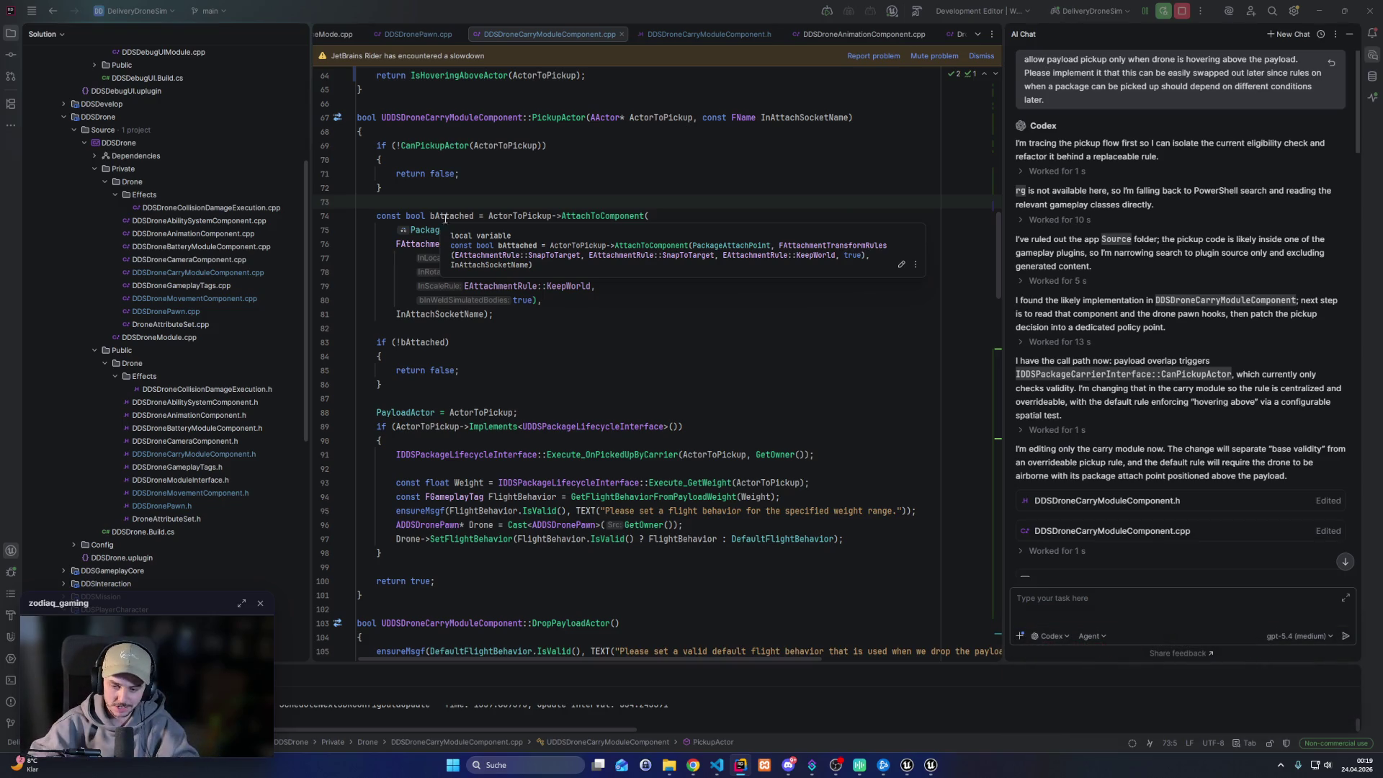
Play-test Level_AssetShowcase, moving and turning the character, then stop the session
mouse_move(902, 770)
left_click(906, 723)
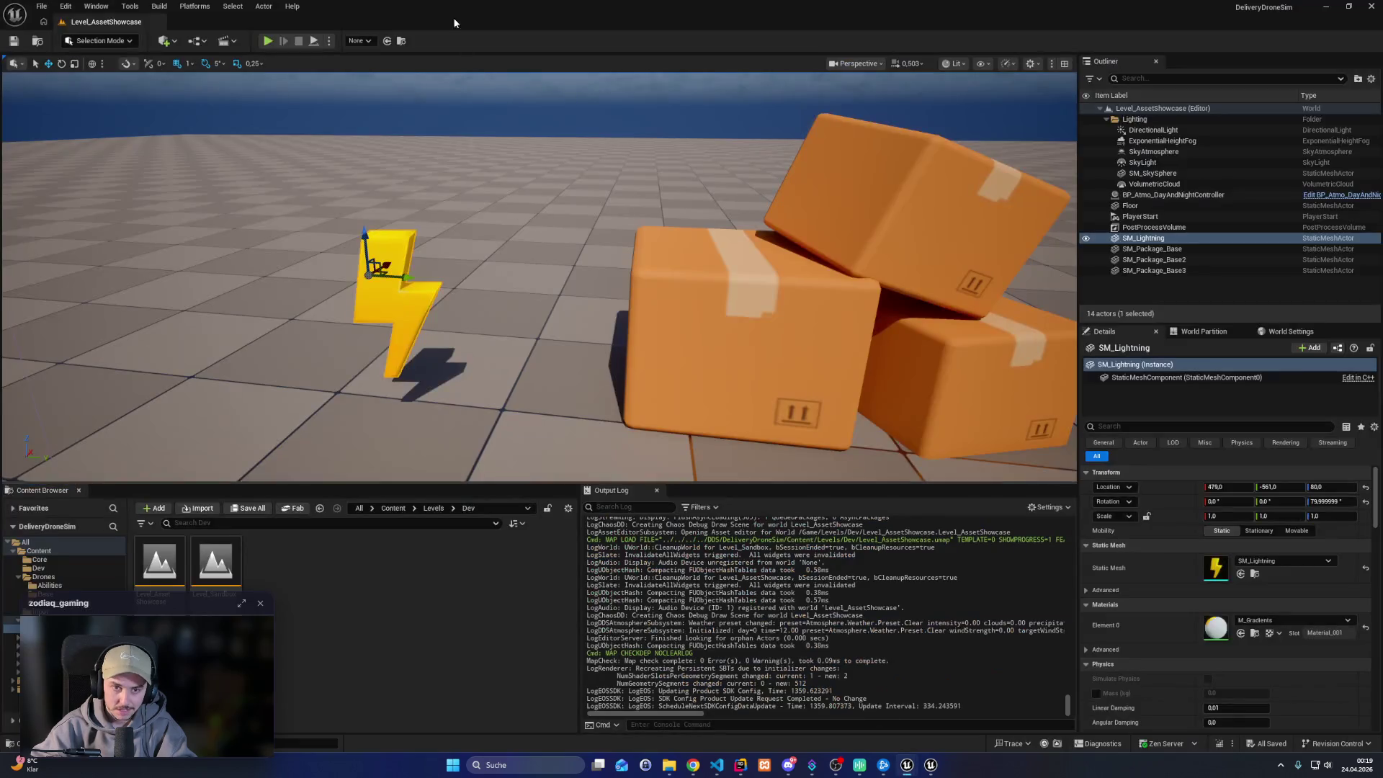
left_click(268, 41)
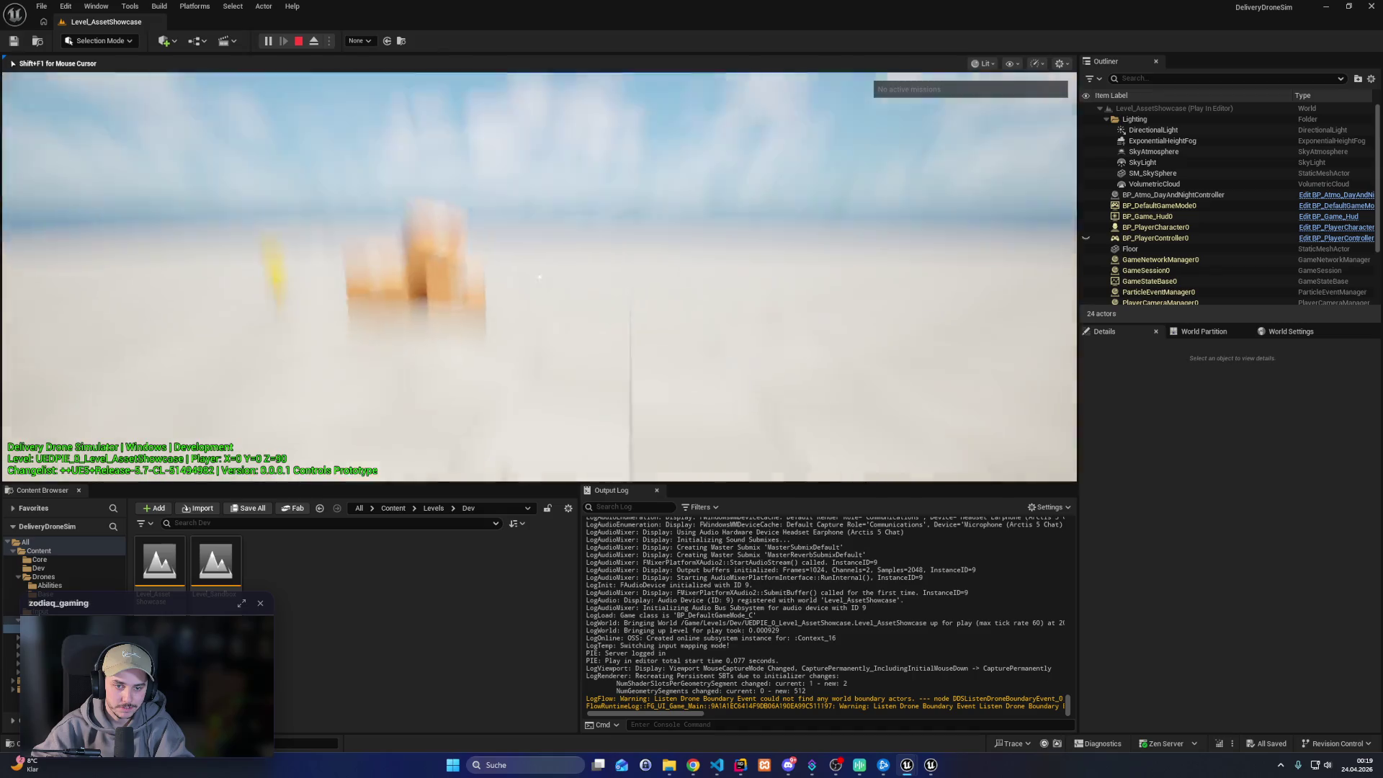
key("Left")
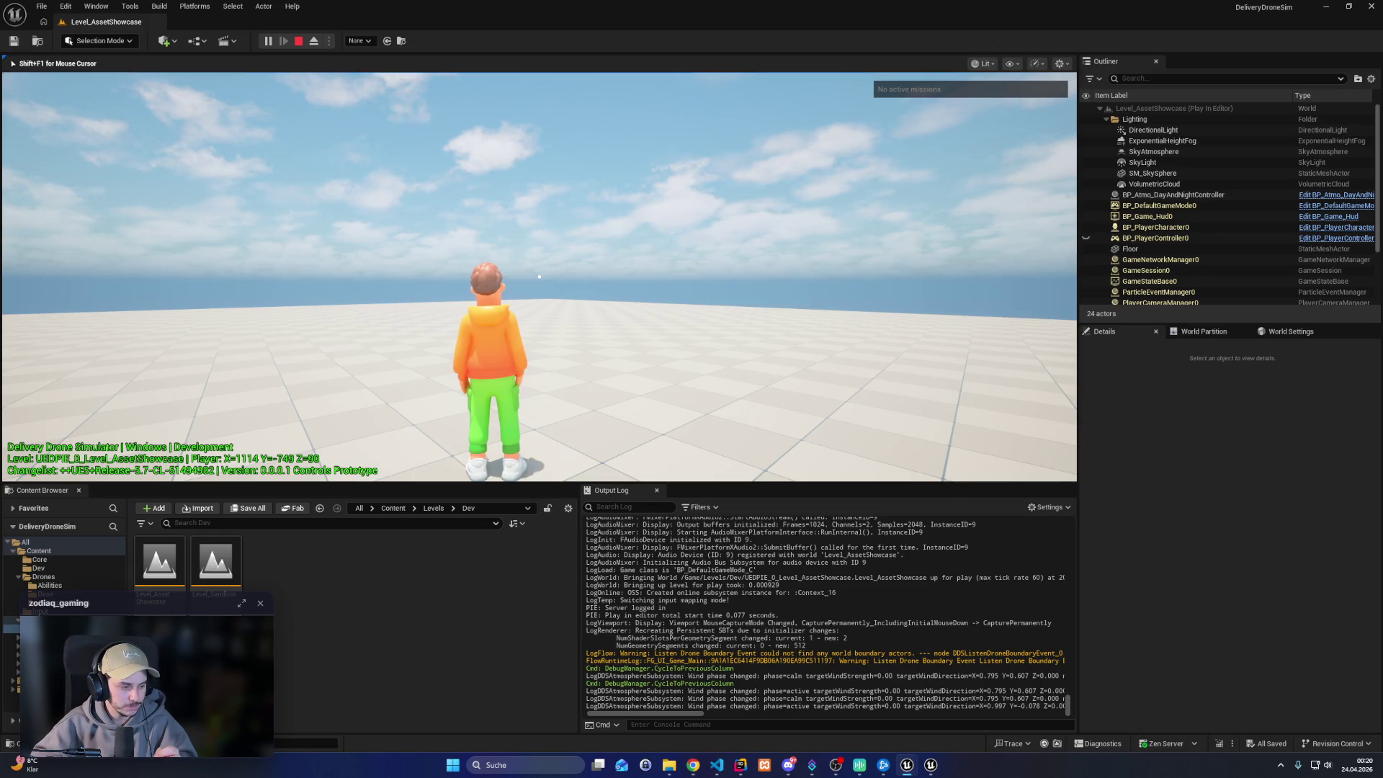
key("d")
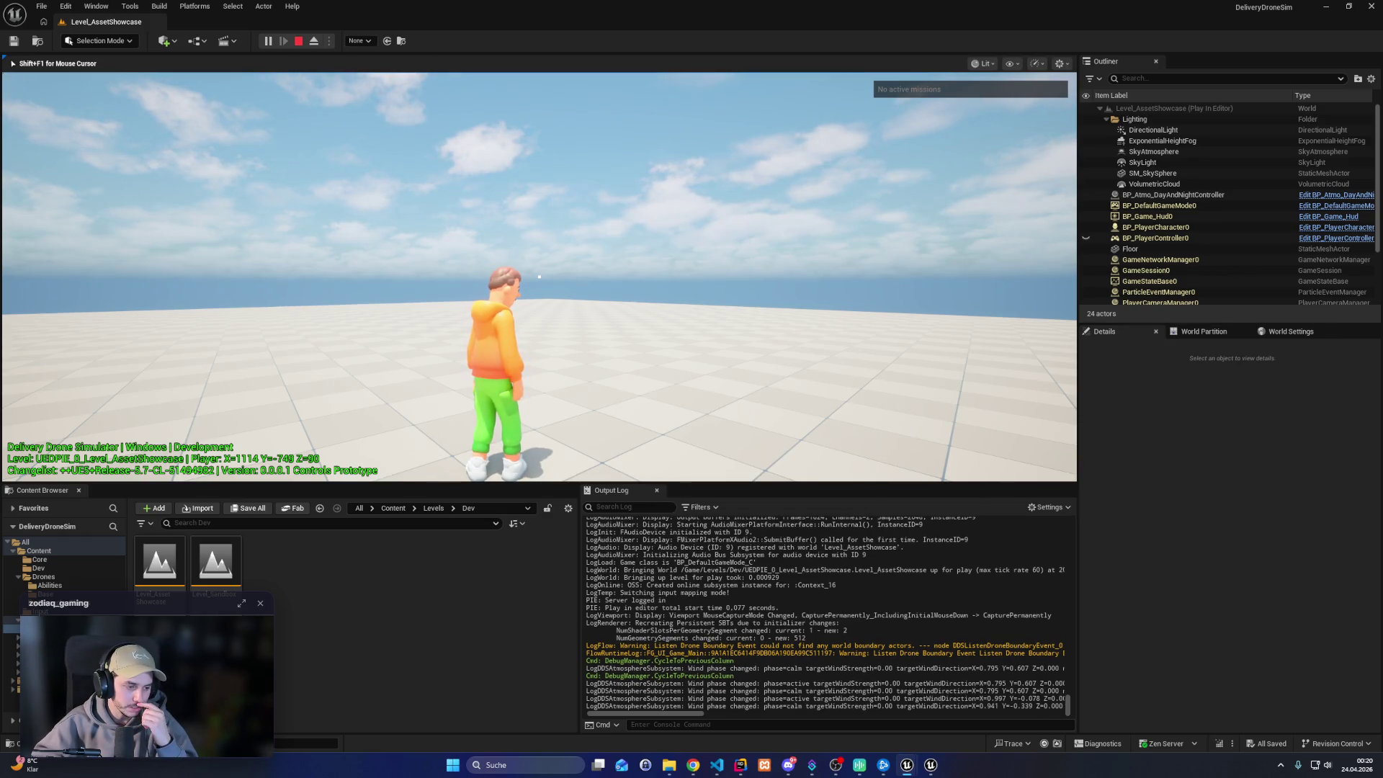
key("w")
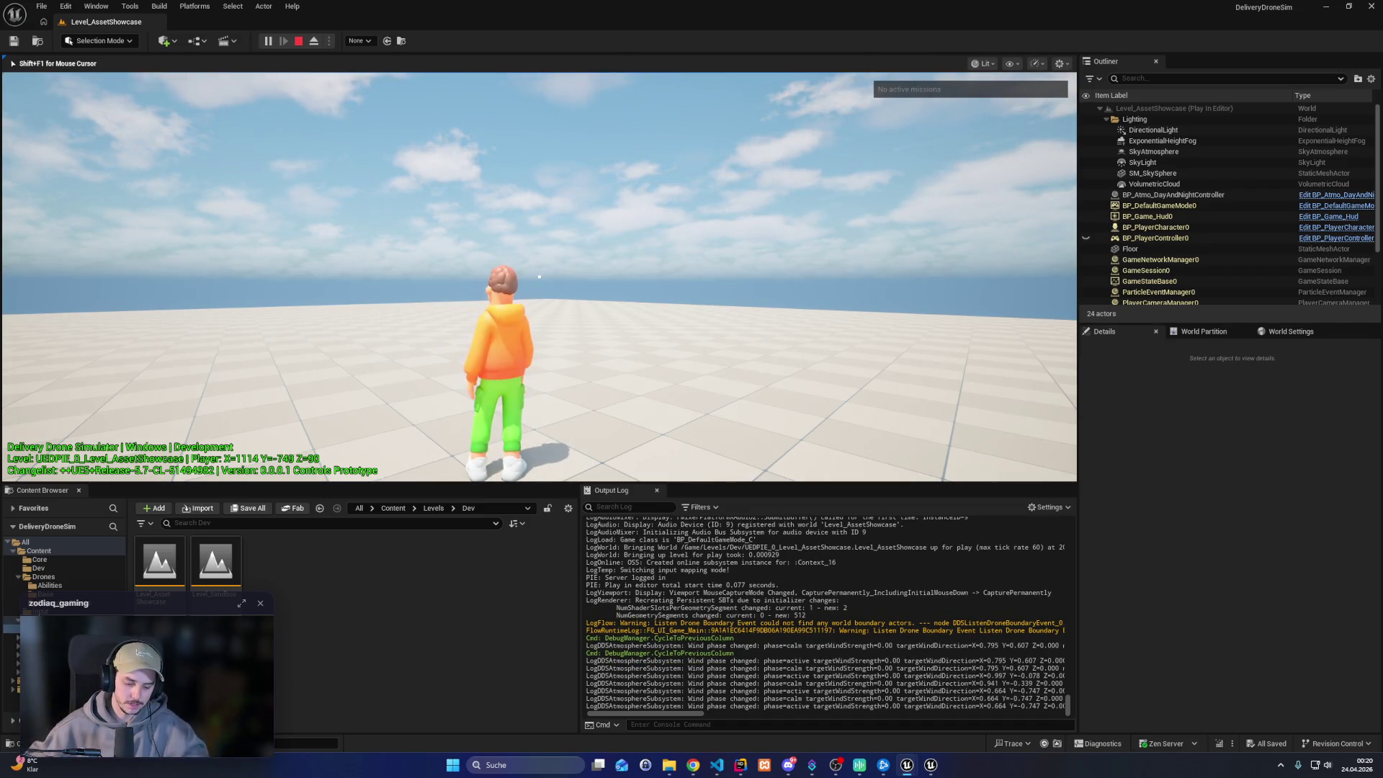
key("Escape")
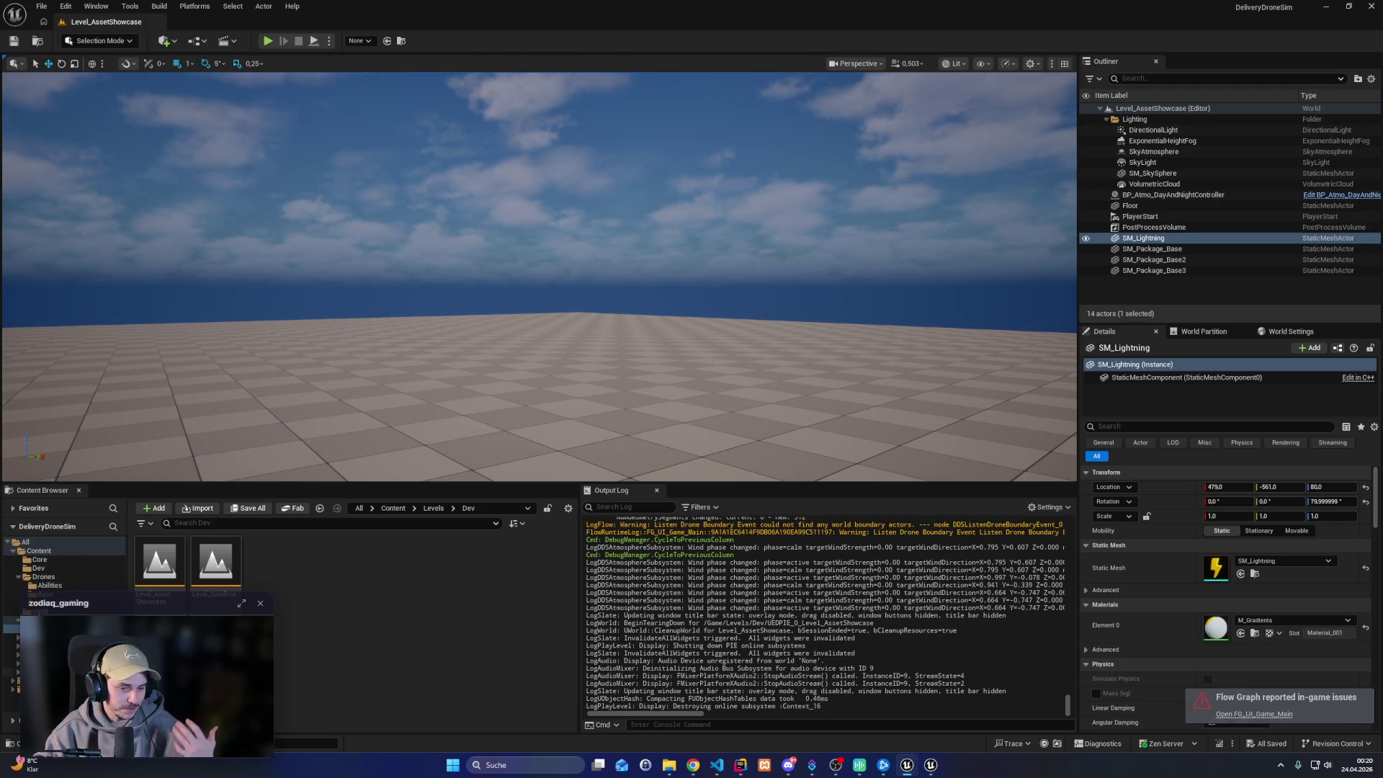
Browse to Player > Animations in the Content Browser, then switch to Rider
left_click(43, 646)
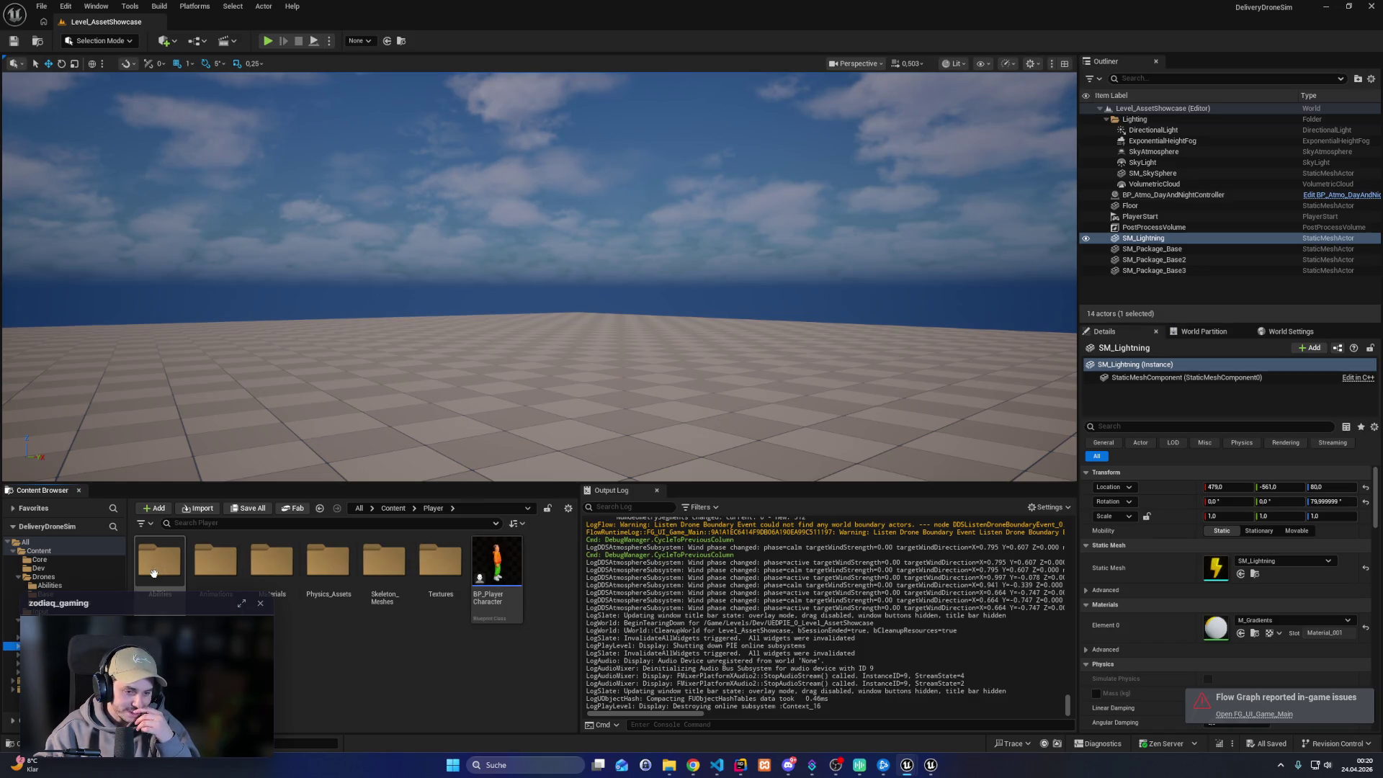
double_click(230, 569)
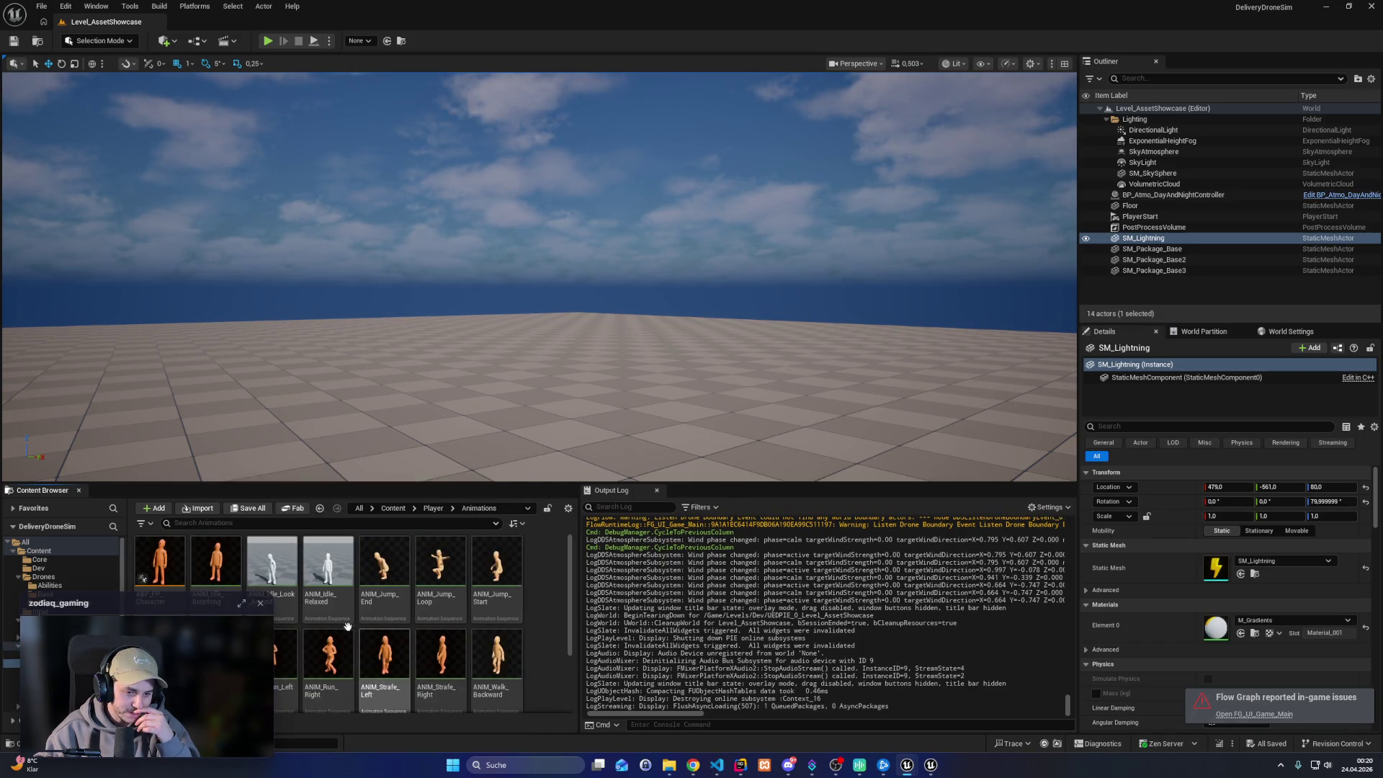
scroll(356, 681, "down", 2)
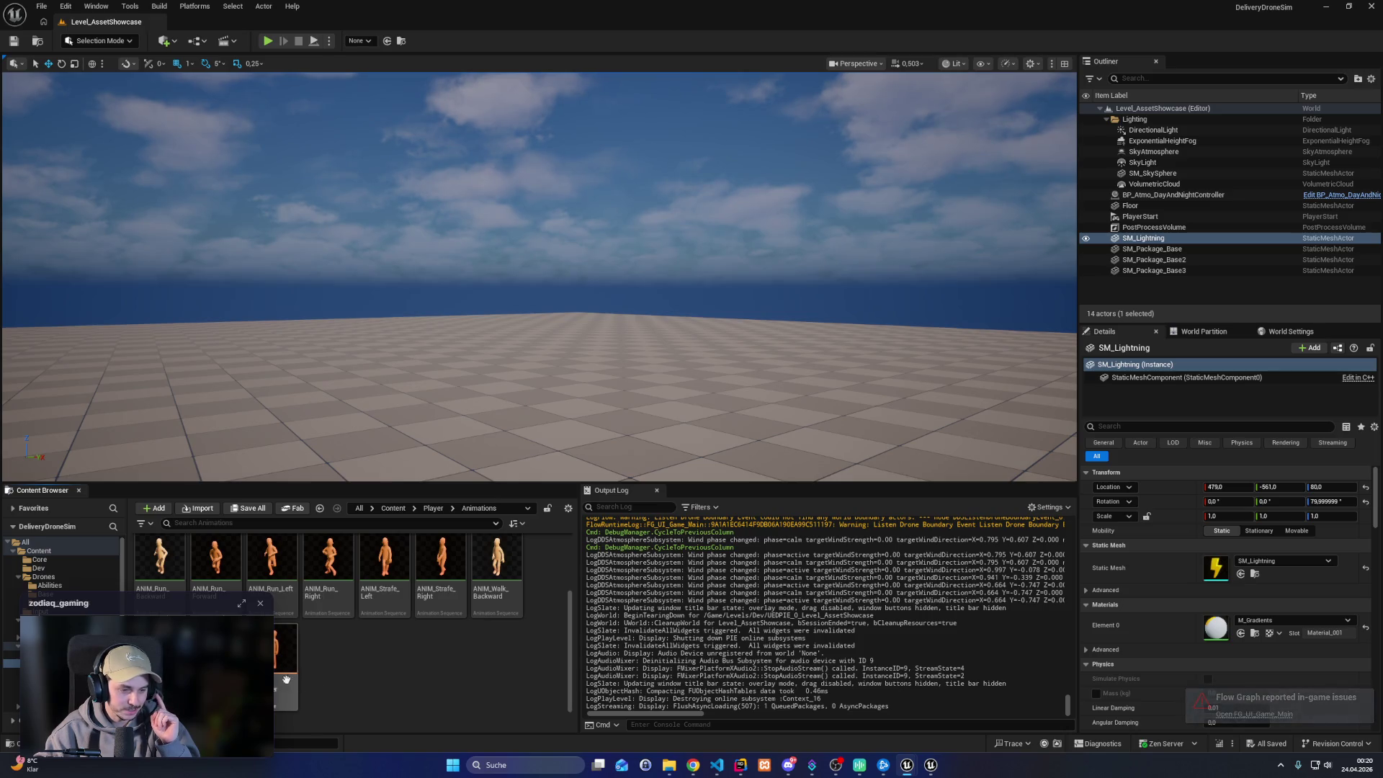
mouse_move(270, 633)
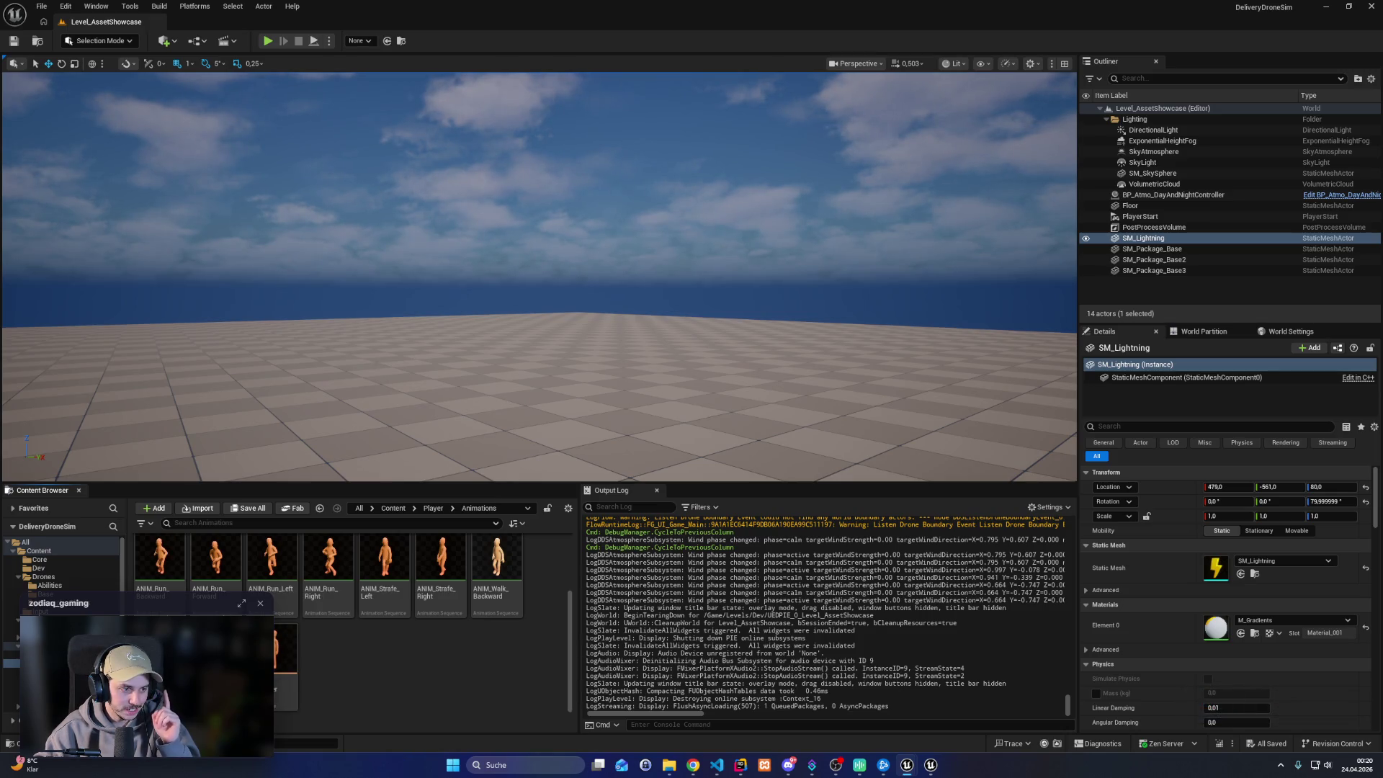
key("alt+Tab")
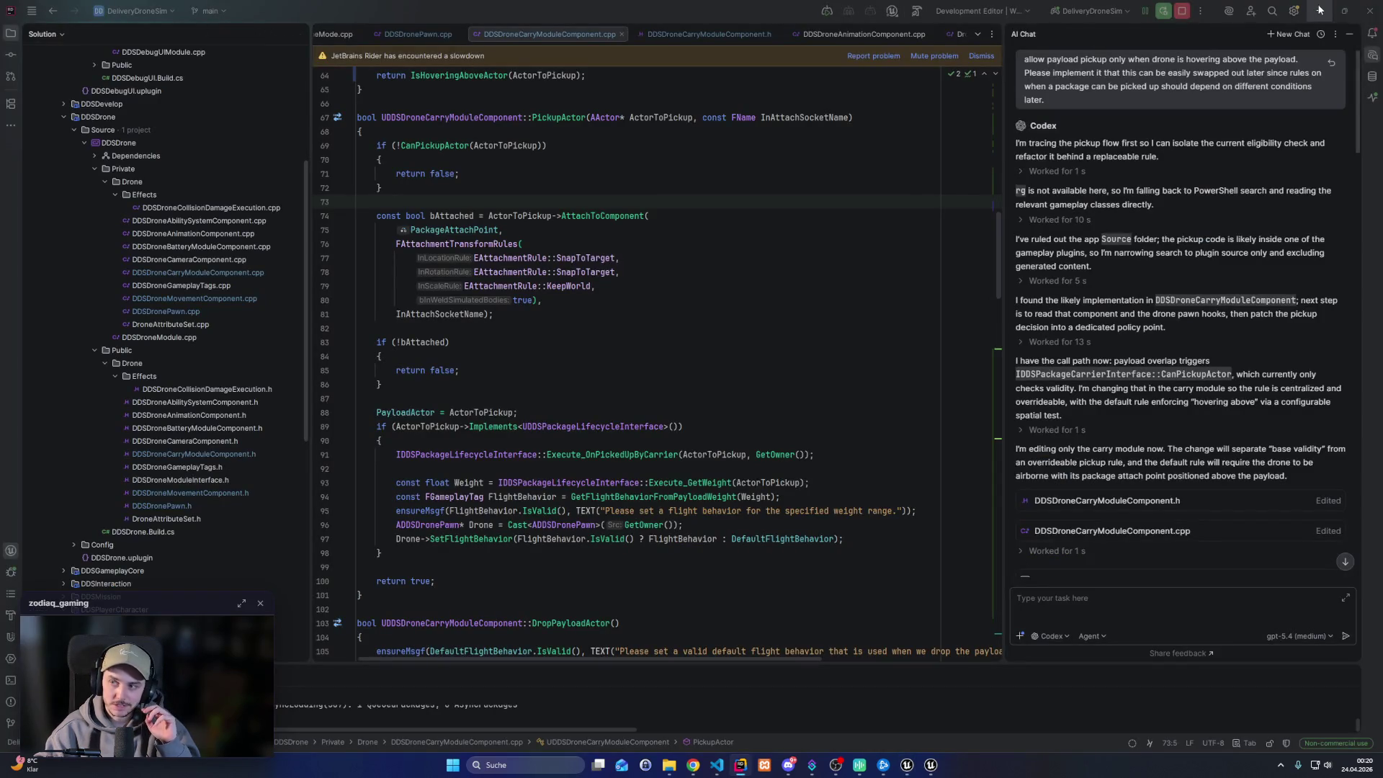
Review Codex's progress on the DDSDroneCarryModuleComponent.h and .cpp edits in Rider
left_click(1320, 11)
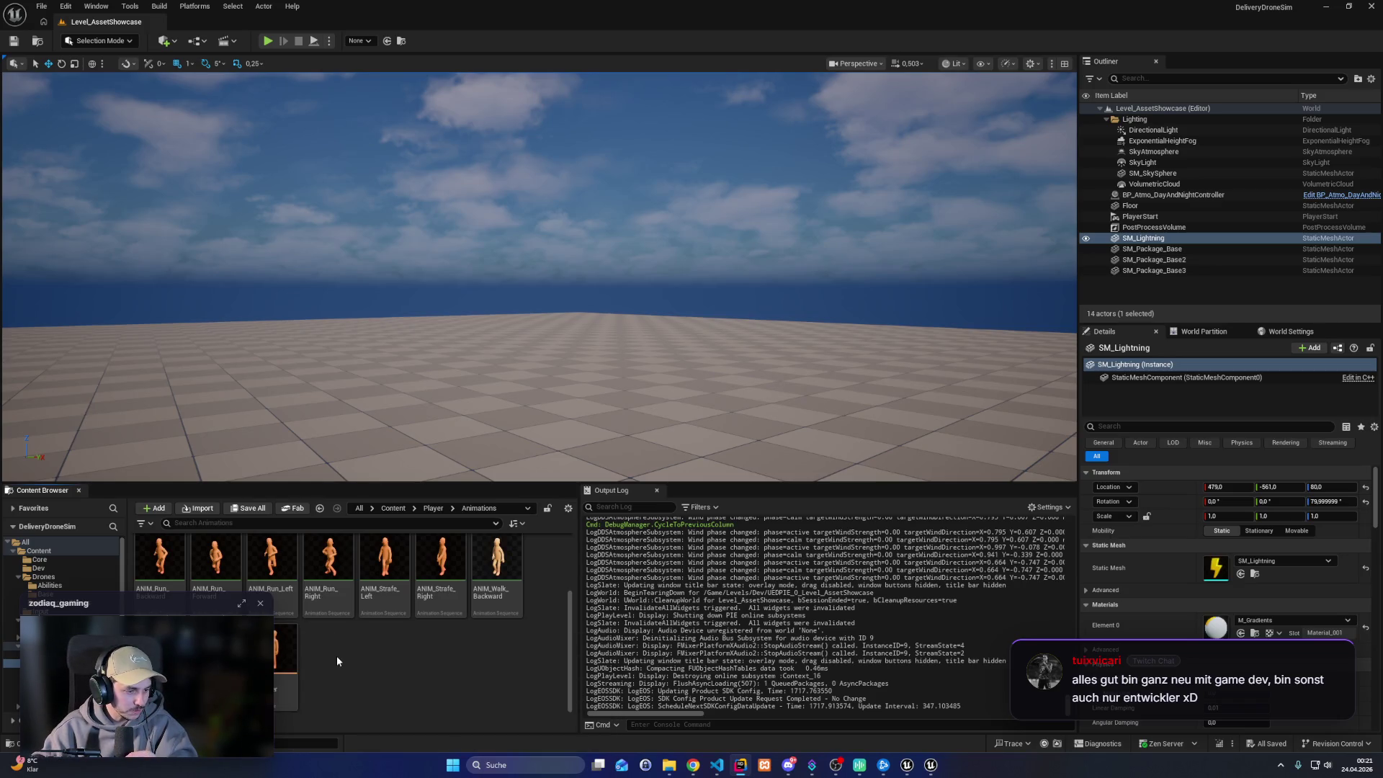
Open the BS_PL_Character blend space and check its preview scene options
double_click(288, 652)
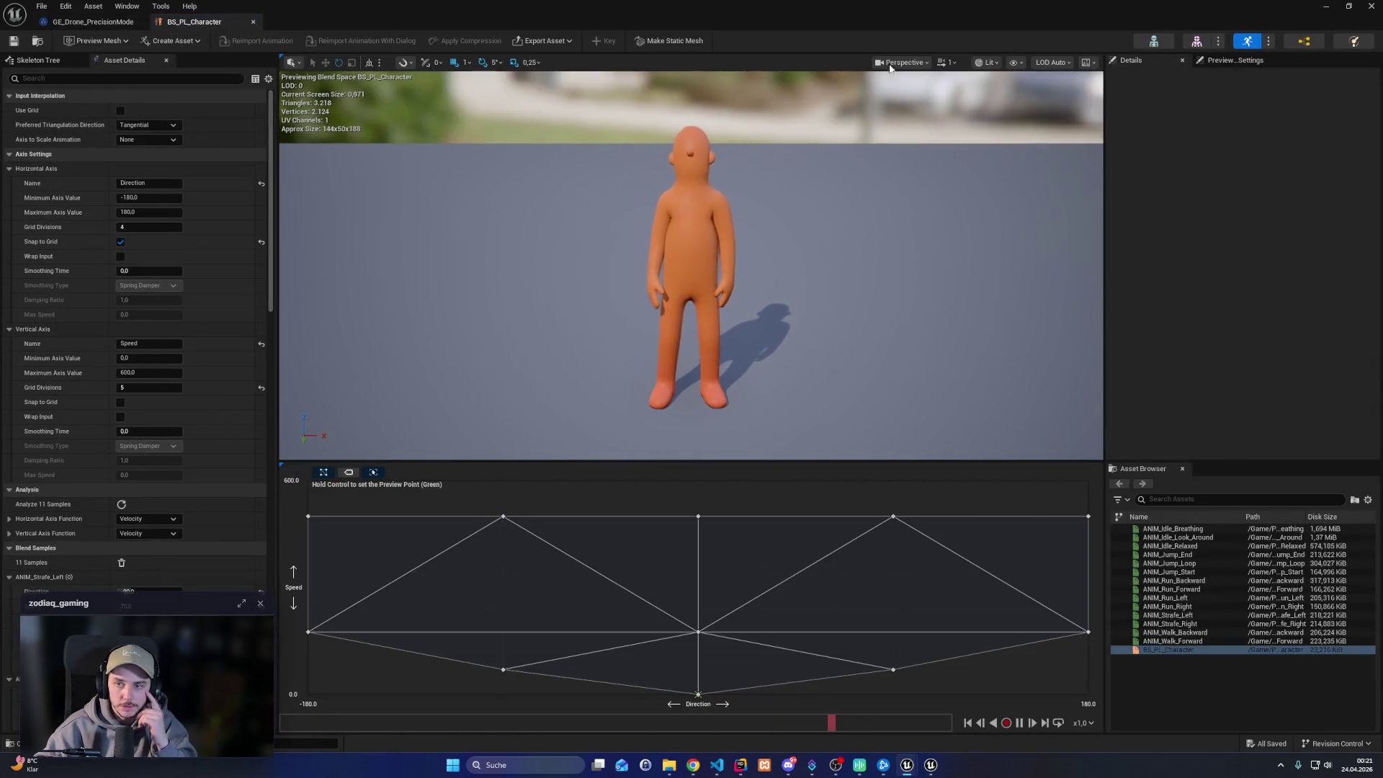
left_click(1092, 63)
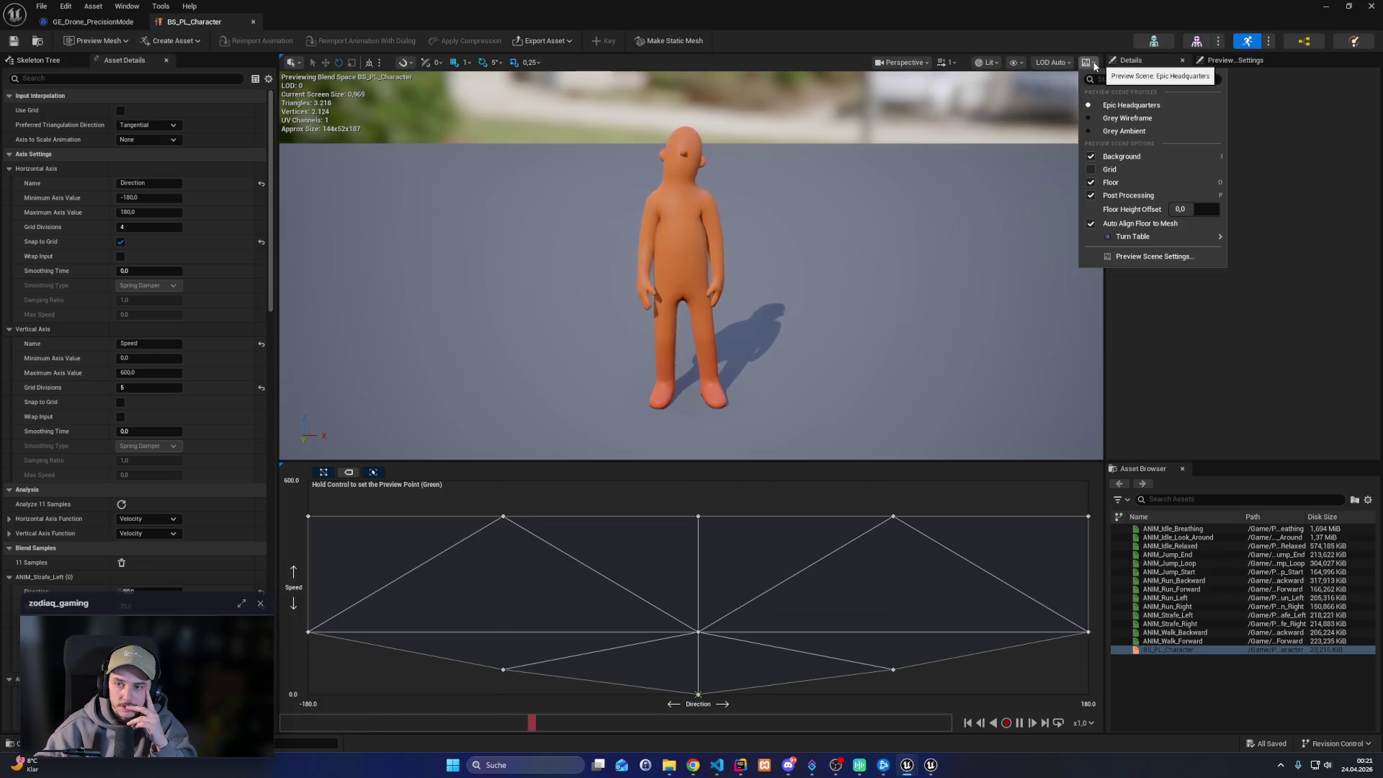
key("Escape")
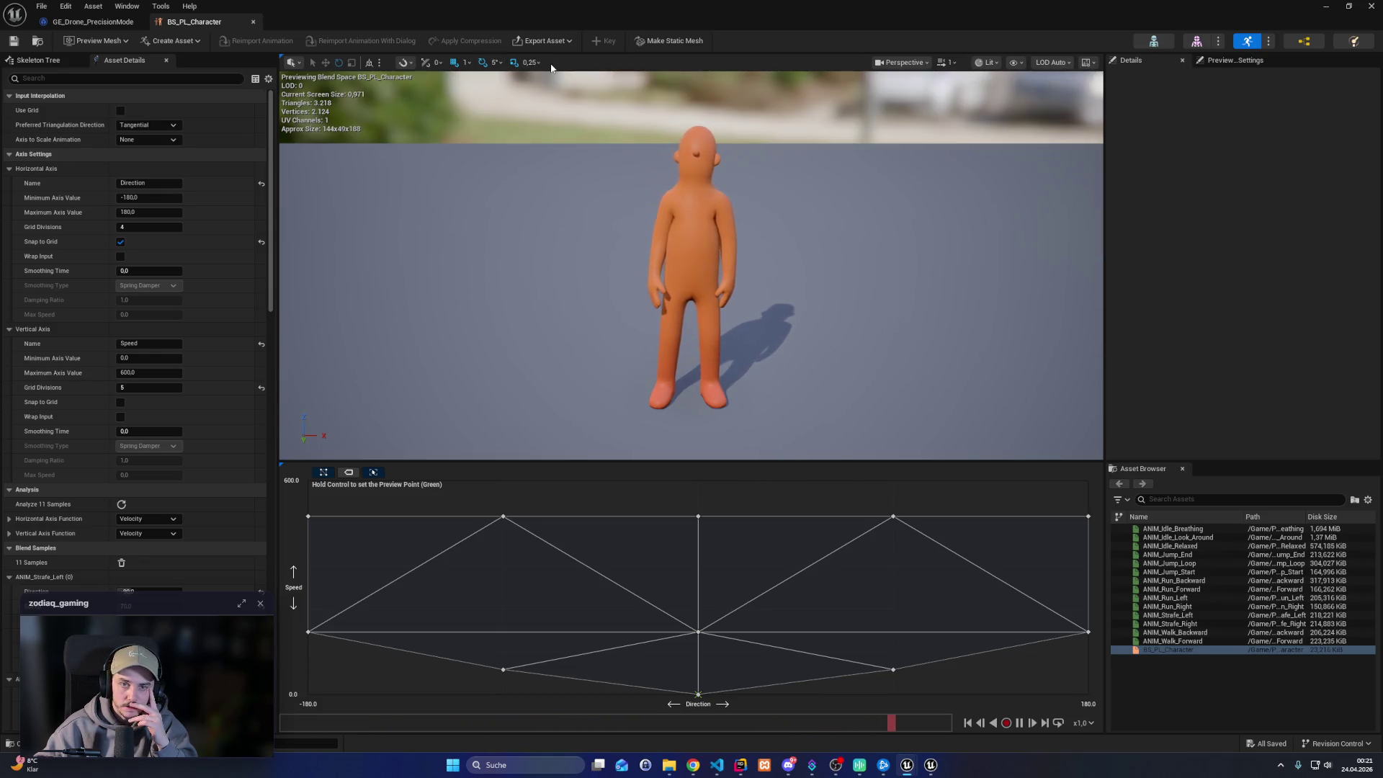
Inspect the RightLeg and LeftLeg bones in the skeleton tree and open SK_Animations
left_click(38, 60)
left_click(54, 183)
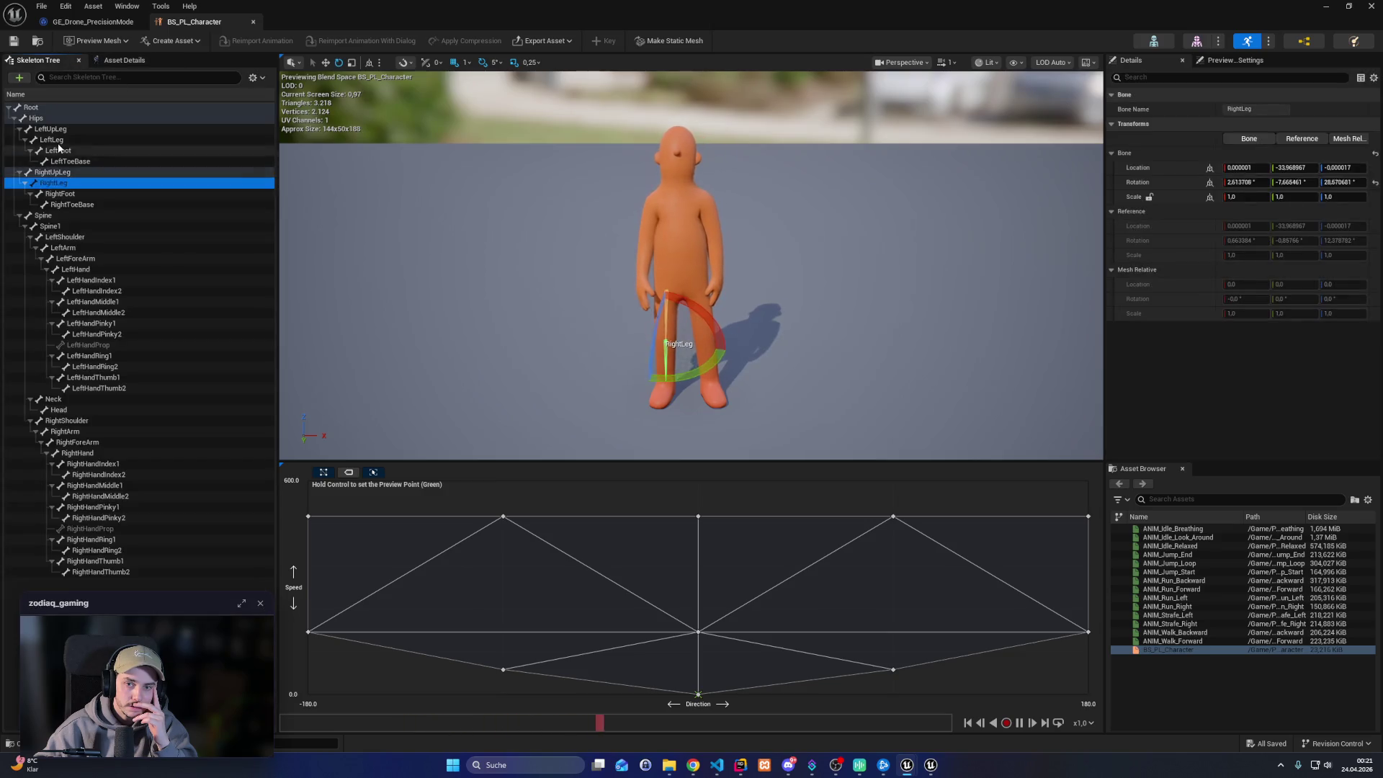
left_click(58, 141)
left_click(380, 63)
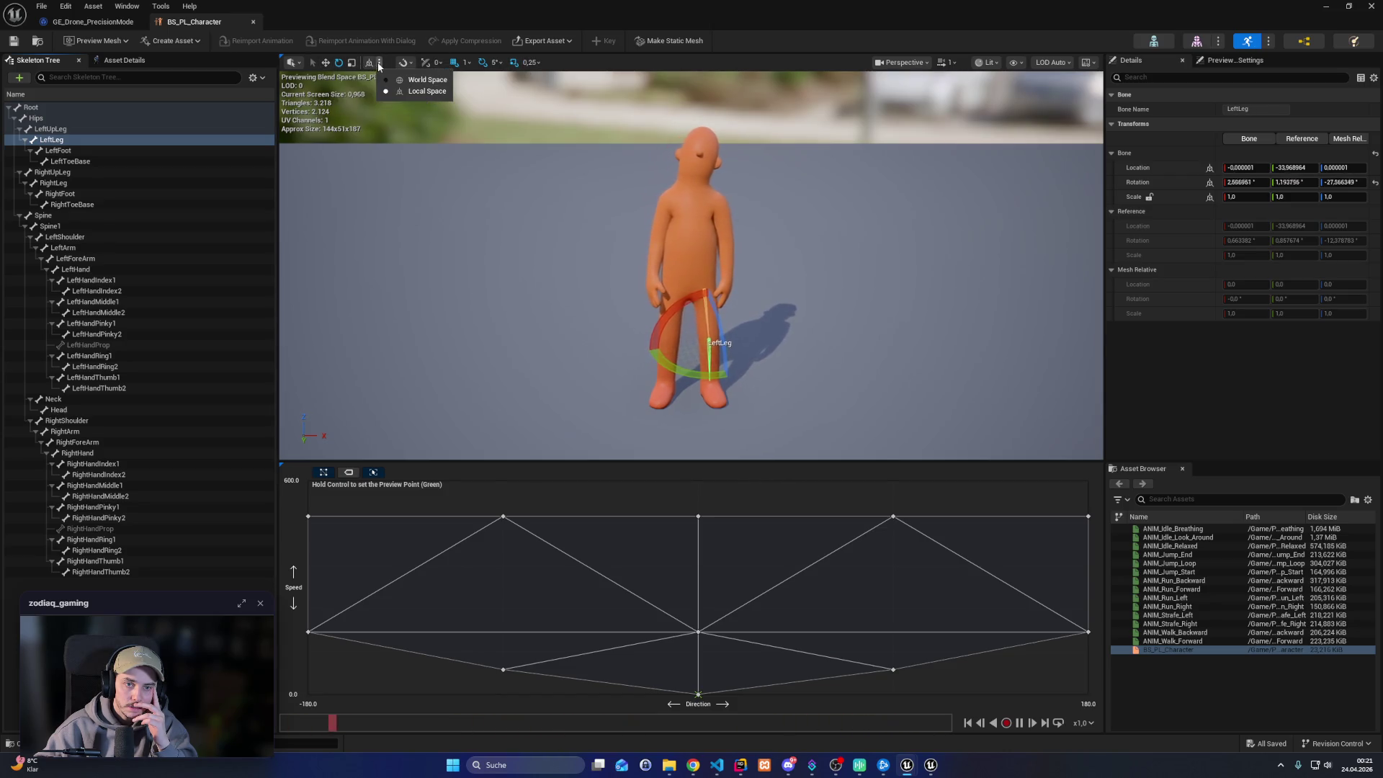
key("Escape")
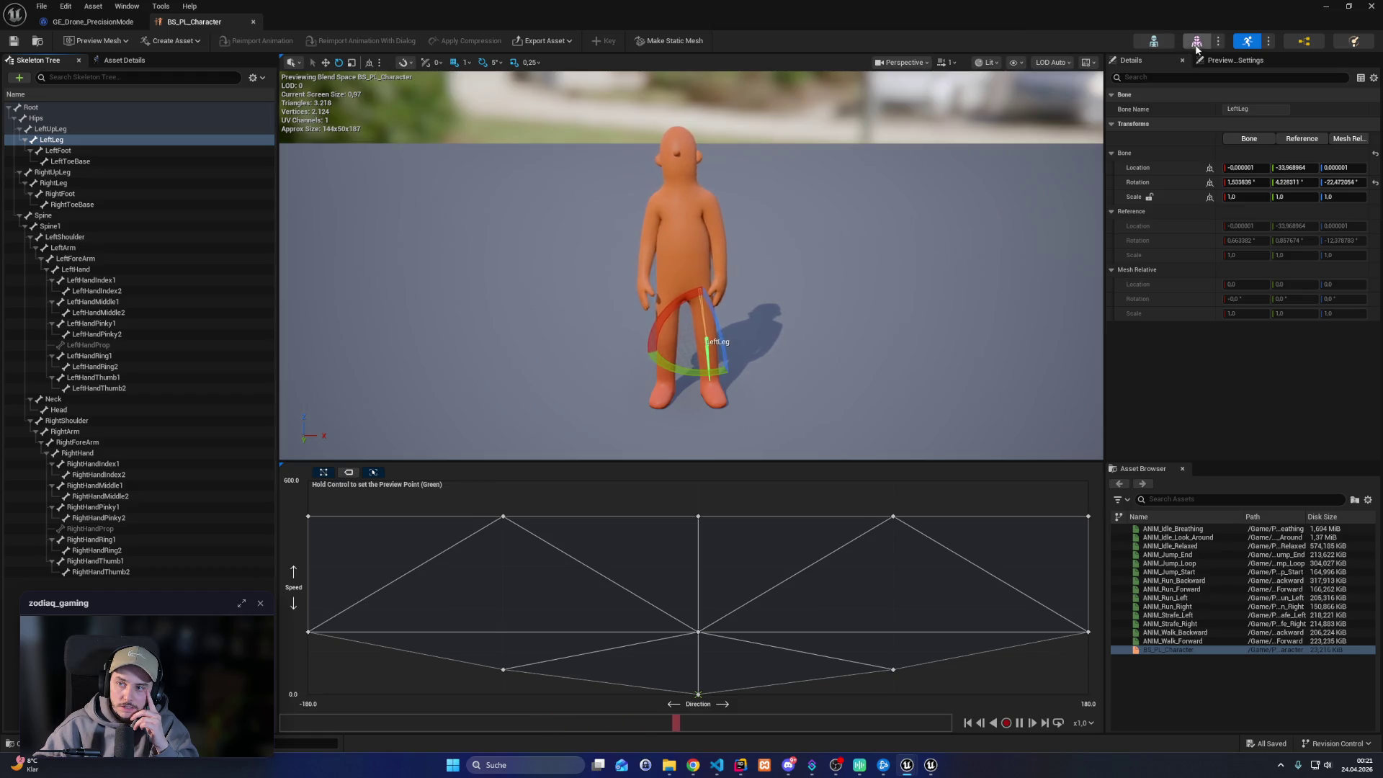
left_click(1196, 43)
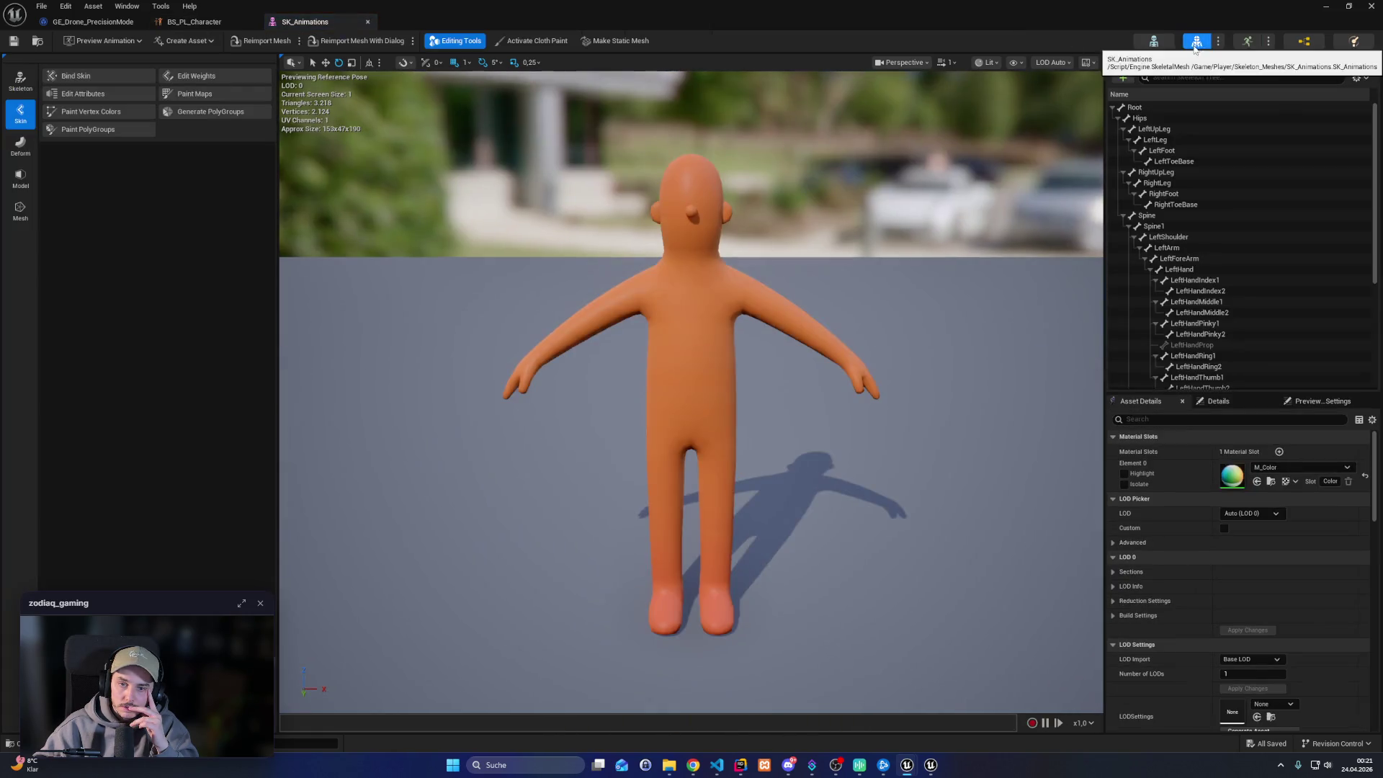
Select the Hips bone and enter Edit Skeleton mode from the Skeleton tools
left_click(1133, 117)
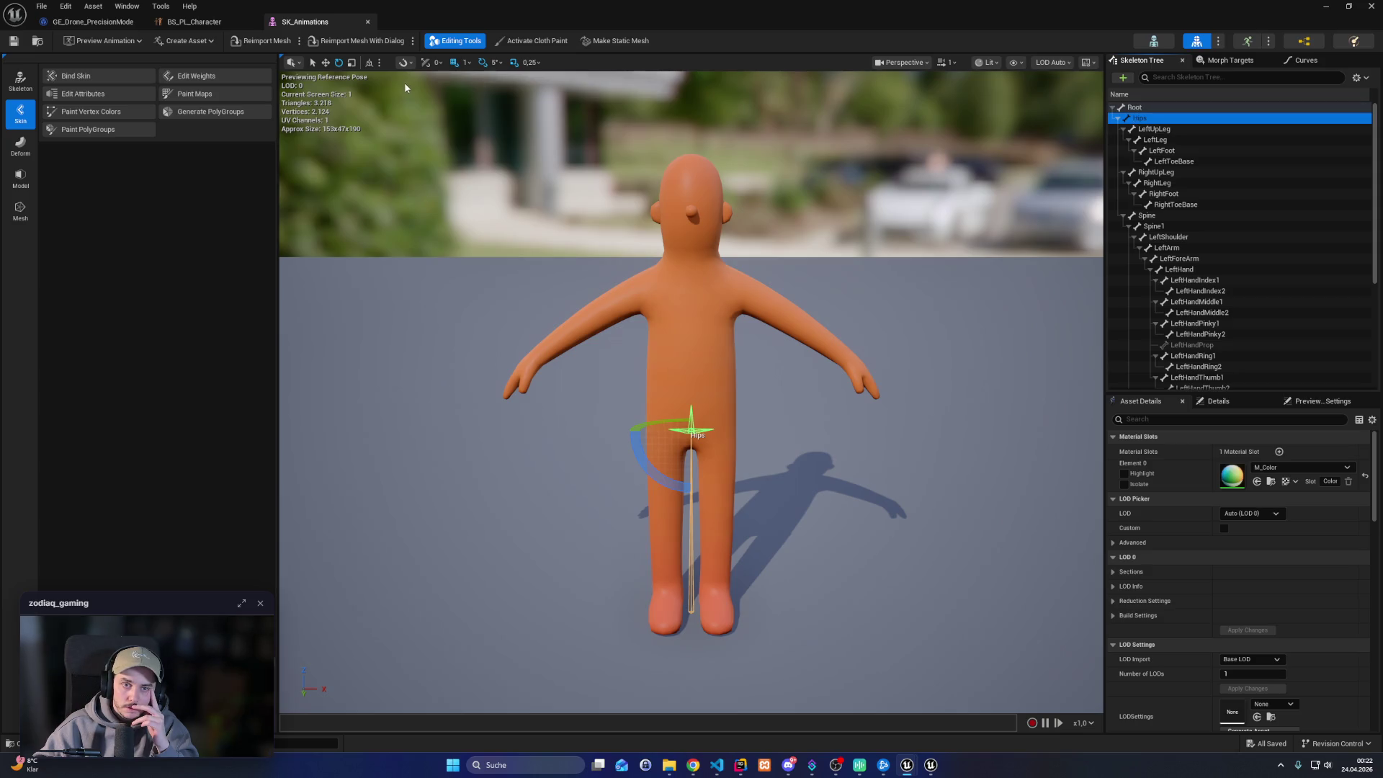
left_click(19, 81)
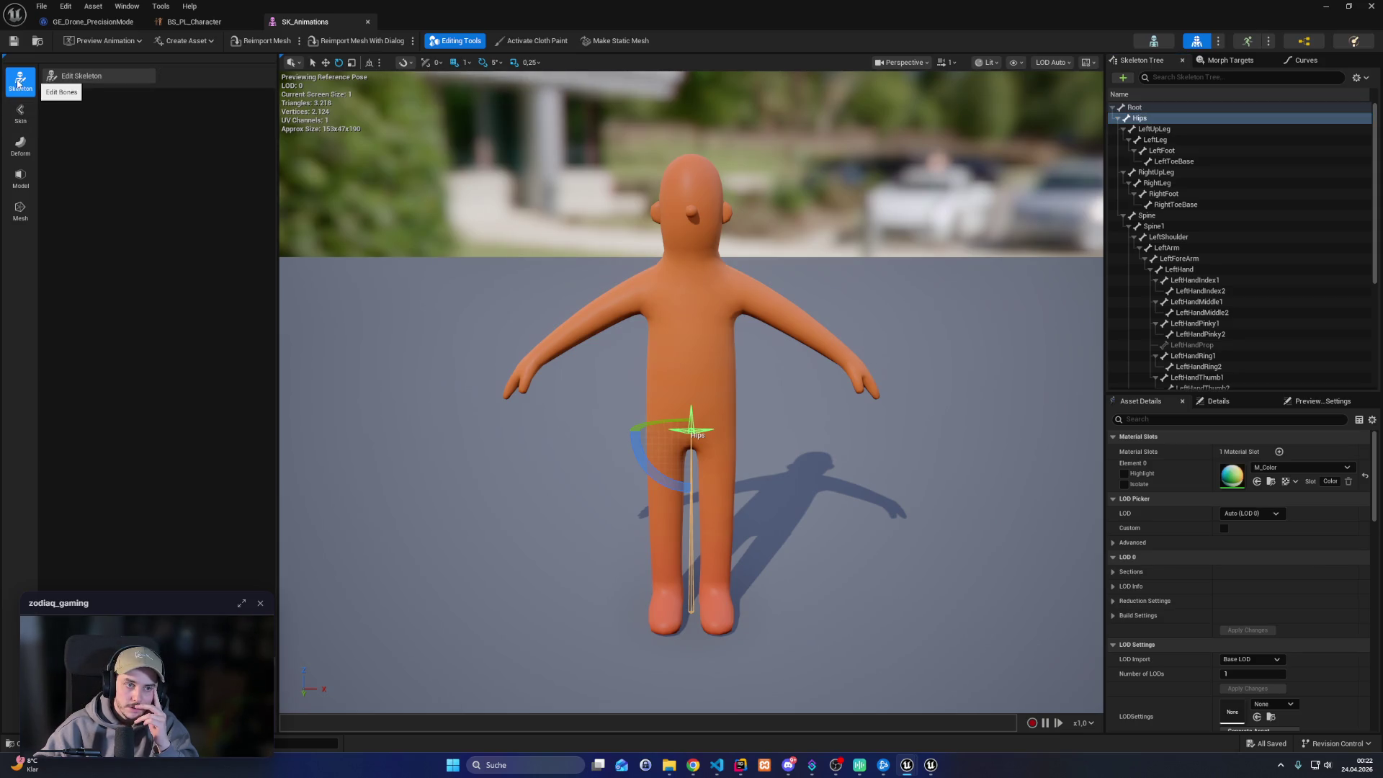
left_click(86, 76)
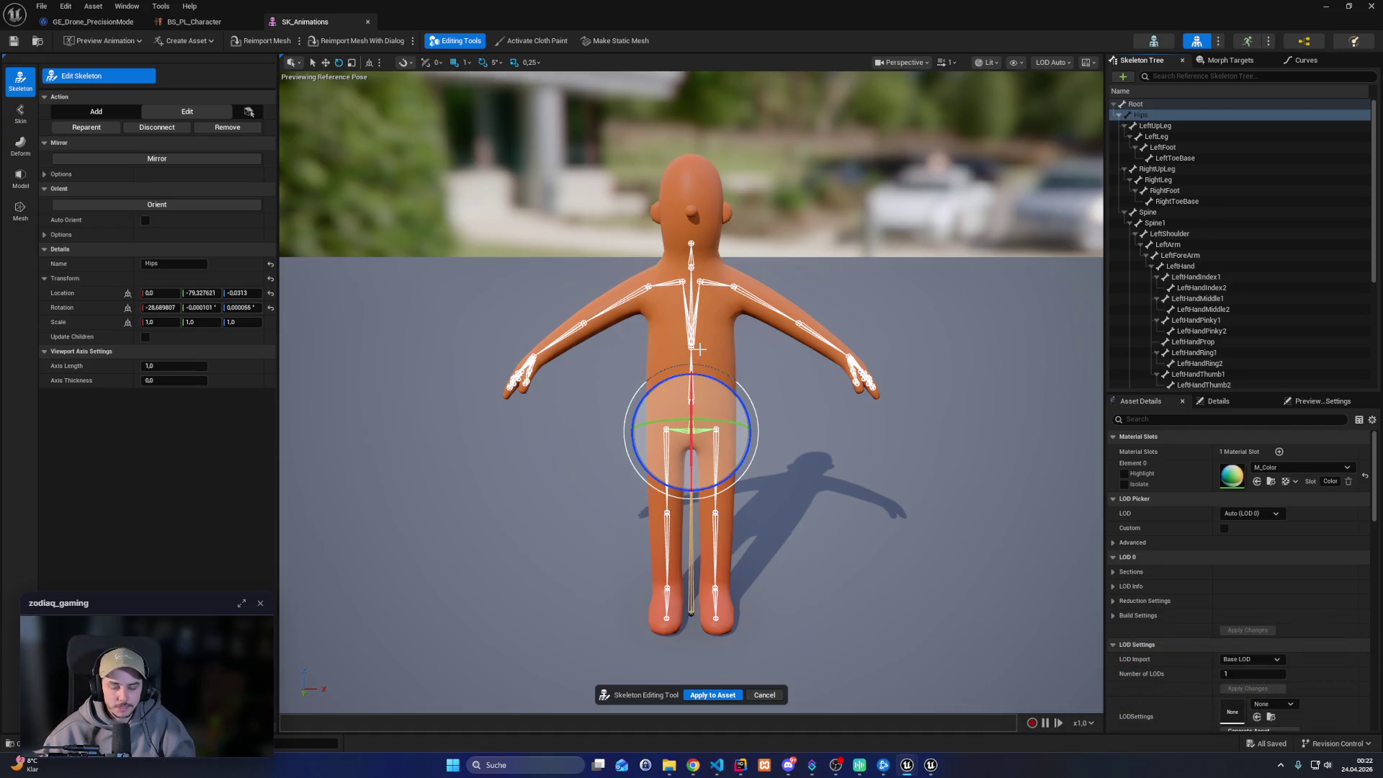
left_click(948, 520)
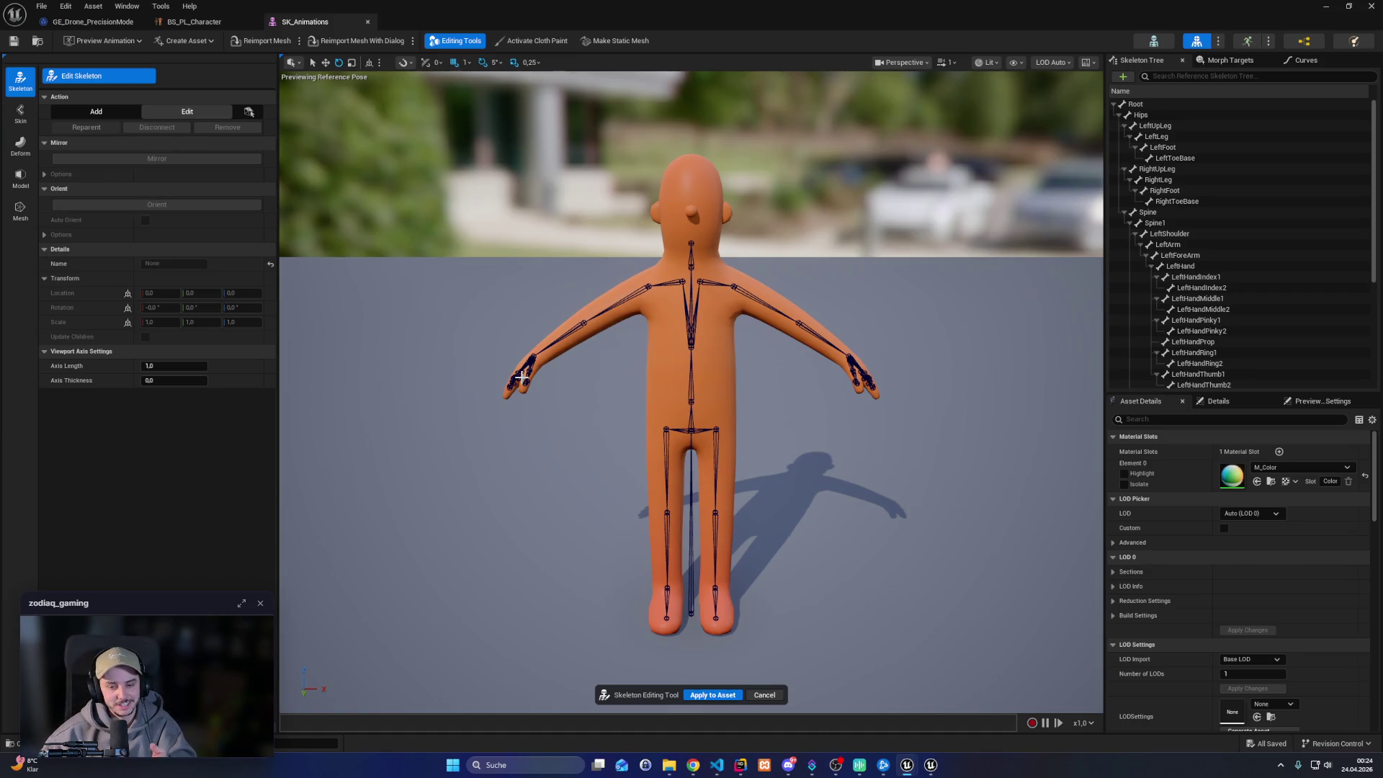
Search for 'blender 5.1' in the taskbar and launch it
left_click(523, 765)
type("blender 5.1")
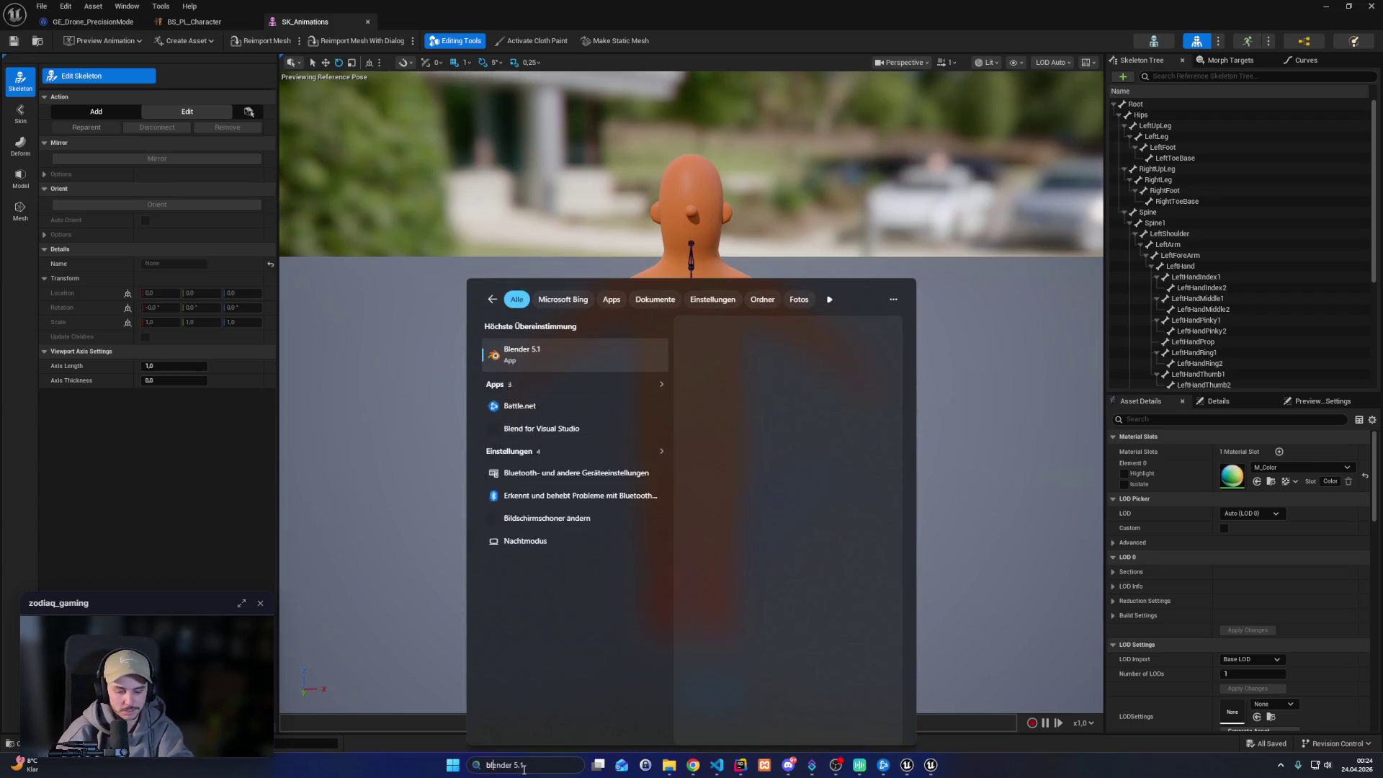
key("Return")
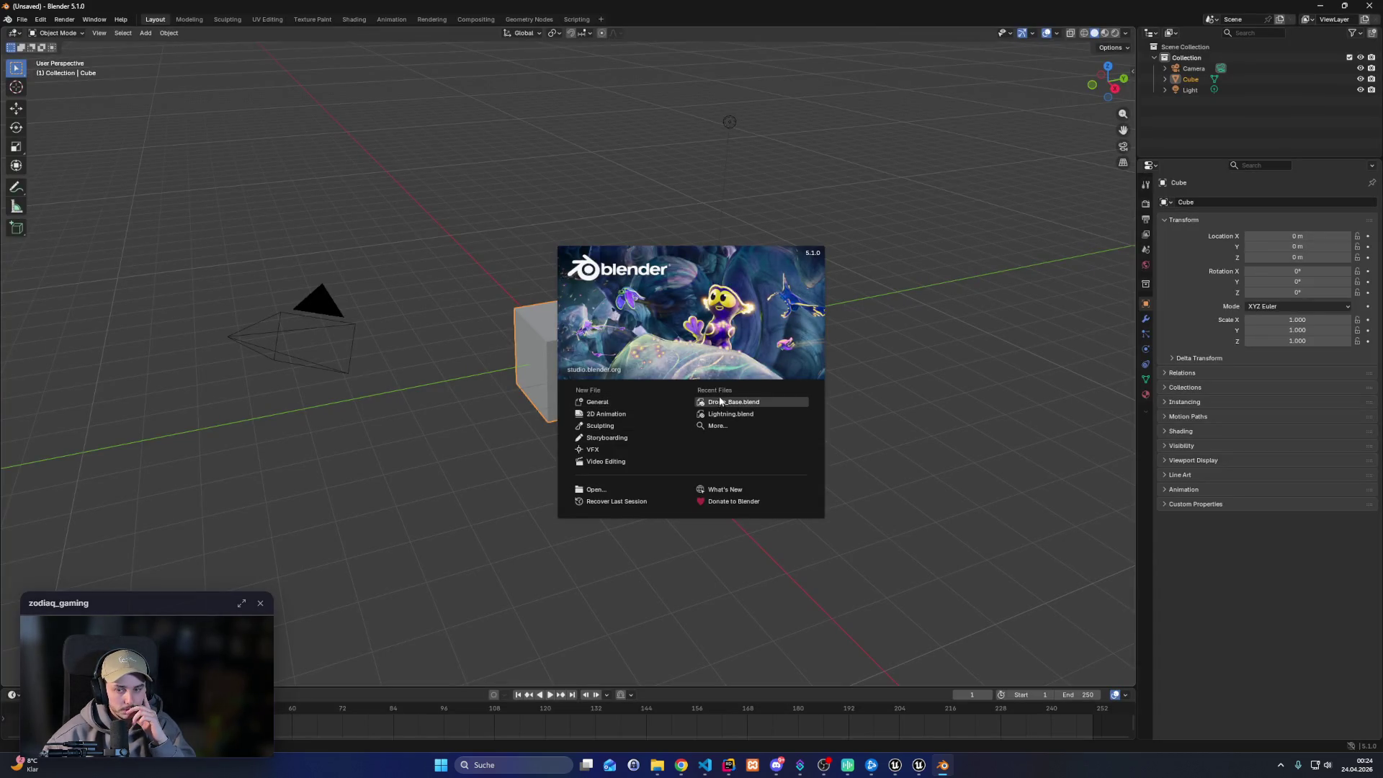
Open Drone_Base.blend and paint the PackageBase box cardboard brown with a tape strip
left_click(742, 406)
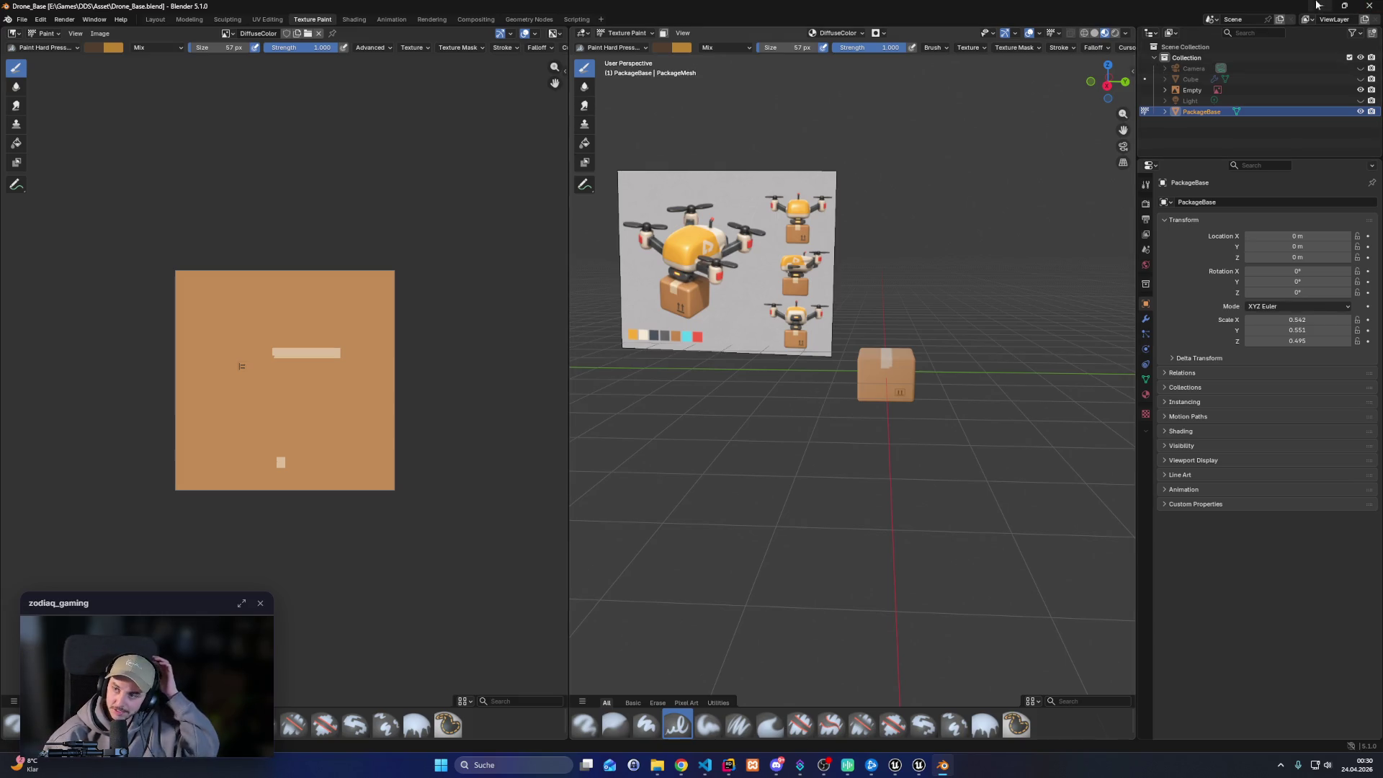
key("alt+Tab")
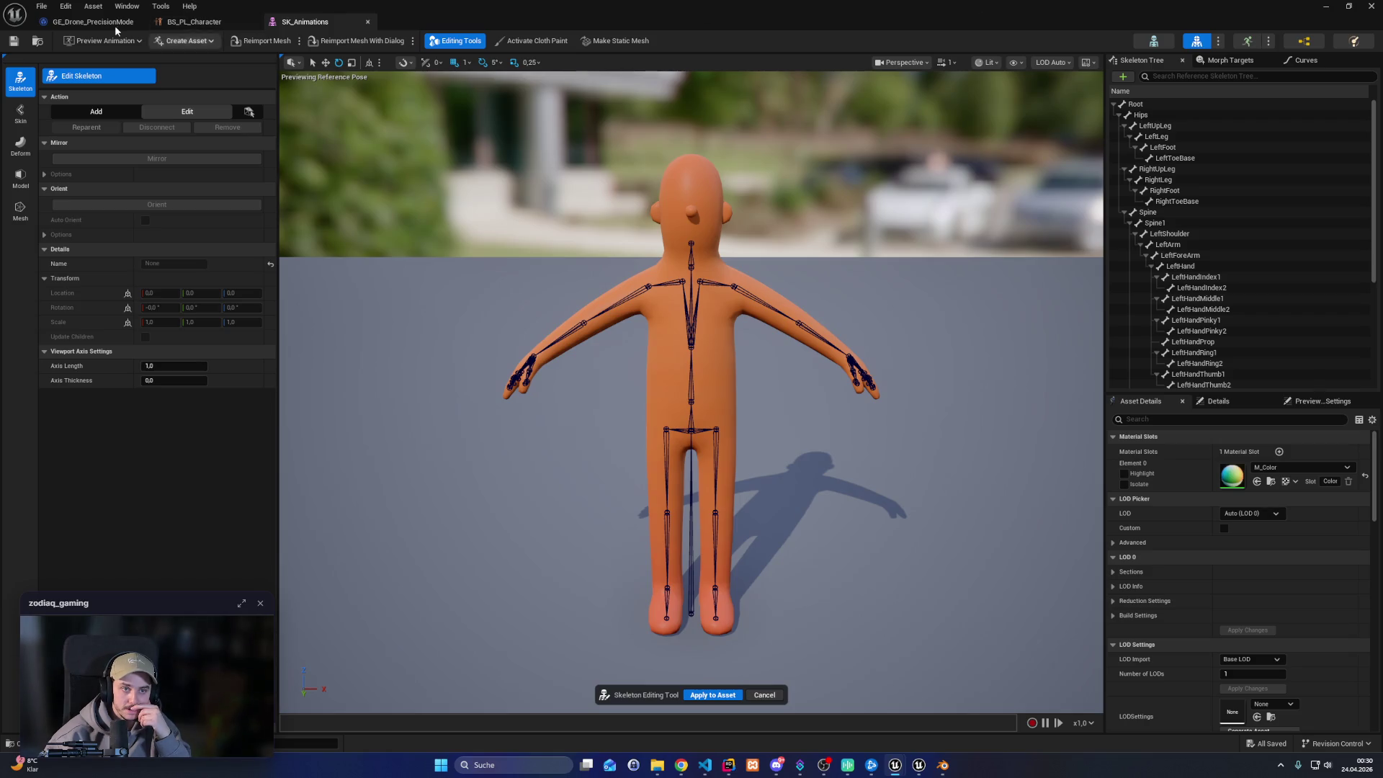
Close the asset editor holding GE_Drone_PrecisionMode, deselect the animation asset, and go to Rider
left_click(90, 22)
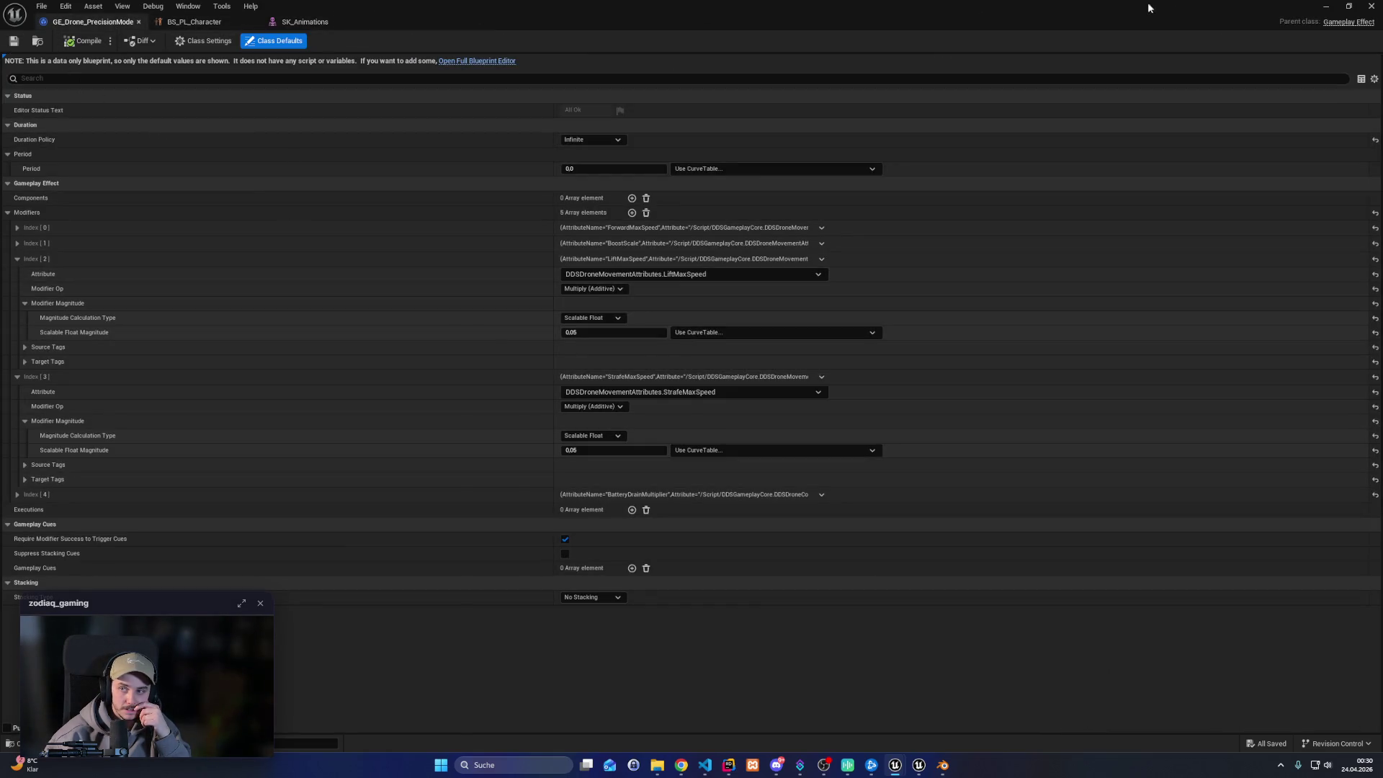
left_click(1371, 6)
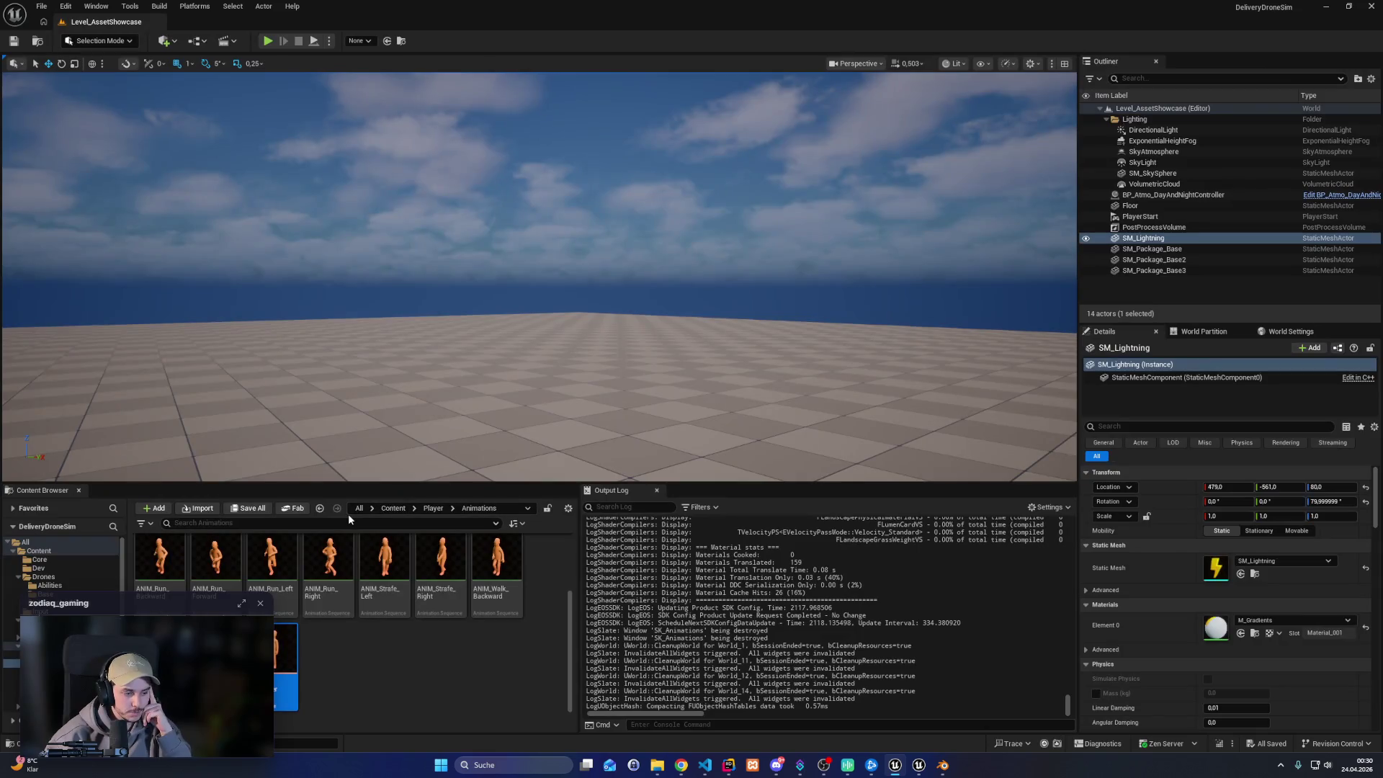
left_click(369, 688)
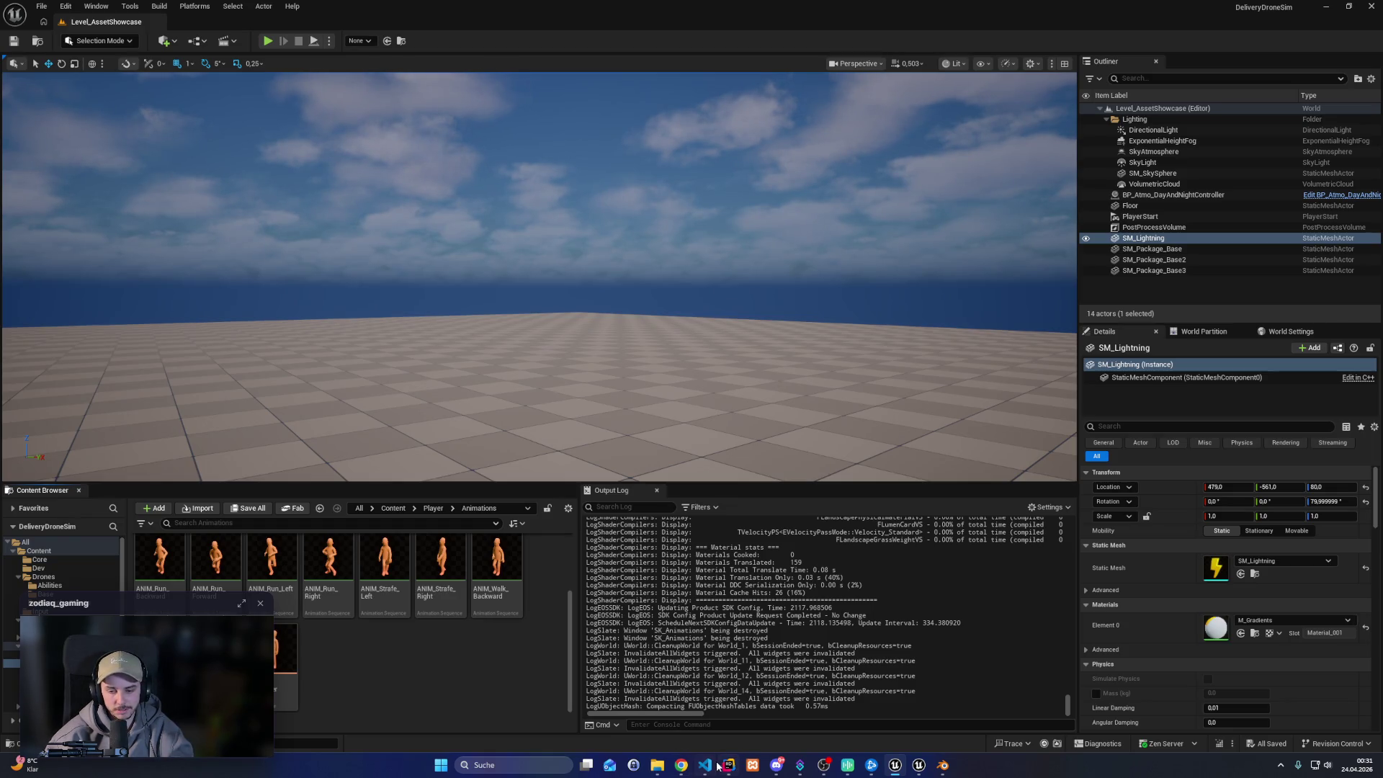
left_click(726, 765)
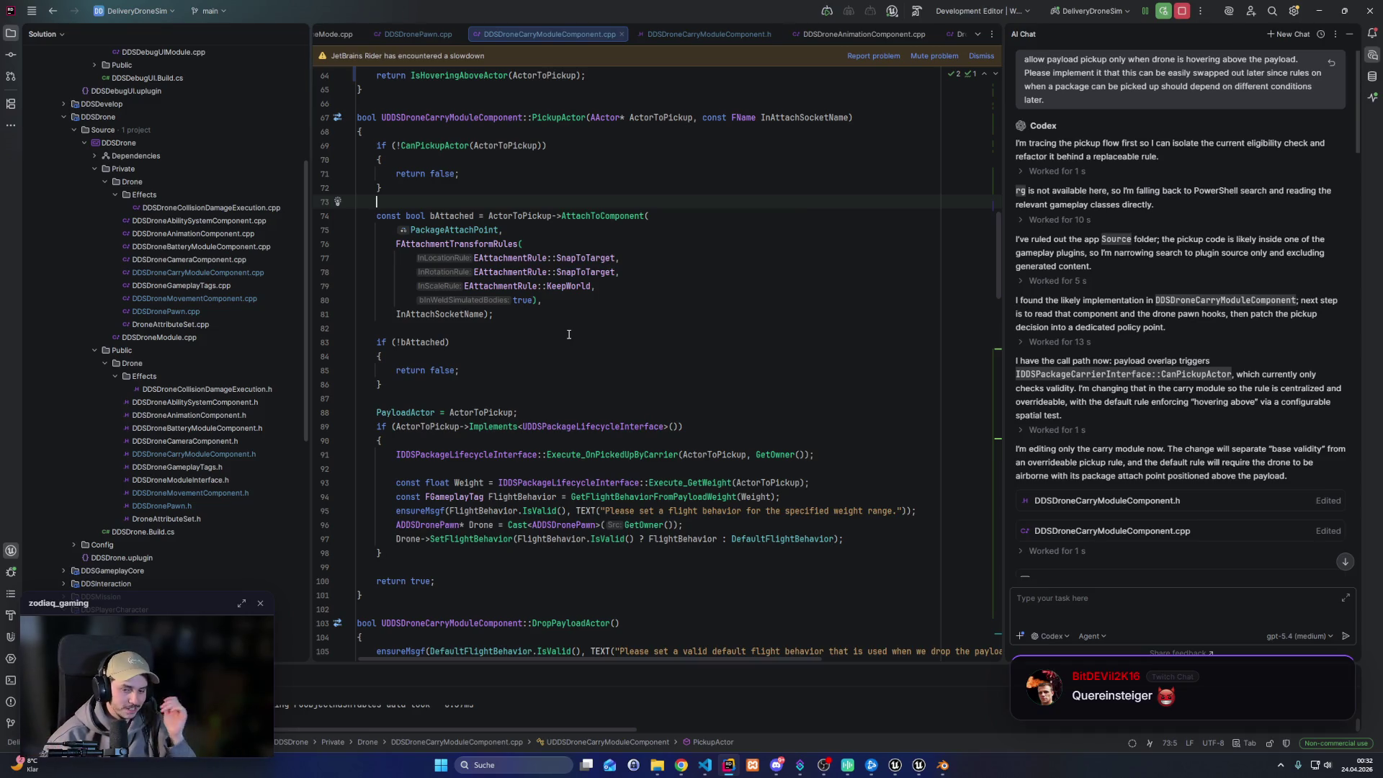
left_click(526, 341)
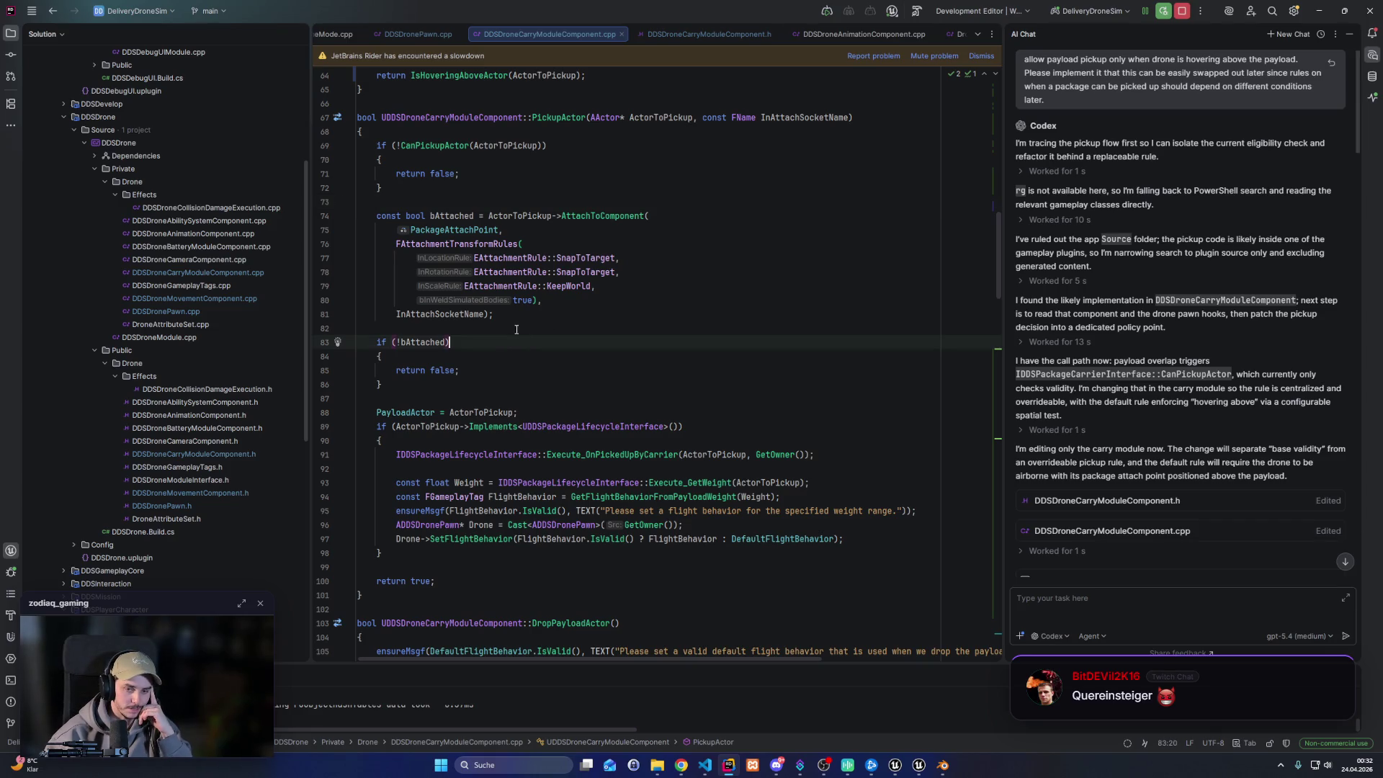
scroll(598, 468, "up", 4)
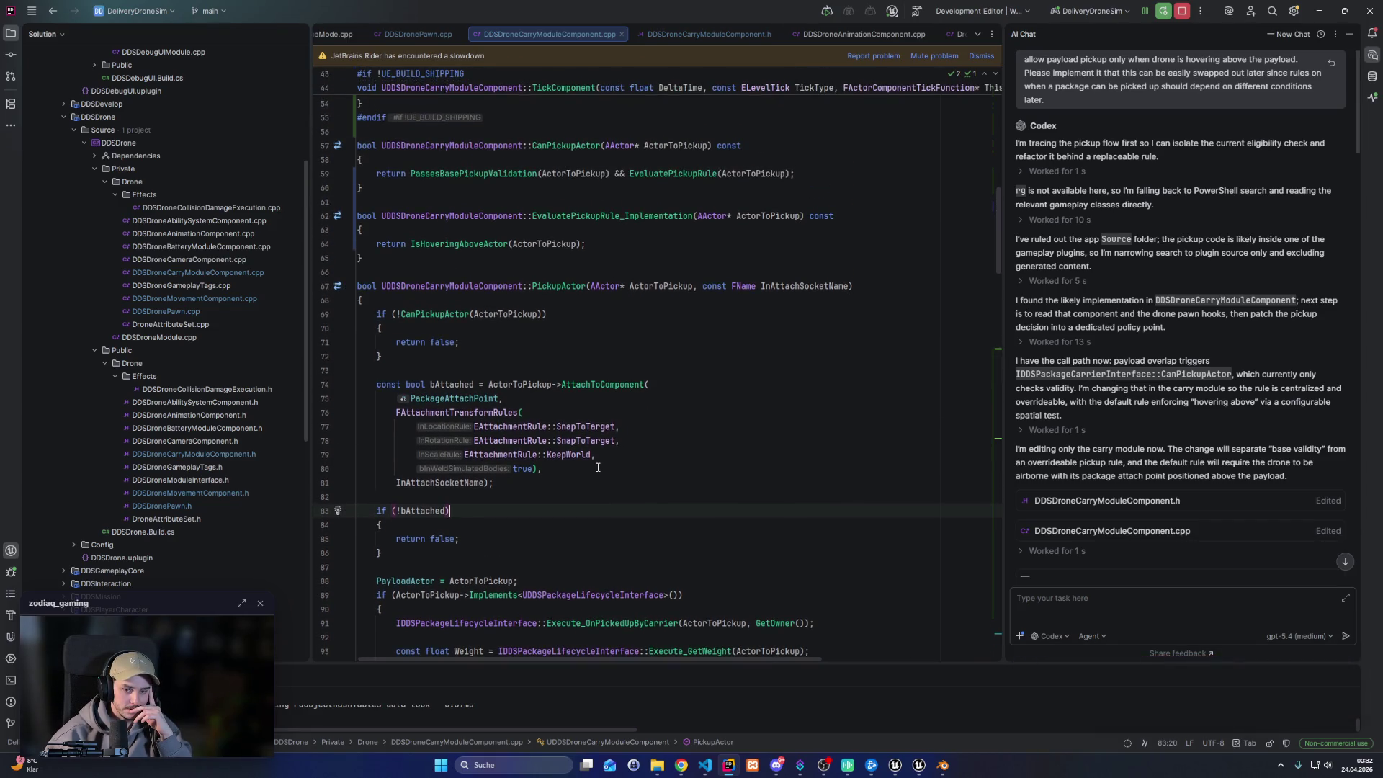
scroll(597, 467, "up", 1)
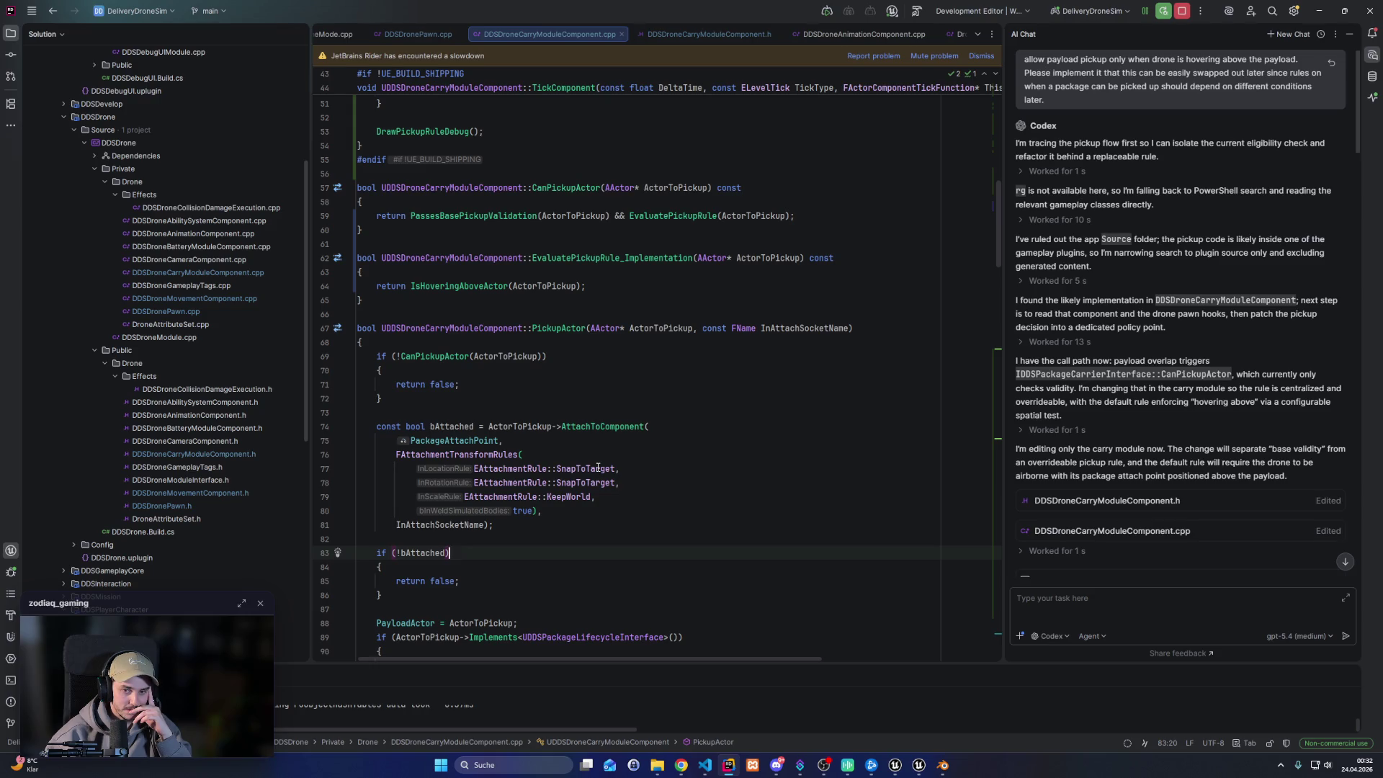
scroll(598, 467, "up", 2)
left_click(587, 411)
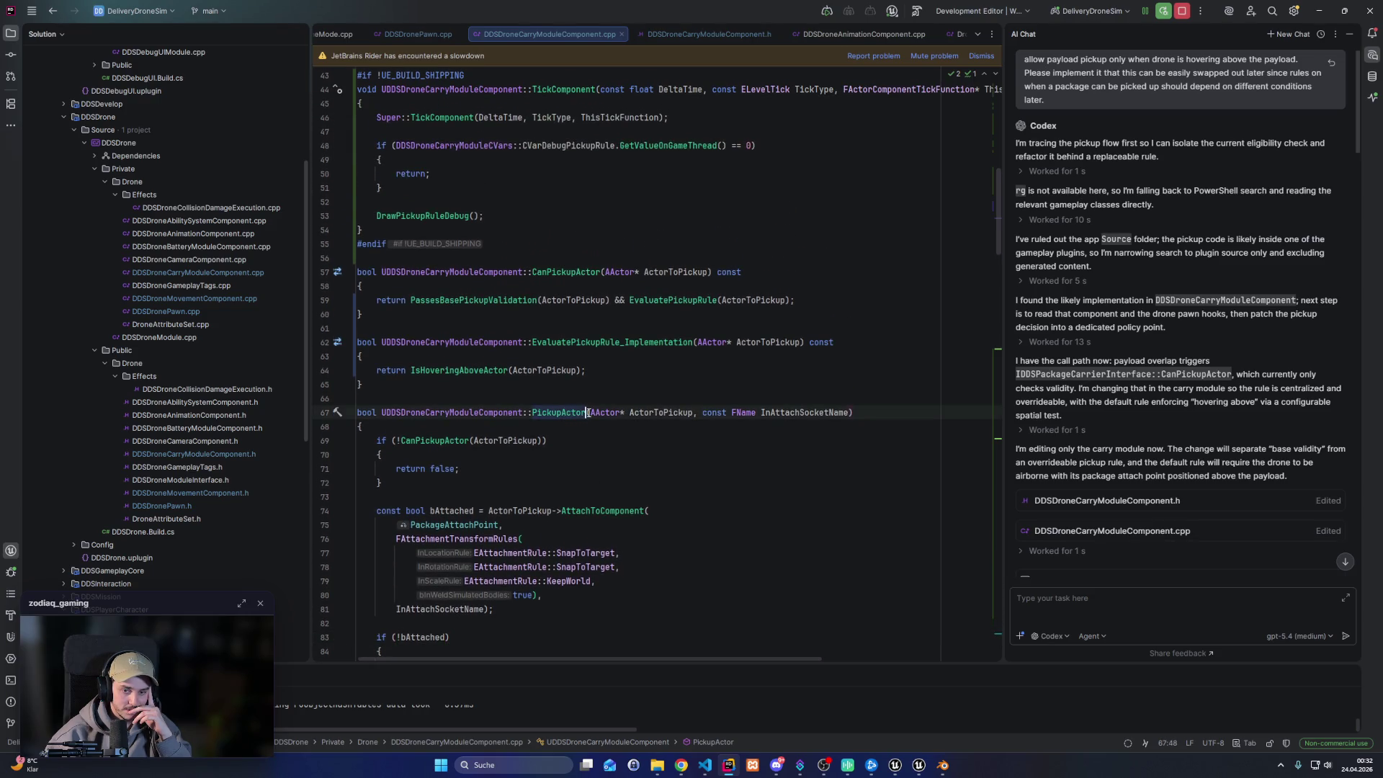
scroll(575, 450, "down", 3)
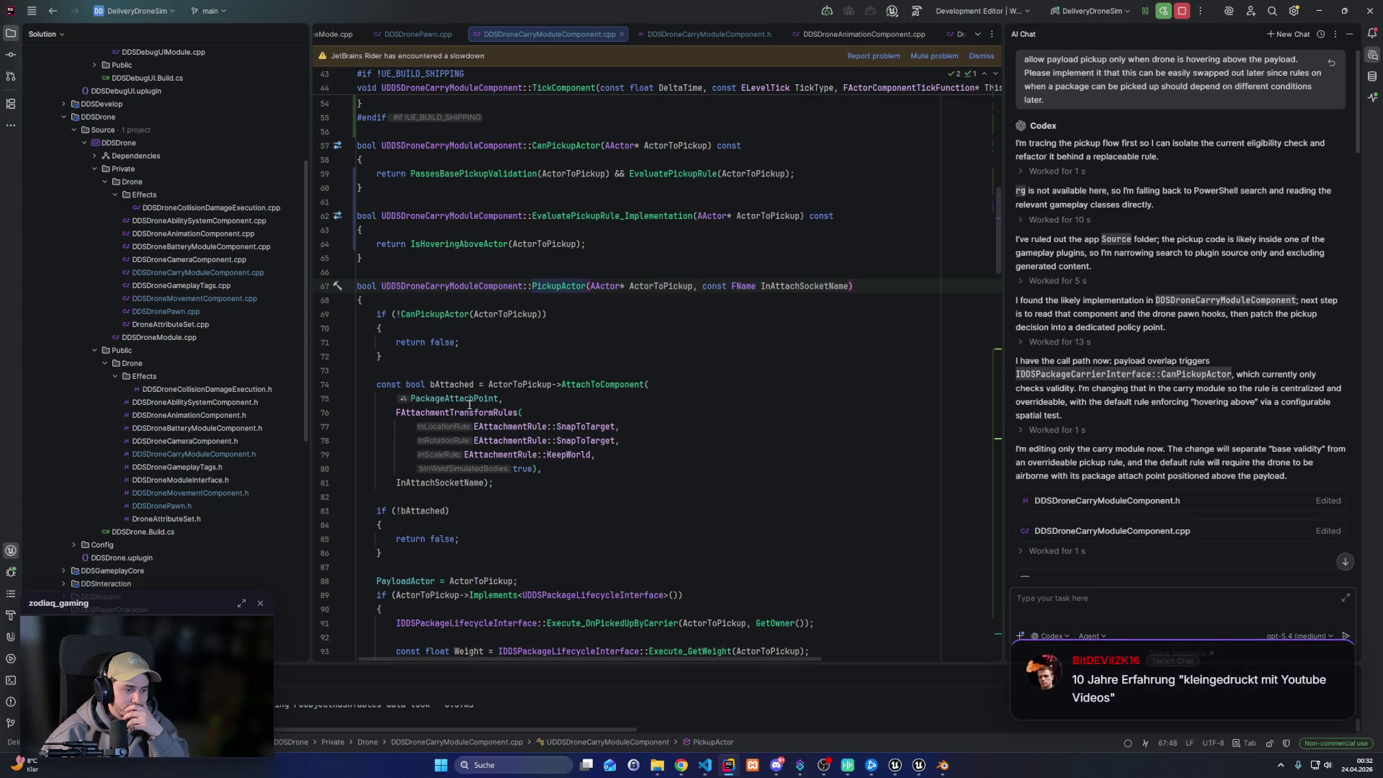
mouse_move(469, 405)
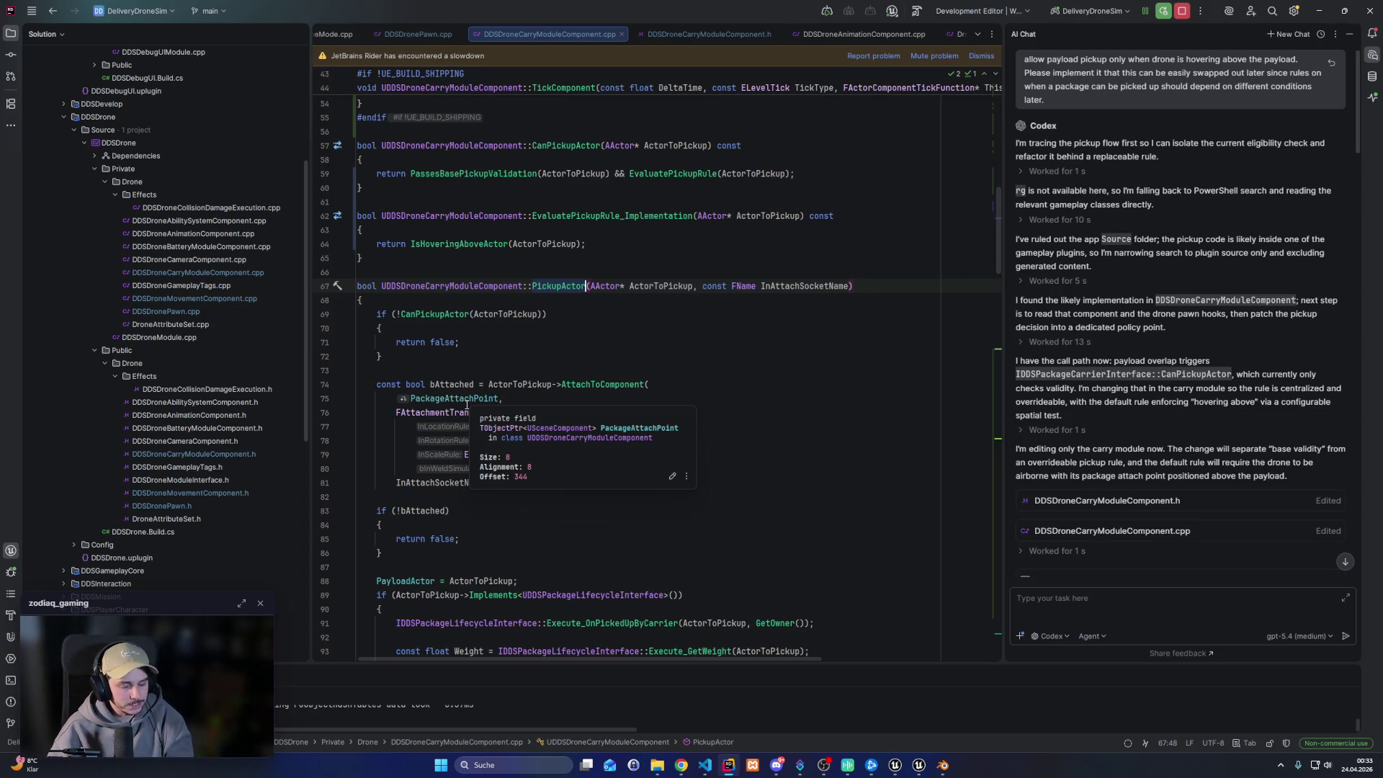
key("Down")
key("Down")
key("Down")
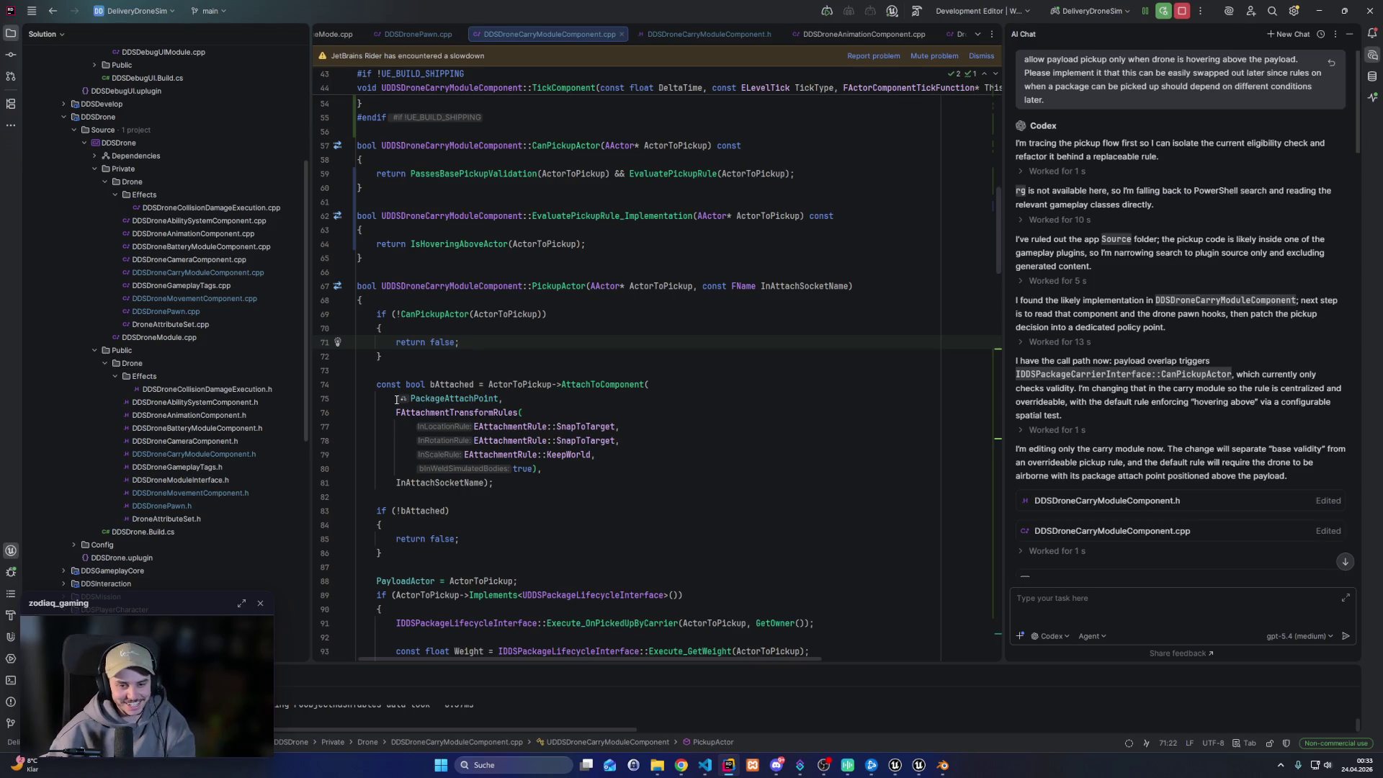
left_click(389, 353)
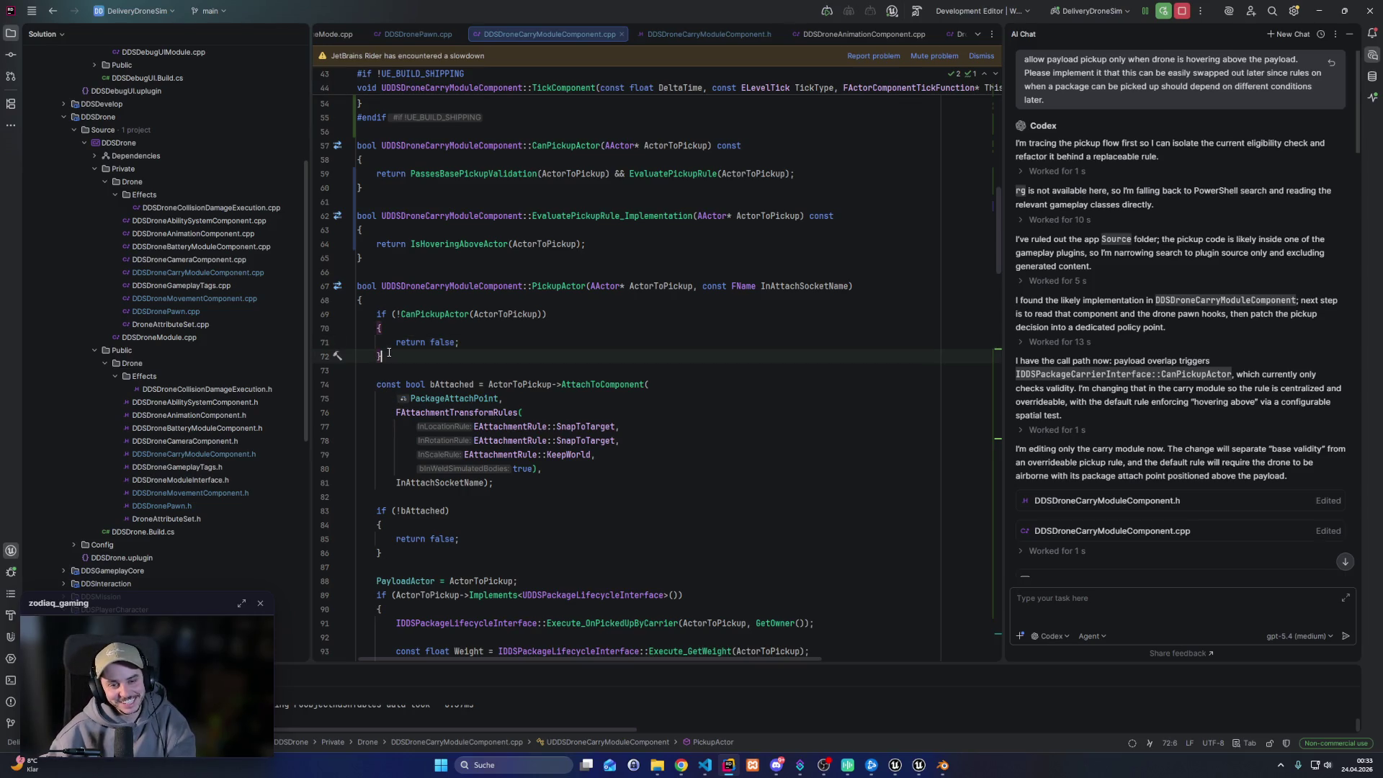
scroll(474, 370, "down", 2)
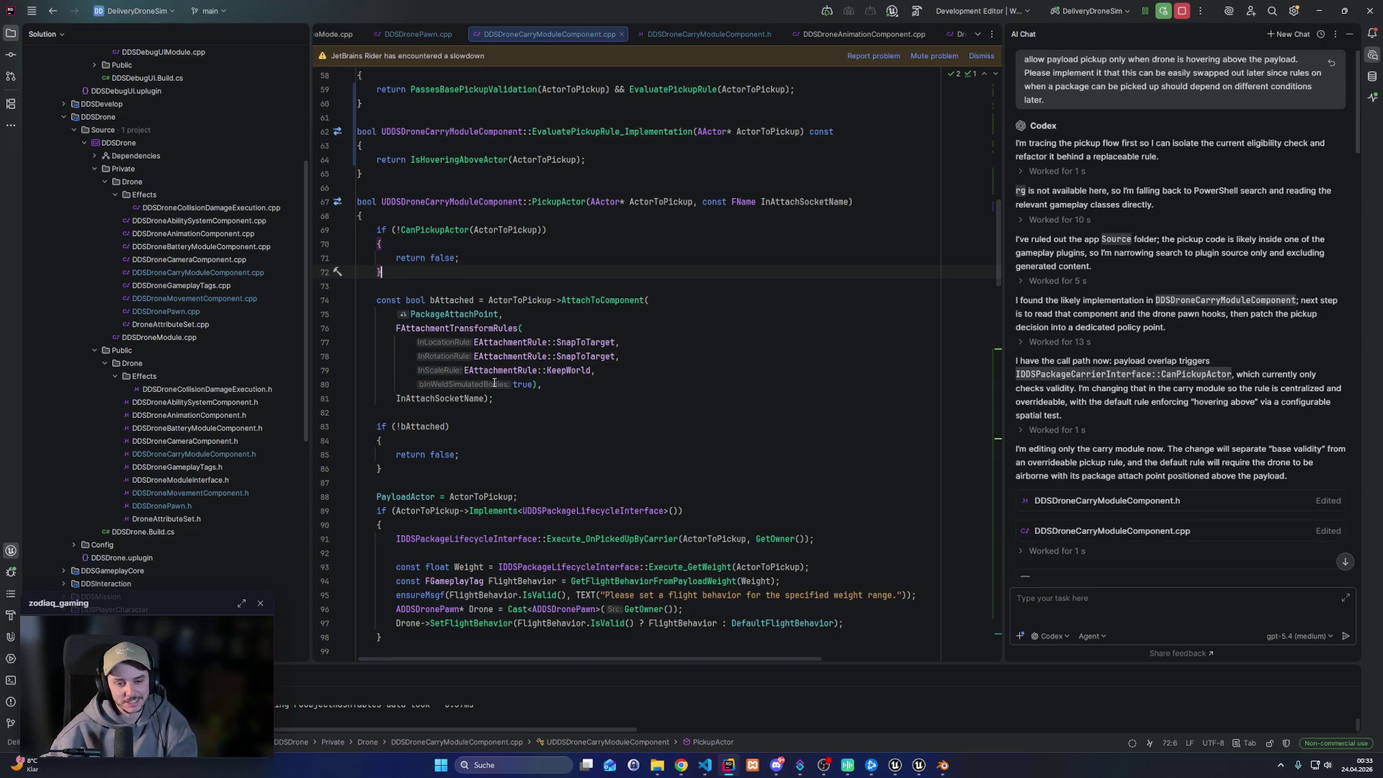
mouse_move(494, 383)
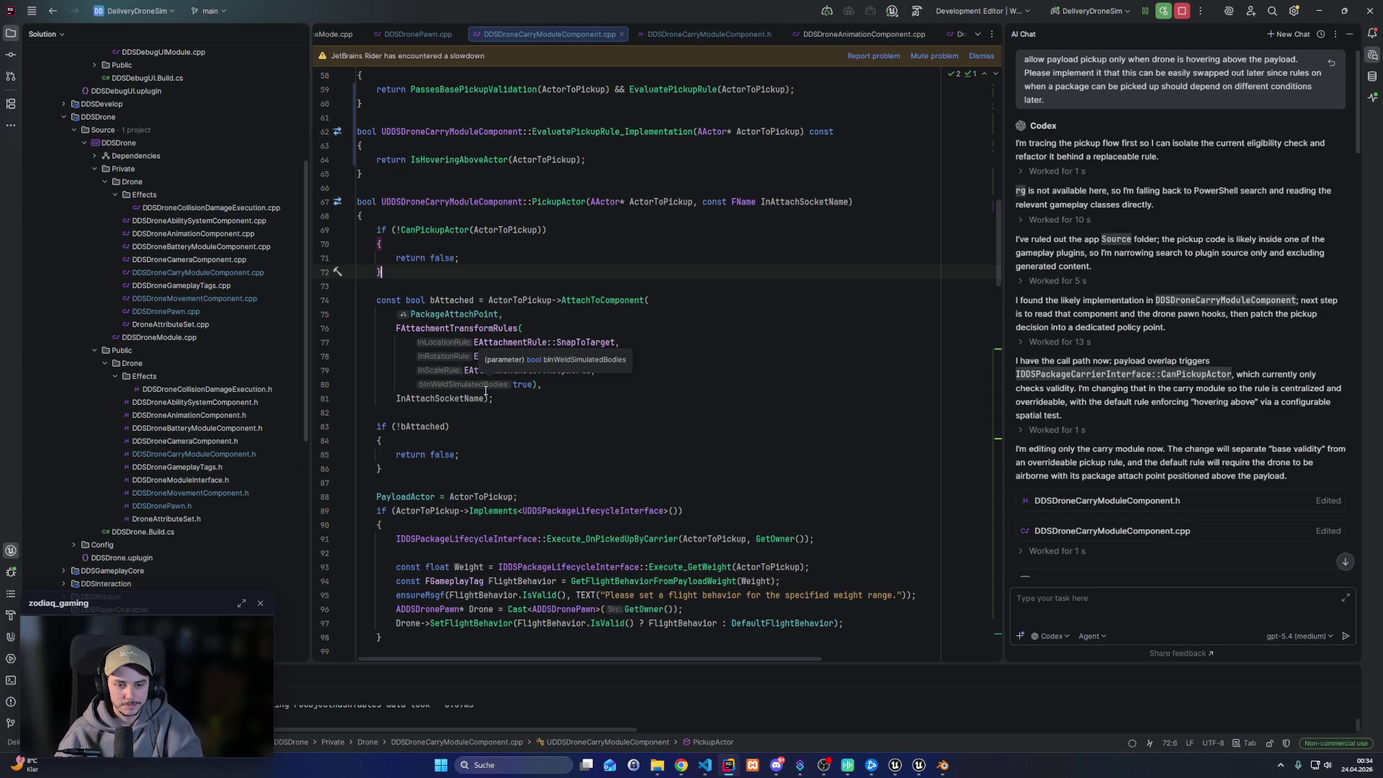
left_click(538, 402)
scroll(542, 405, "down", 3)
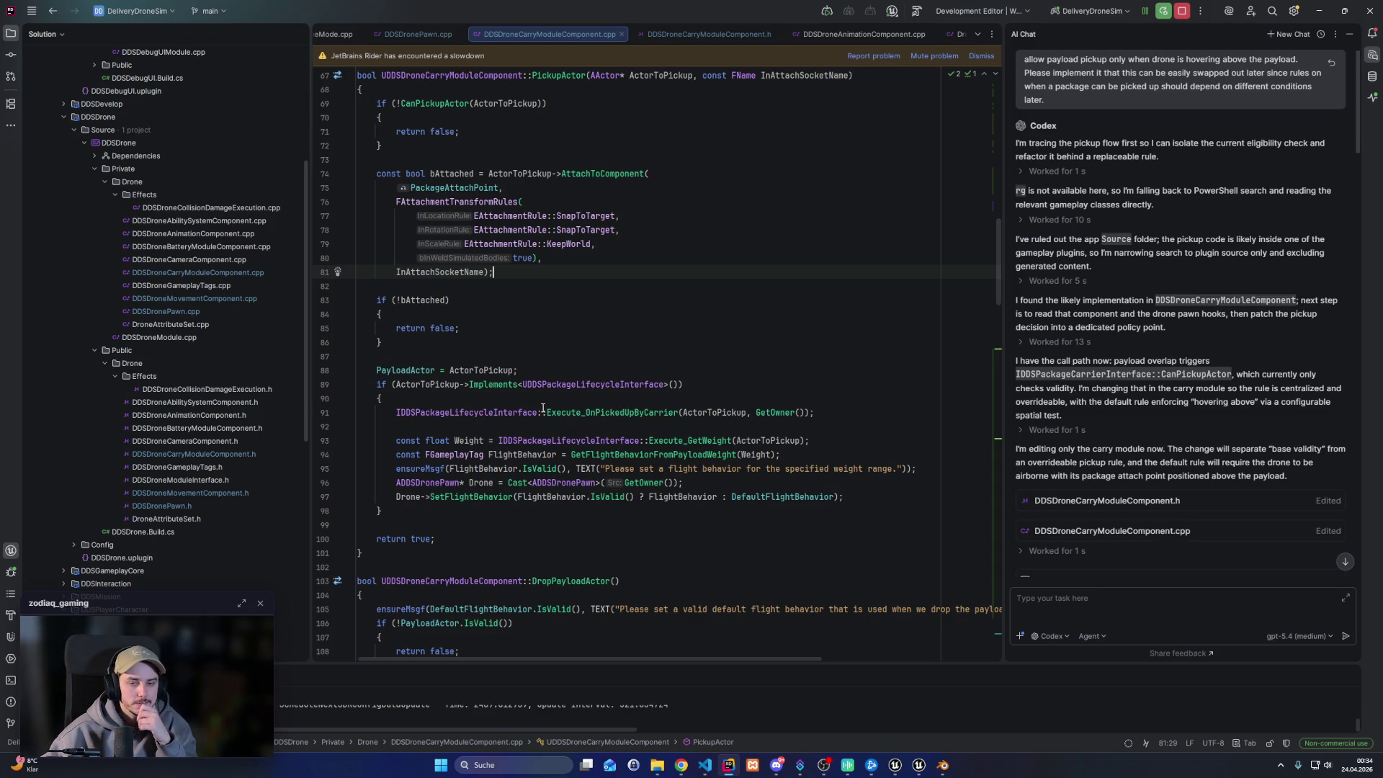
scroll(542, 408, "up", 2)
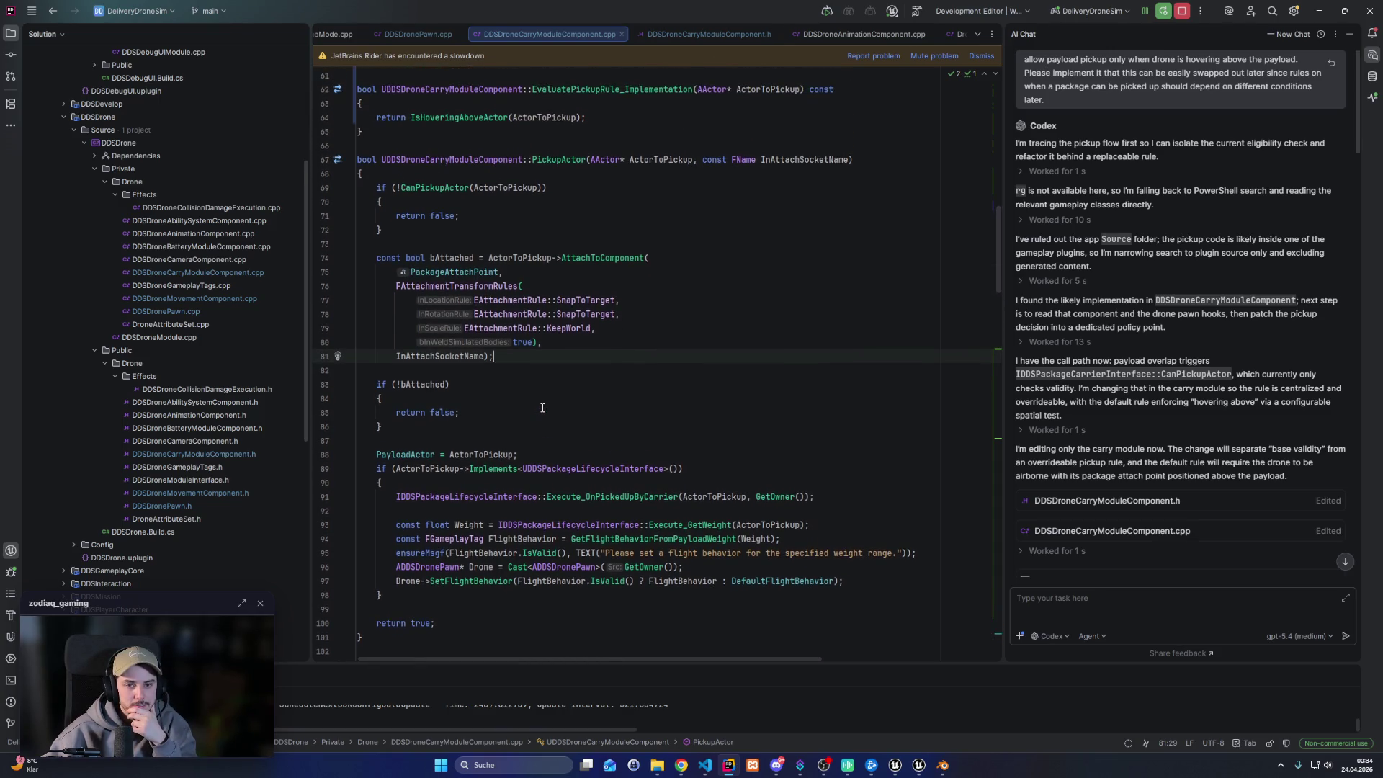
scroll(542, 408, "down", 2)
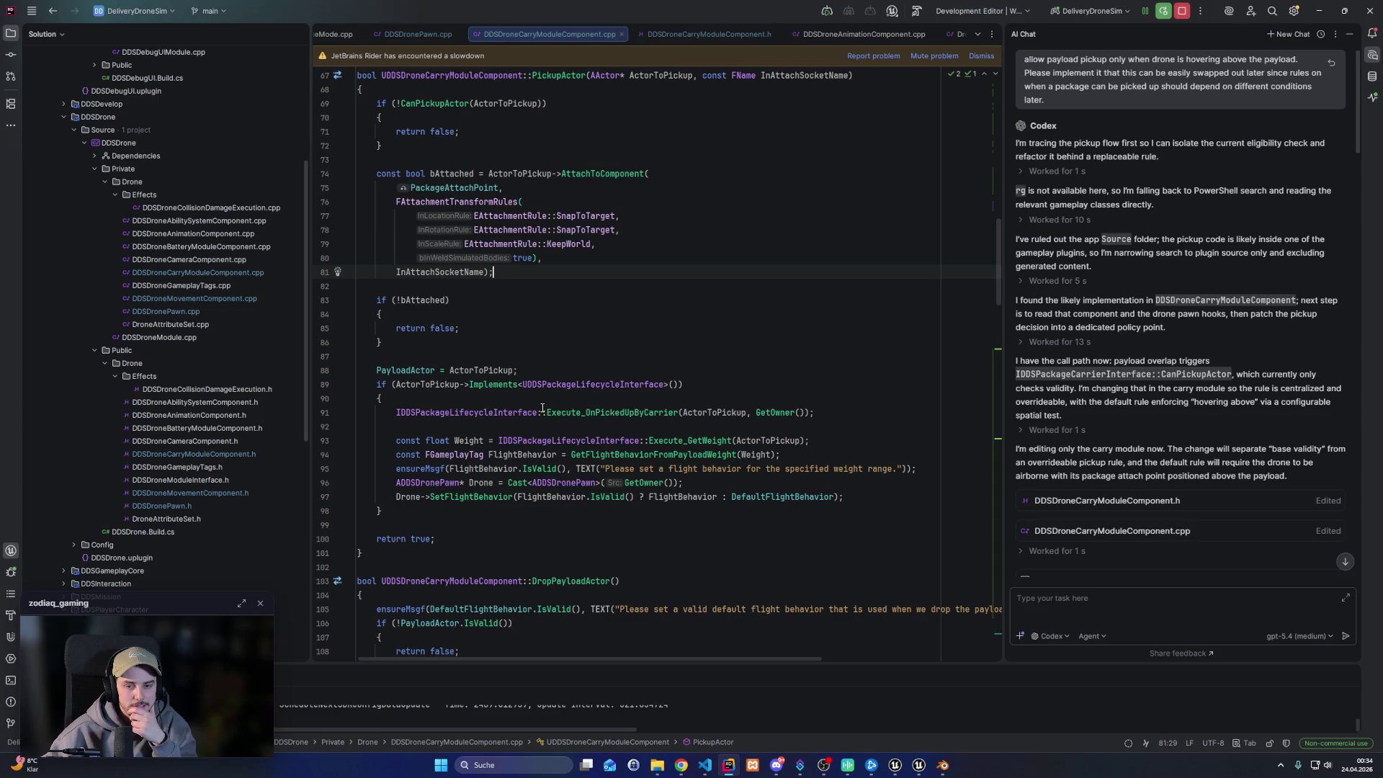
scroll(542, 408, "up", 4)
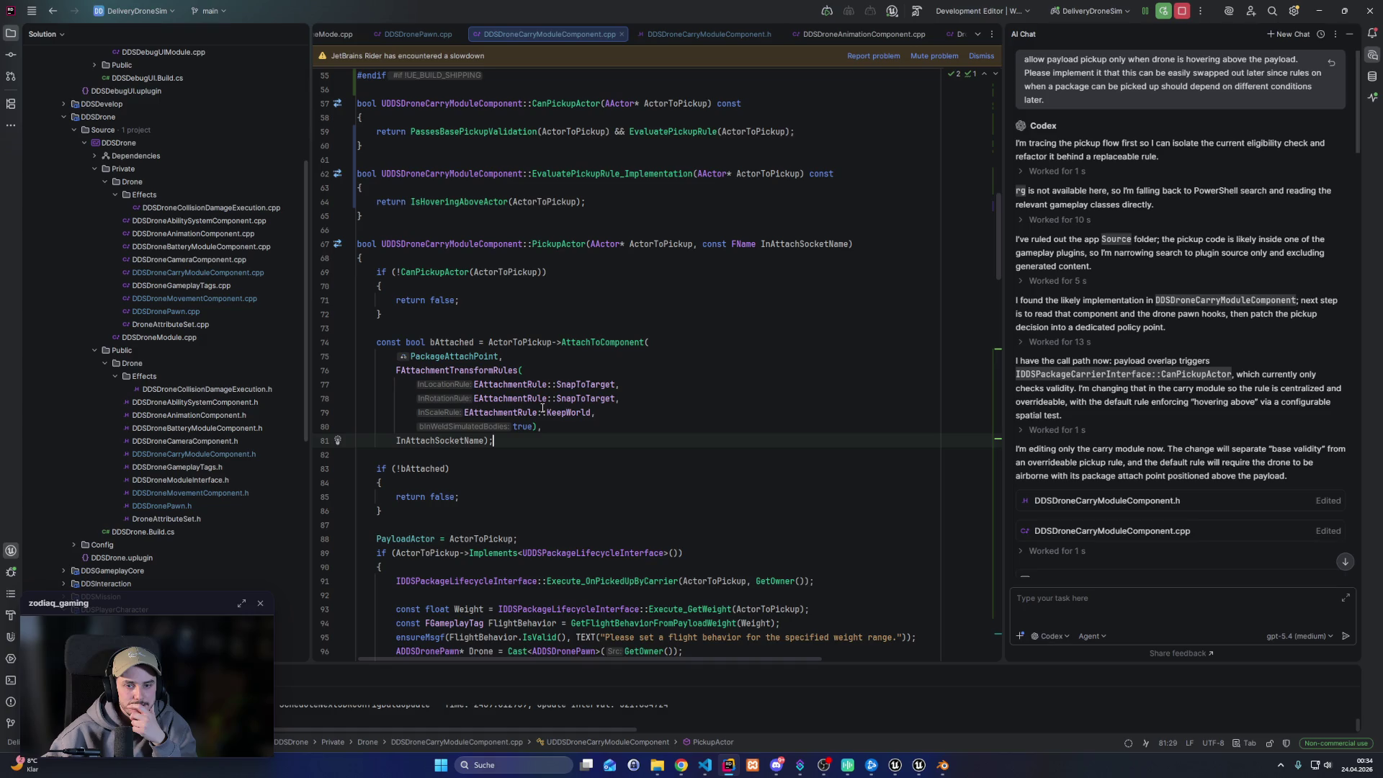
left_click(322, 271)
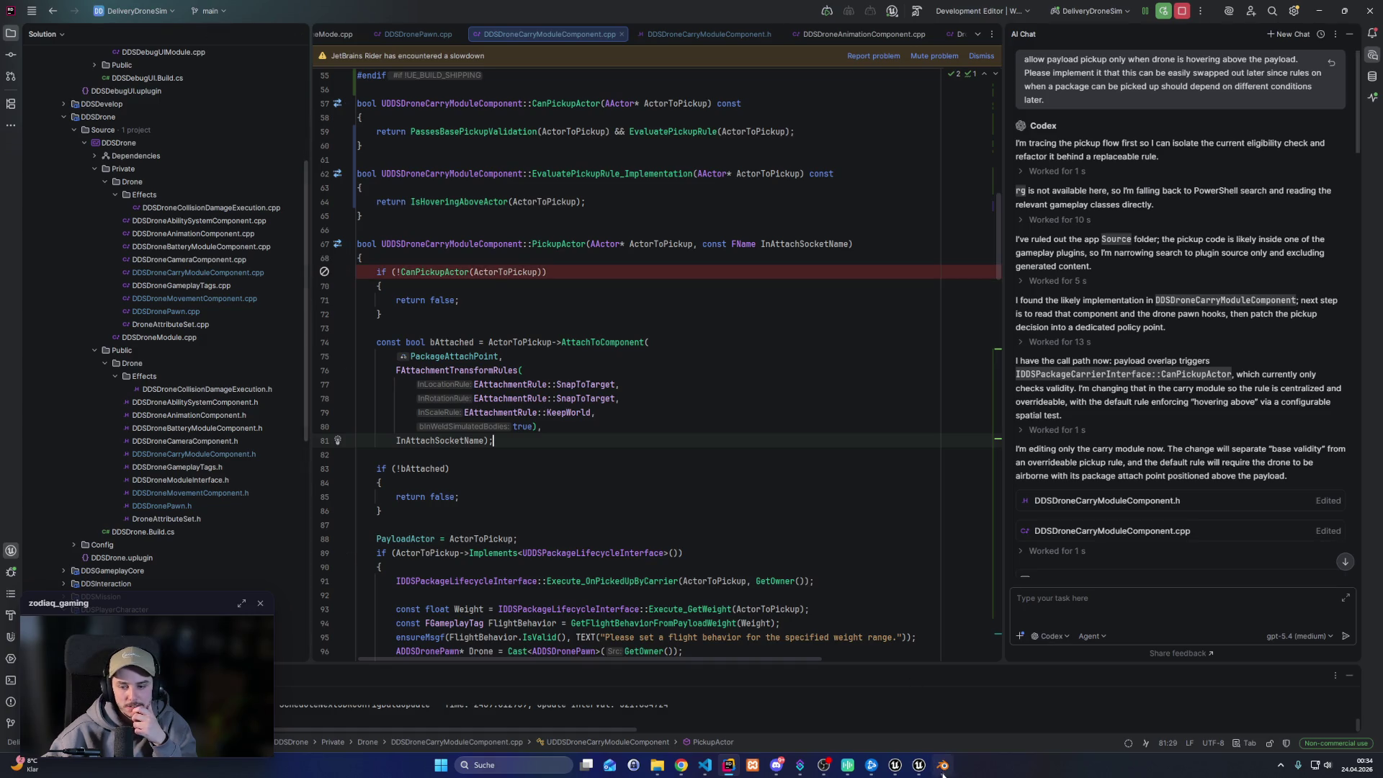
Run and stop a quick play test, then close the runtime error log
left_click(913, 767)
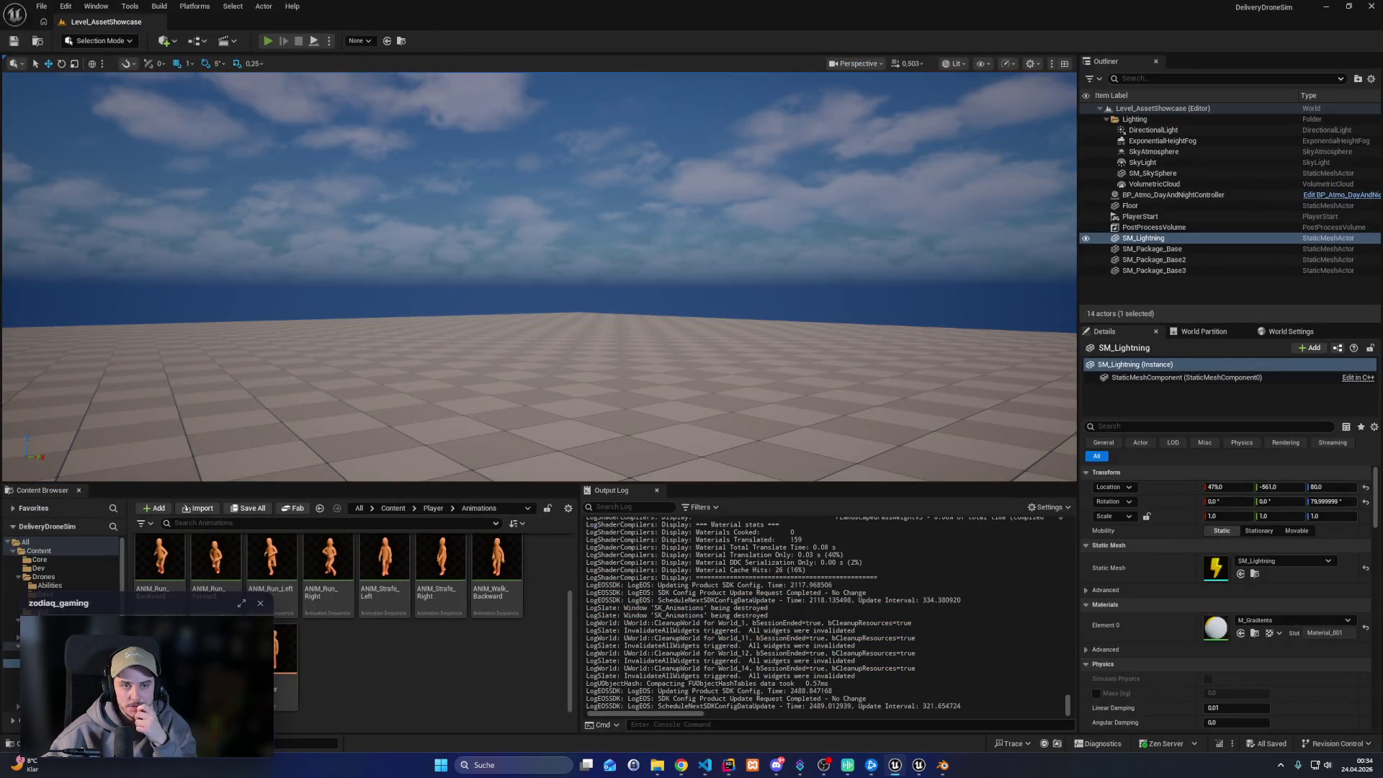
left_click(272, 41)
key("Escape")
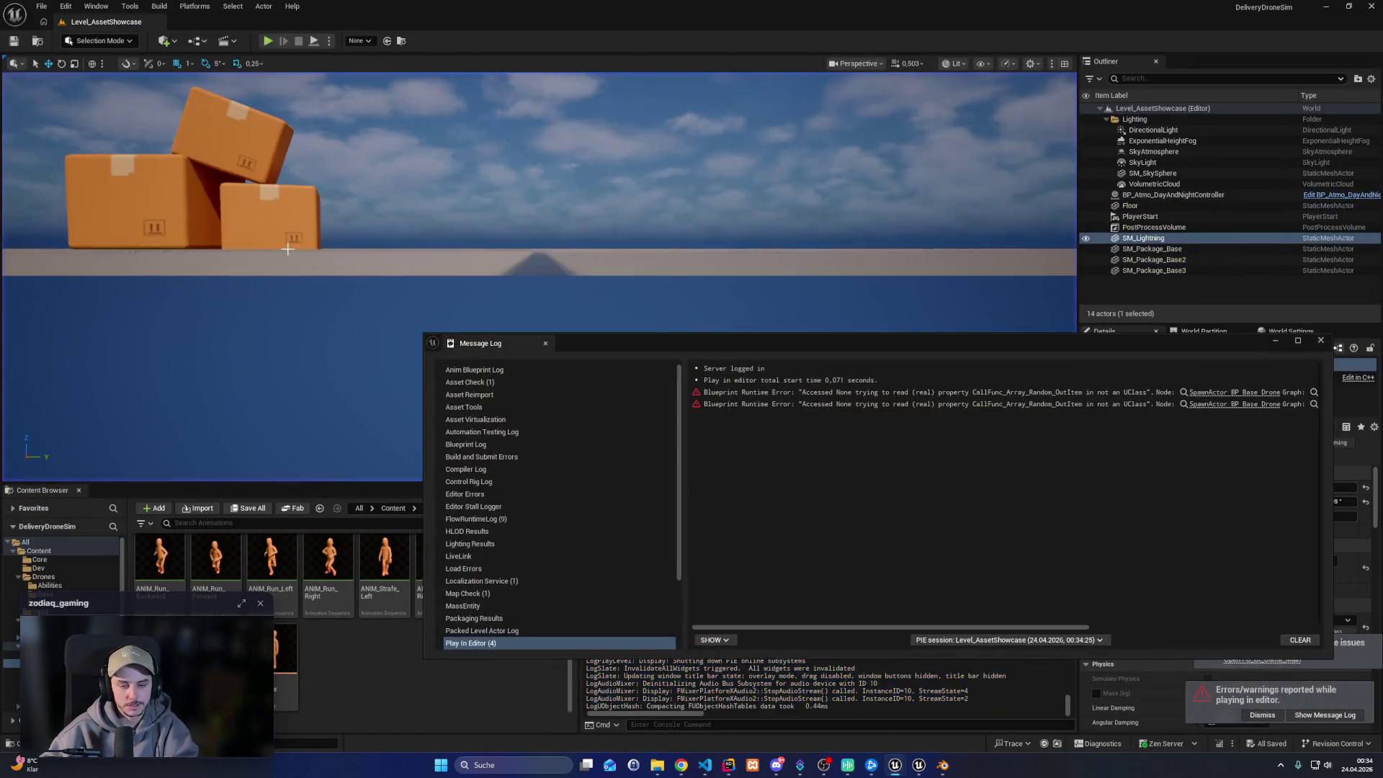
left_click(1320, 339)
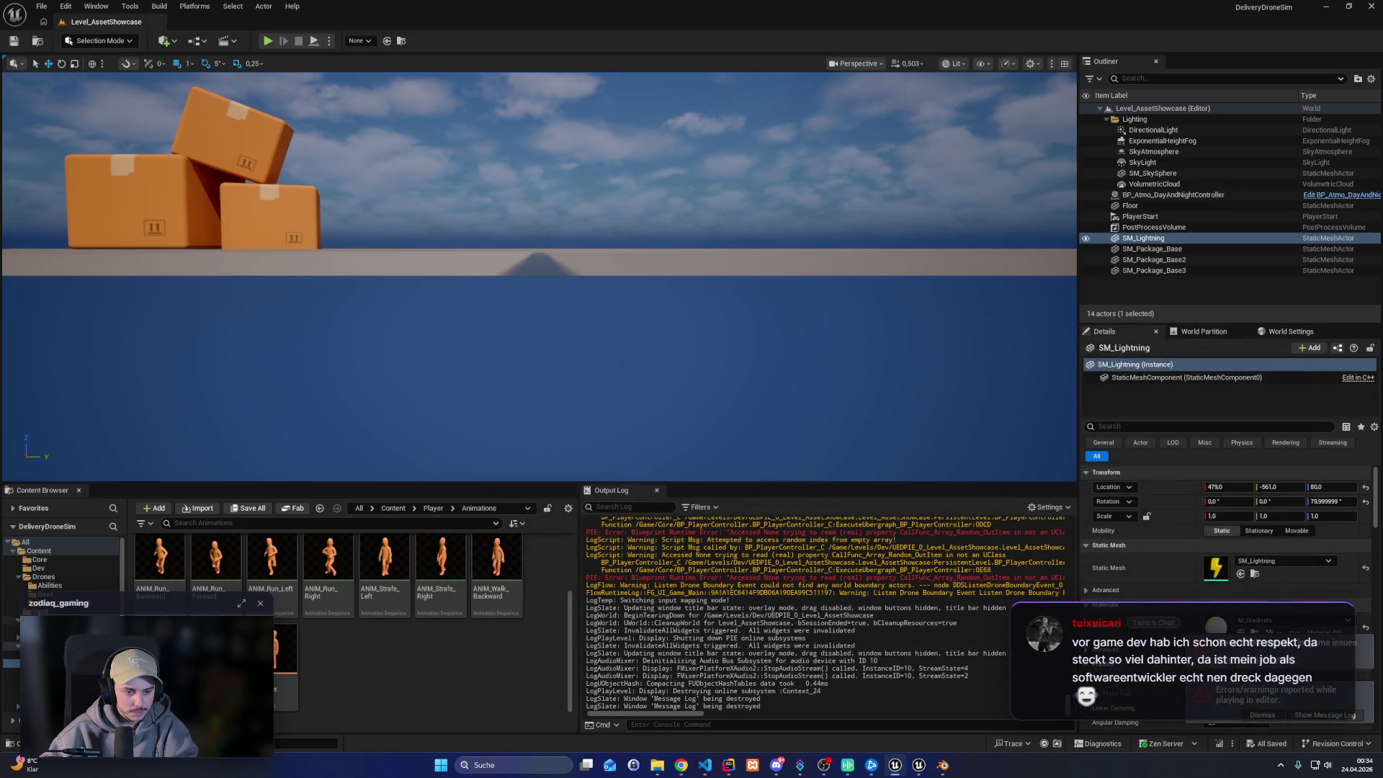
Open the Level_Sandbox level from the Levels > Dev folder
double_click(158, 560)
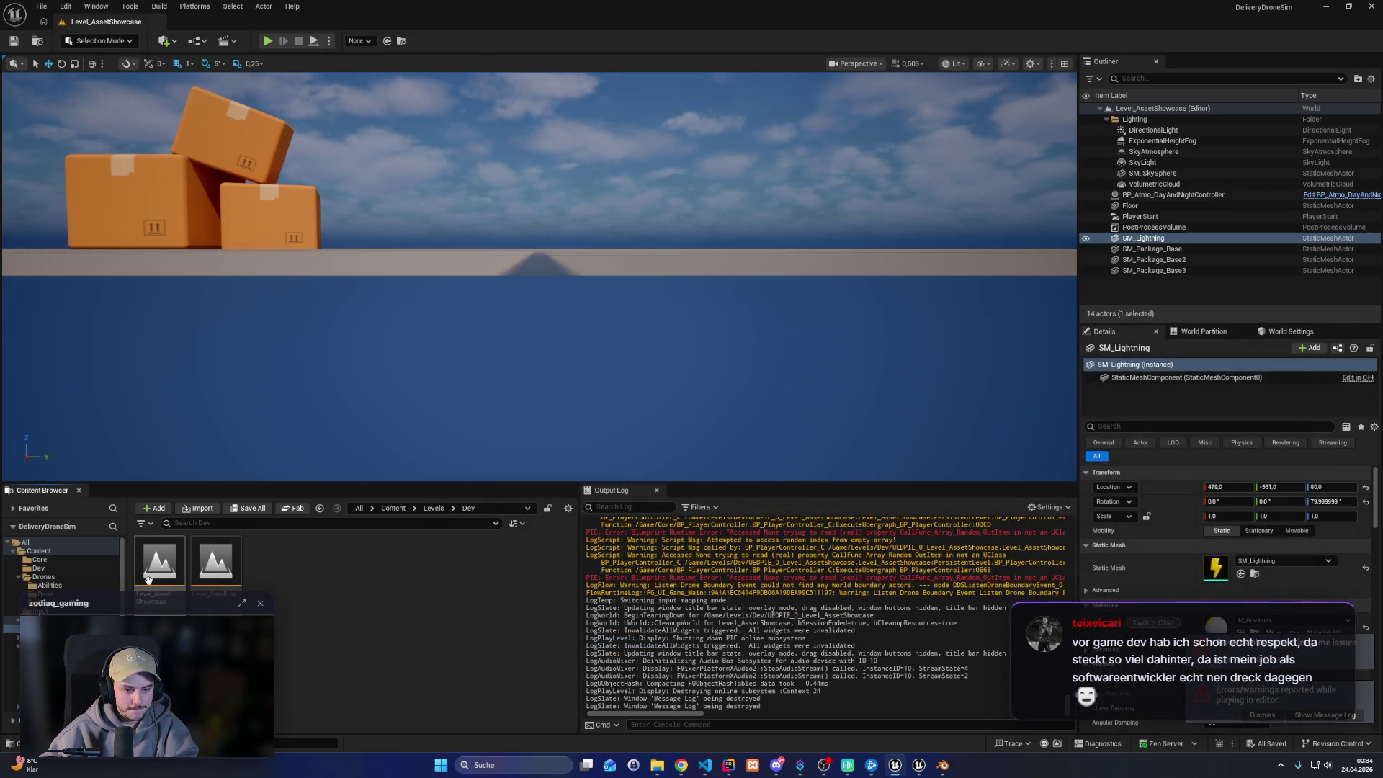
left_click(148, 578)
double_click(216, 562)
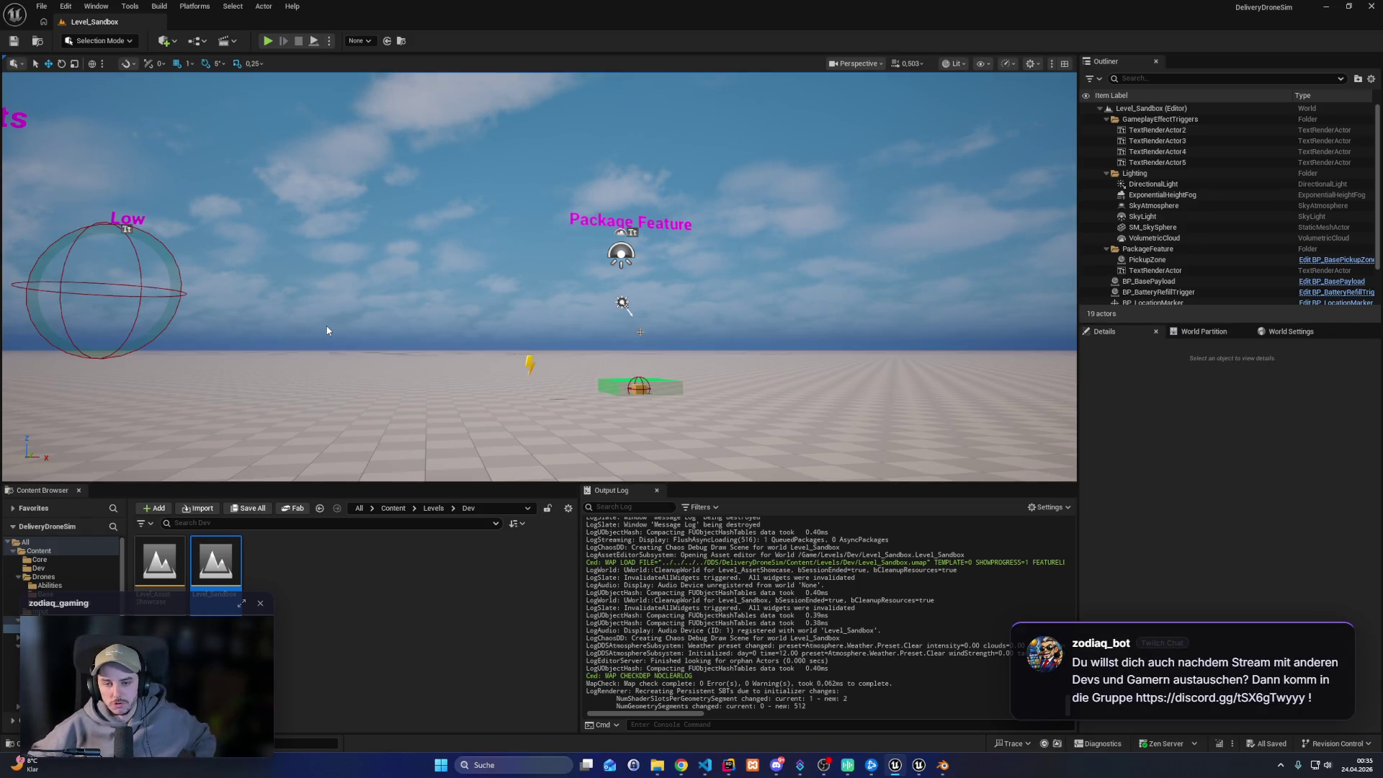
Play Level_Sandbox full screen, viewing the pickup platform's debug sphere and overlap volumes
left_click(267, 41)
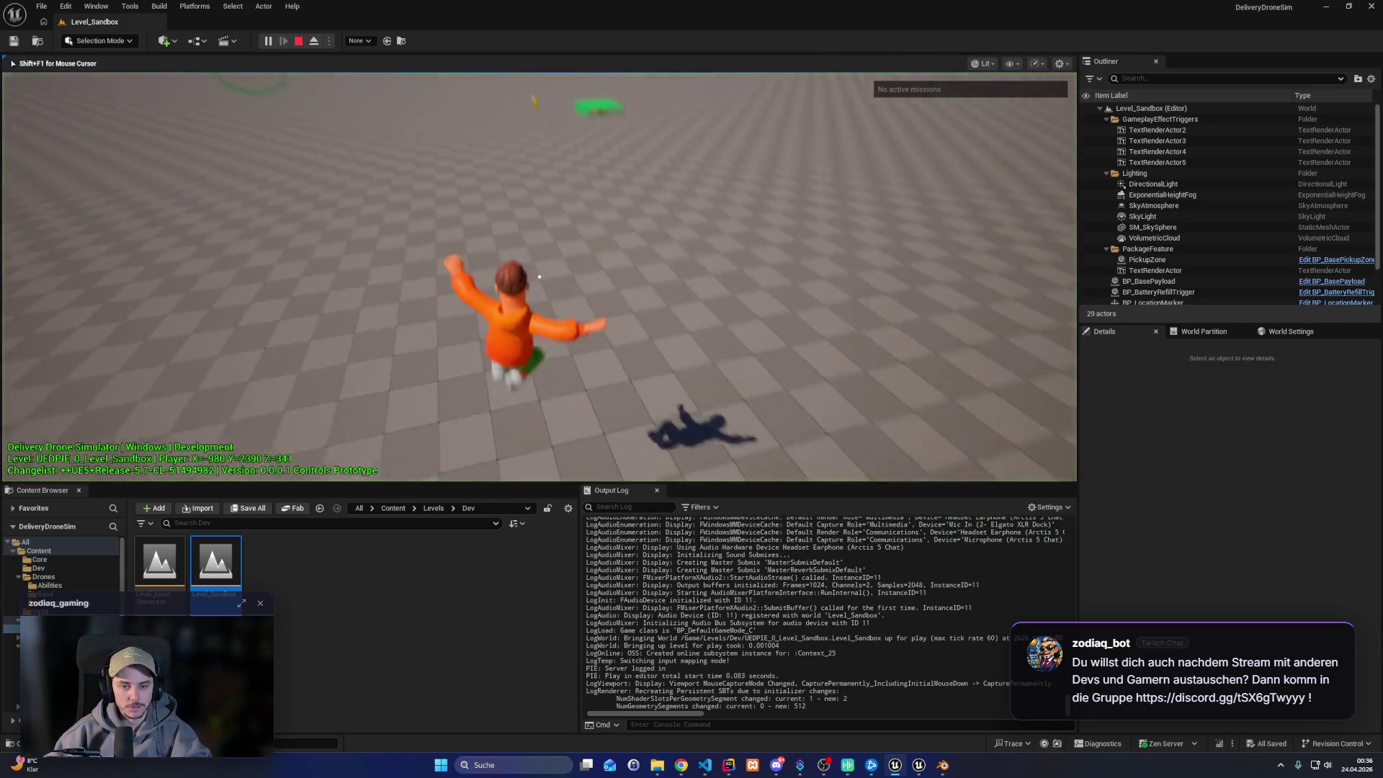
key("F11")
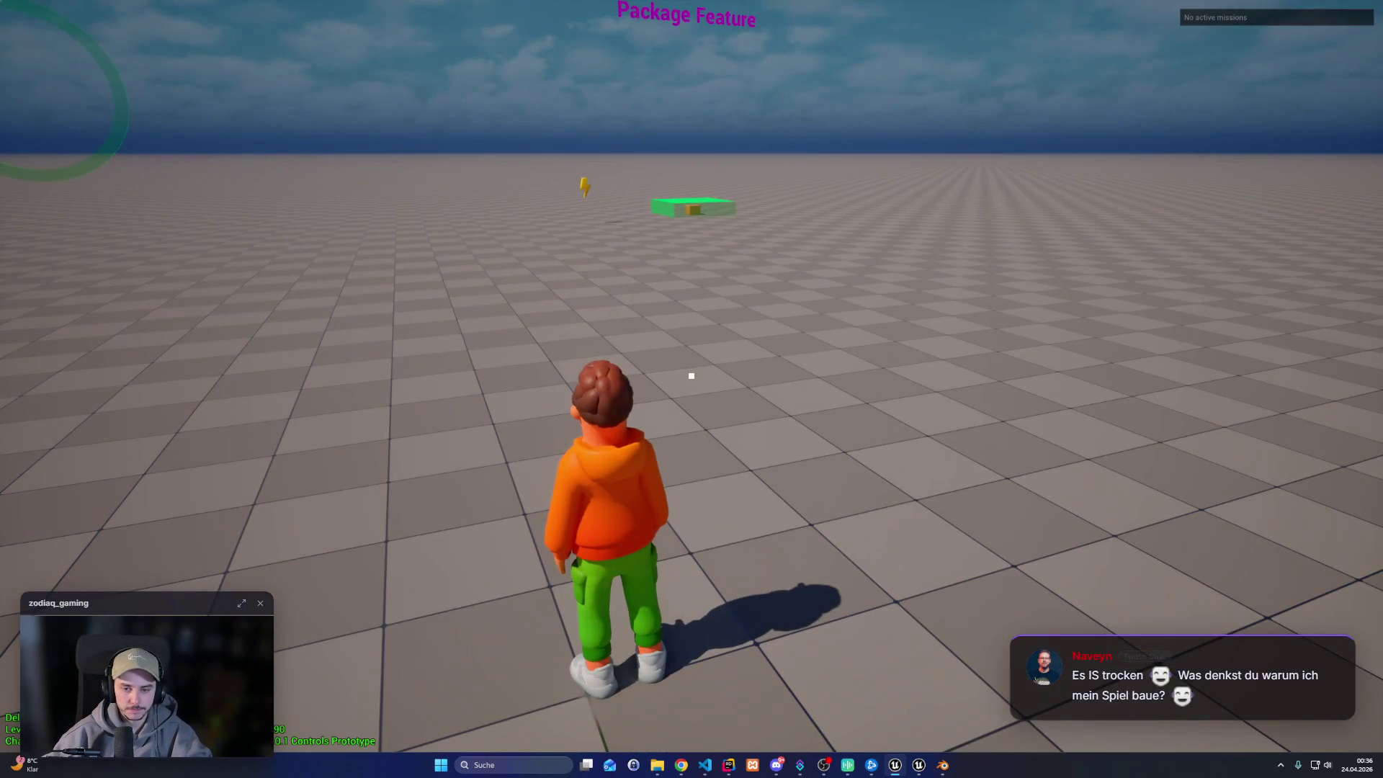
key("F8")
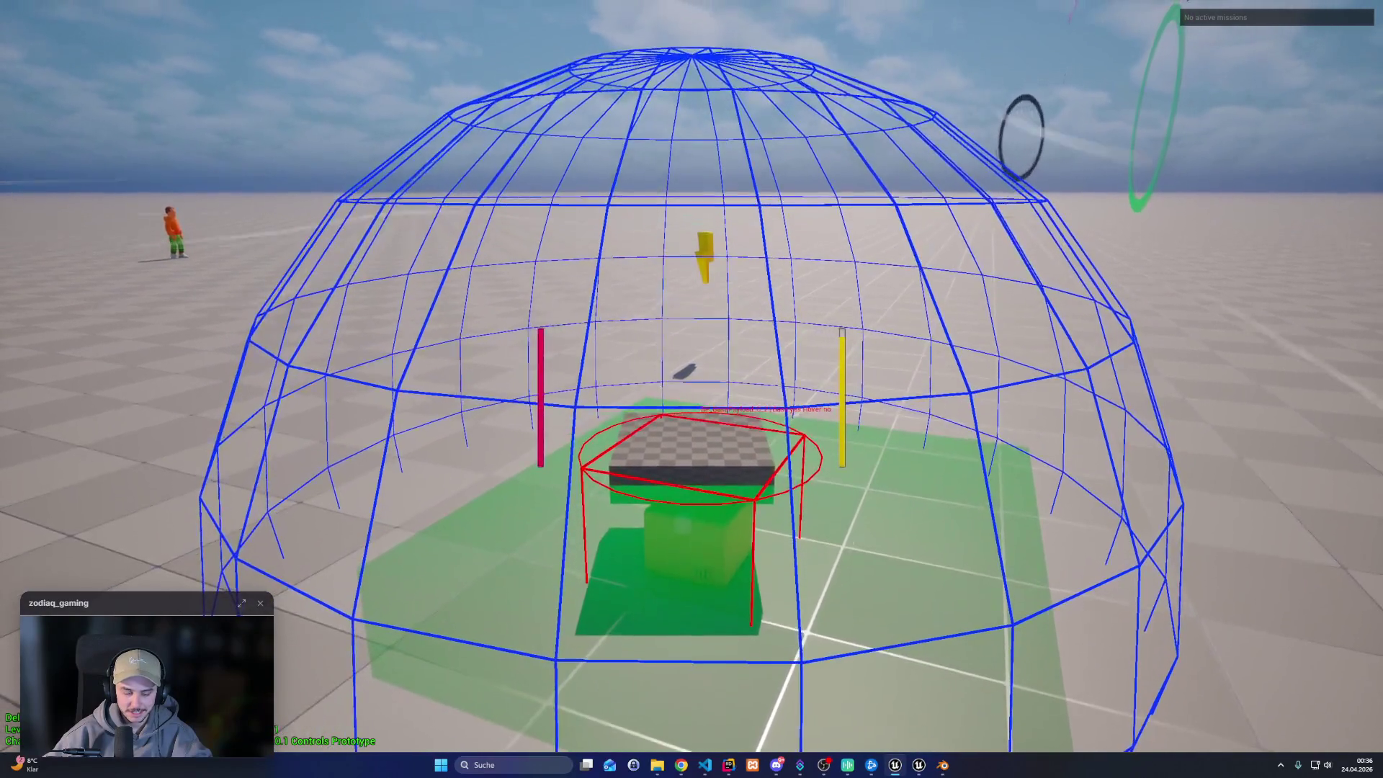
key("F11")
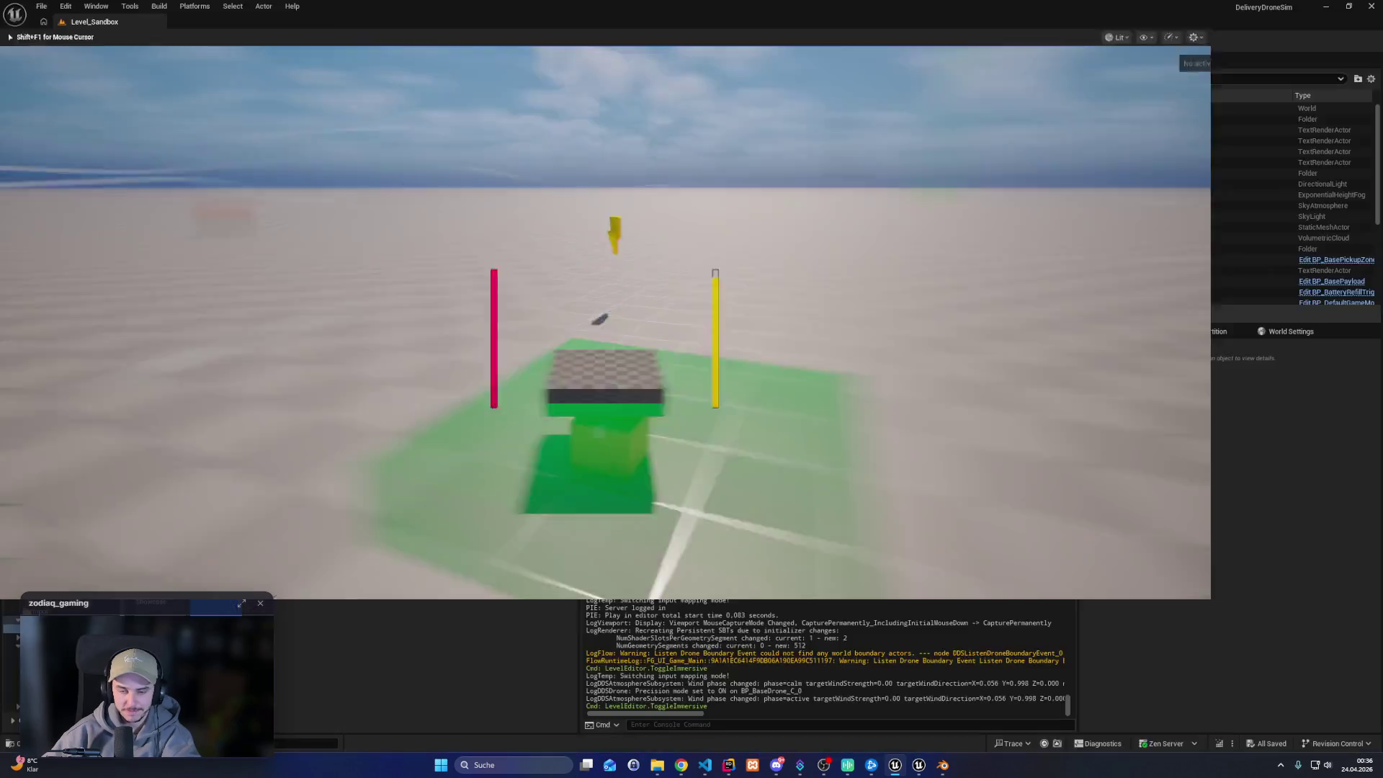
left_click(728, 767)
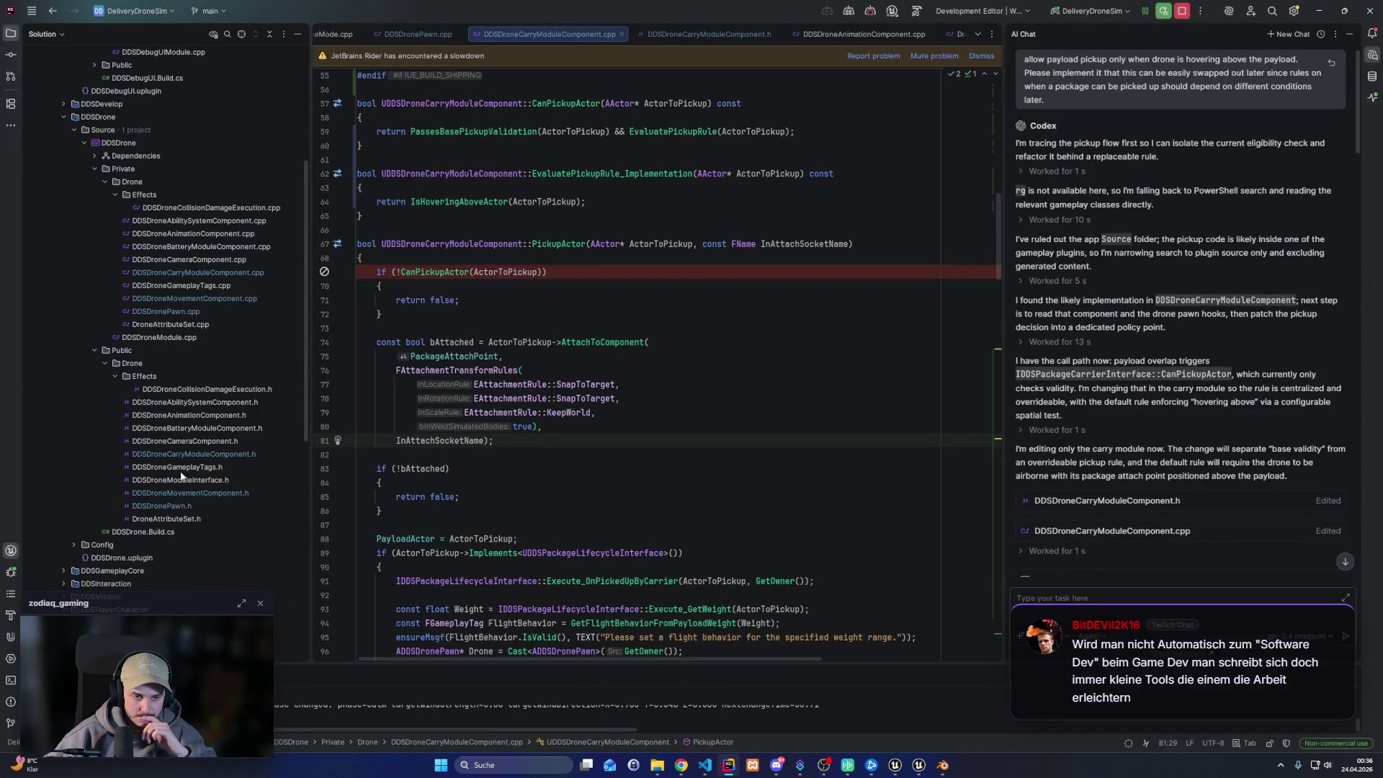
Stop the running editor debug session, rebuild the project, and return to the restarted Unreal Editor
scroll(172, 504, "down", 3)
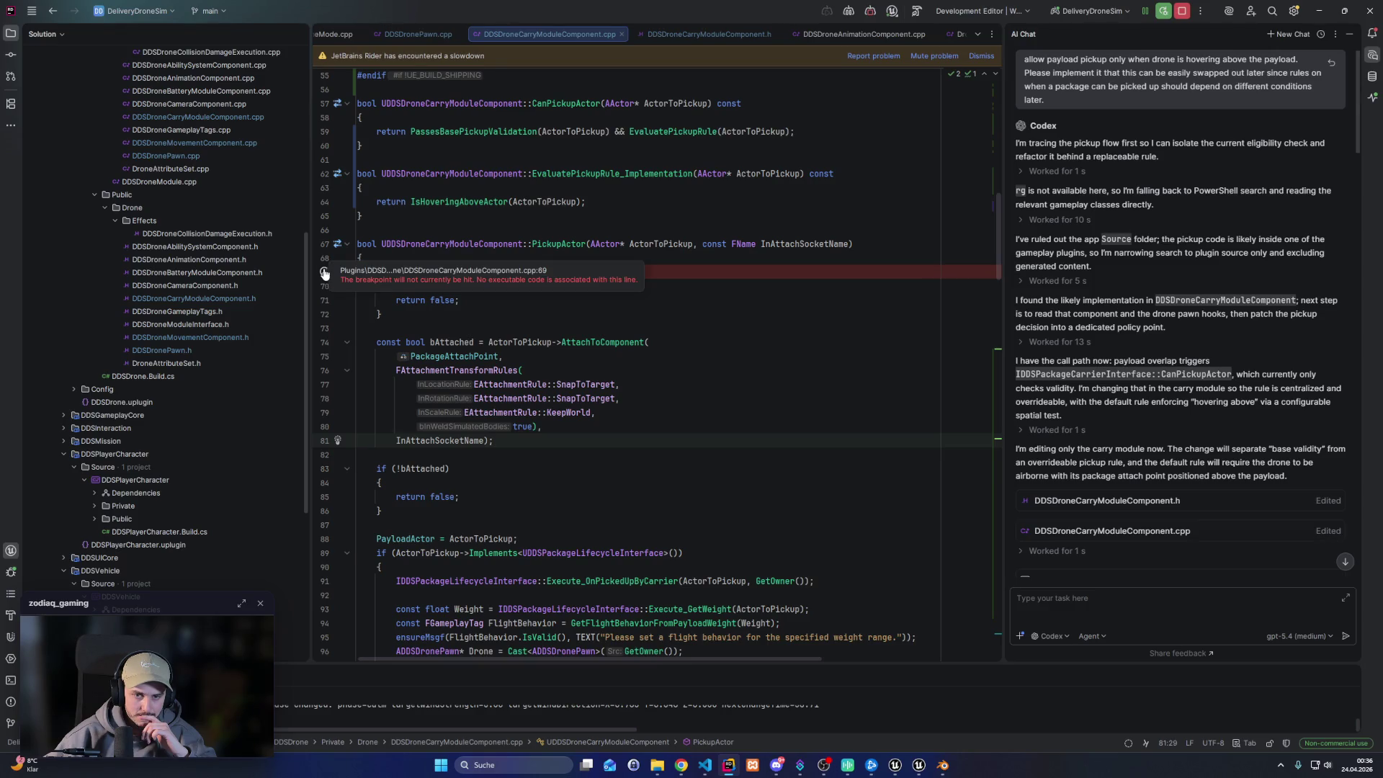
left_click(562, 272)
left_click(1181, 11)
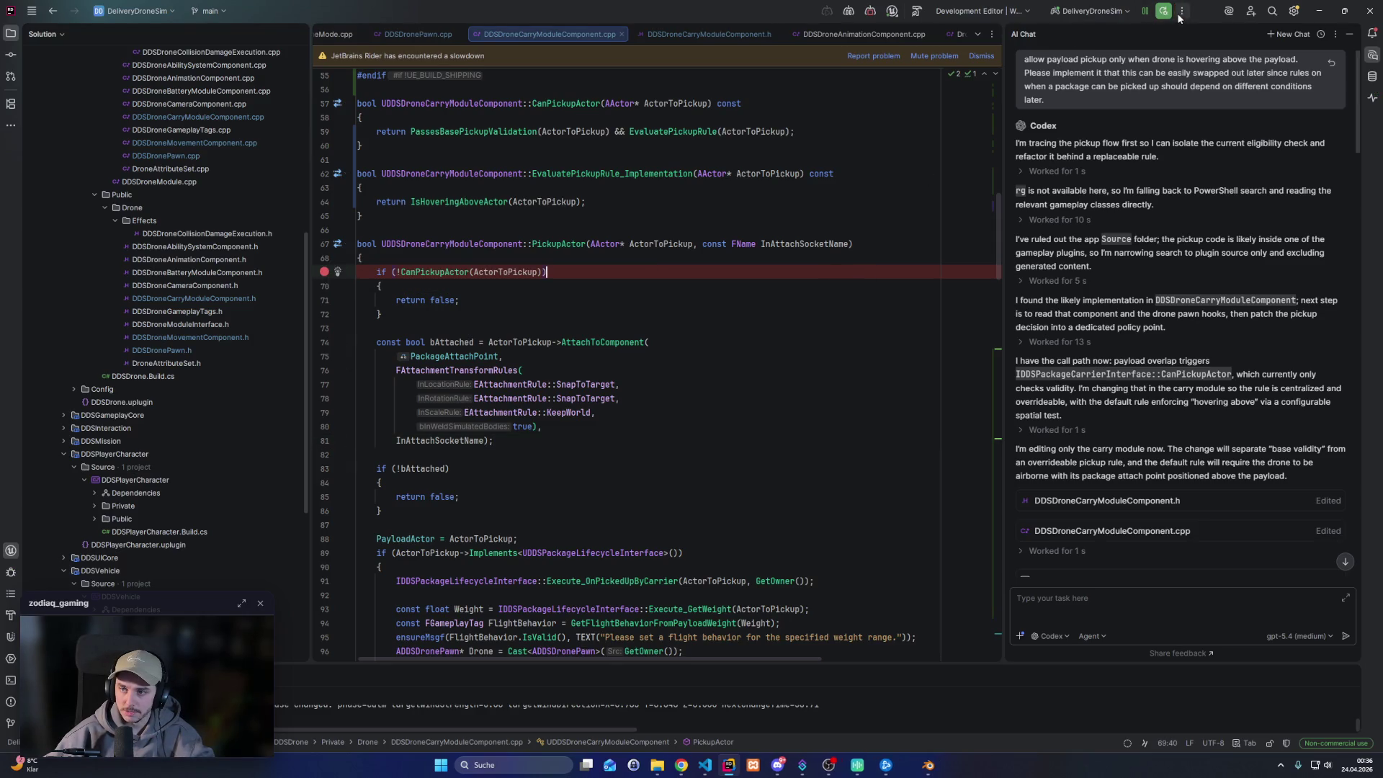
left_click(917, 11)
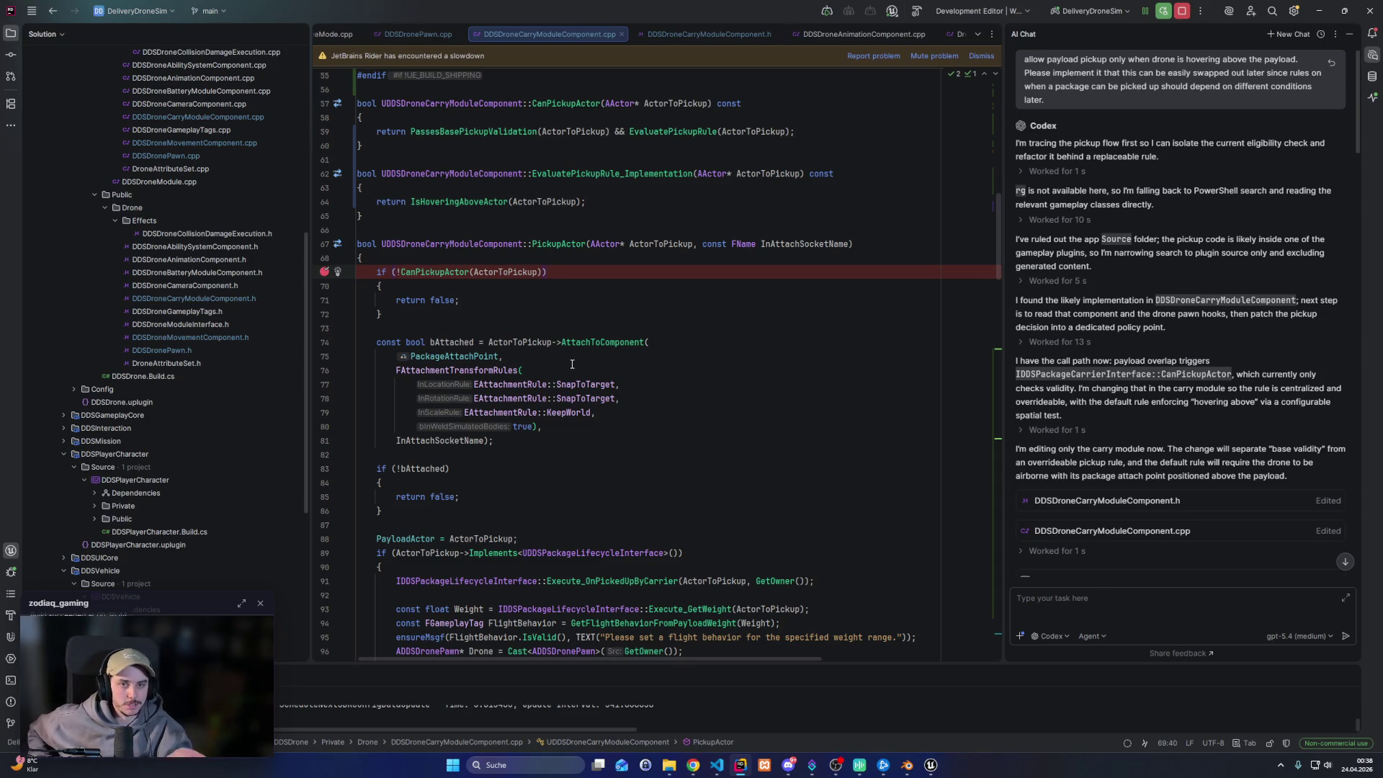
left_click(930, 765)
Open Level_Sandbox and start a full-screen play session, walking the character forward
double_click(216, 565)
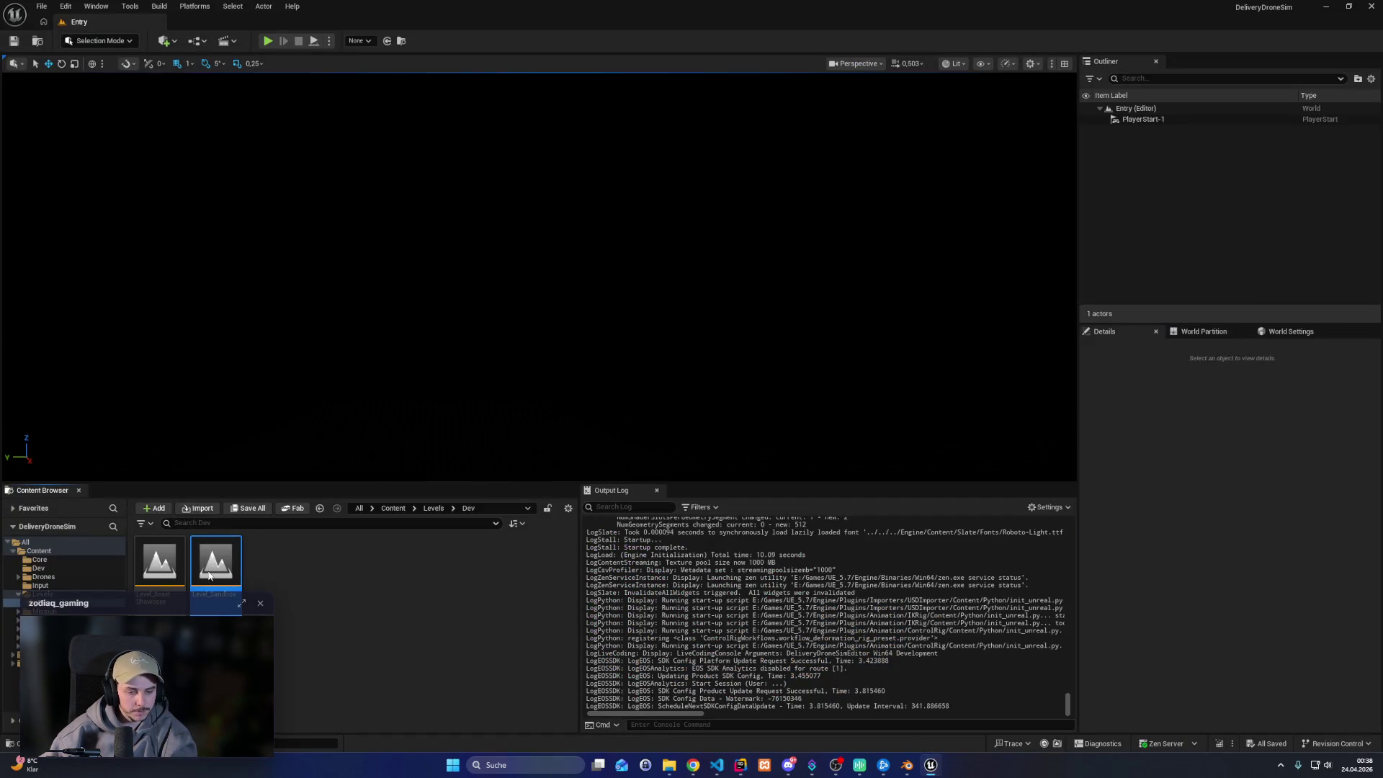
left_click_drag(502, 291, 465, 182)
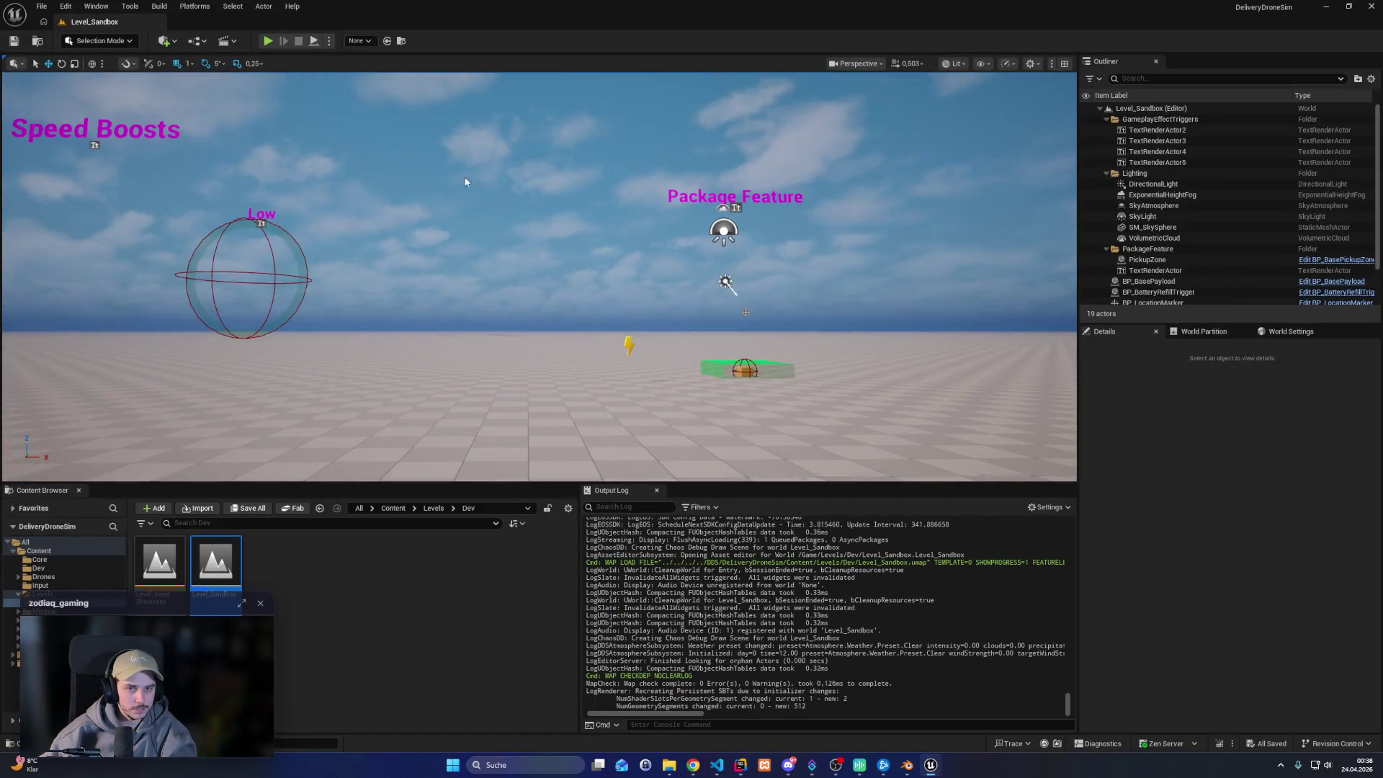
left_click(268, 41)
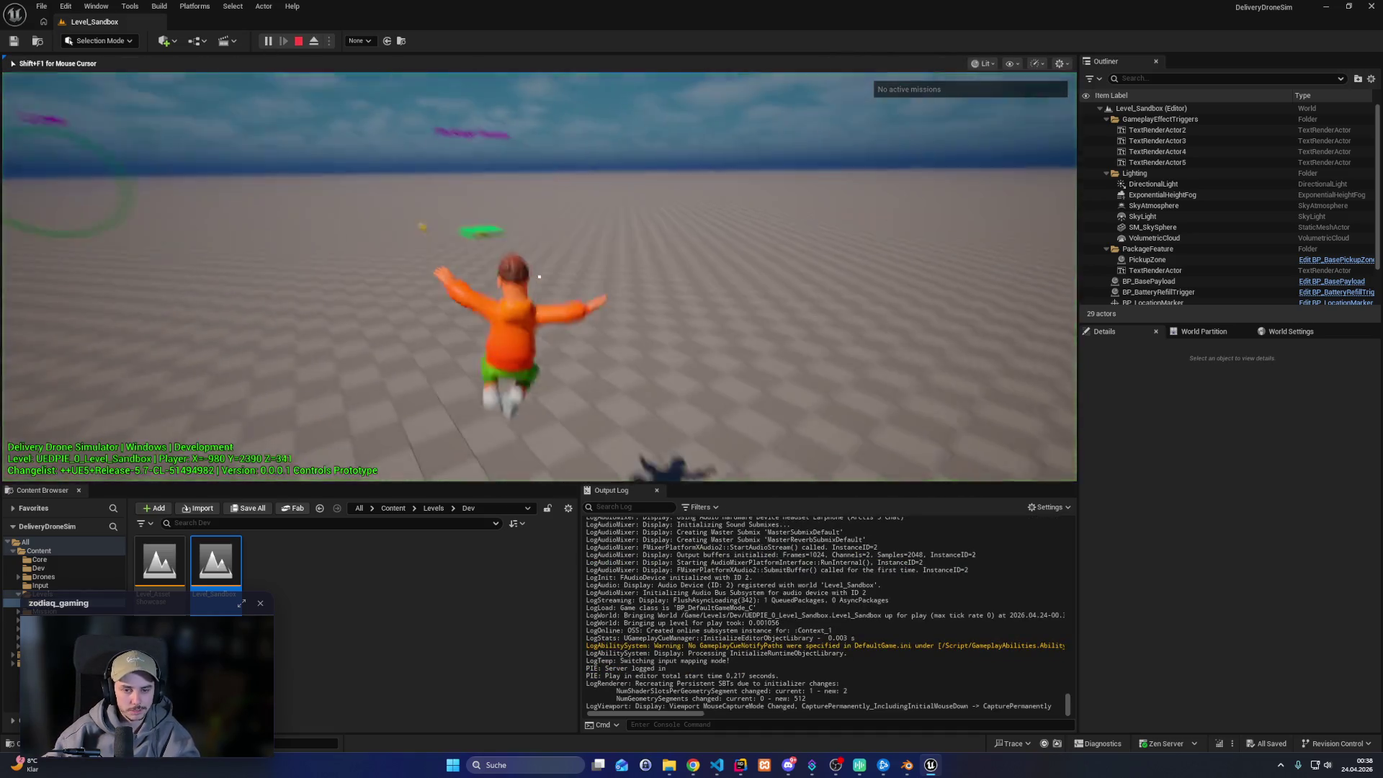
key("w")
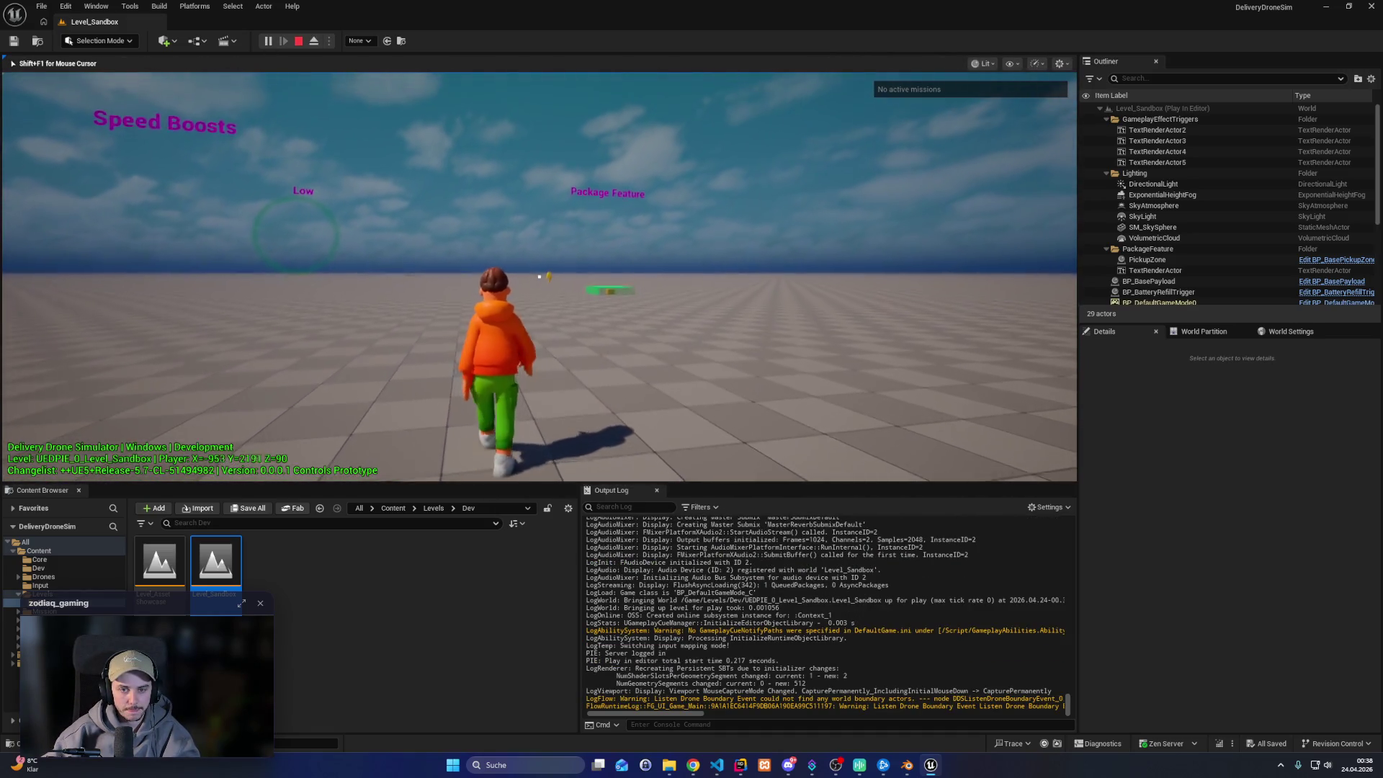
key("shift+F1")
key("F11")
key("Escape")
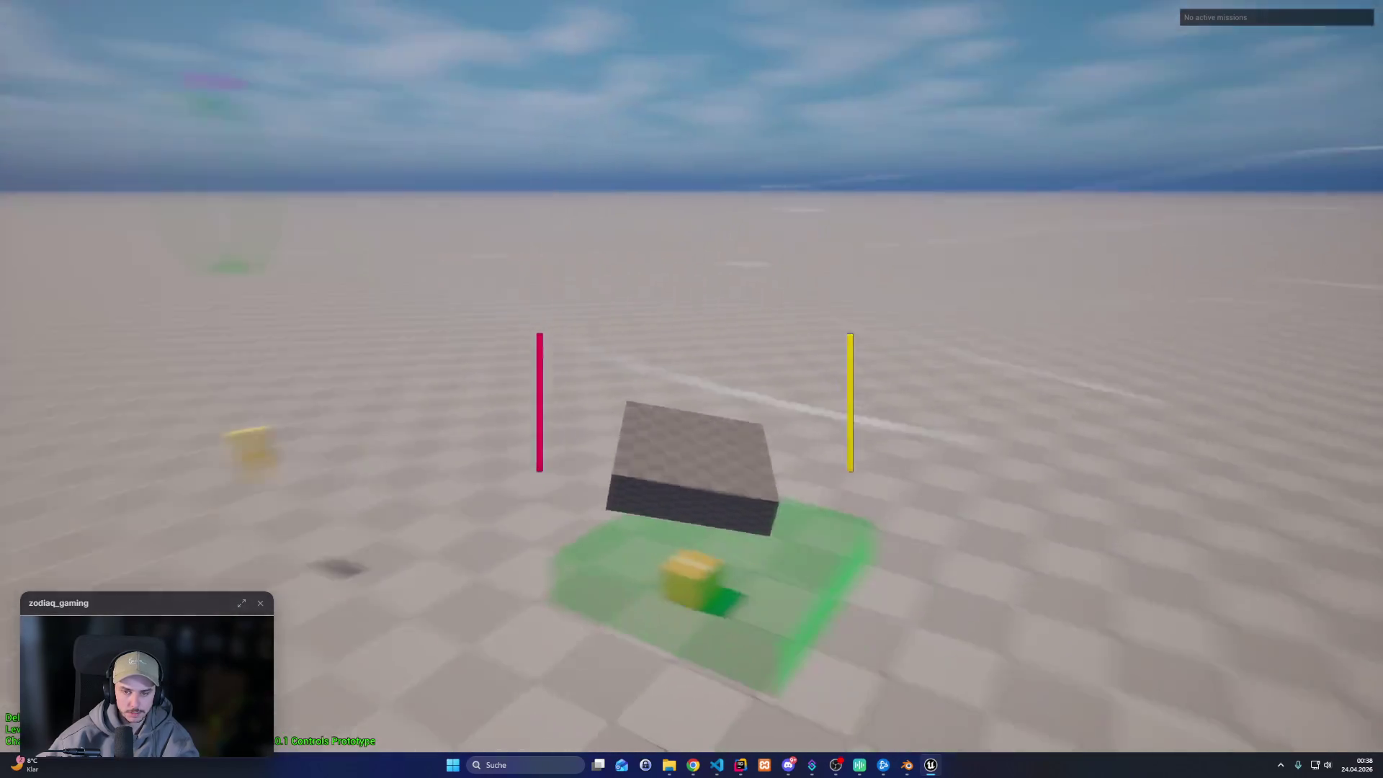
Run the dds pickup debug drawing command, walk under the package box, then select PickupActor in Rider
key("grave")
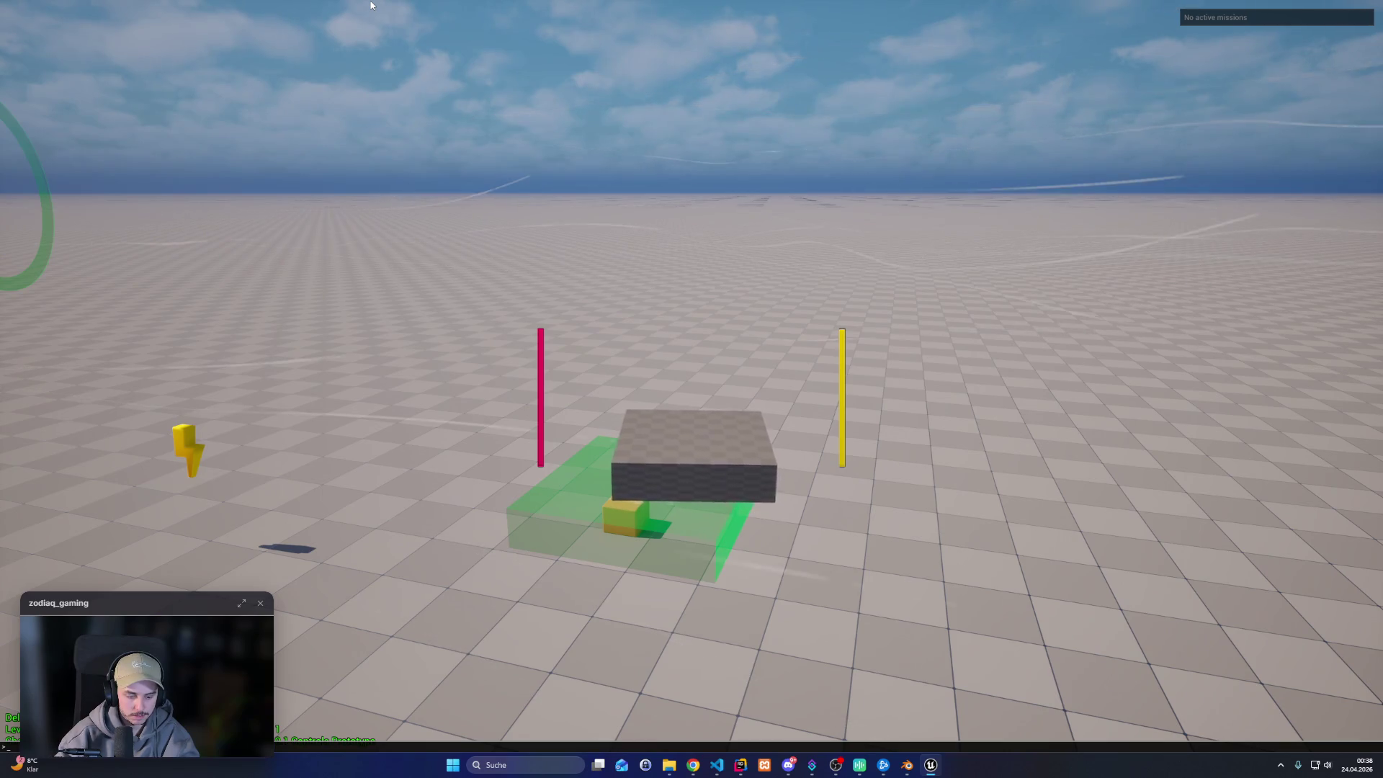
type("dds.")
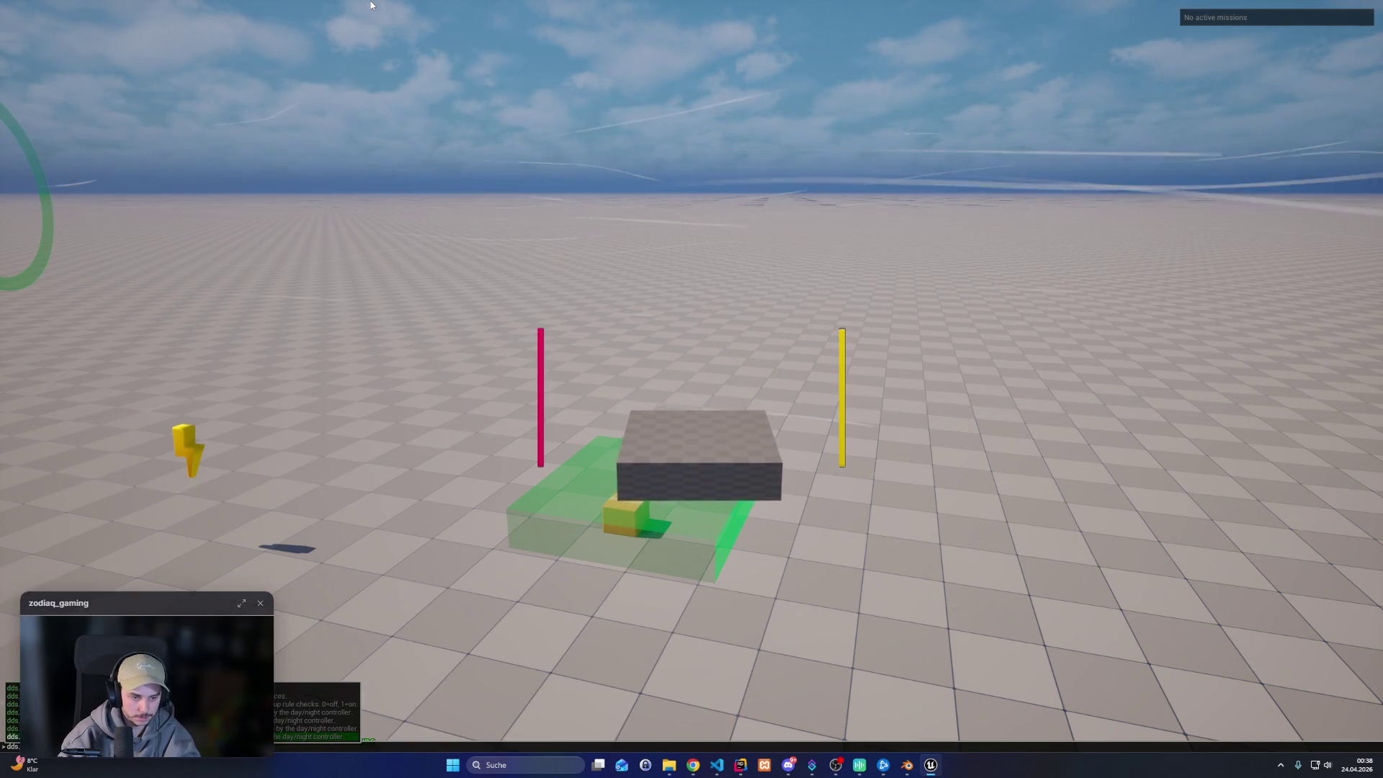
key("Up")
key("Up")
key("Up")
key("Up")
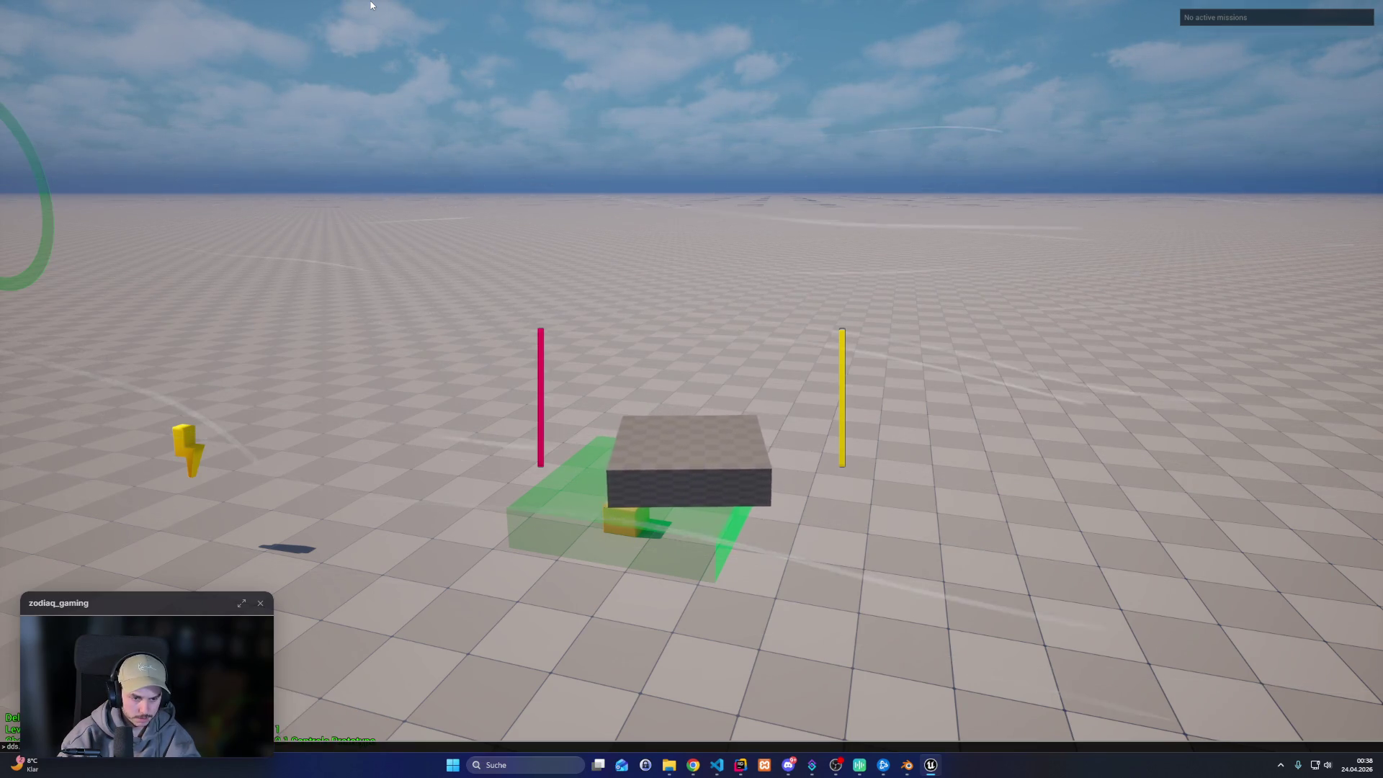
key("Return")
key("w")
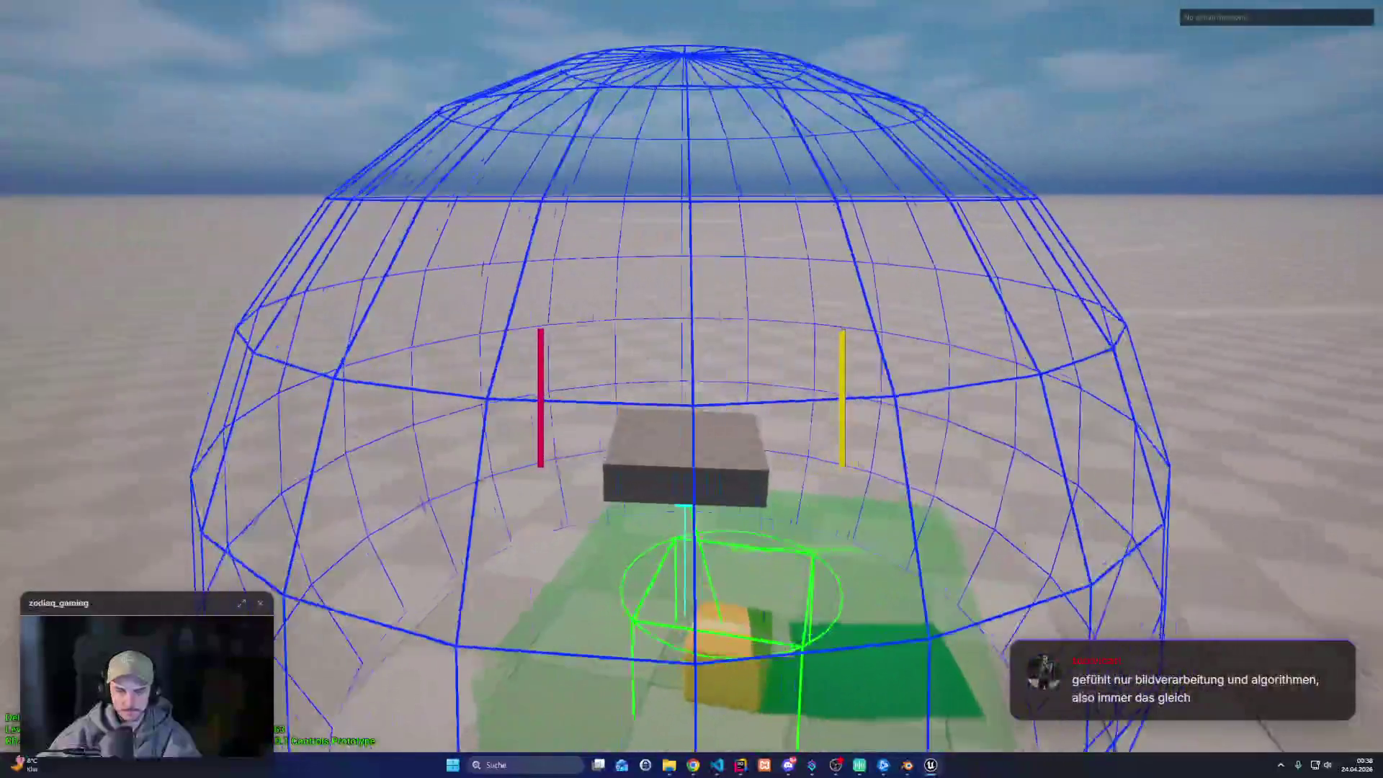
key("w")
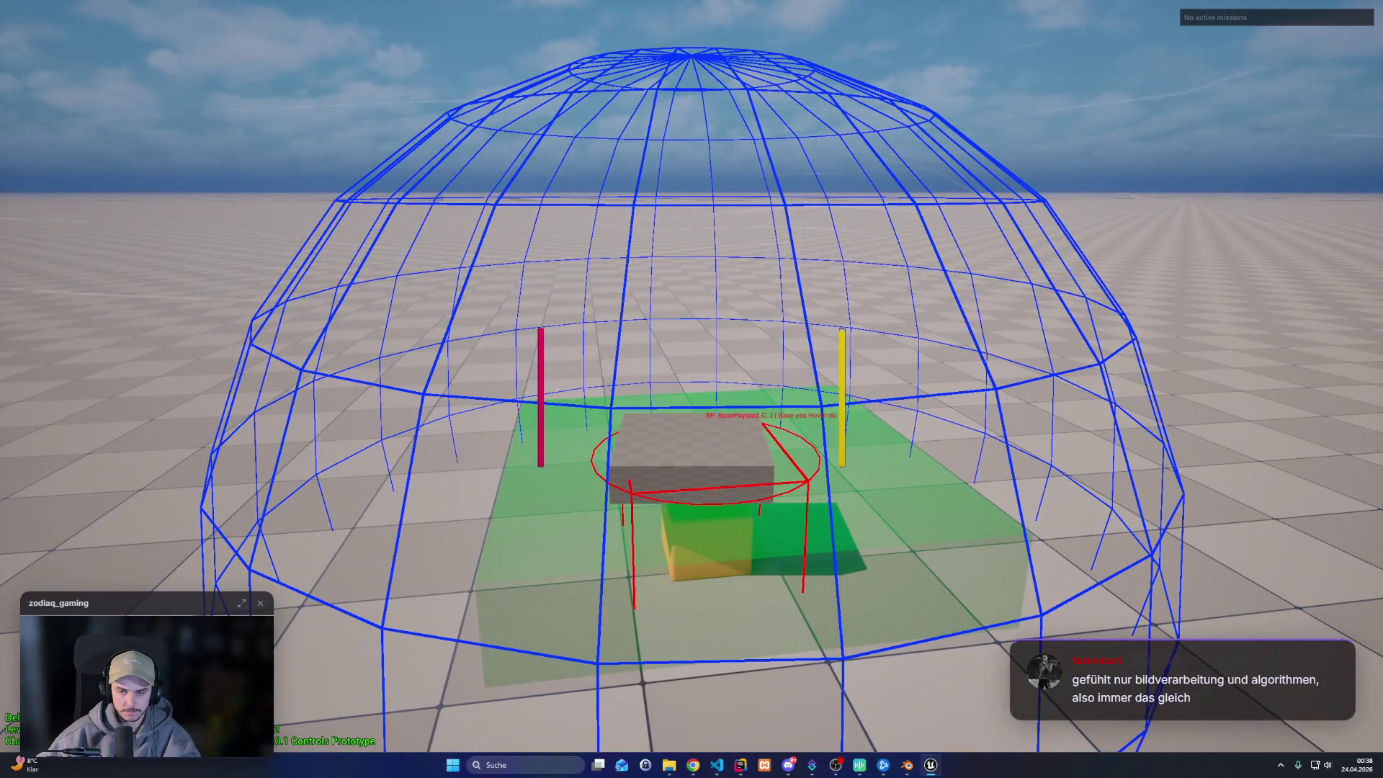
key("alt+Tab")
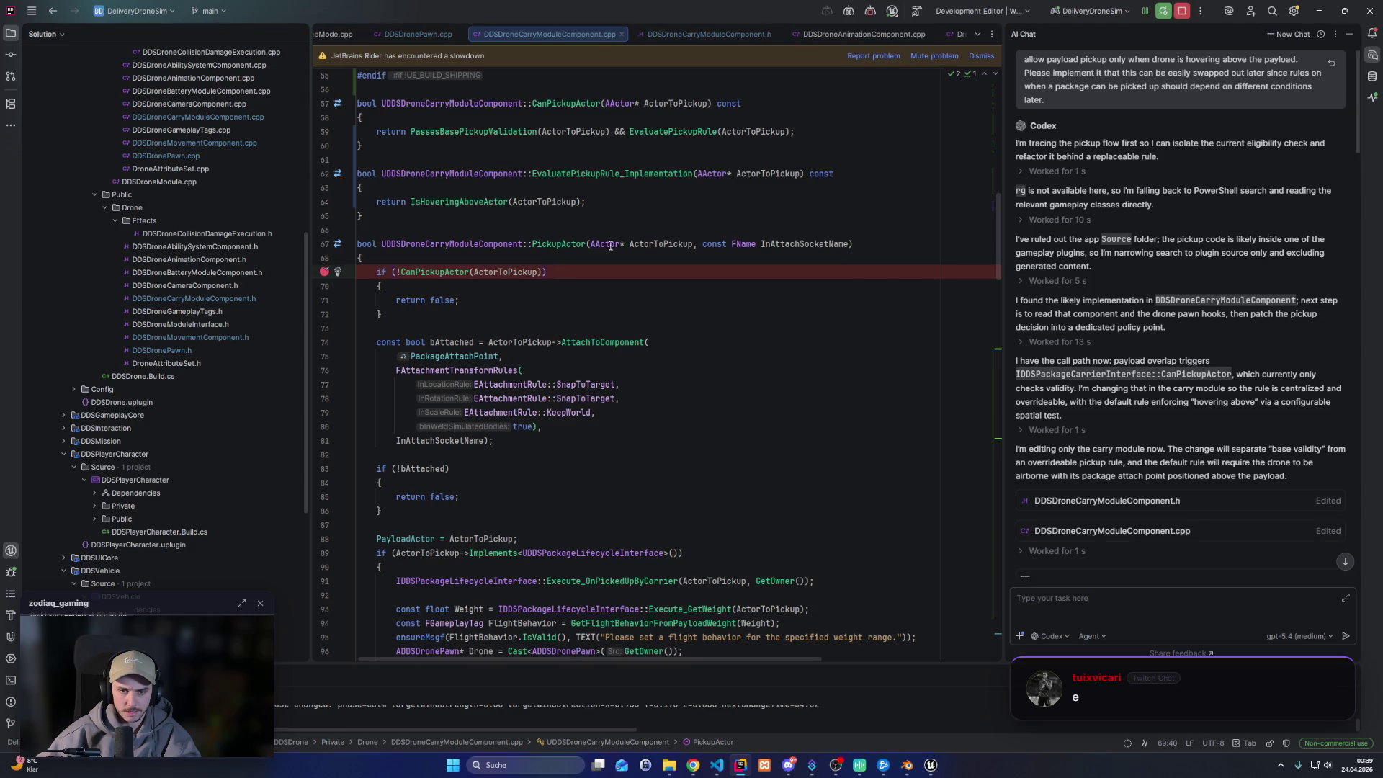
double_click(559, 244)
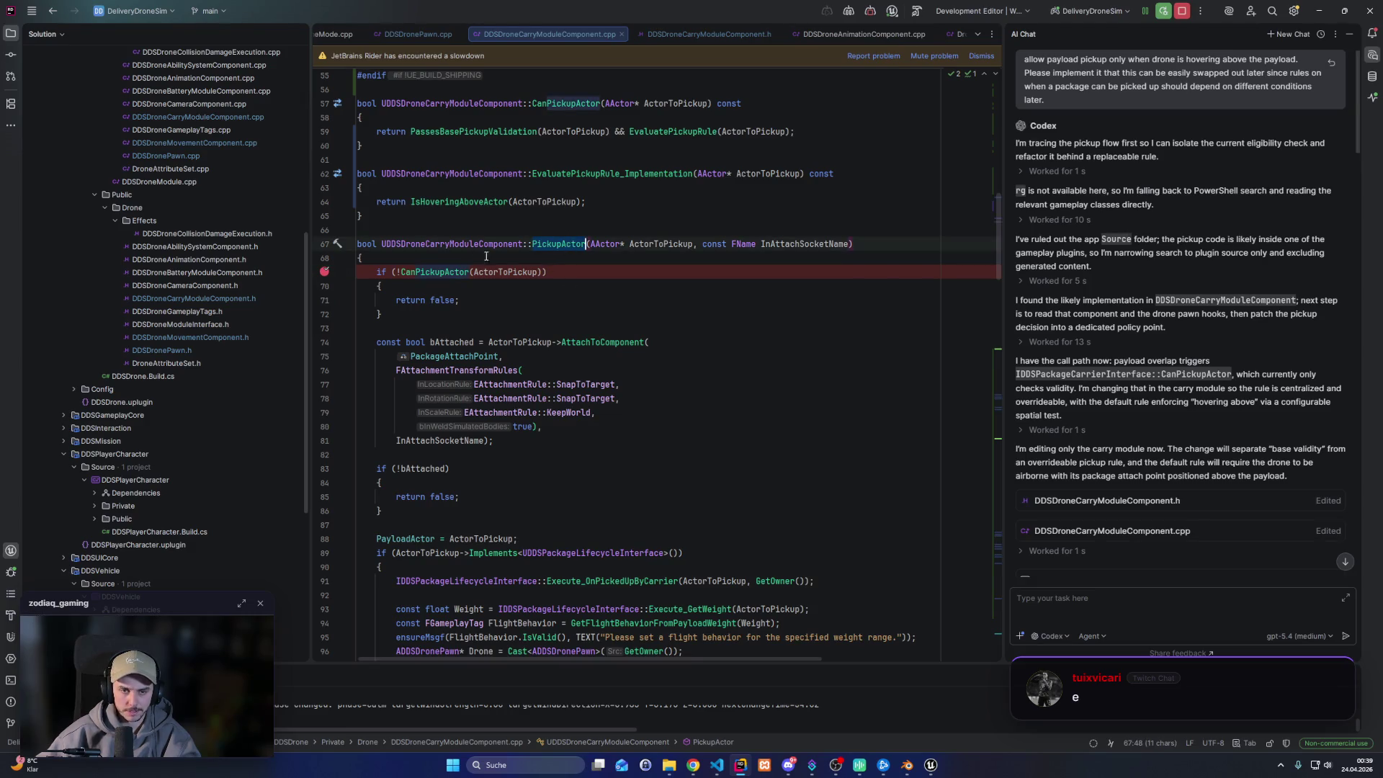
Inspect the UDDSDroneCarryModuleComponent::PickupActor name and its editing actions on line 67
left_click(385, 244, "shift")
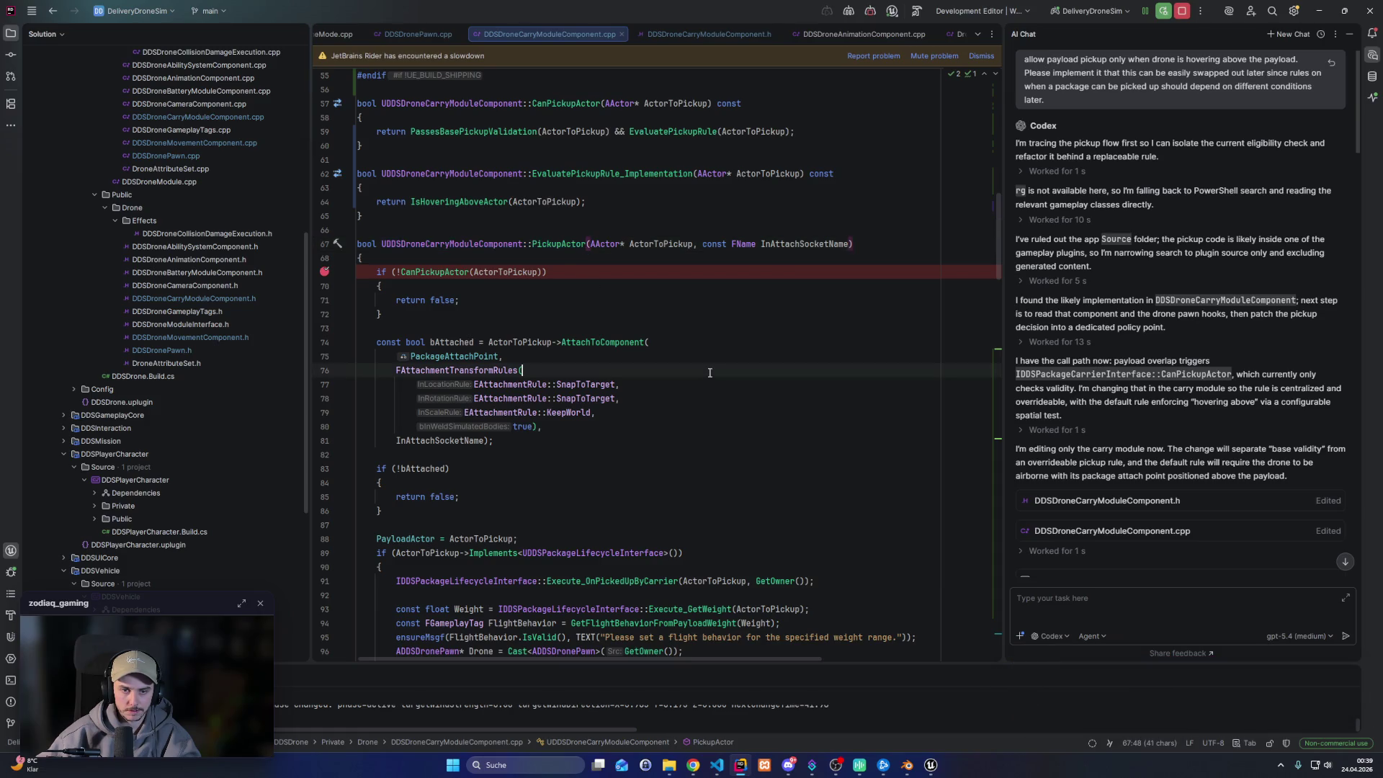
left_click_drag(382, 244, 587, 244)
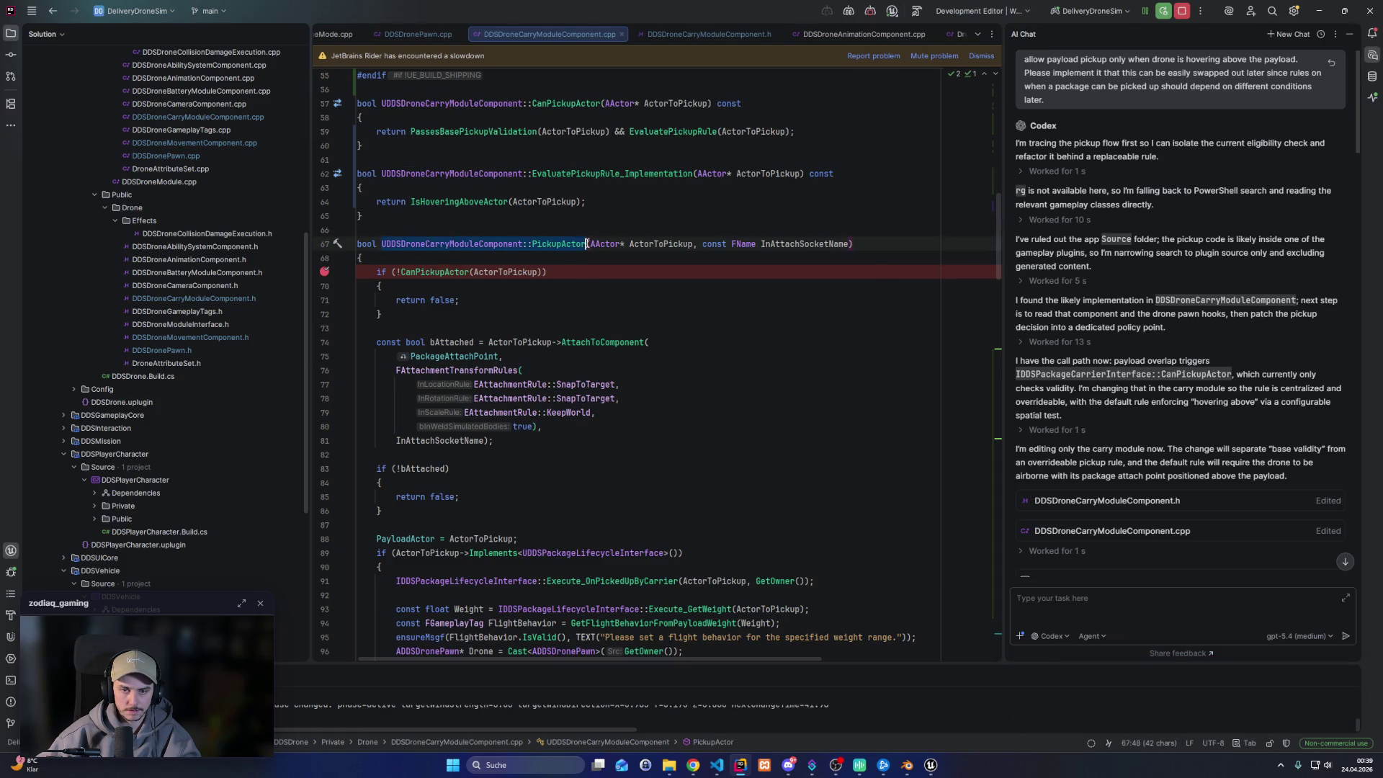
left_click(709, 370)
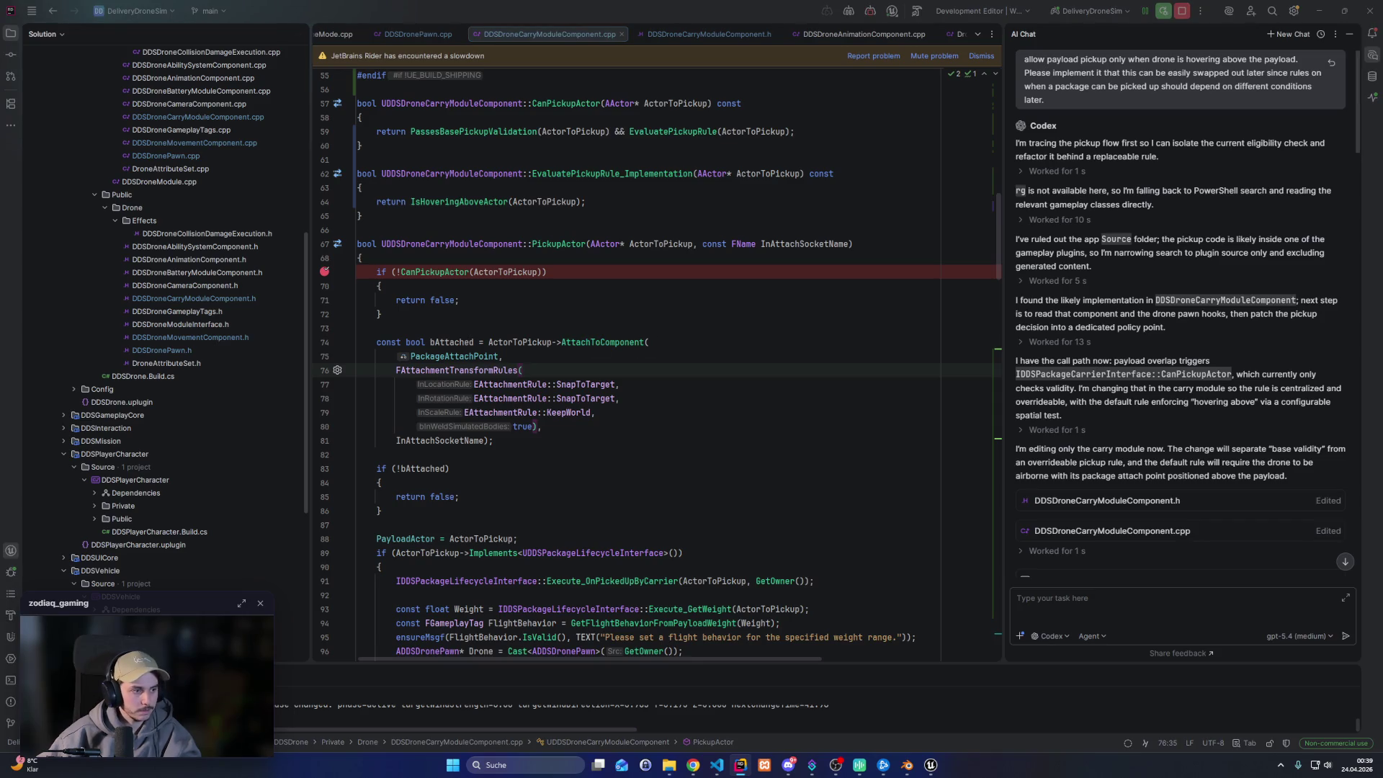
left_click(547, 243)
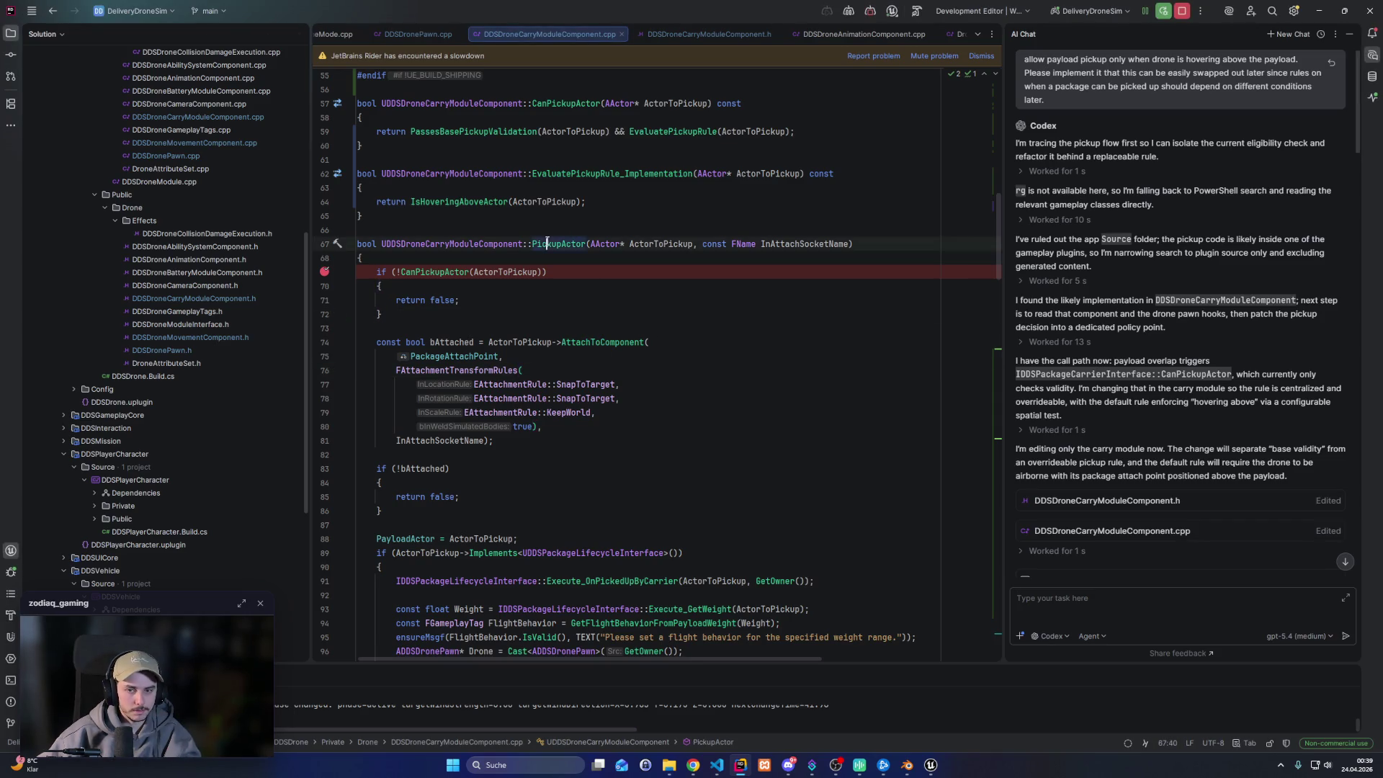
right_click(548, 243)
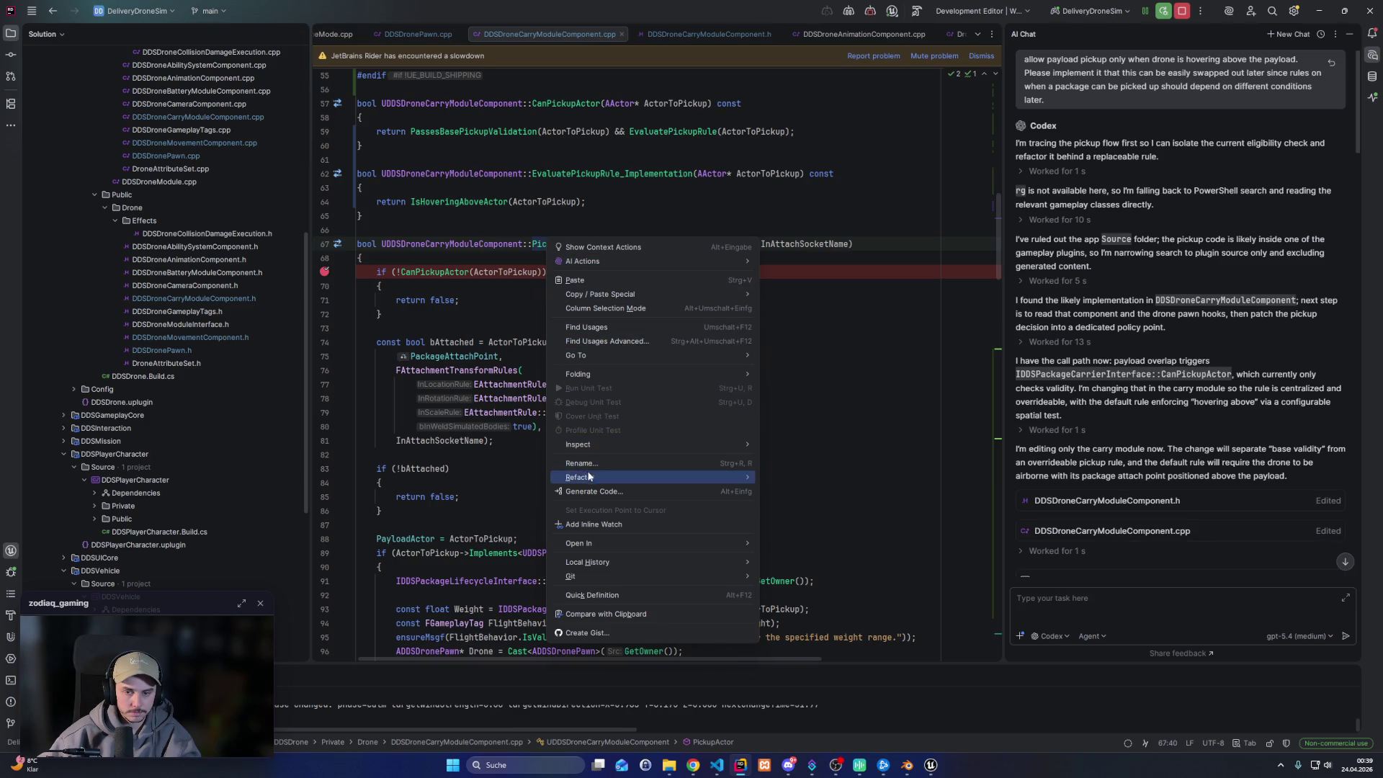
left_click(490, 299)
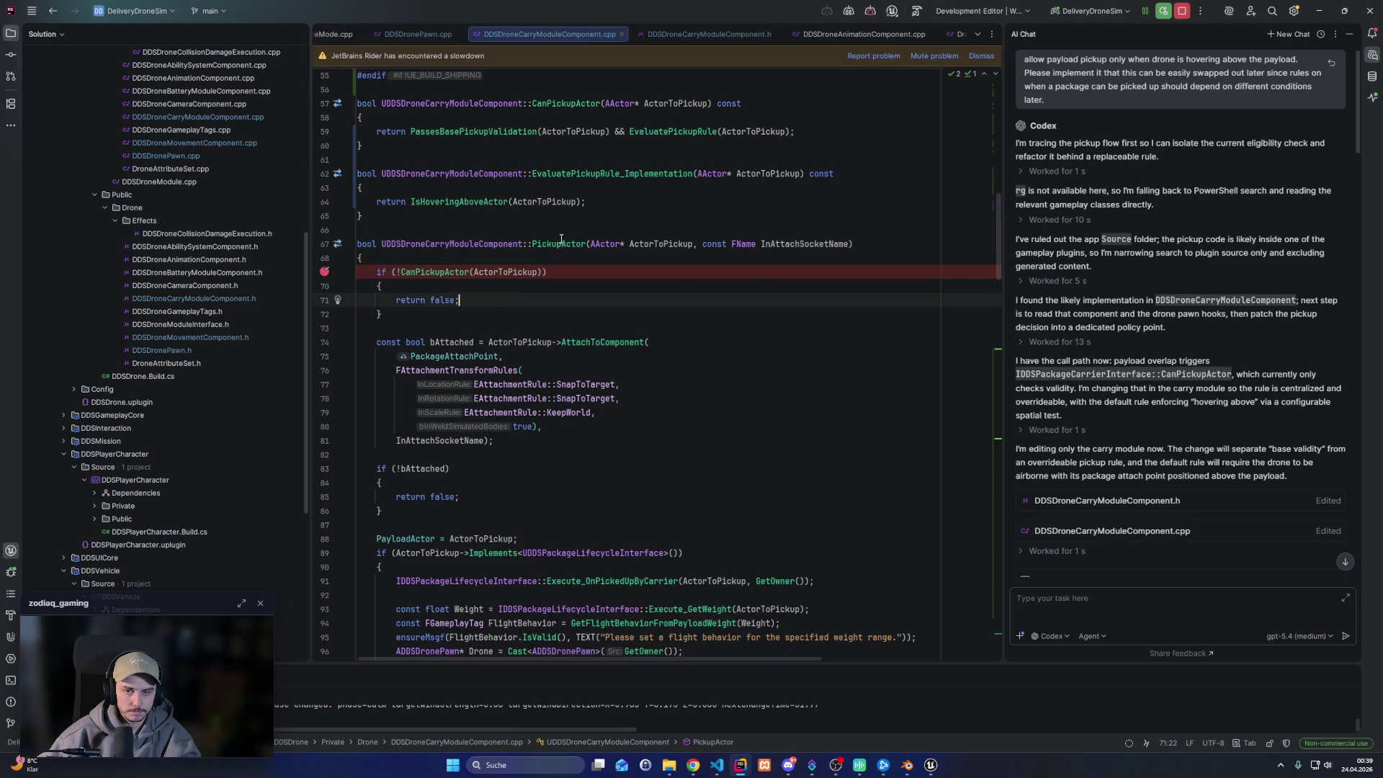
left_click(651, 219)
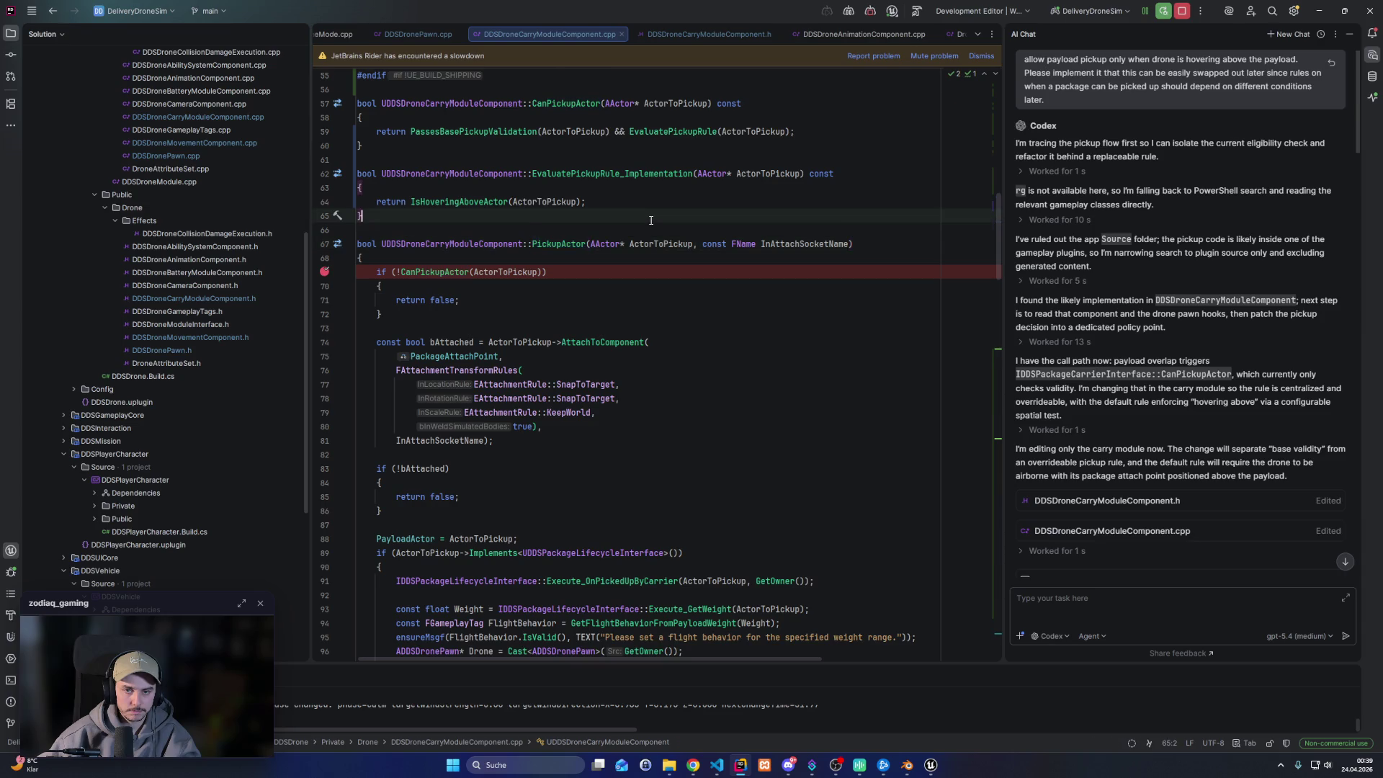
Search the carry module file for PickupActor and step through its matches
key("ctrl+f")
type("PickupActor")
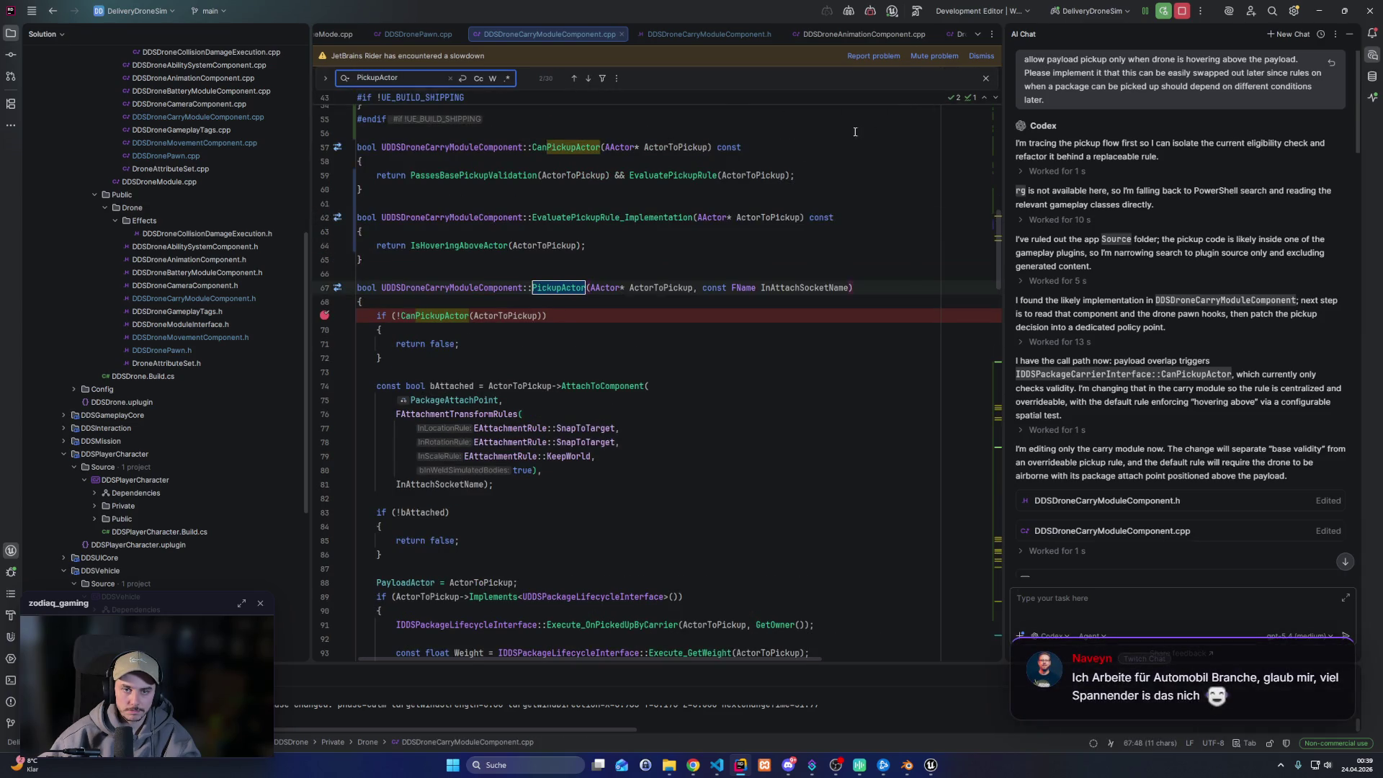
left_click(573, 77)
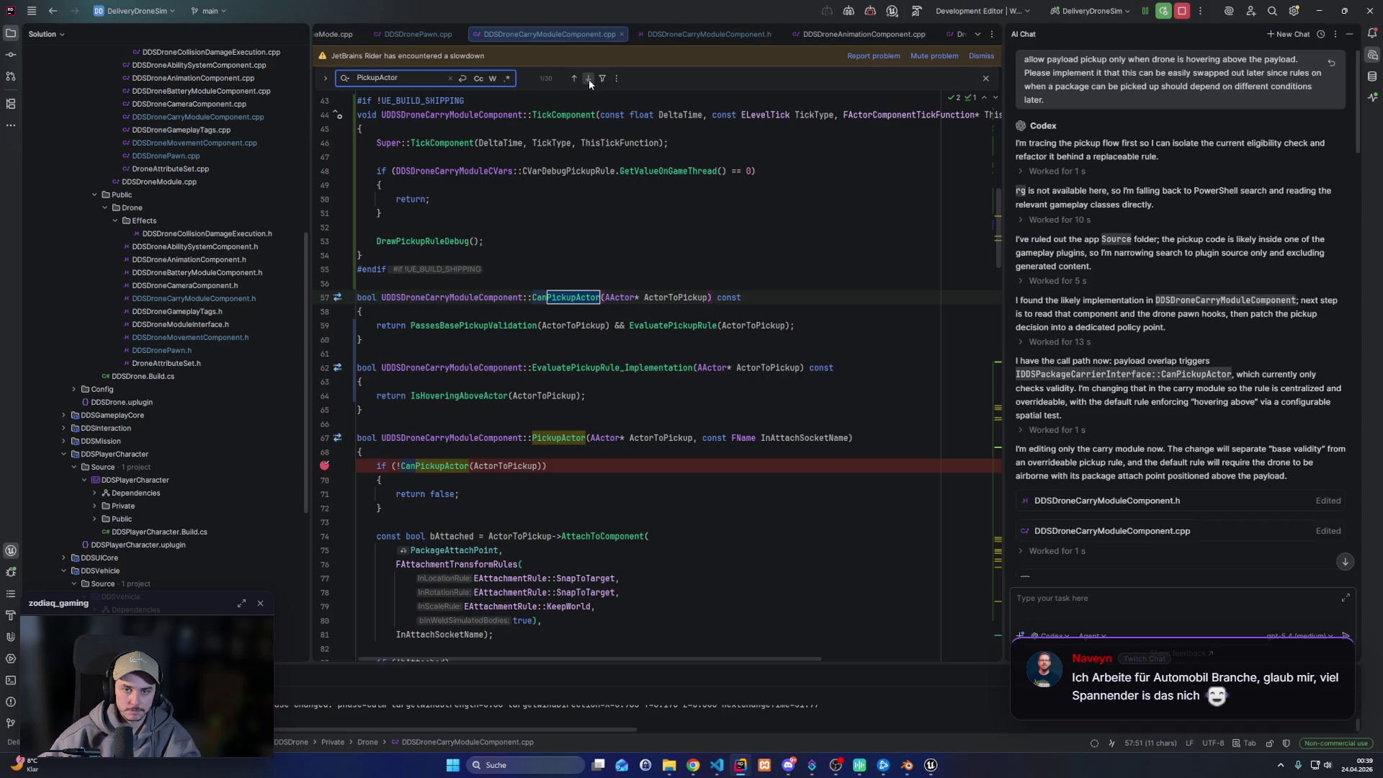
left_click(589, 80)
left_click(589, 79)
left_click(589, 79)
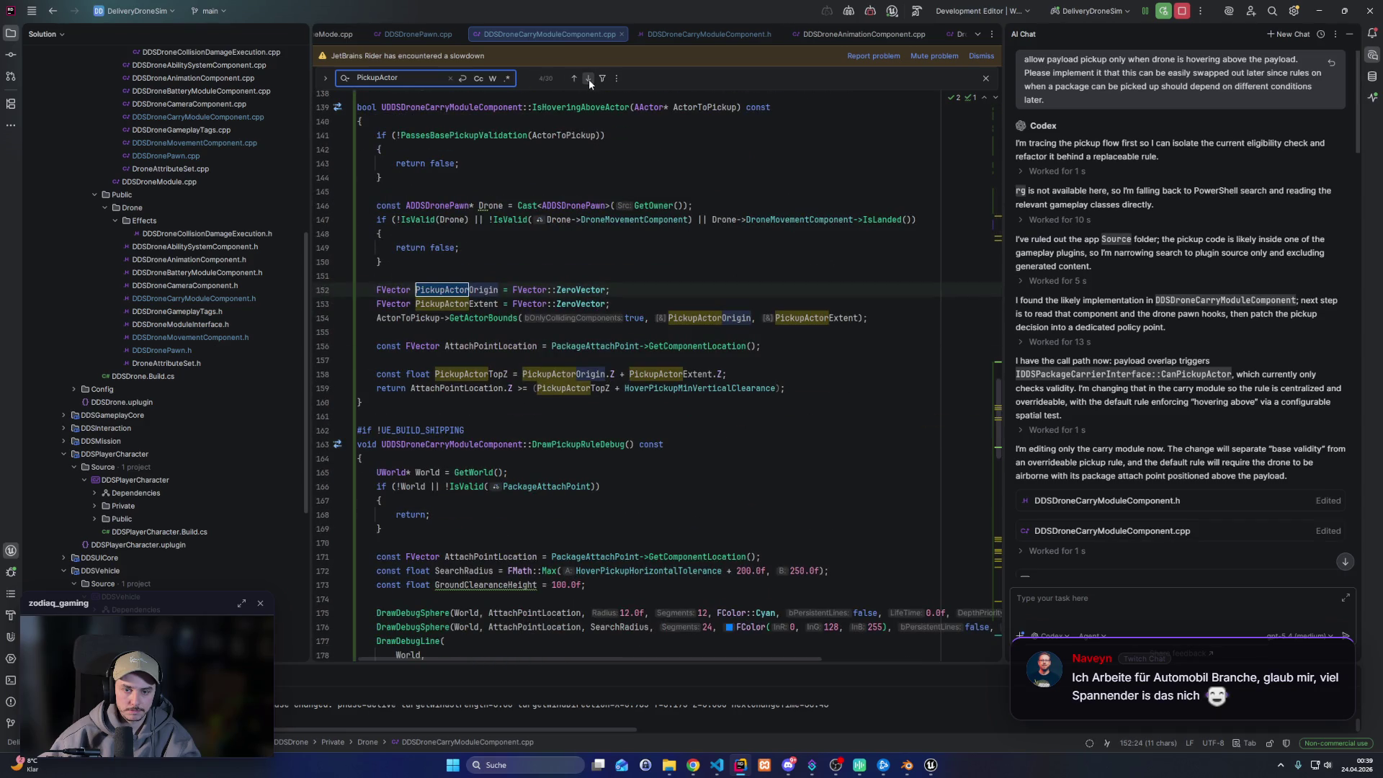
left_click(589, 79)
left_click(589, 80)
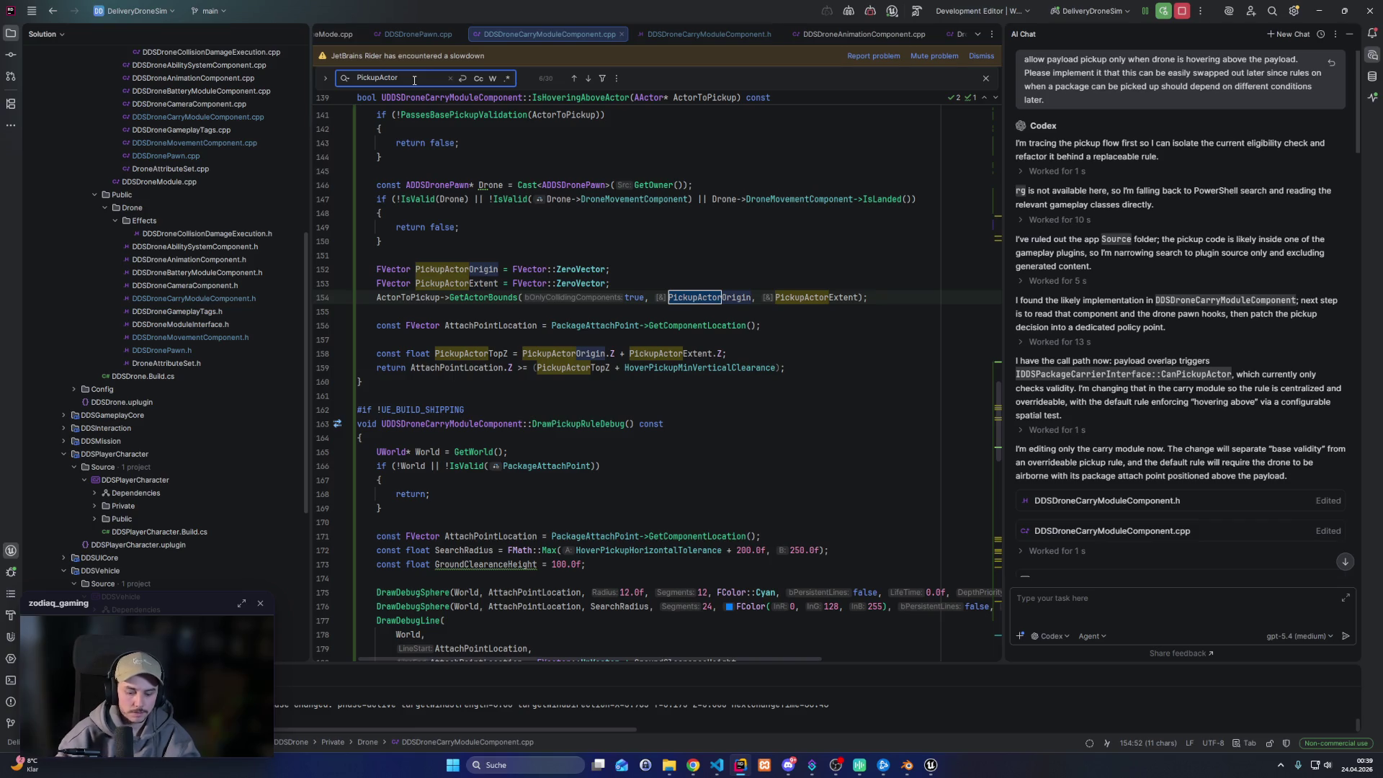
Narrow the search to 'PickupActor(' calls, cycle through them, then open DDSDronePawn.cpp
type("(")
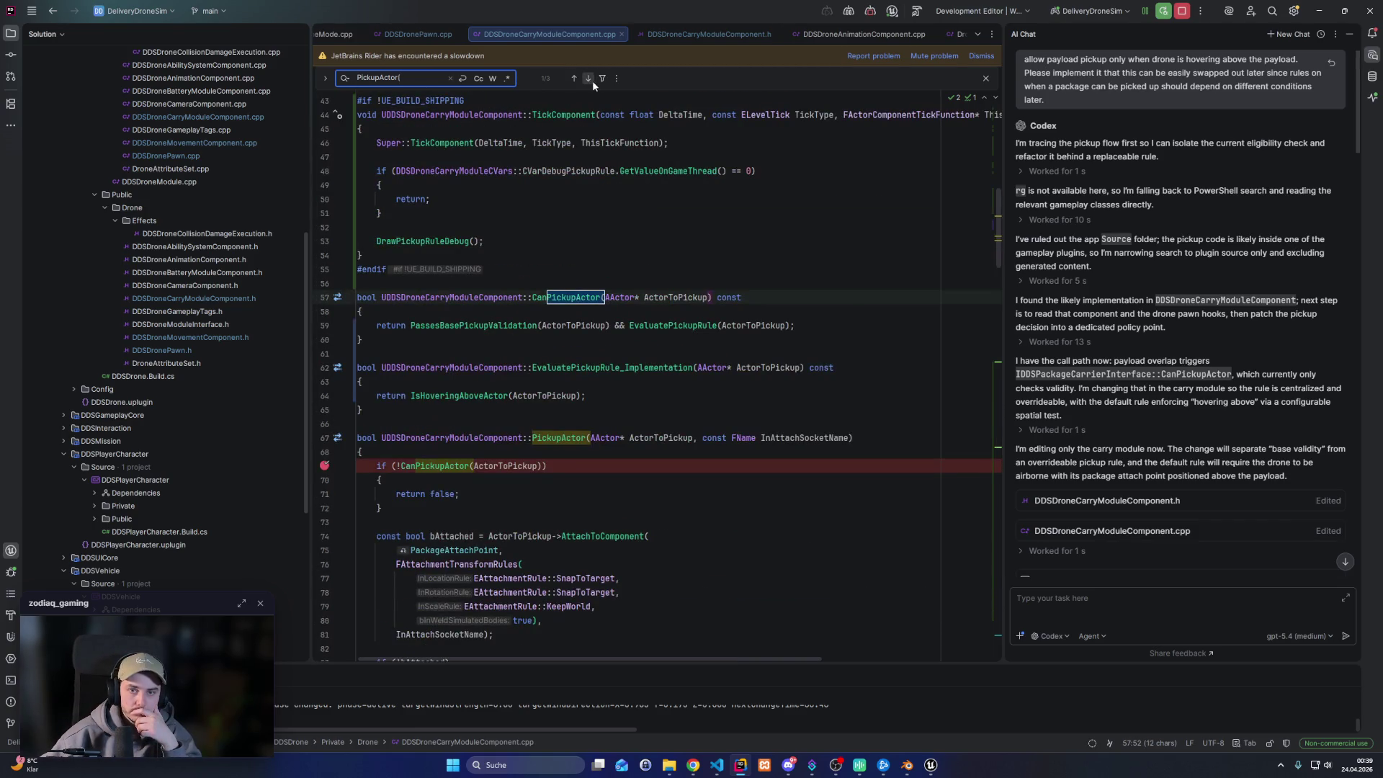
left_click(589, 79)
left_click(590, 78)
left_click(589, 79)
left_click(589, 78)
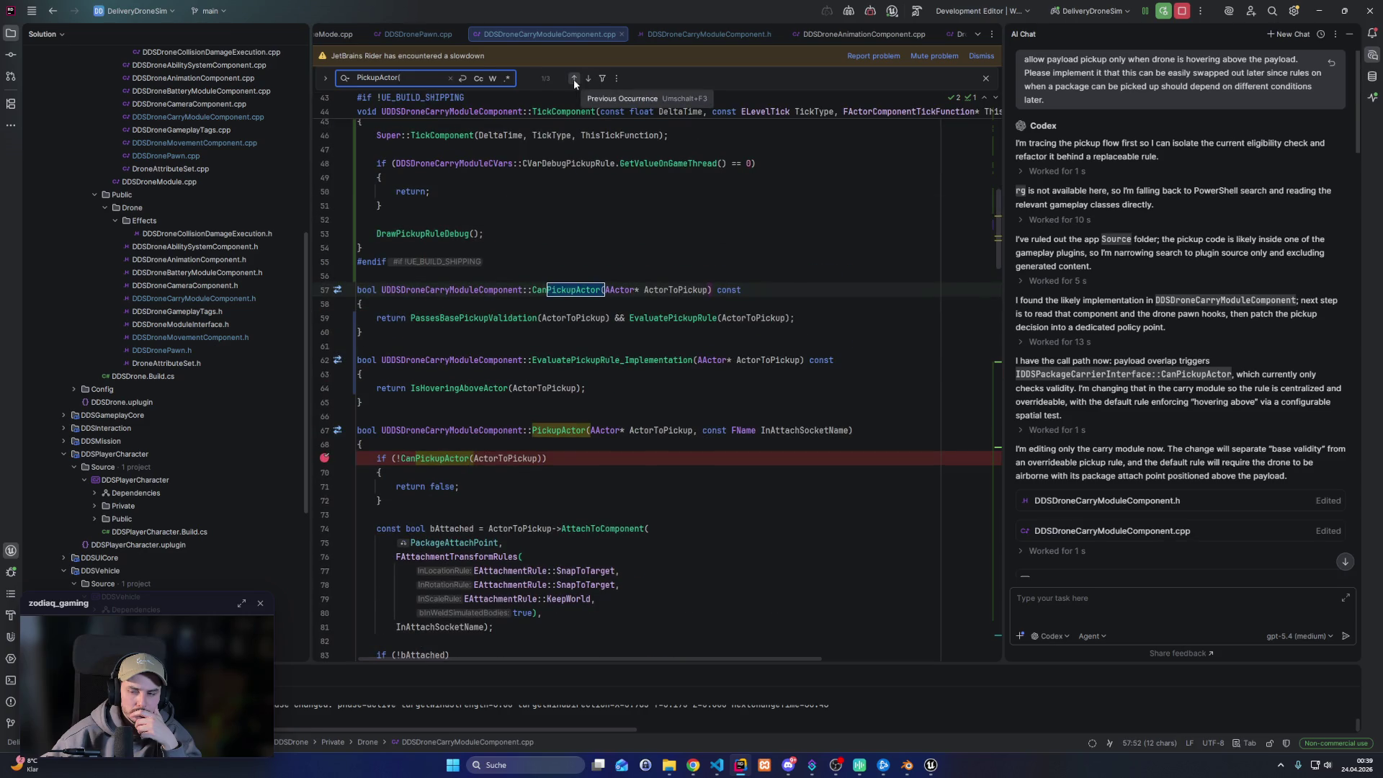
double_click(190, 156)
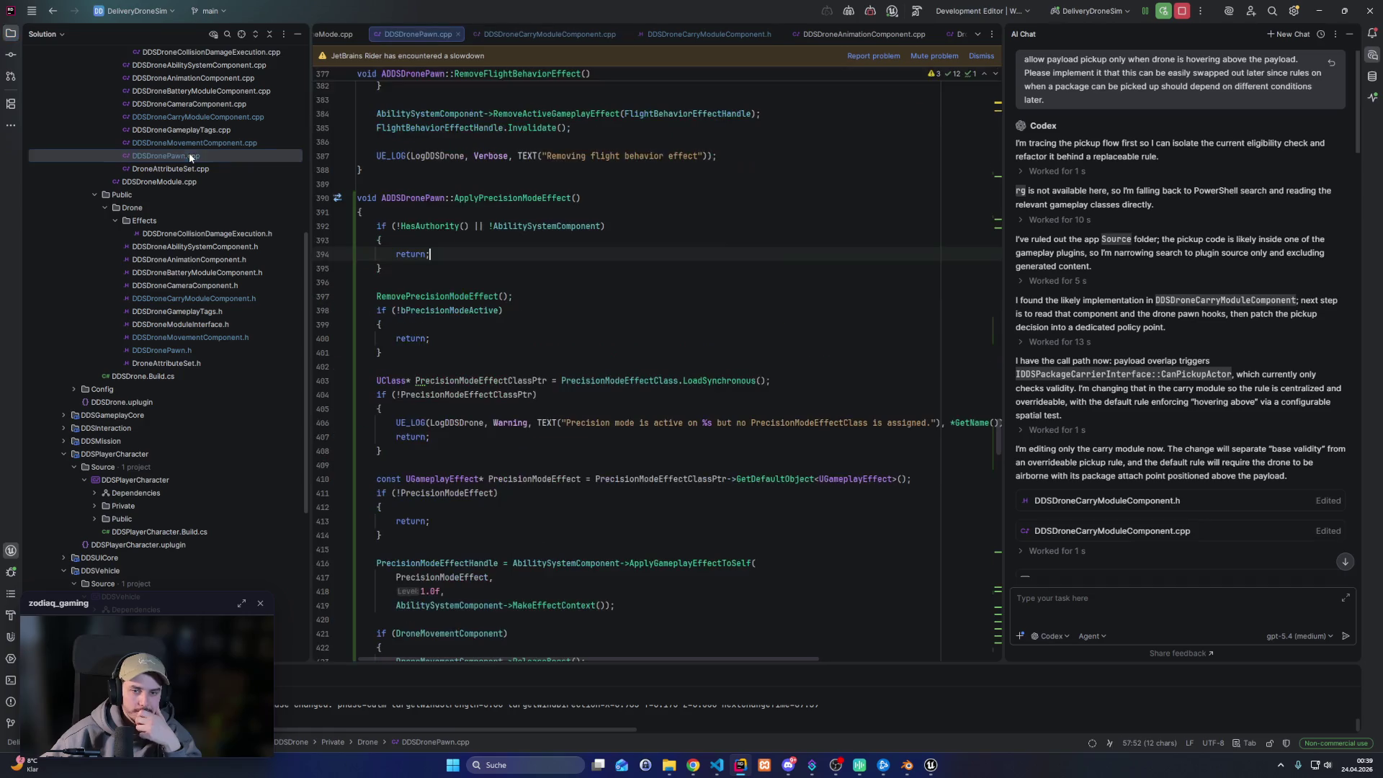
Find PickupActor( calls in DDSDronePawn.cpp and highlight PickupActor's uses on line 187
key("ctrl+f")
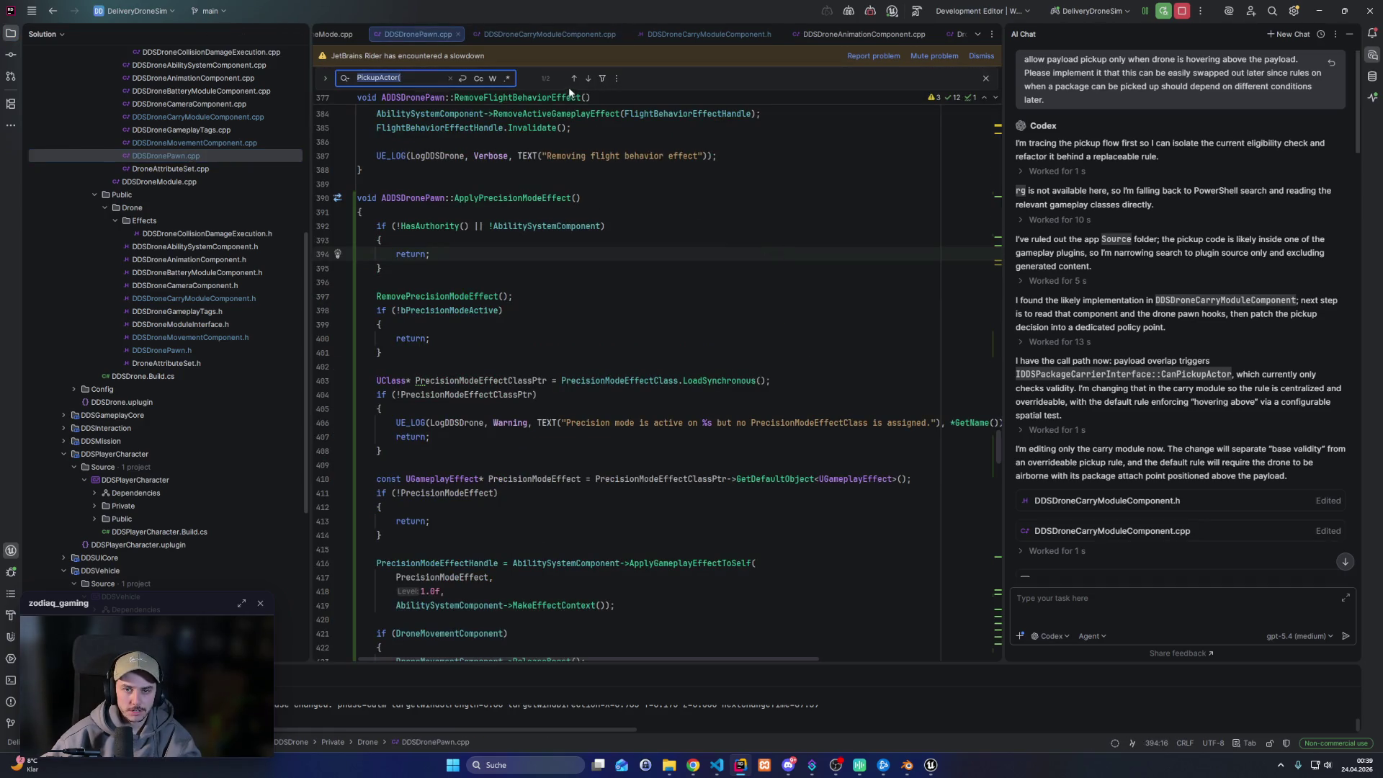
left_click(588, 78)
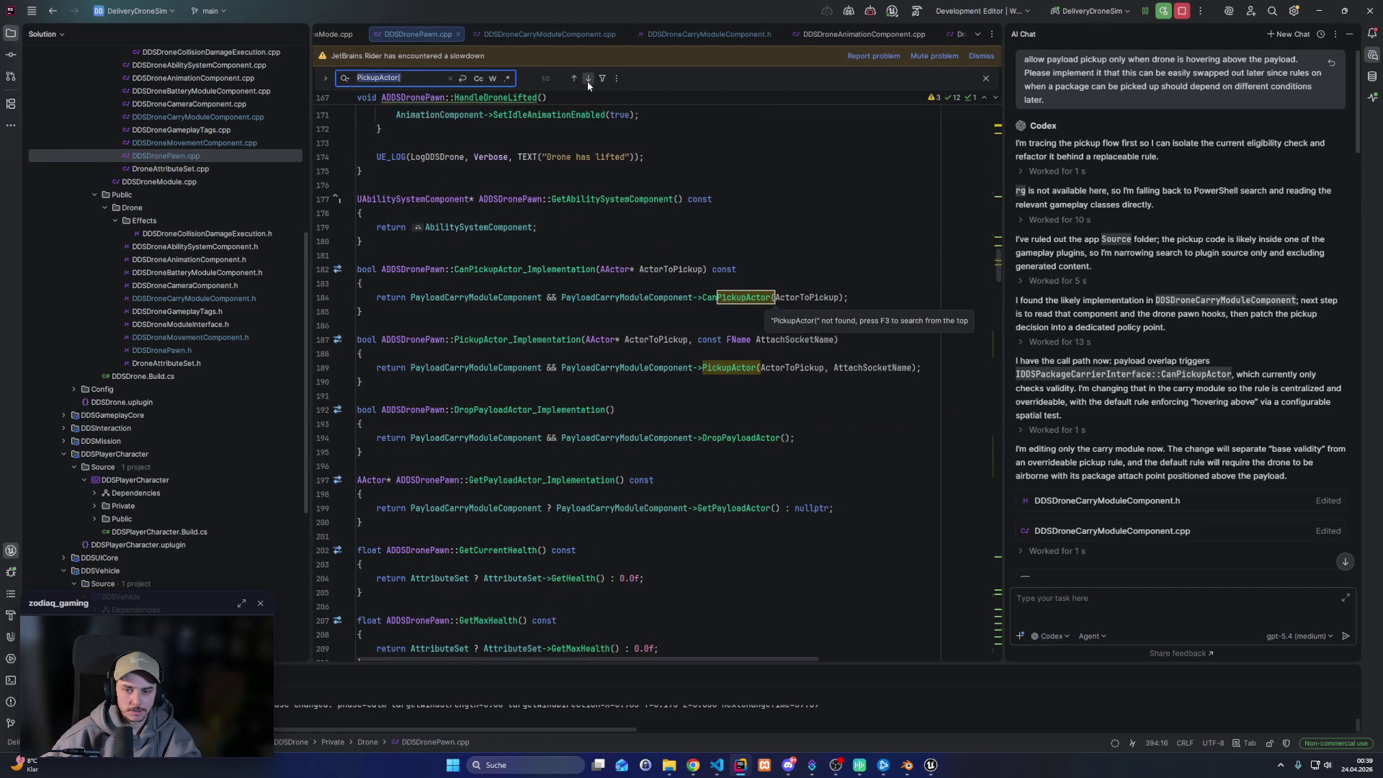
double_click(485, 342)
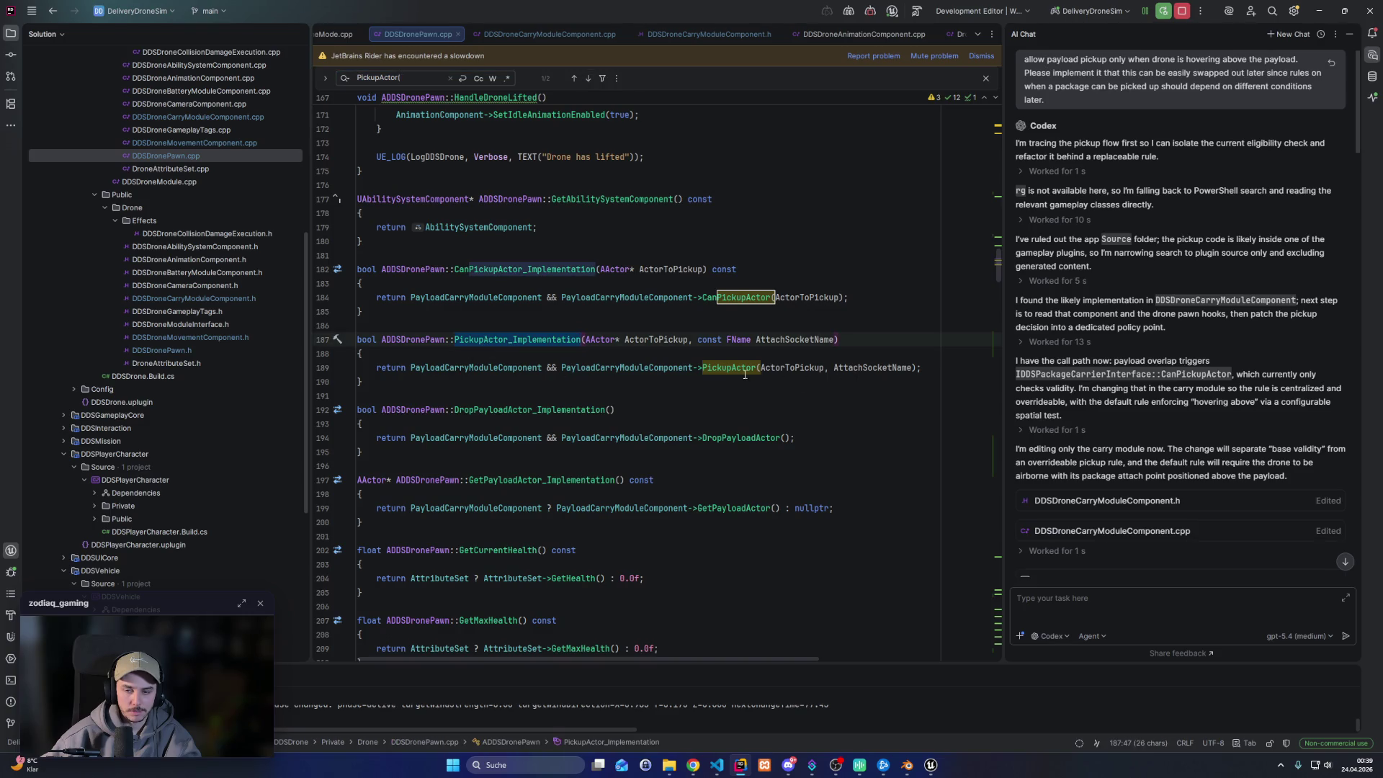
left_click(455, 340)
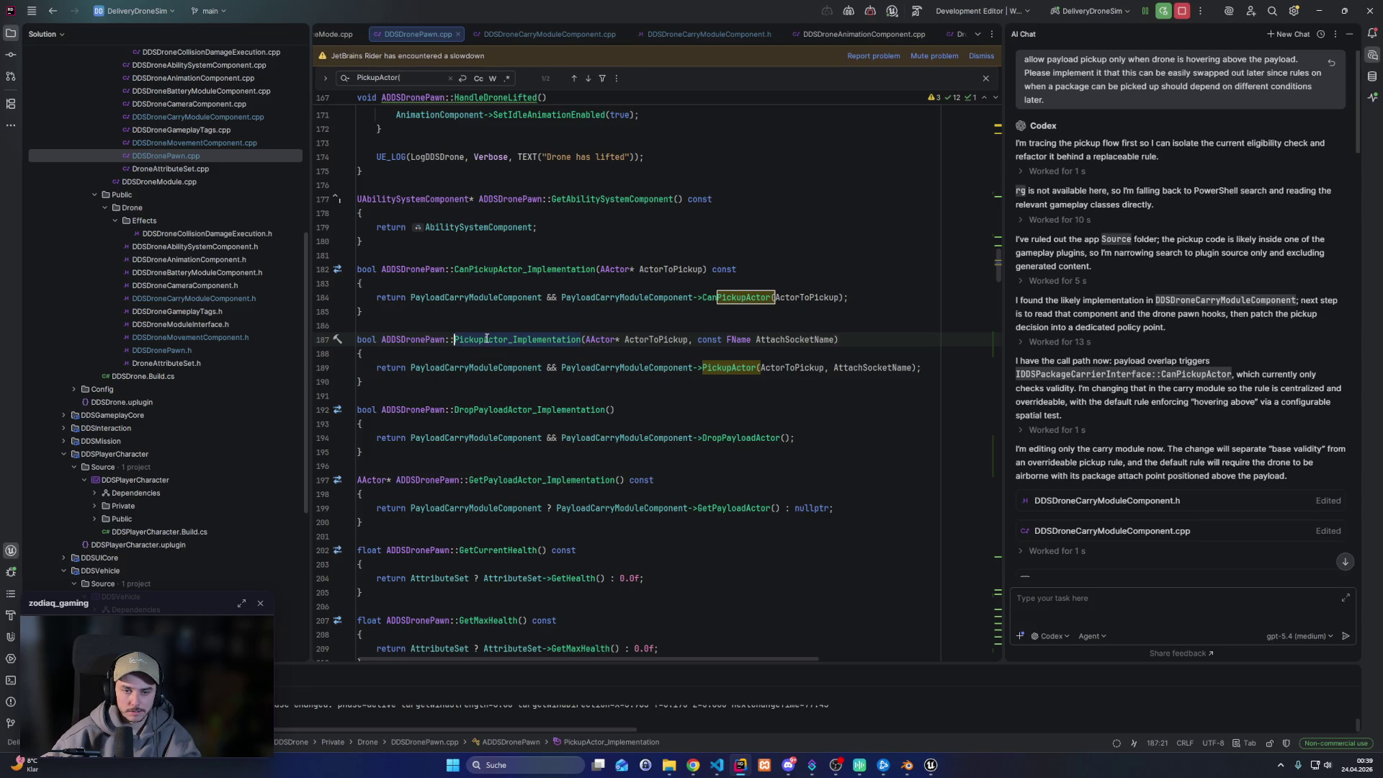
left_click(509, 339, "shift")
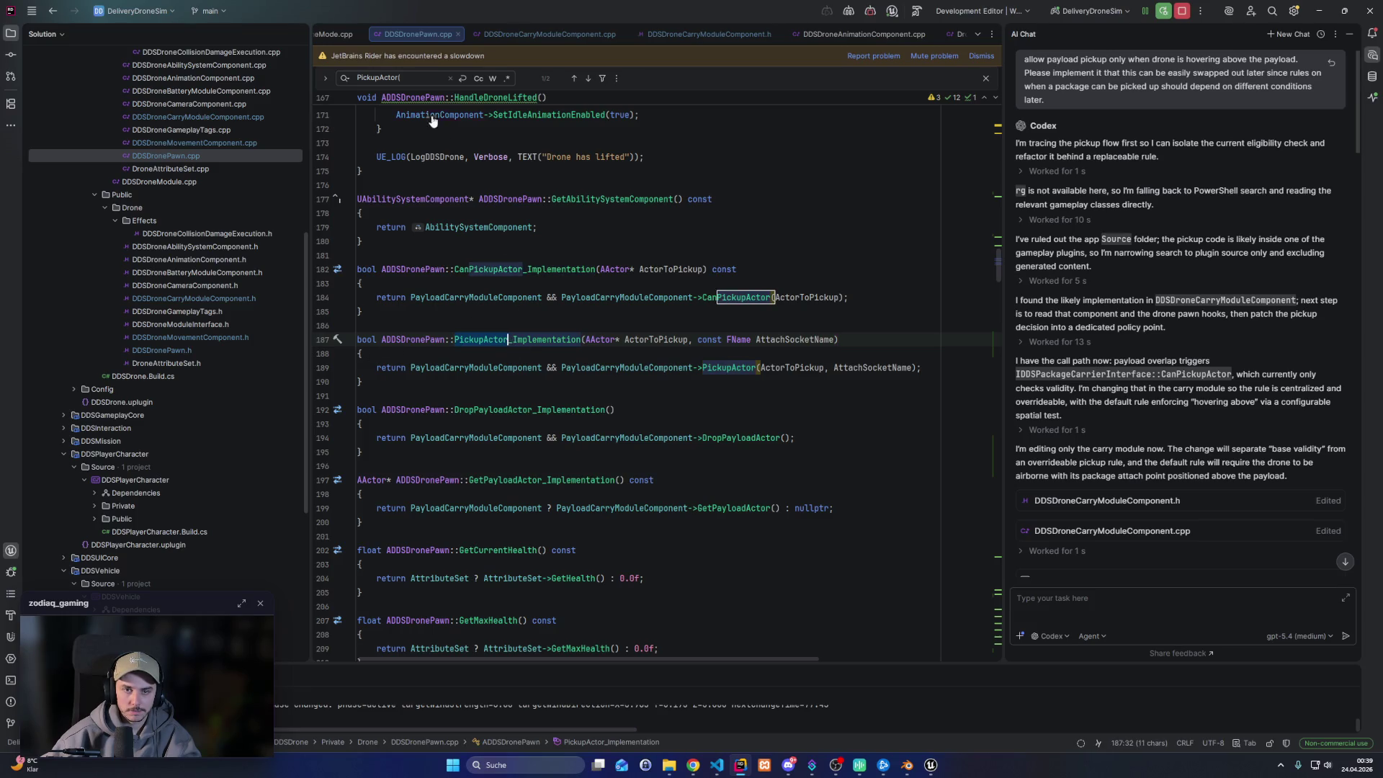
Run a solution-wide Find in Files search for PickupActor
left_click(425, 78)
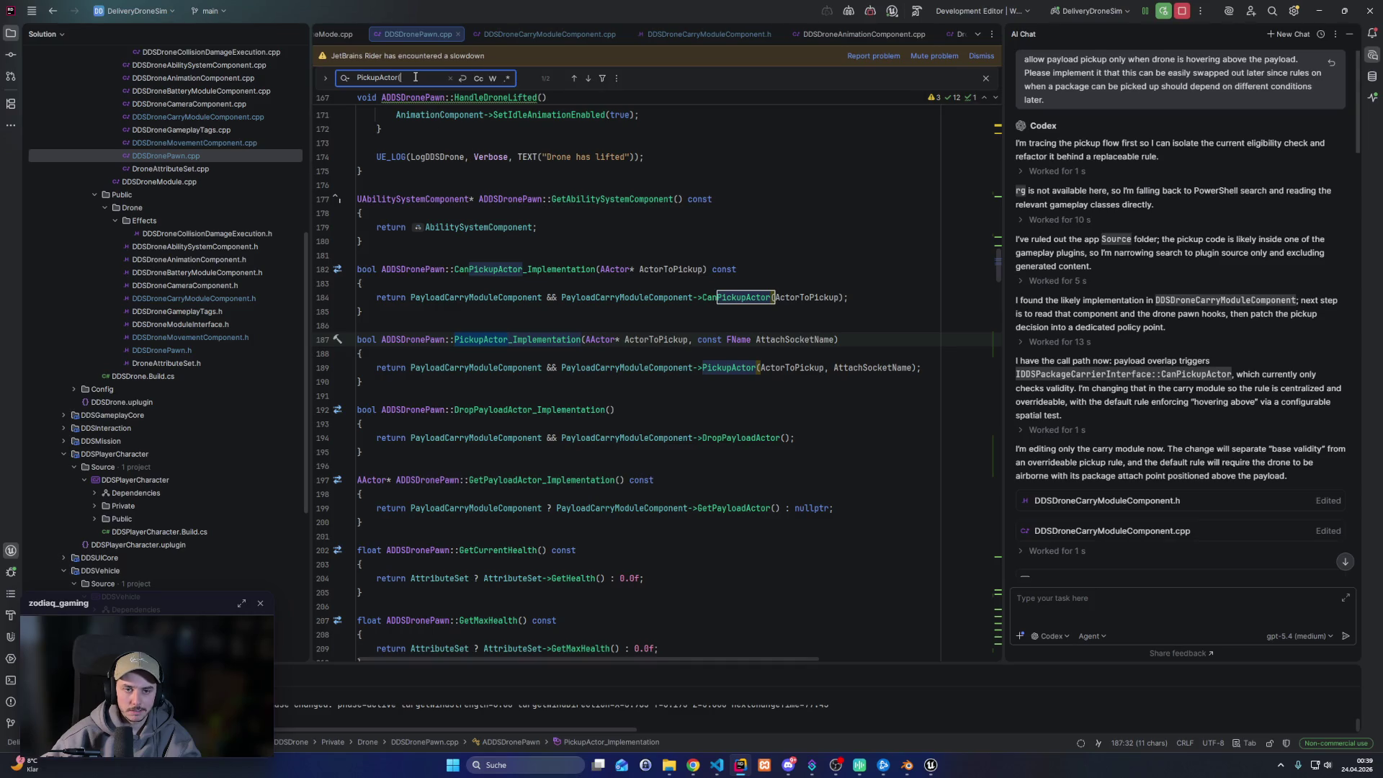
key("ctrl+a")
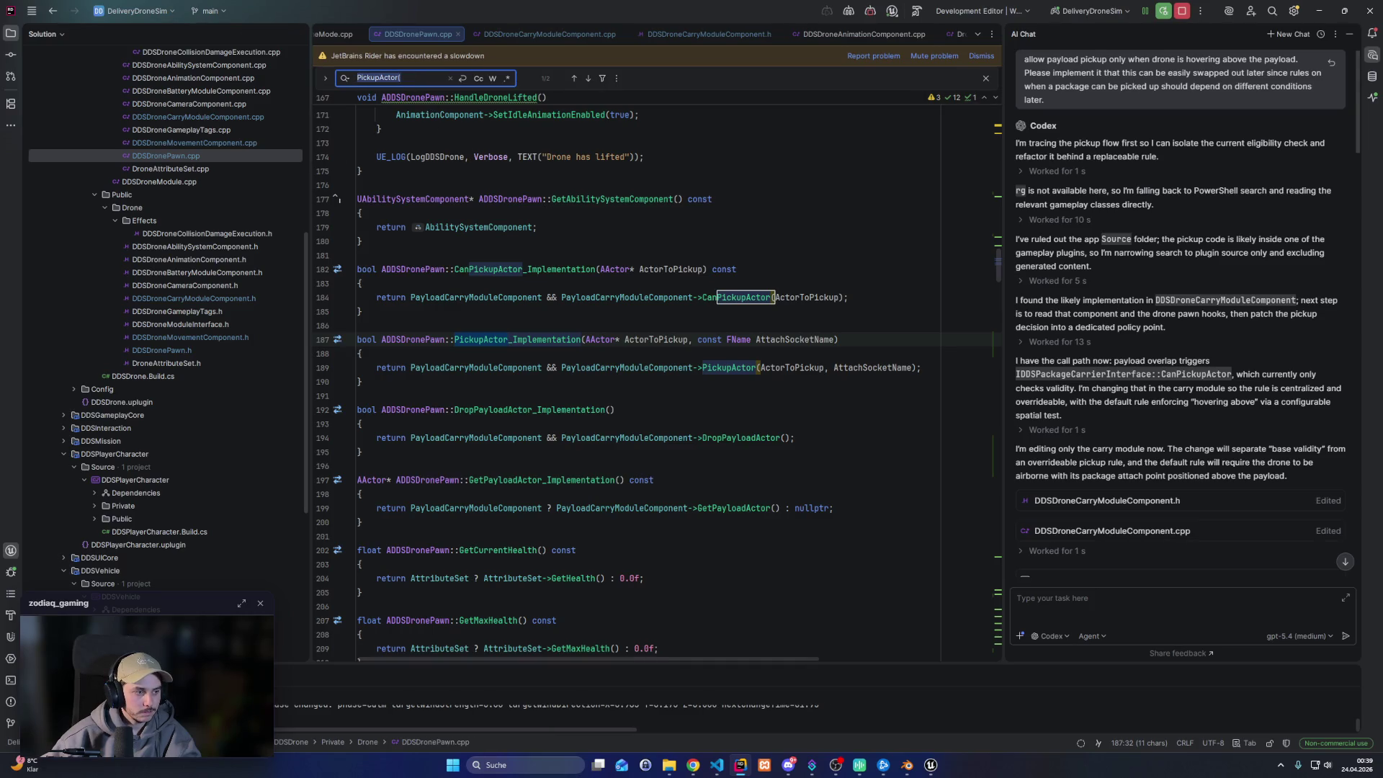
key("alt+Tab")
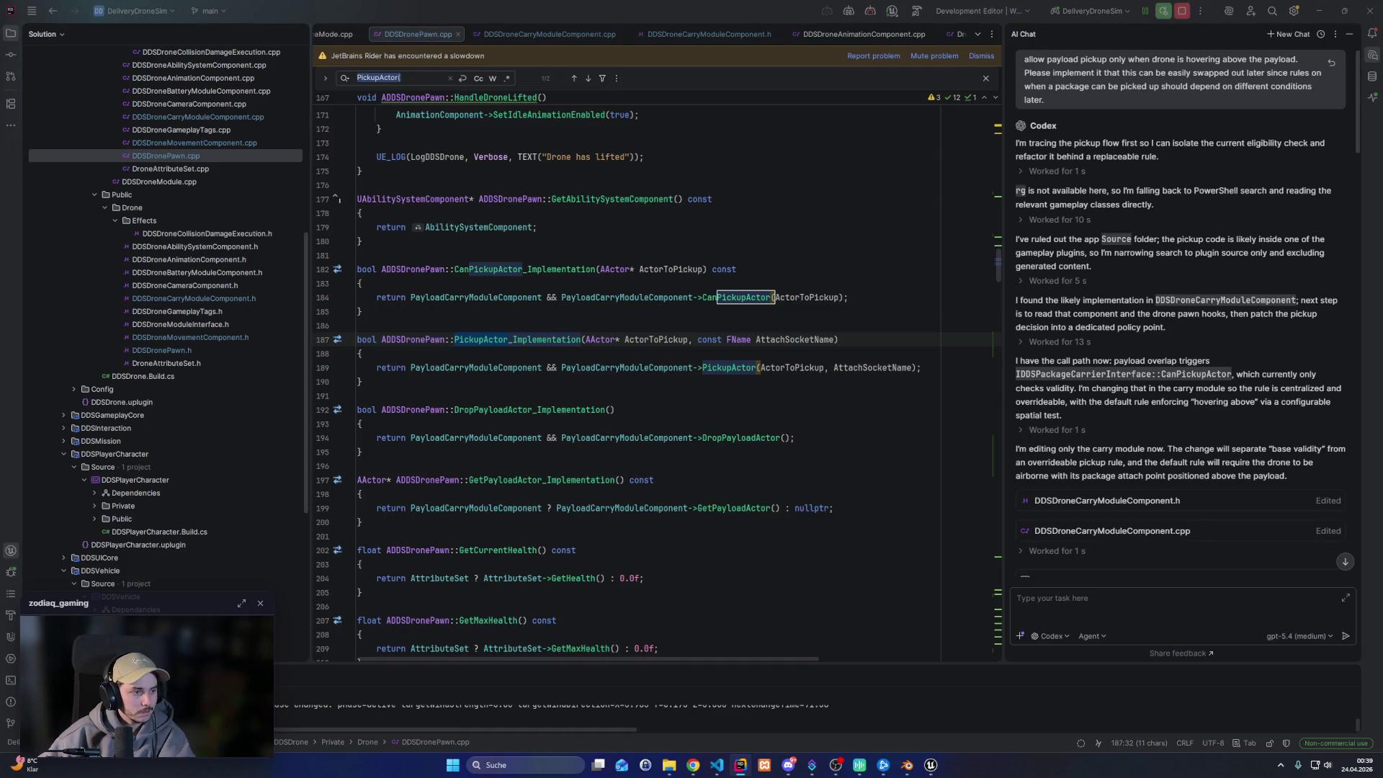
key("ctrl+shift+f")
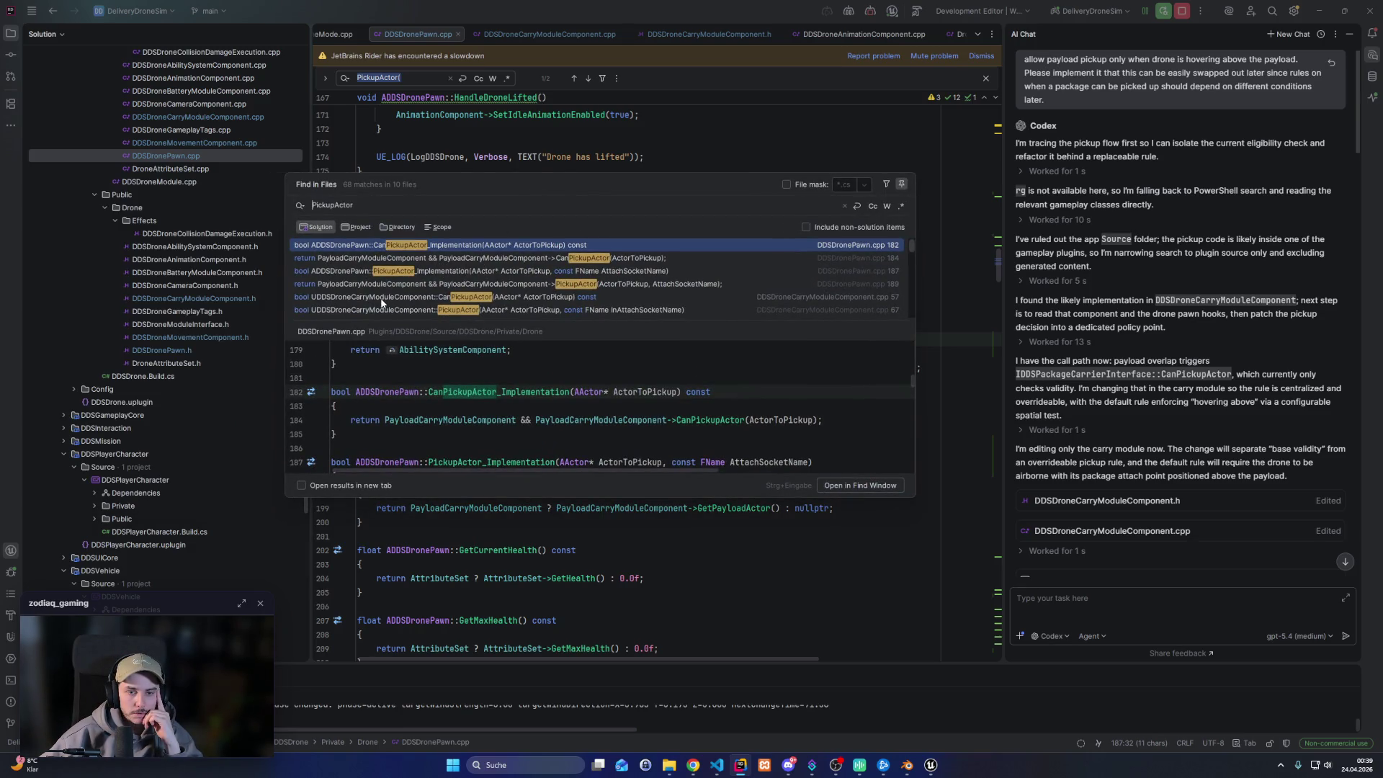
Enlarge the Find in Files popup and results pane, scroll the matches, and open DDSMissionPayloadActor.cpp:209
scroll(435, 283, "down", 5)
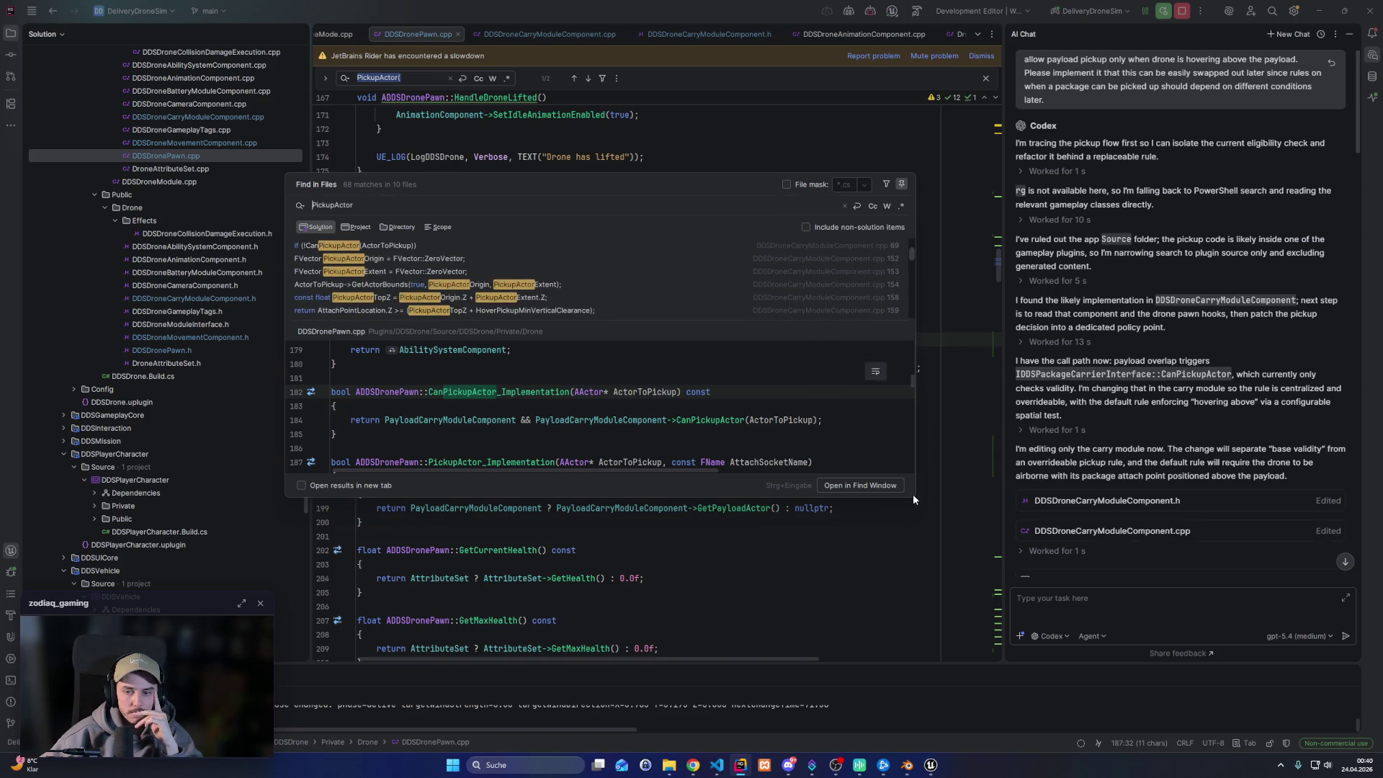
left_click_drag(913, 494, 1108, 711)
scroll(567, 304, "down", 2)
scroll(568, 305, "down", 3)
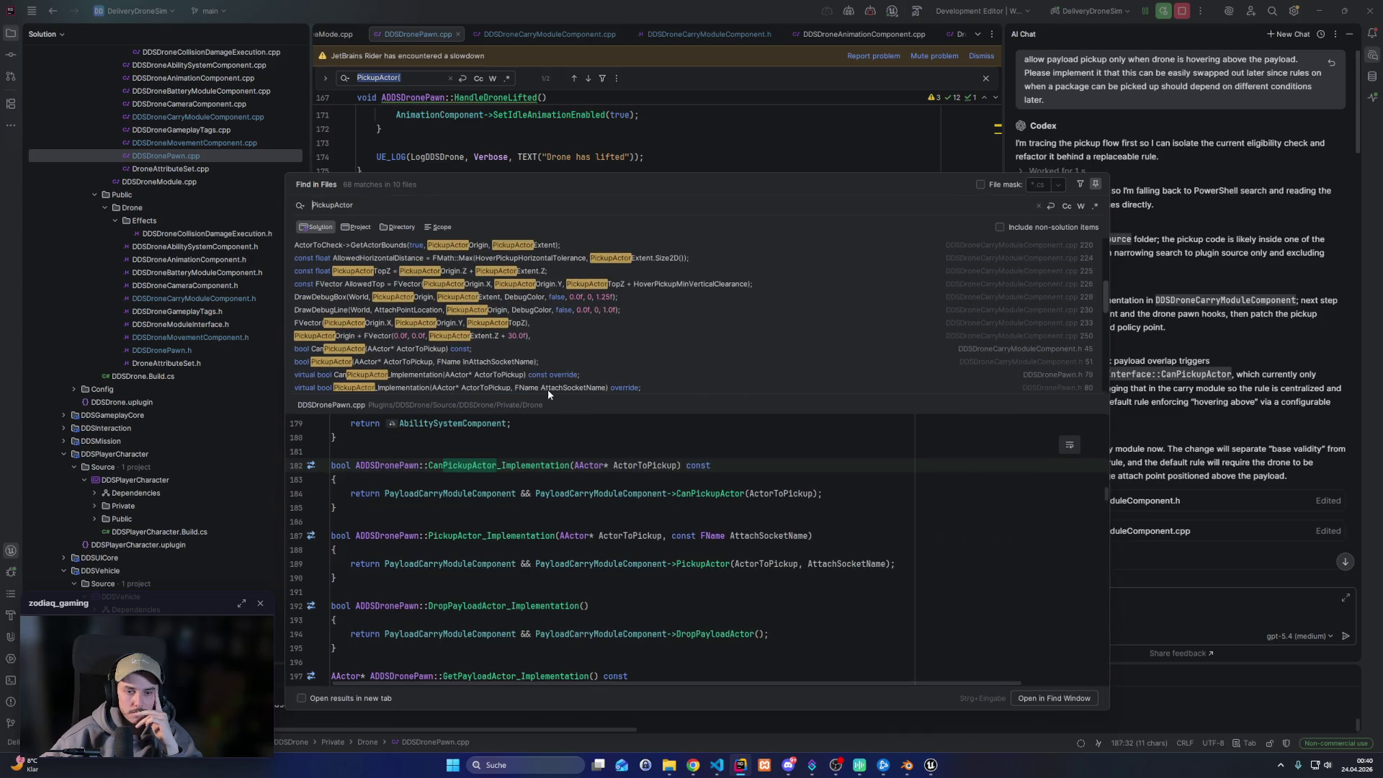
left_click_drag(555, 398, 554, 575)
scroll(451, 371, "down", 4)
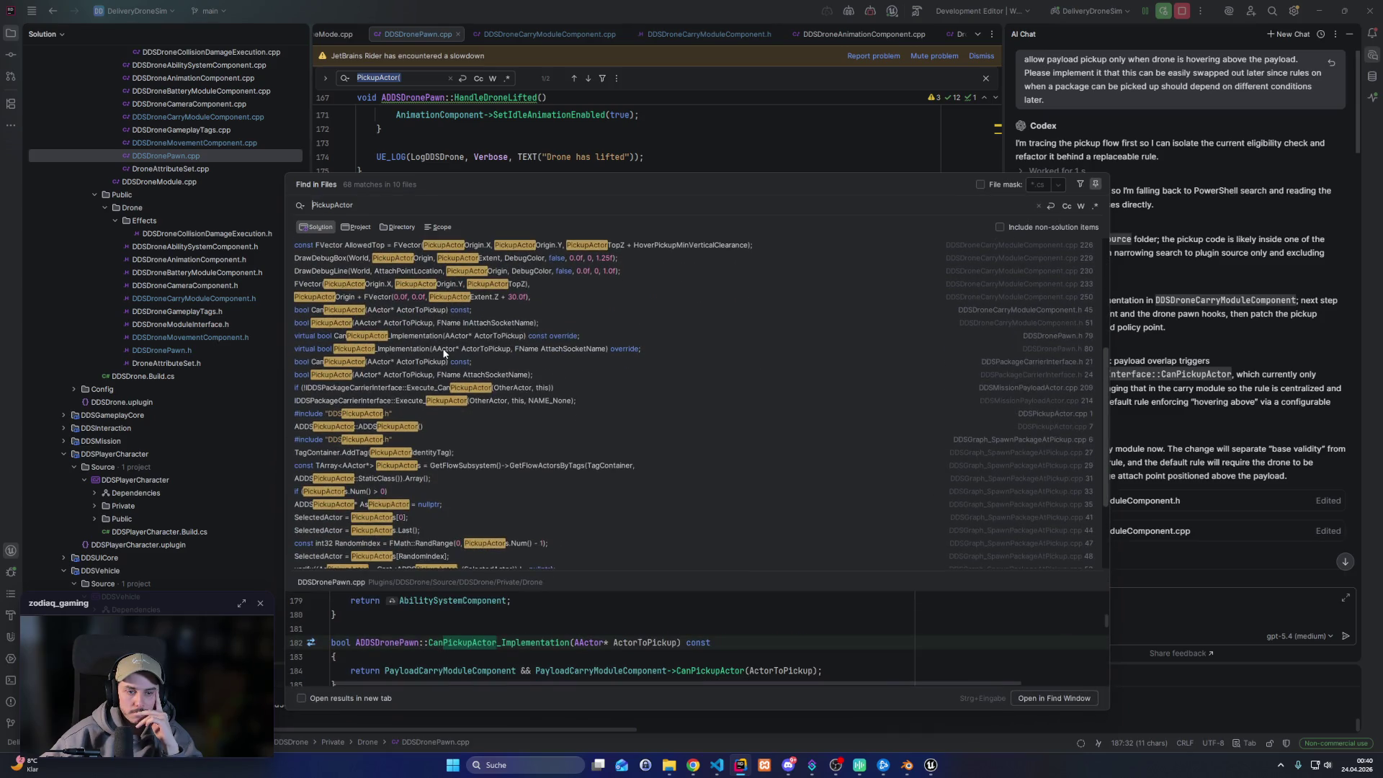
scroll(440, 380, "down", 3)
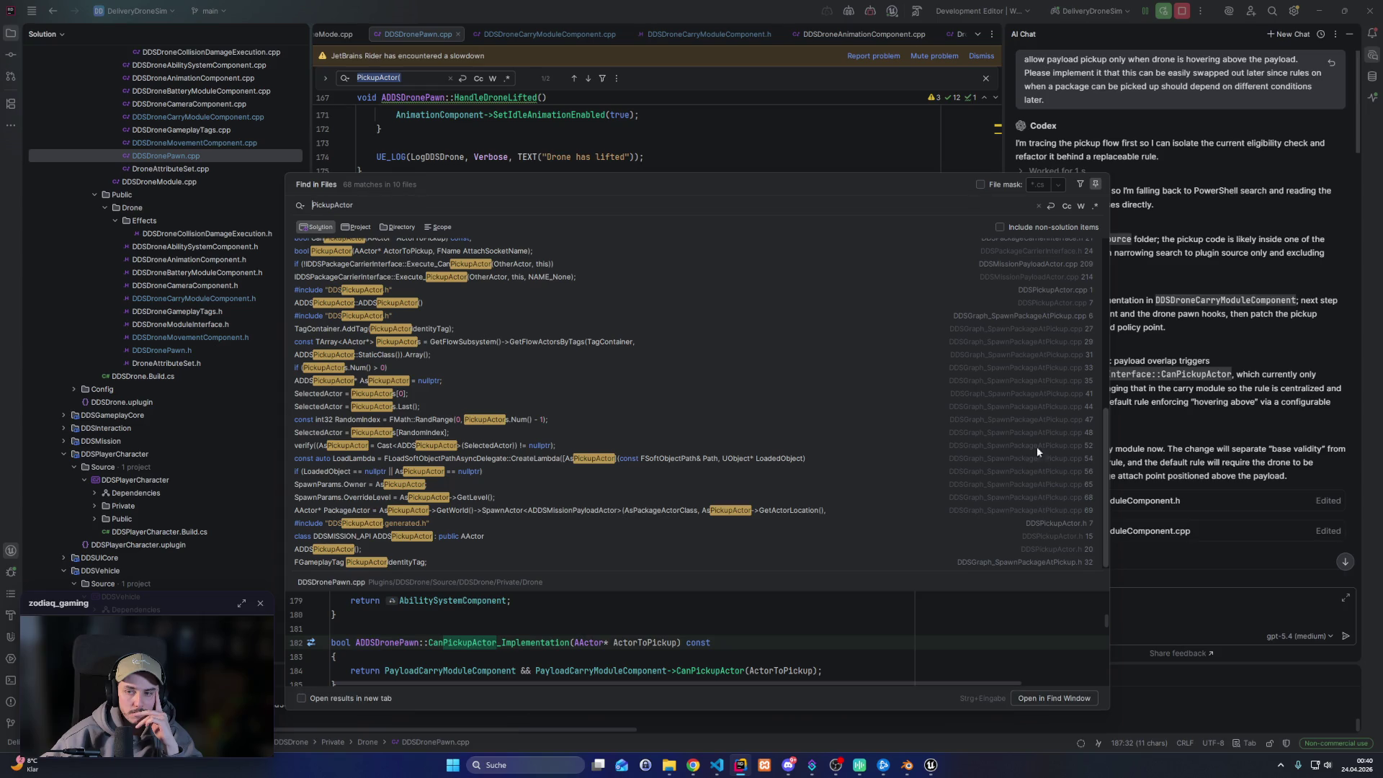
scroll(1034, 334, "up", 3)
scroll(1038, 357, "up", 2)
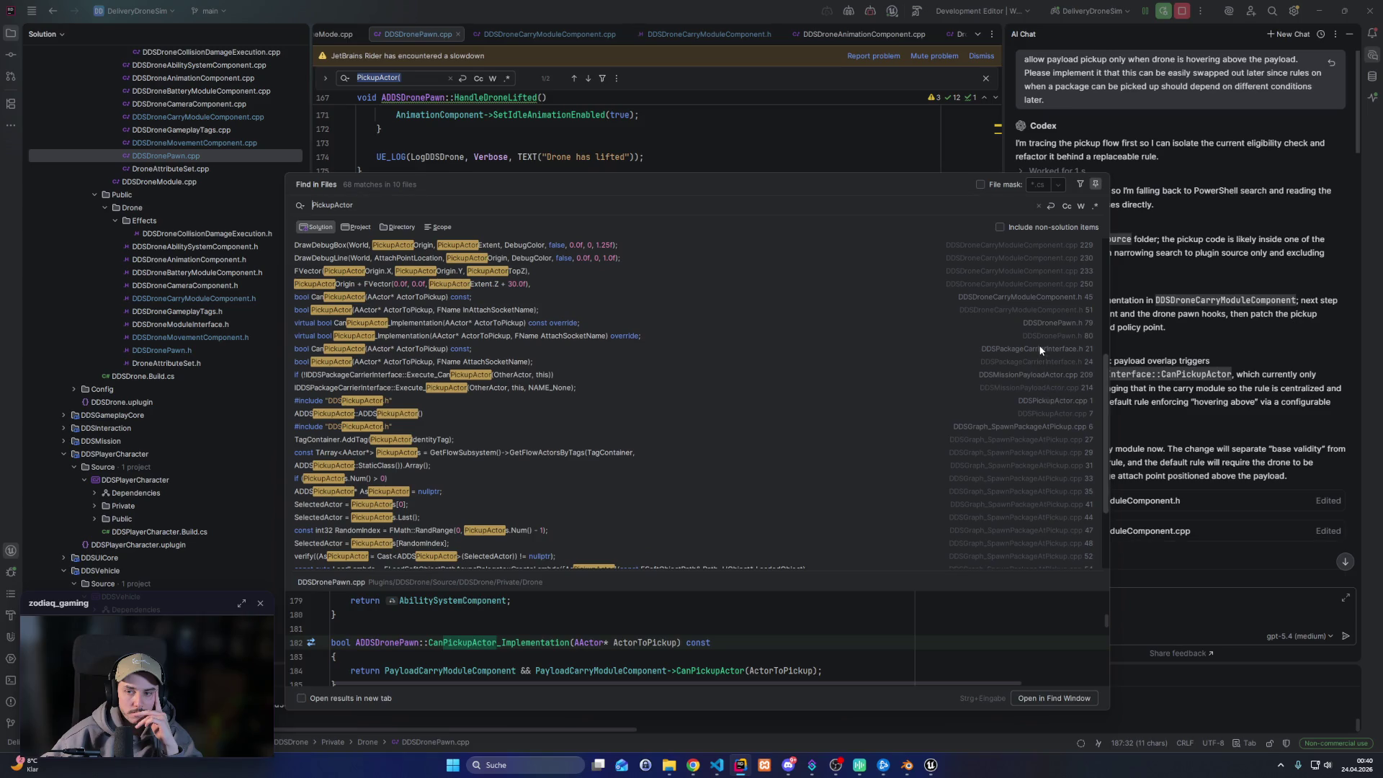
double_click(1050, 373)
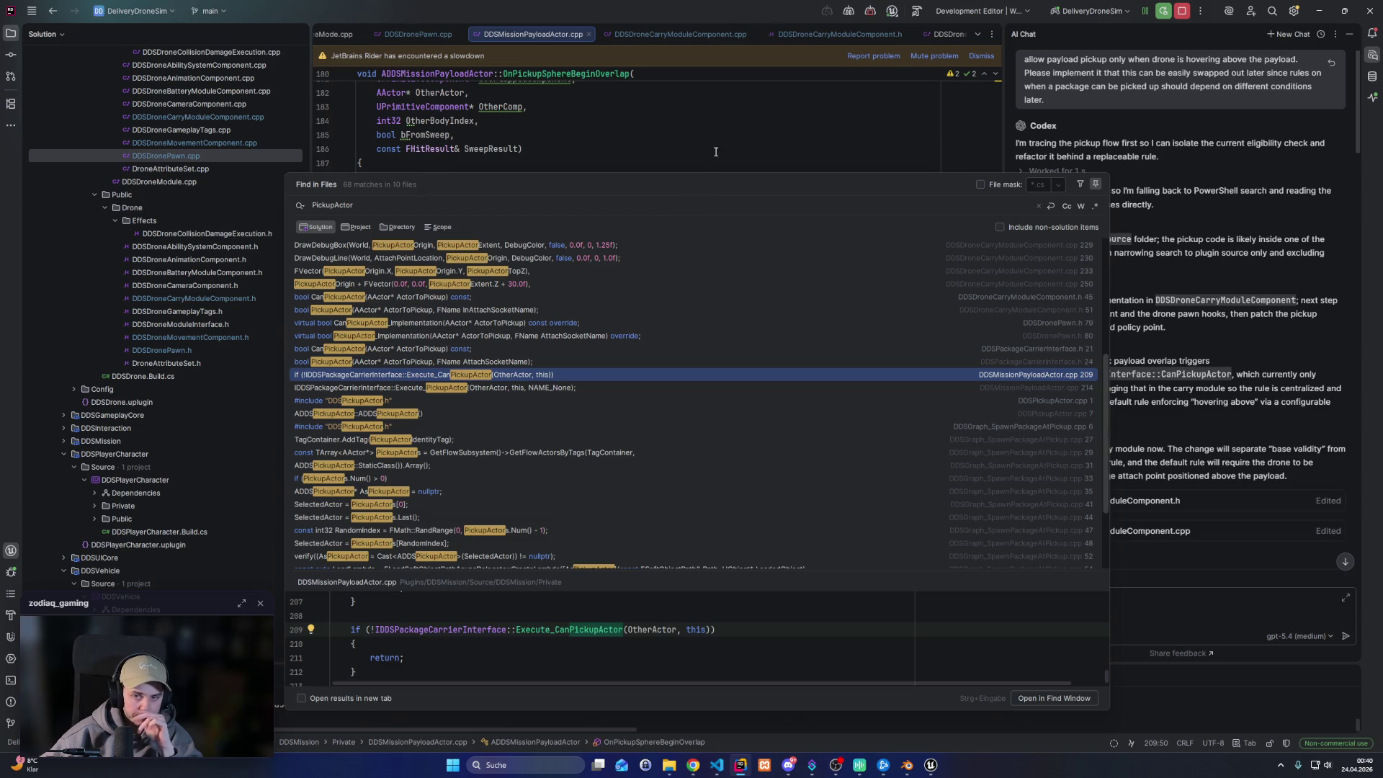
Replace line 204's GetClass()->ImplementsInterface(...::StaticClass()) check with Implements<UDDSPackageCarrierInterface>()
key("Escape")
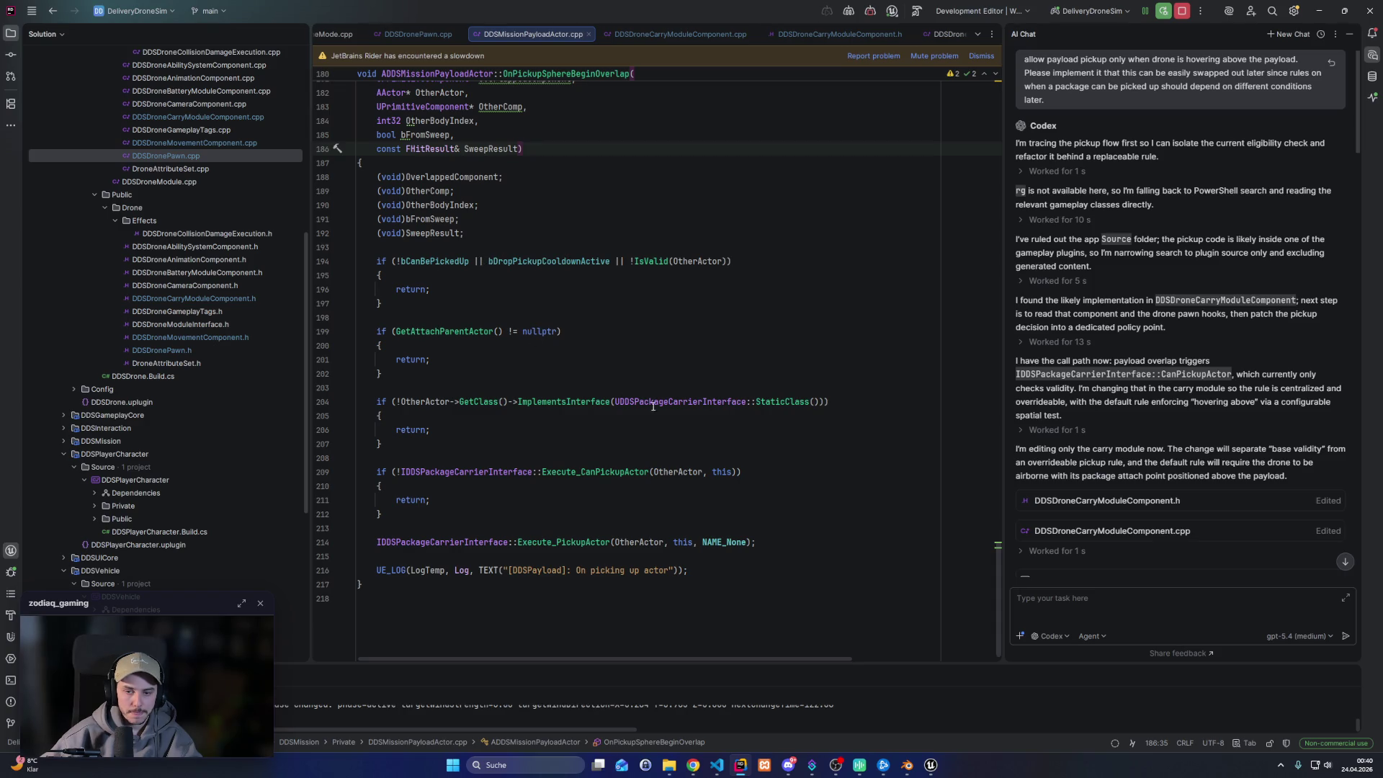
left_click_drag(459, 401, 610, 401)
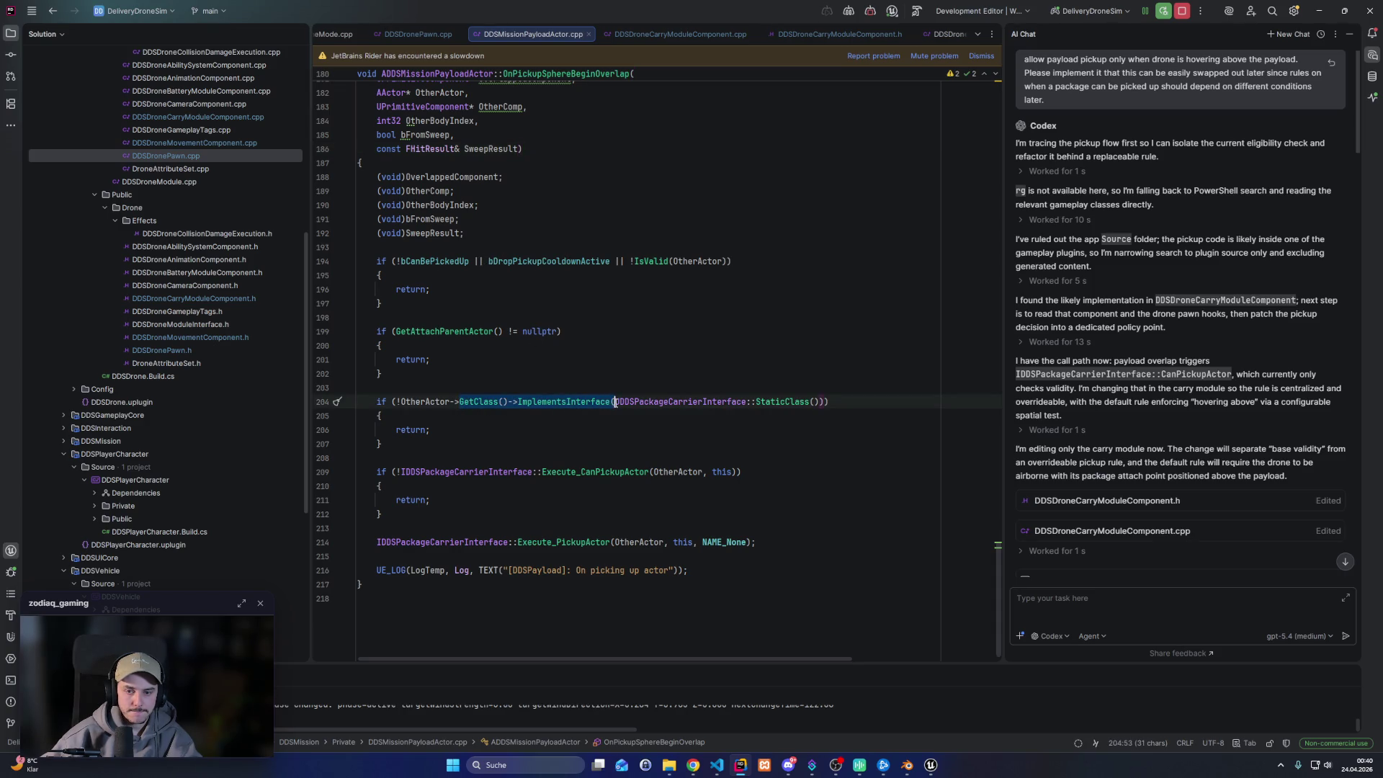
type("Imple")
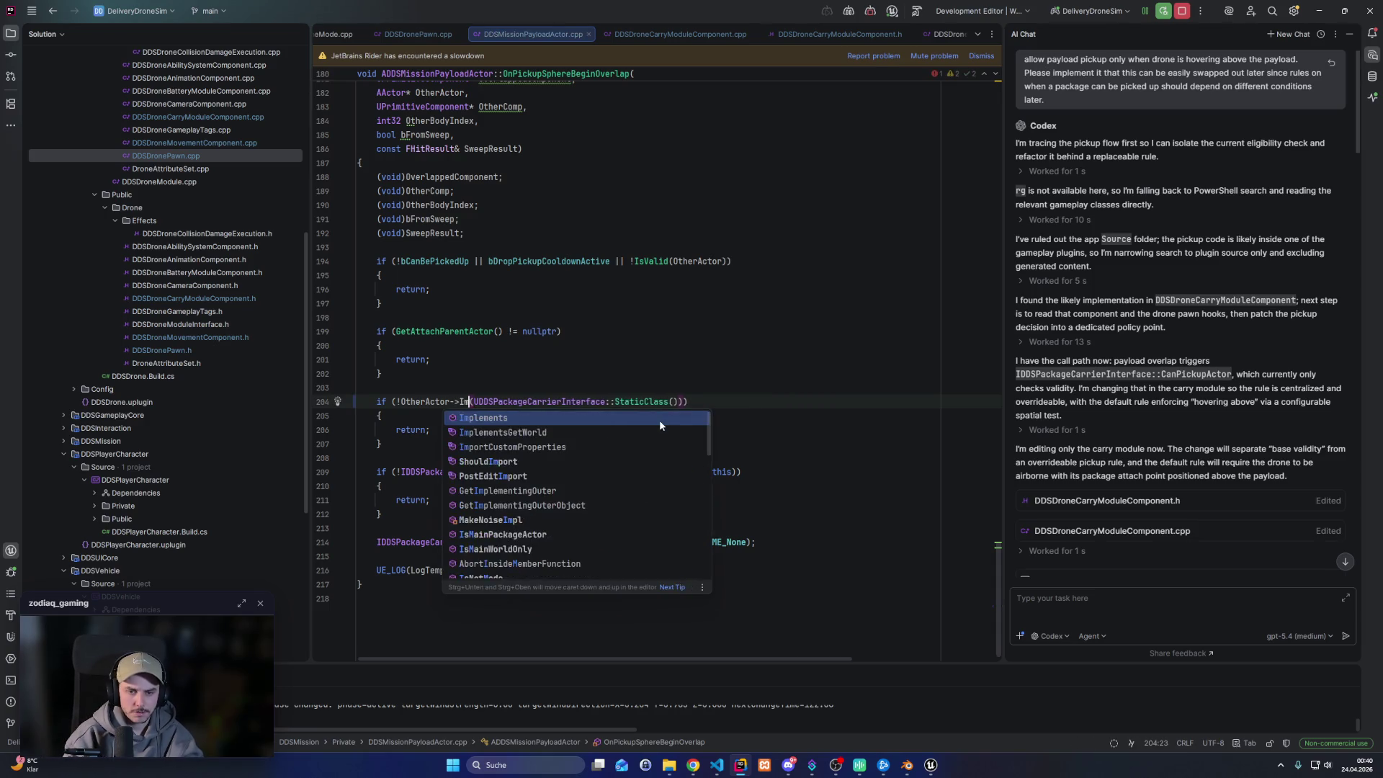
key("Return")
key("Delete")
type("<")
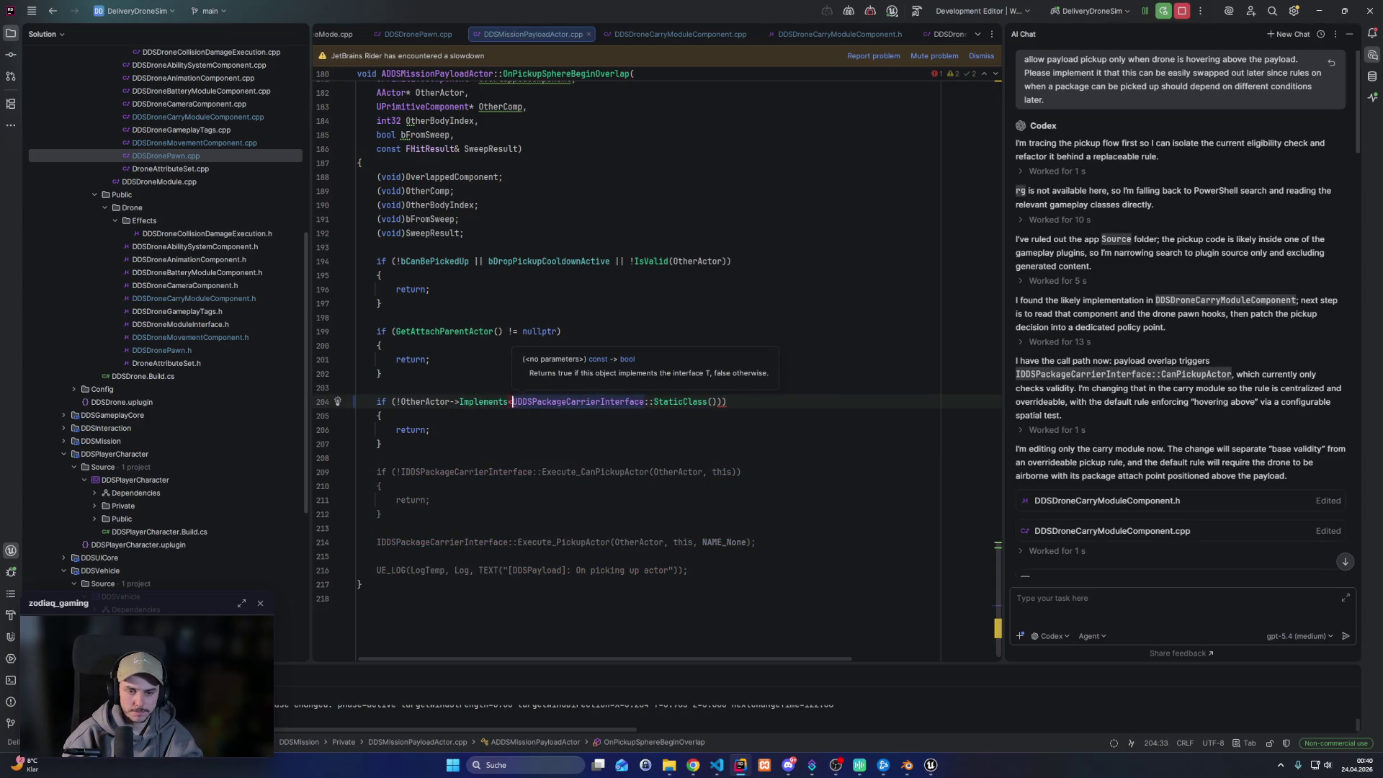
key("ctrl+Right")
key("ctrl+Right")
key("ctrl+Right")
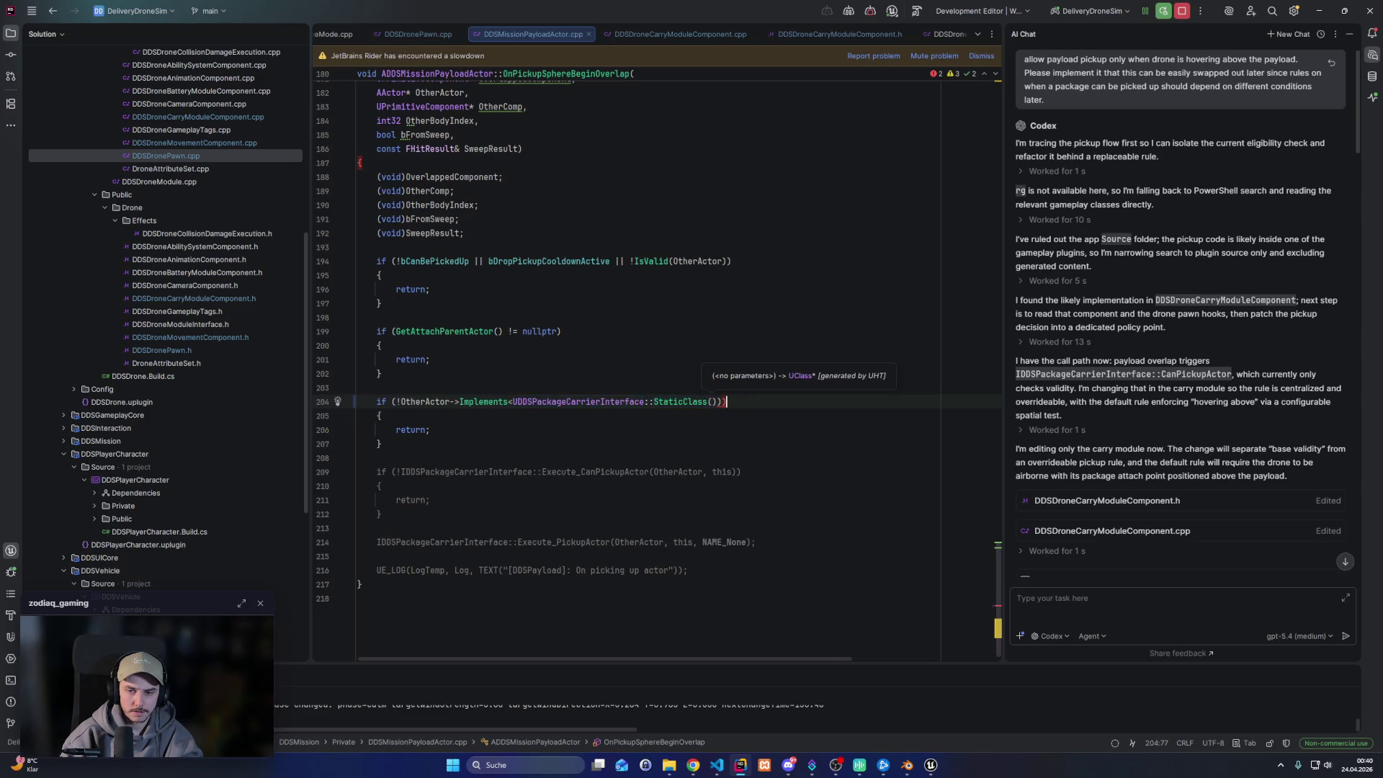
key("ctrl+BackSpace")
key("ctrl+BackSpace")
key("ctrl+BackSpace")
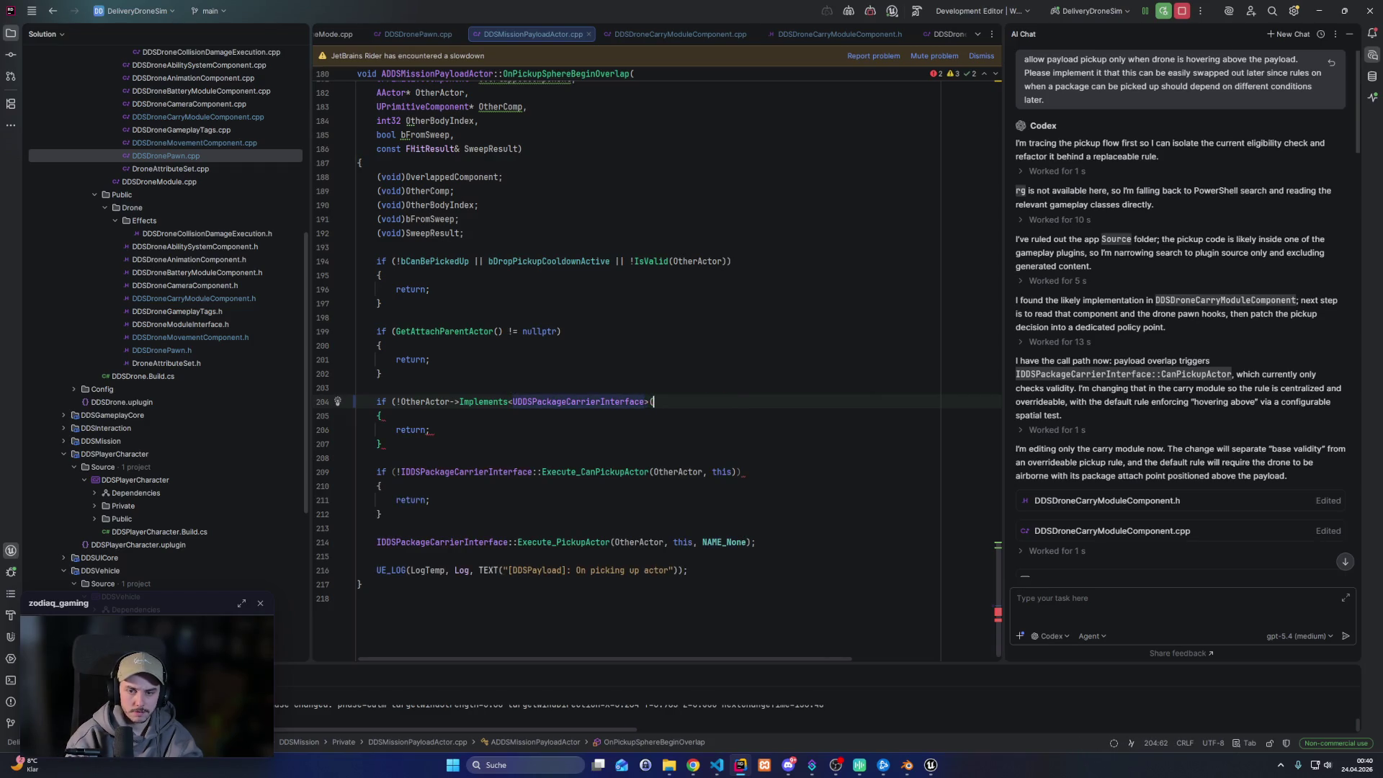
type(">()")
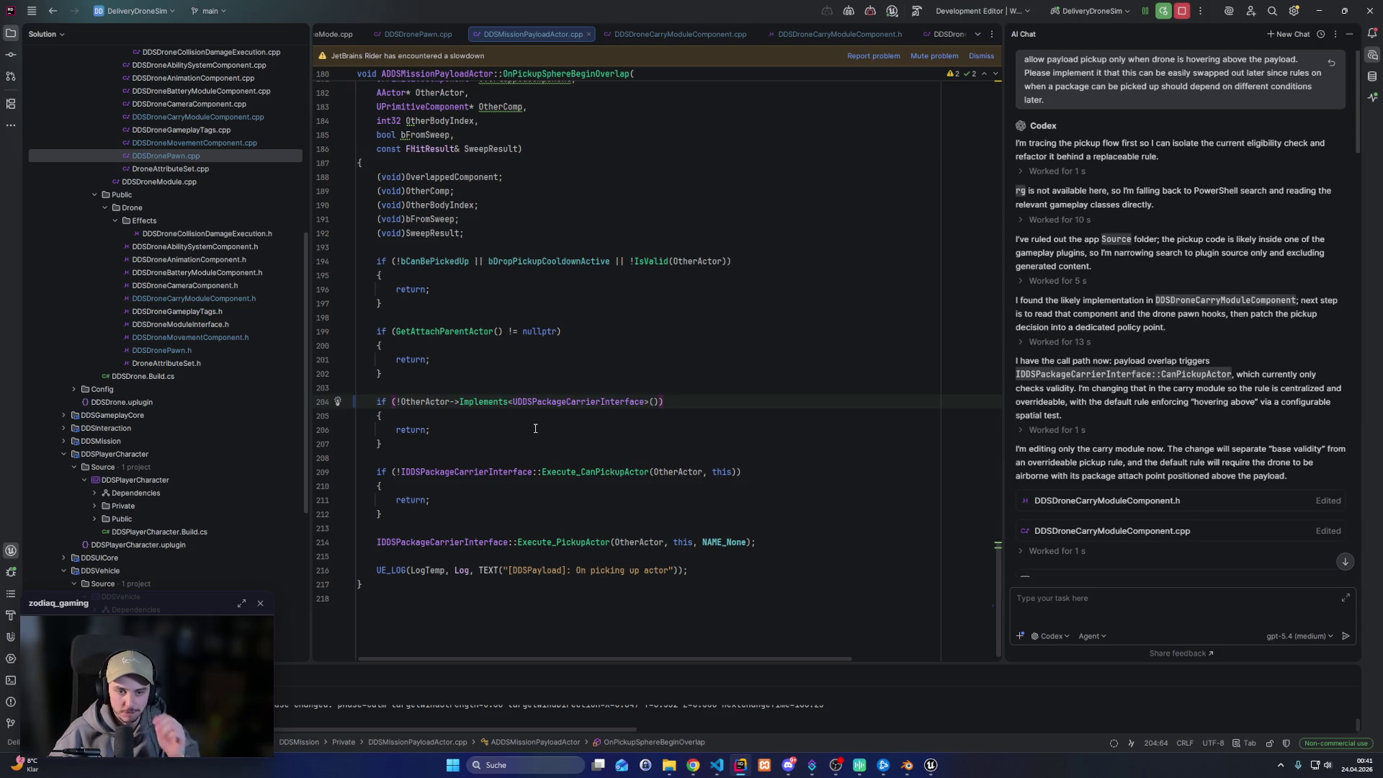
left_click(571, 439)
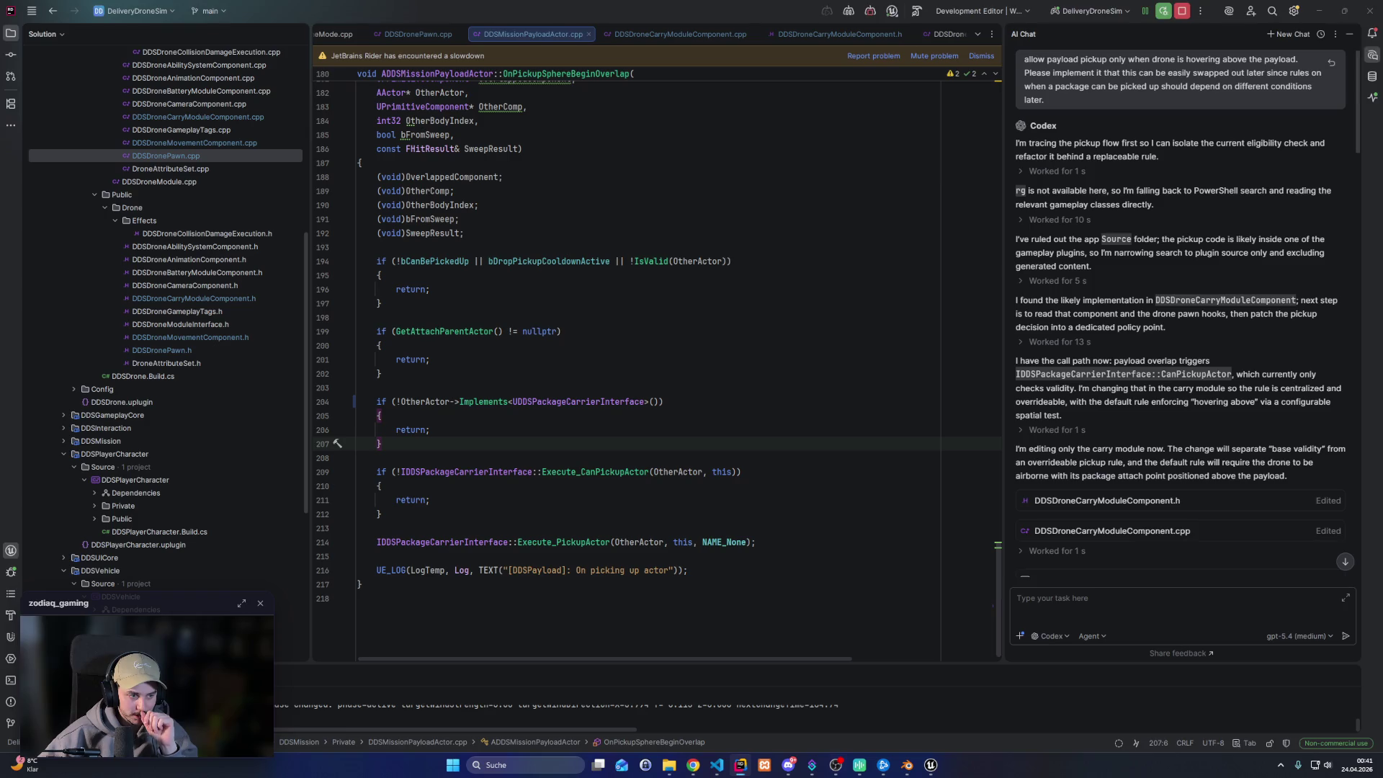
key("alt+Tab")
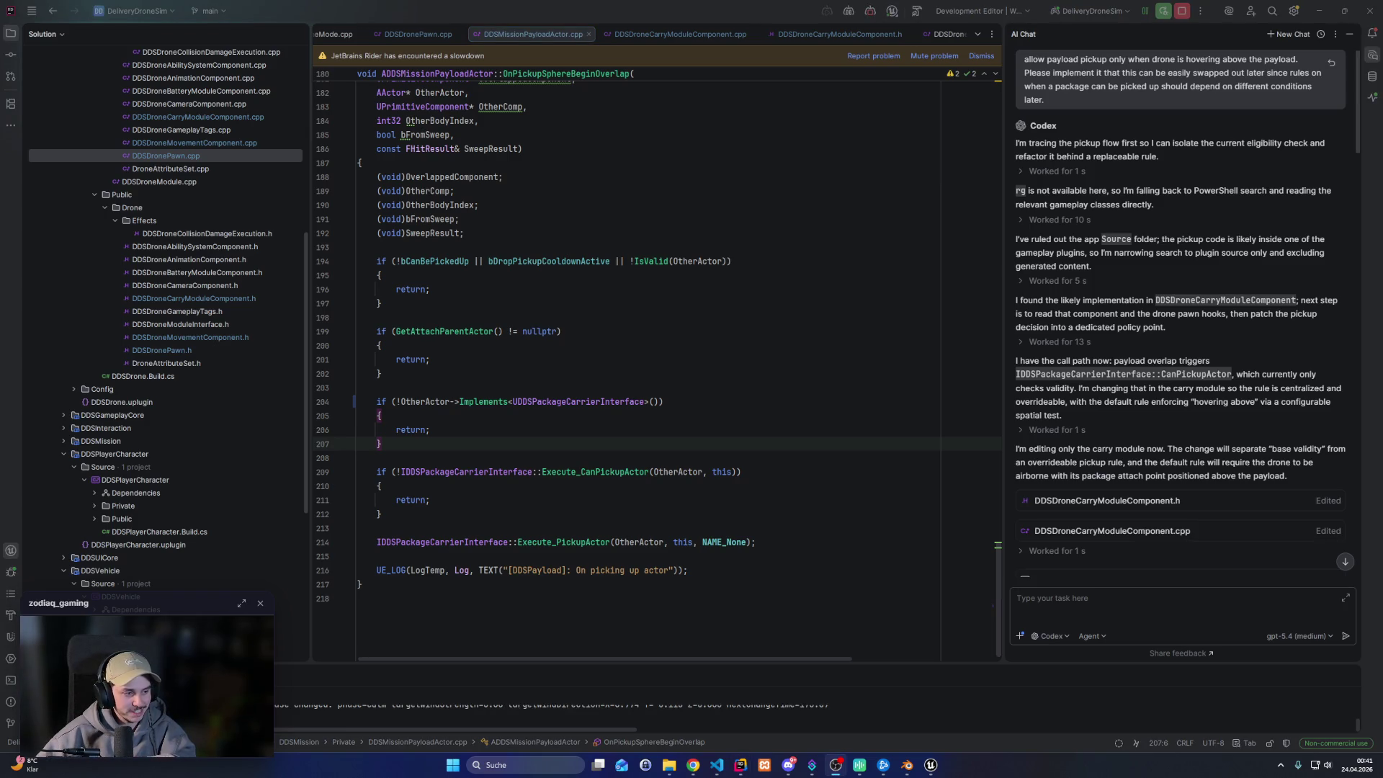
left_click(628, 387)
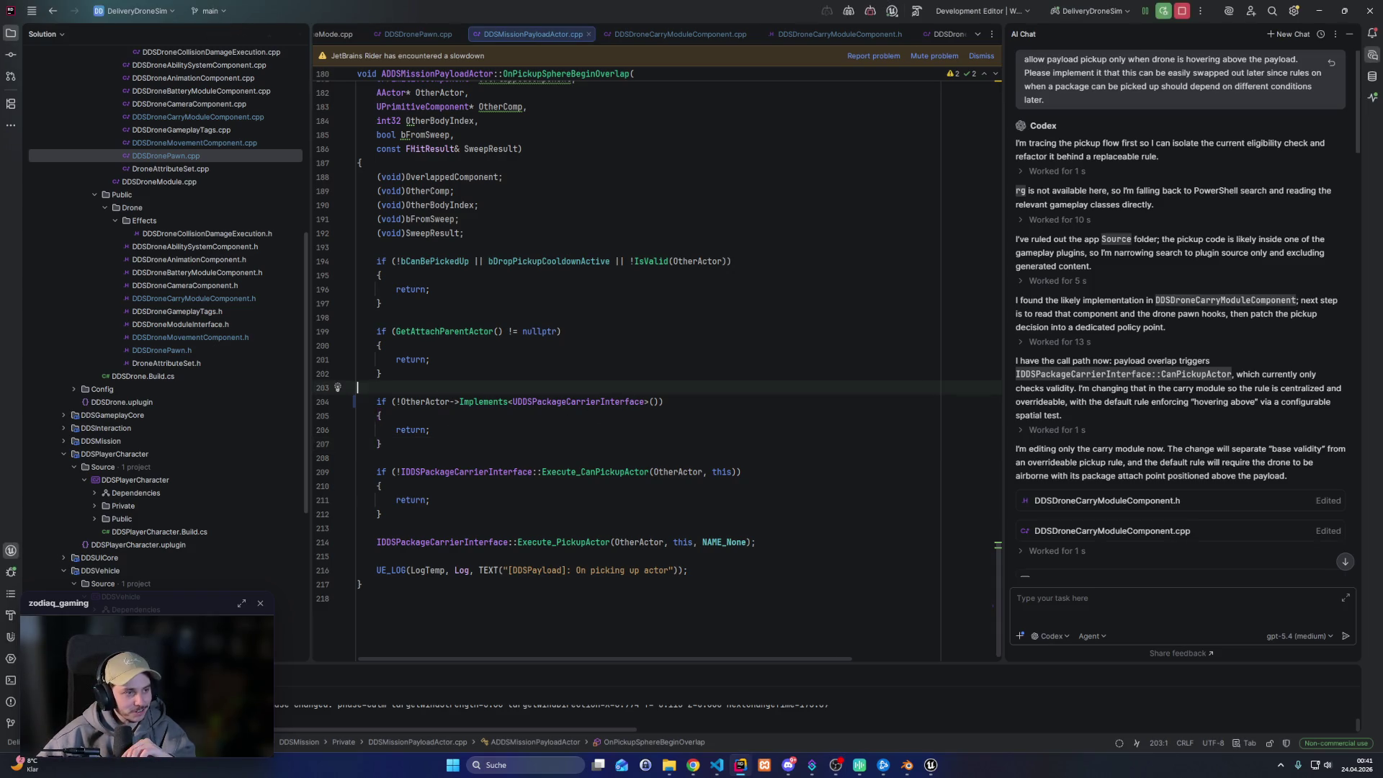
key("alt+Tab")
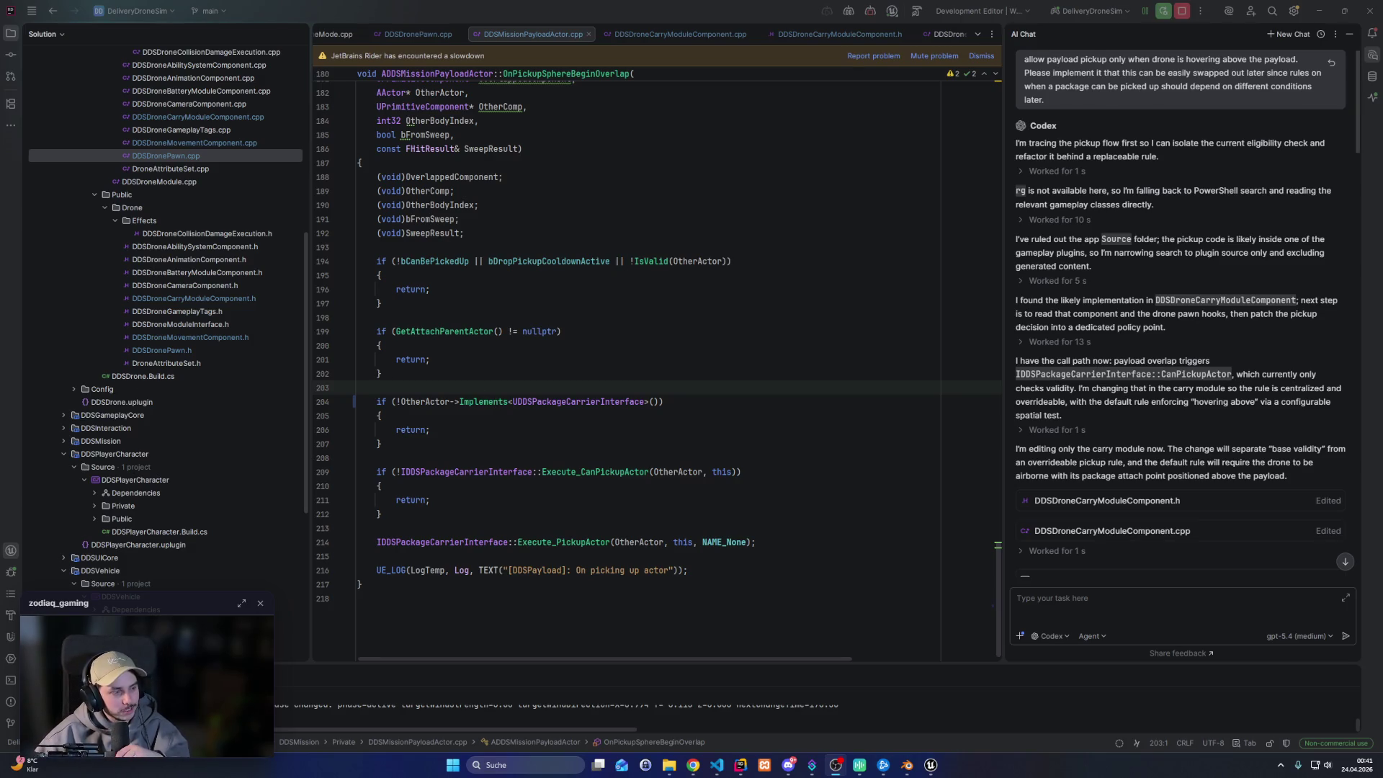
left_click(531, 310)
scroll(452, 295, "up", 2)
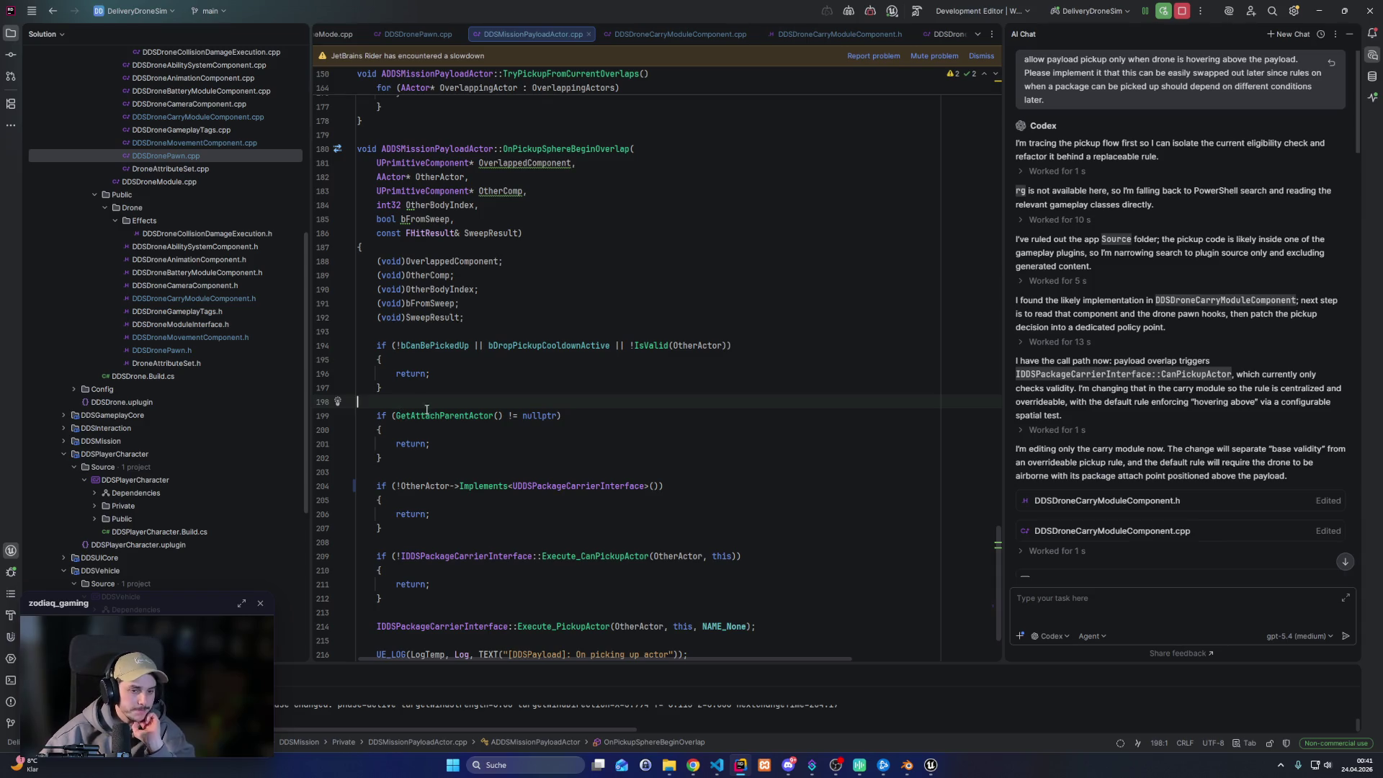
left_click(506, 331)
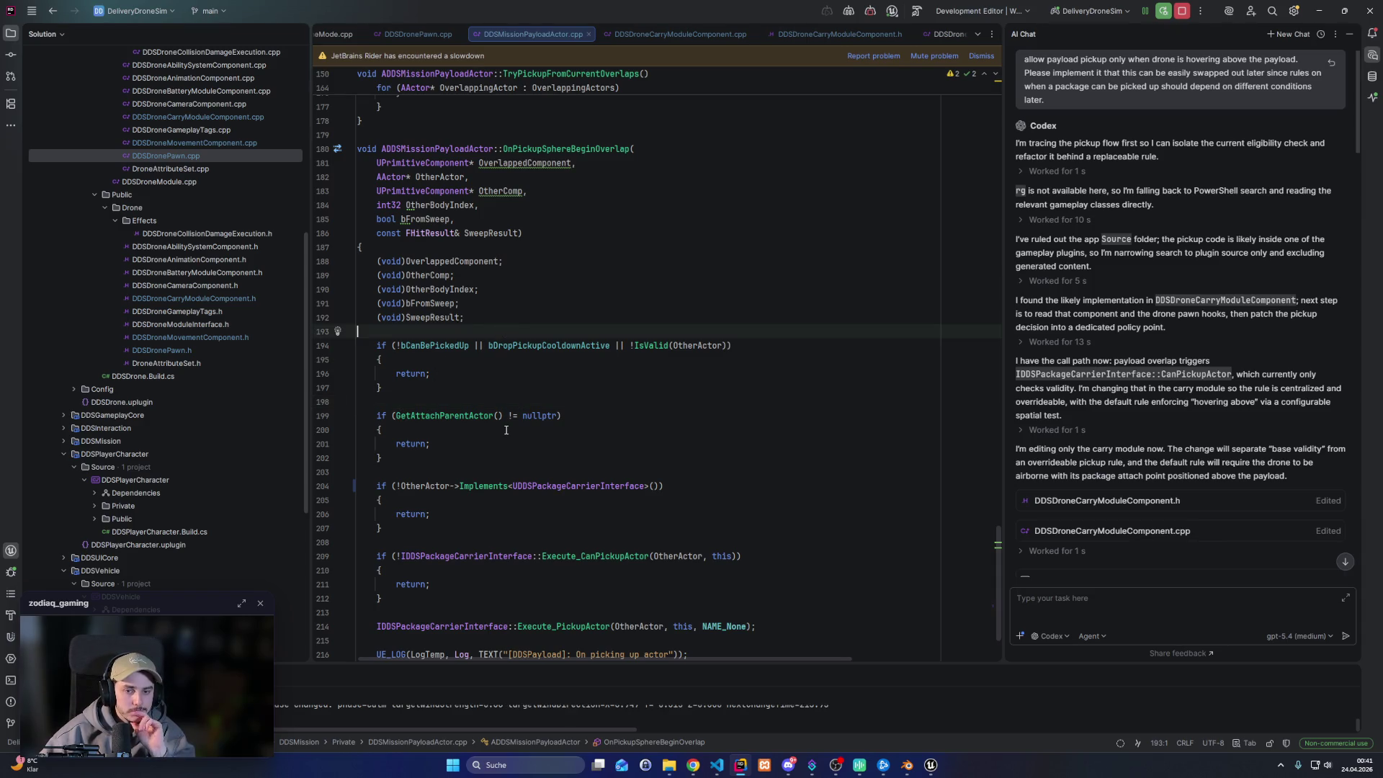
scroll(507, 429, "down", 2)
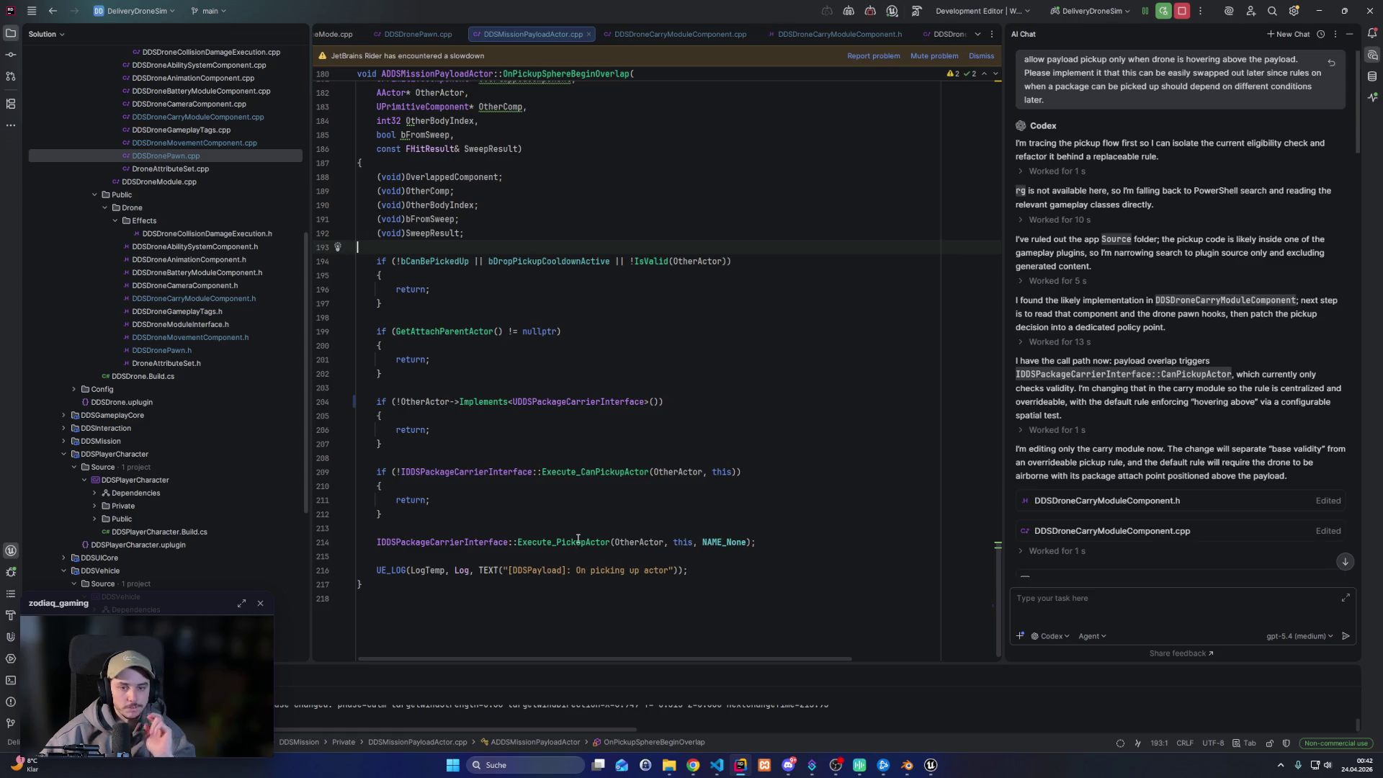
scroll(969, 492, "up", 15)
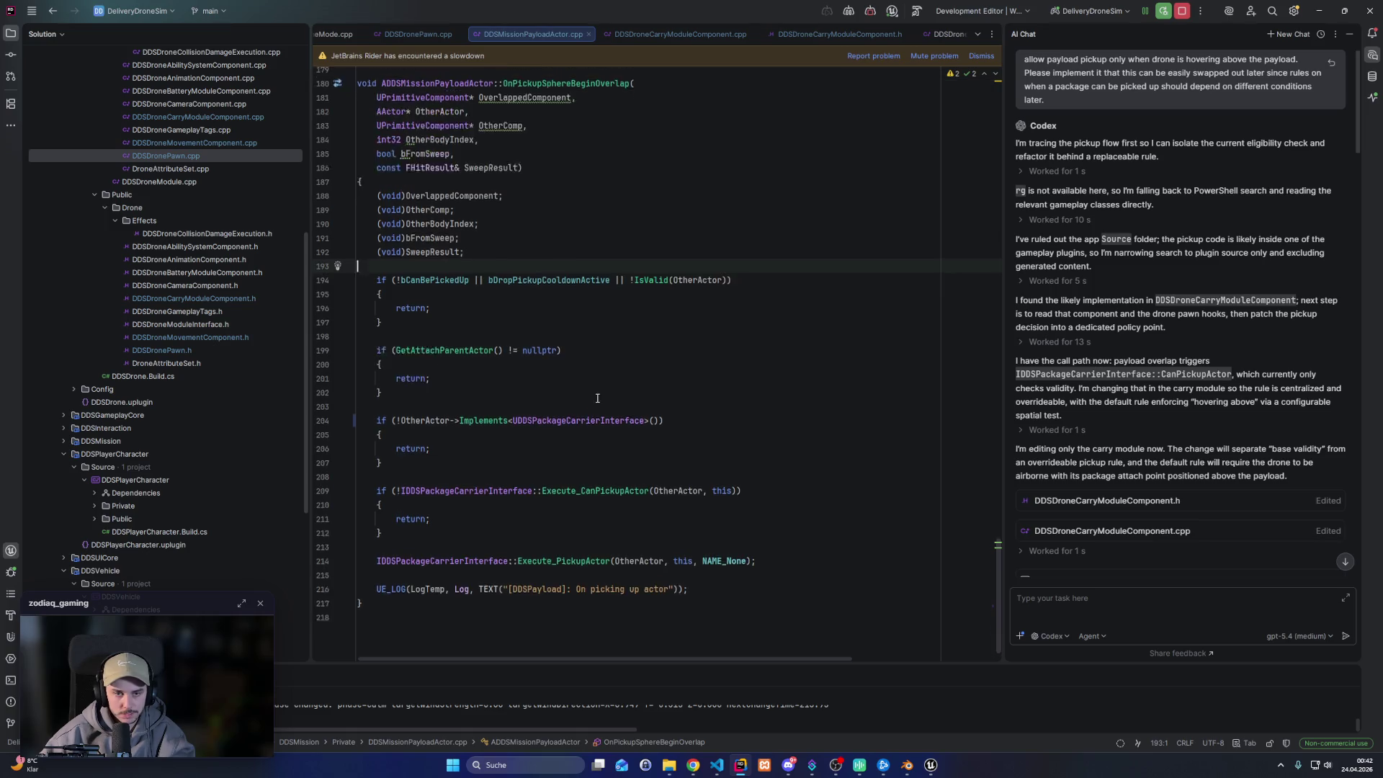
mouse_move(1000, 423)
left_mouse_down()
mouse_move(1014, 222)
mouse_move(996, 127)
left_mouse_up()
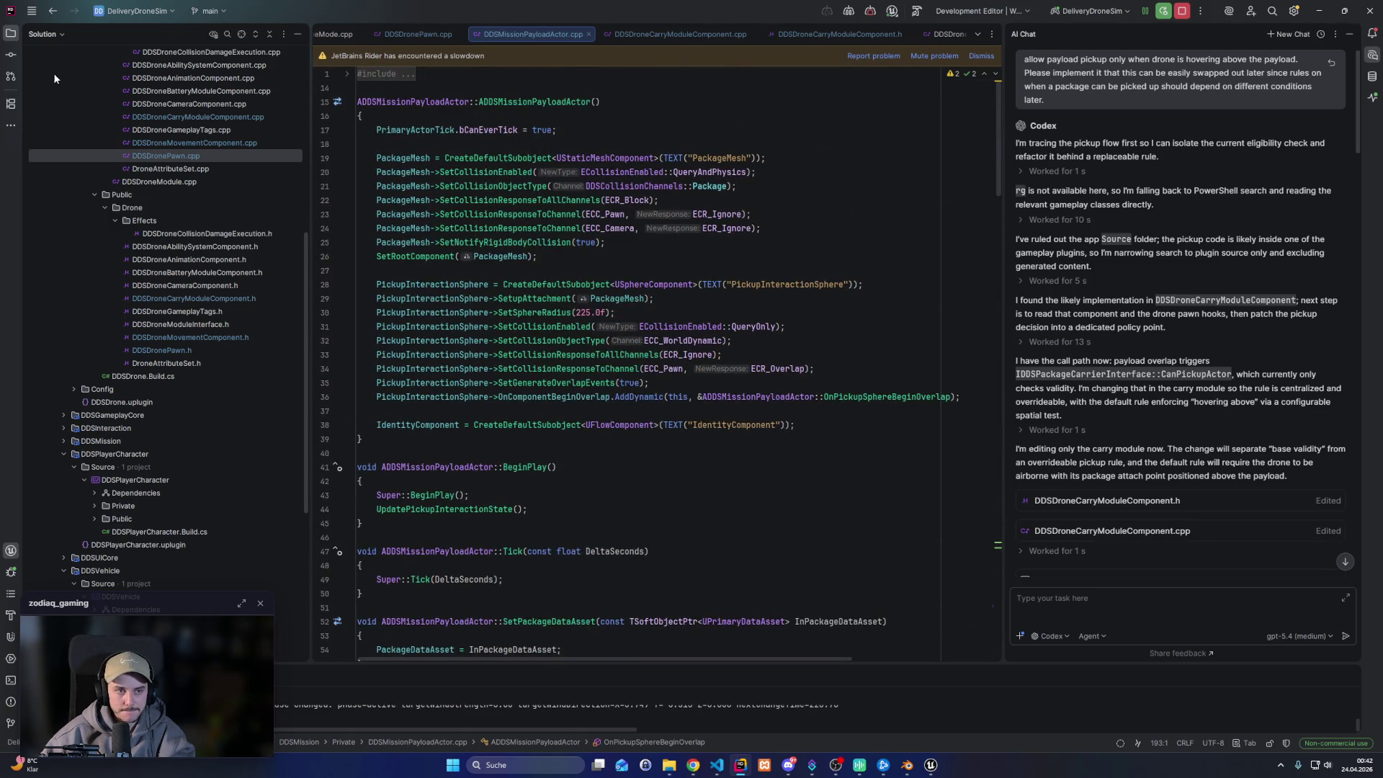
Open the Commit tool window's changed files and view the DDSMissionPayloadActor.cpp side-by-side diff
left_click(10, 54)
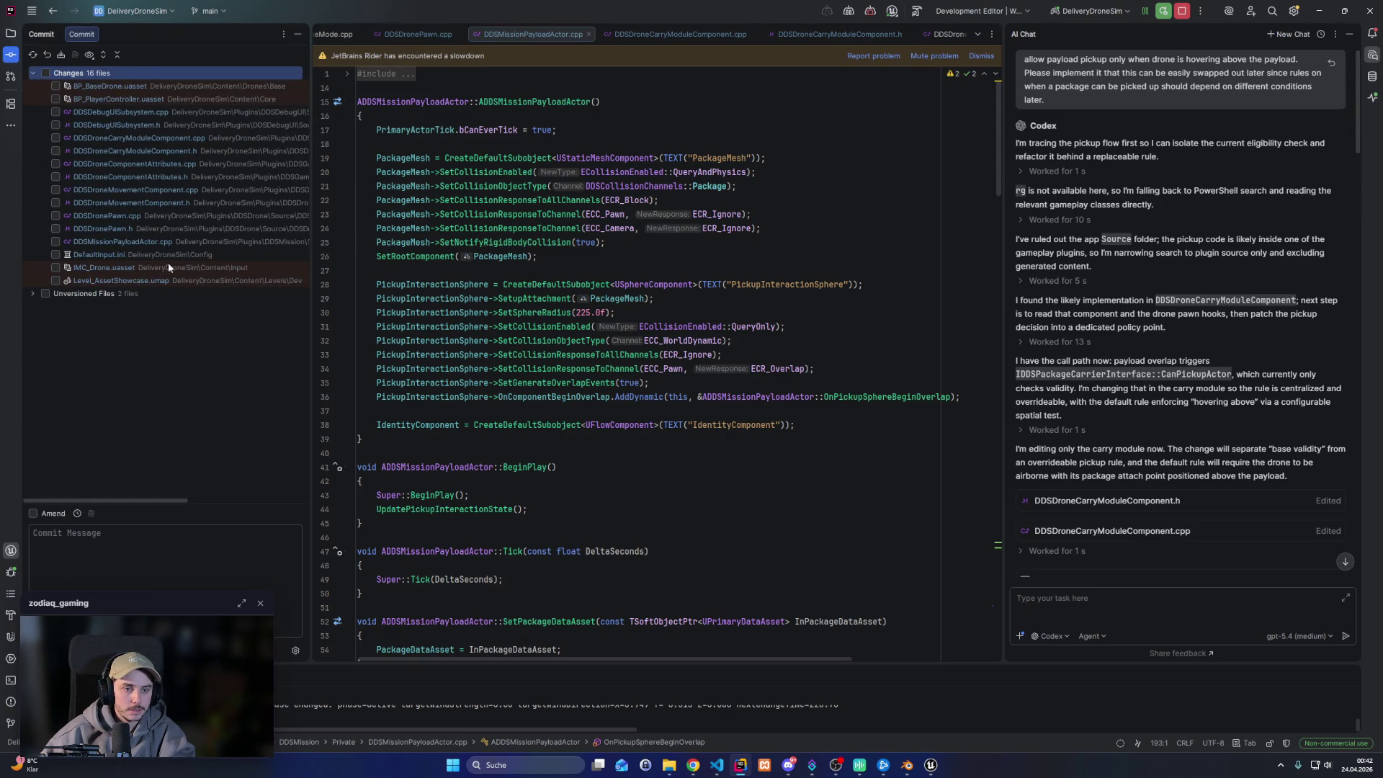
double_click(154, 242)
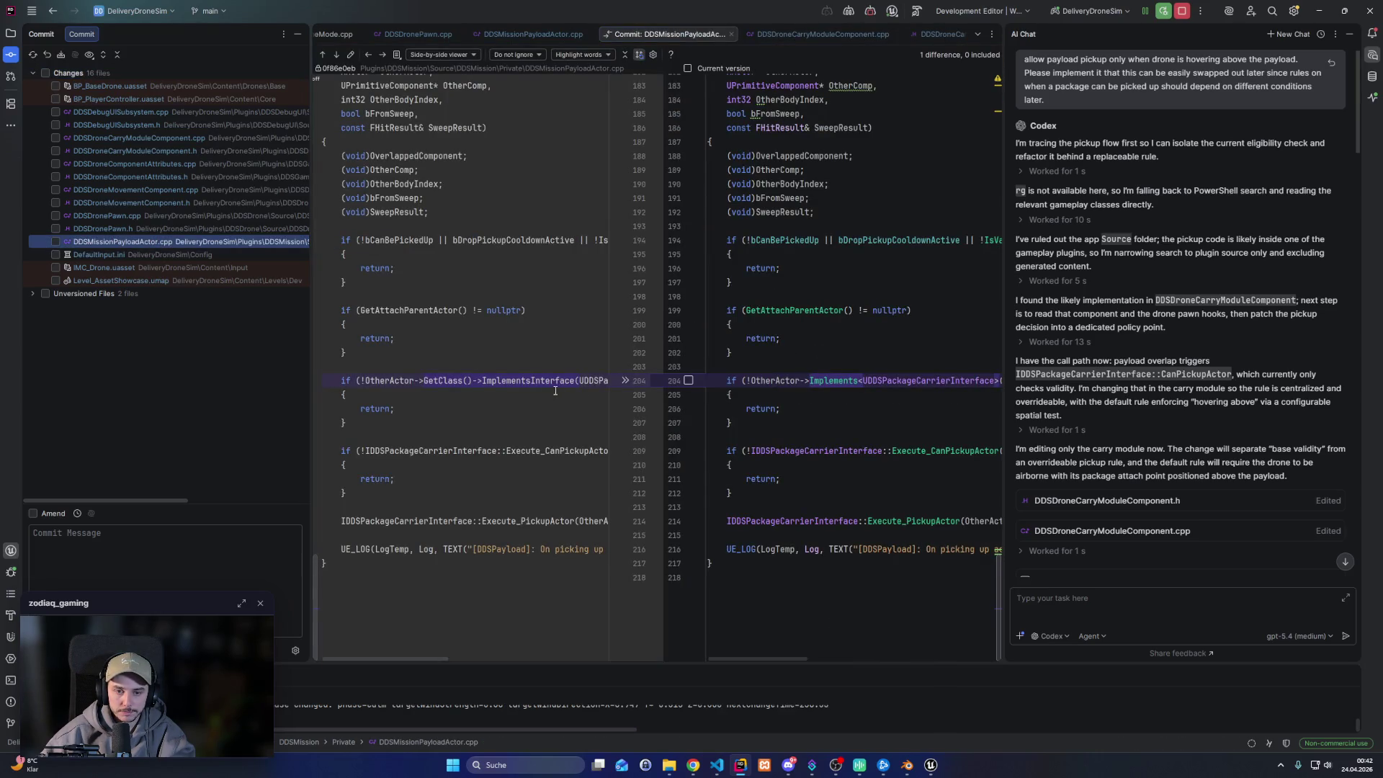
scroll(852, 393, "up", 1)
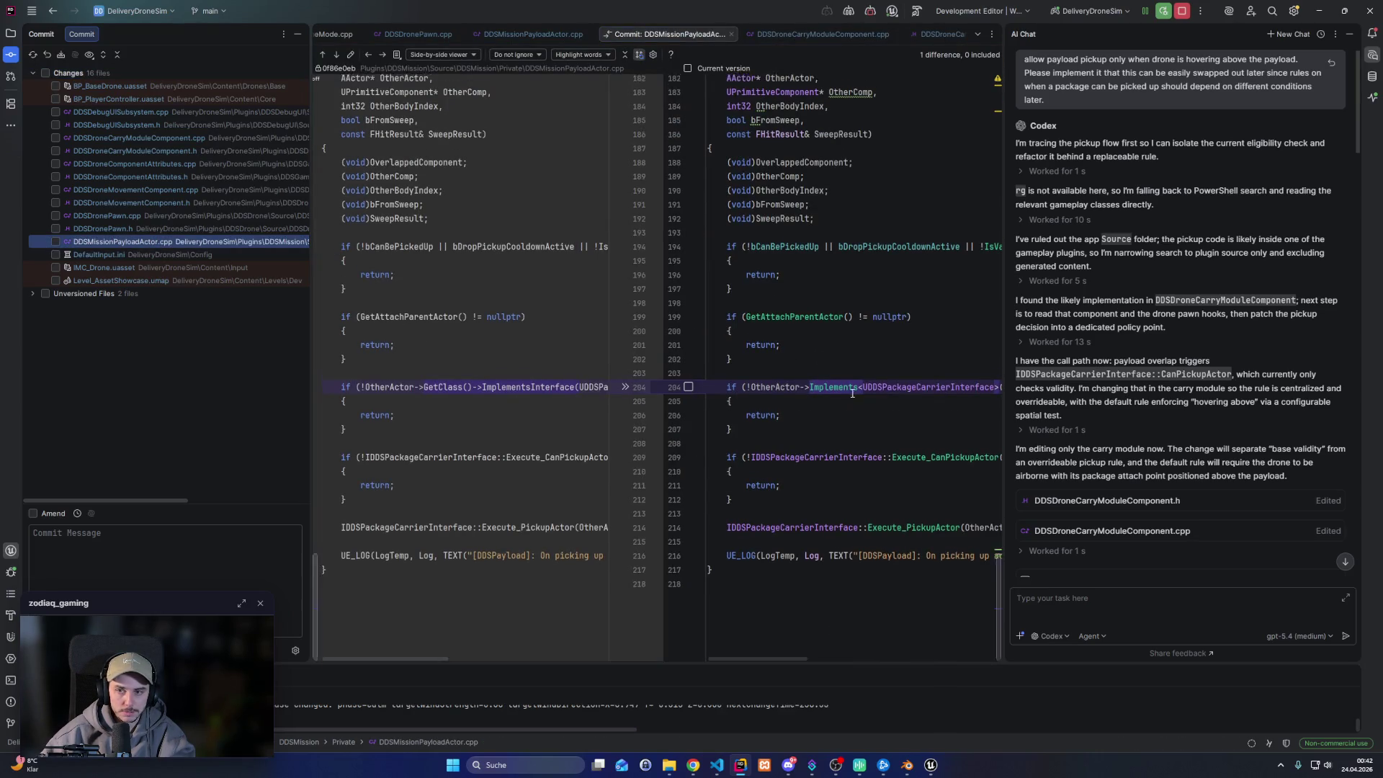
scroll(852, 393, "up", 20)
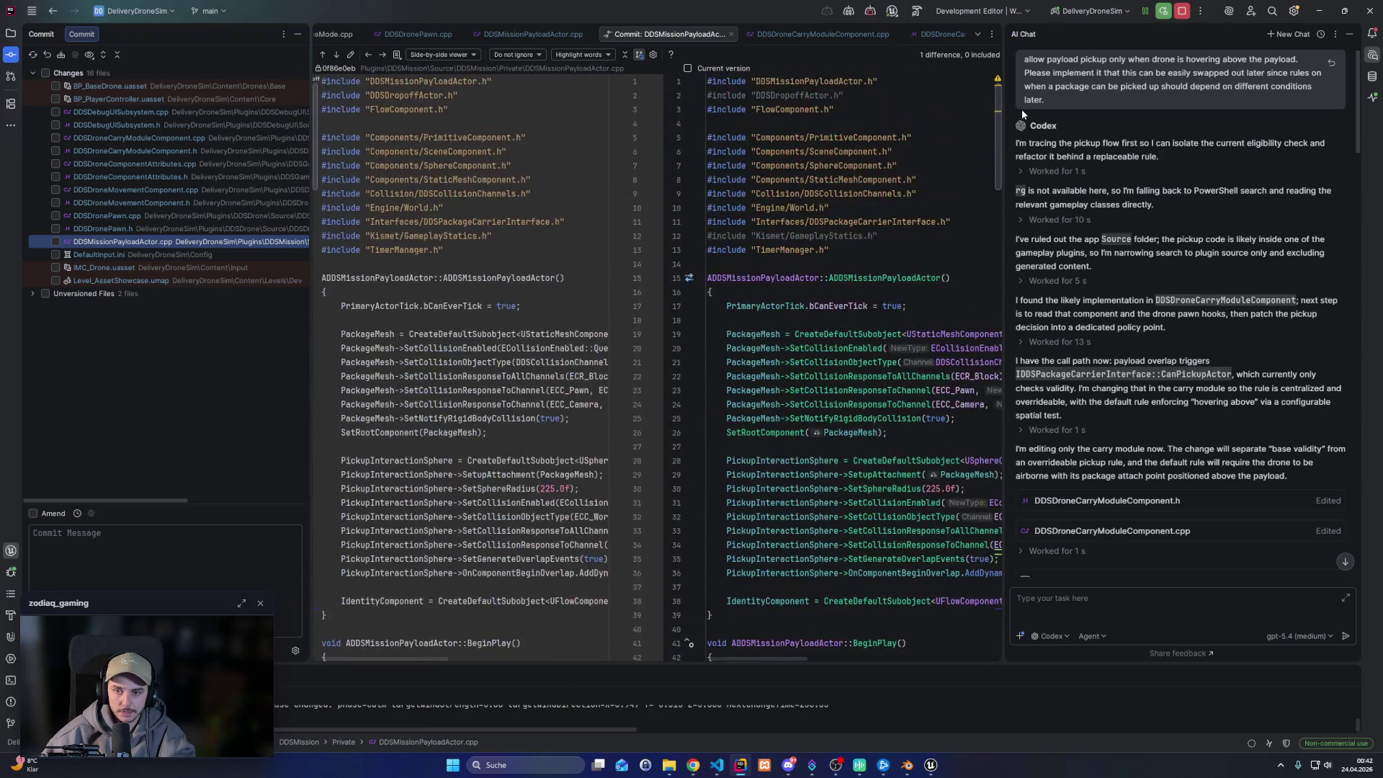
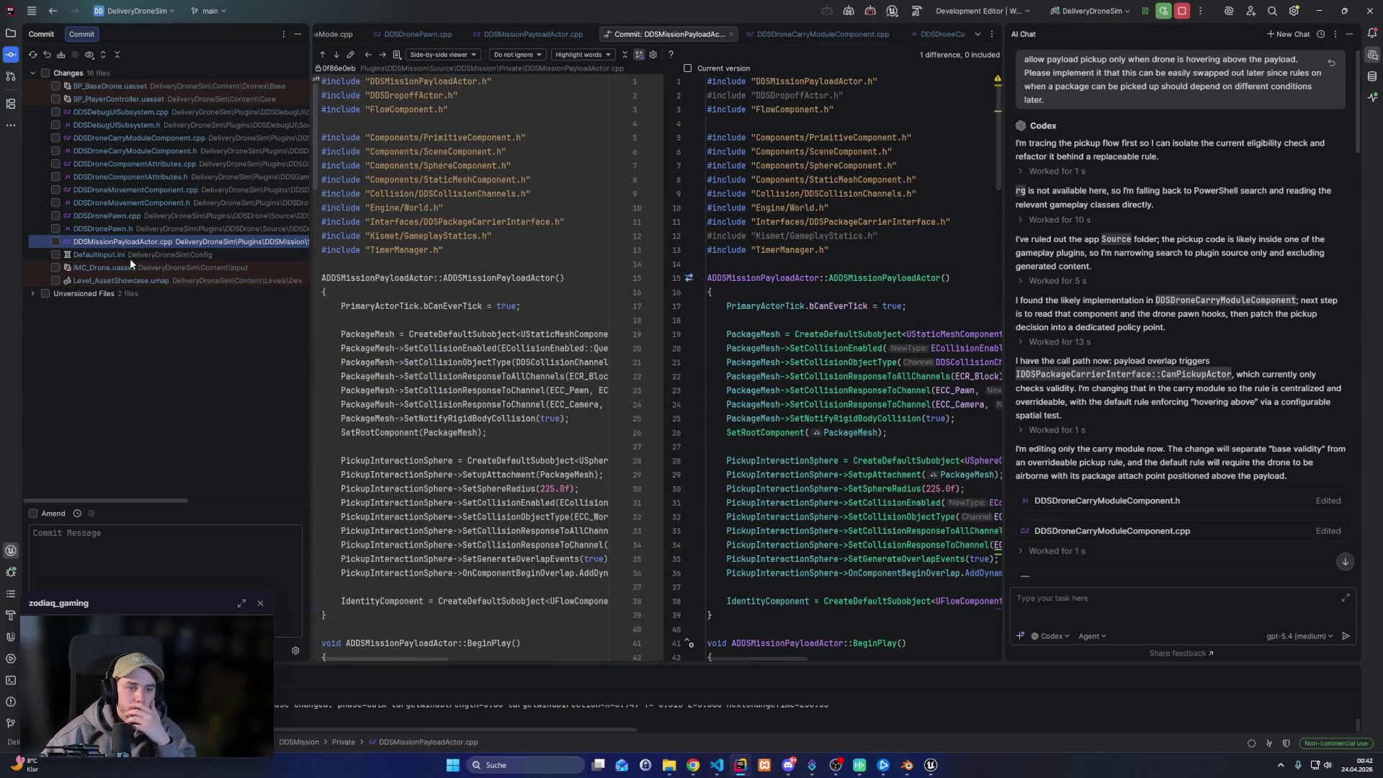
Expand Unversioned Files and review the DDSDronePawn.cpp diff's added ApplyPrecisionModeEffect call
left_click(33, 292)
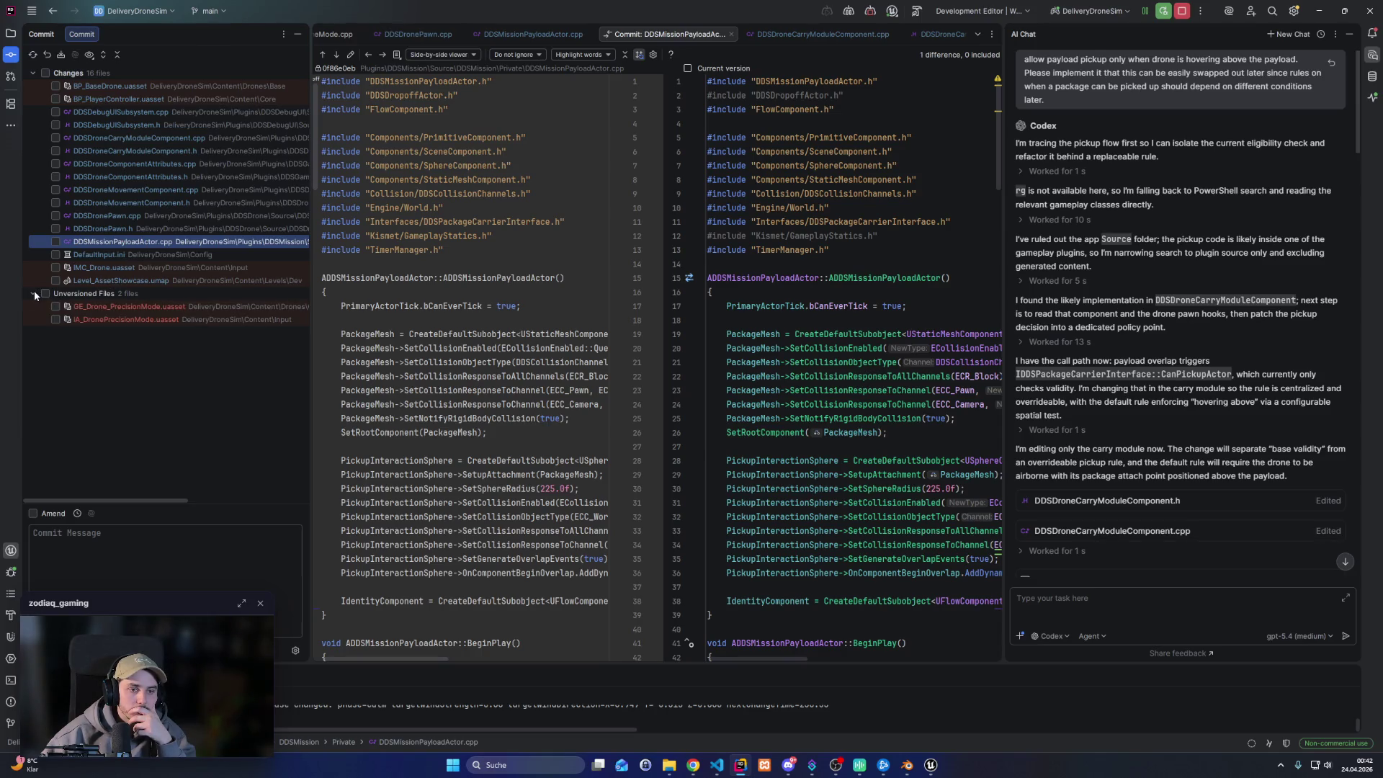
left_click(134, 217)
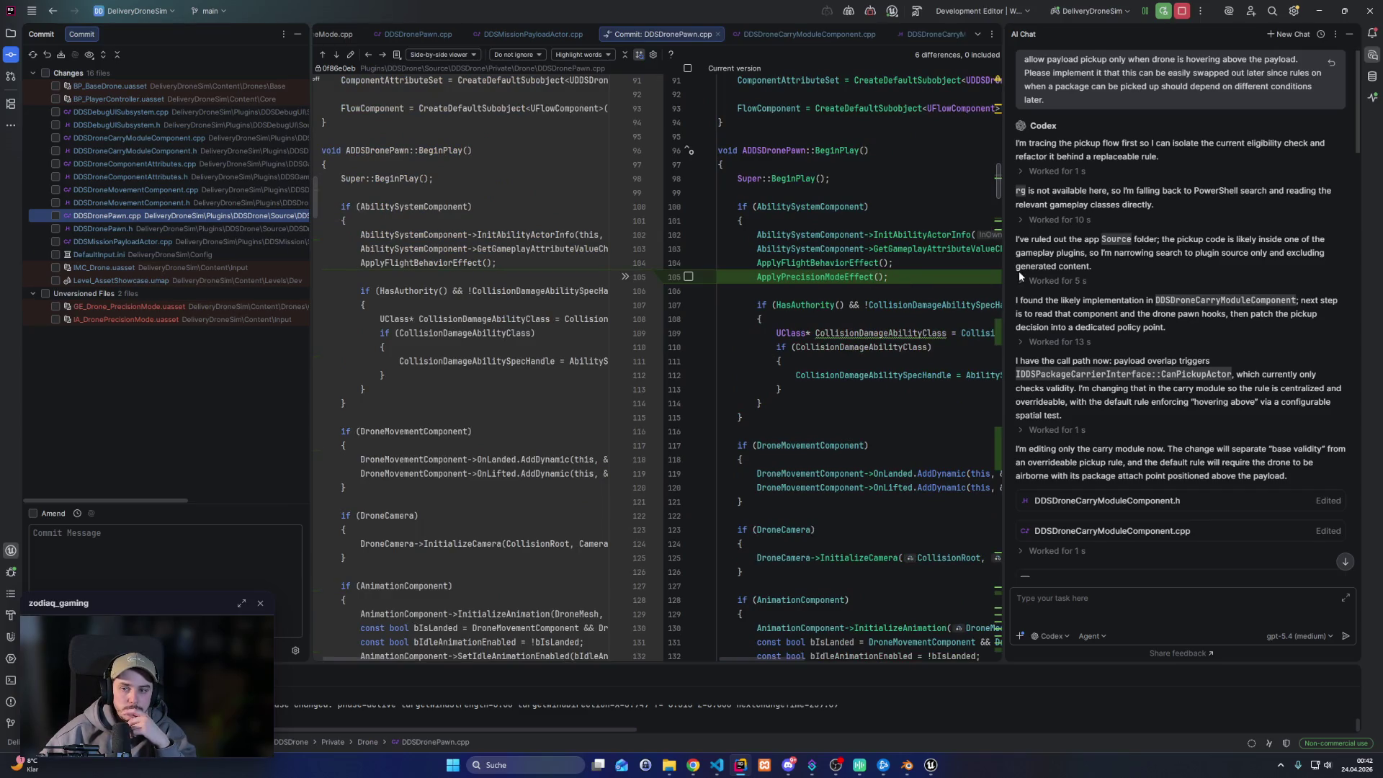
left_click(999, 180)
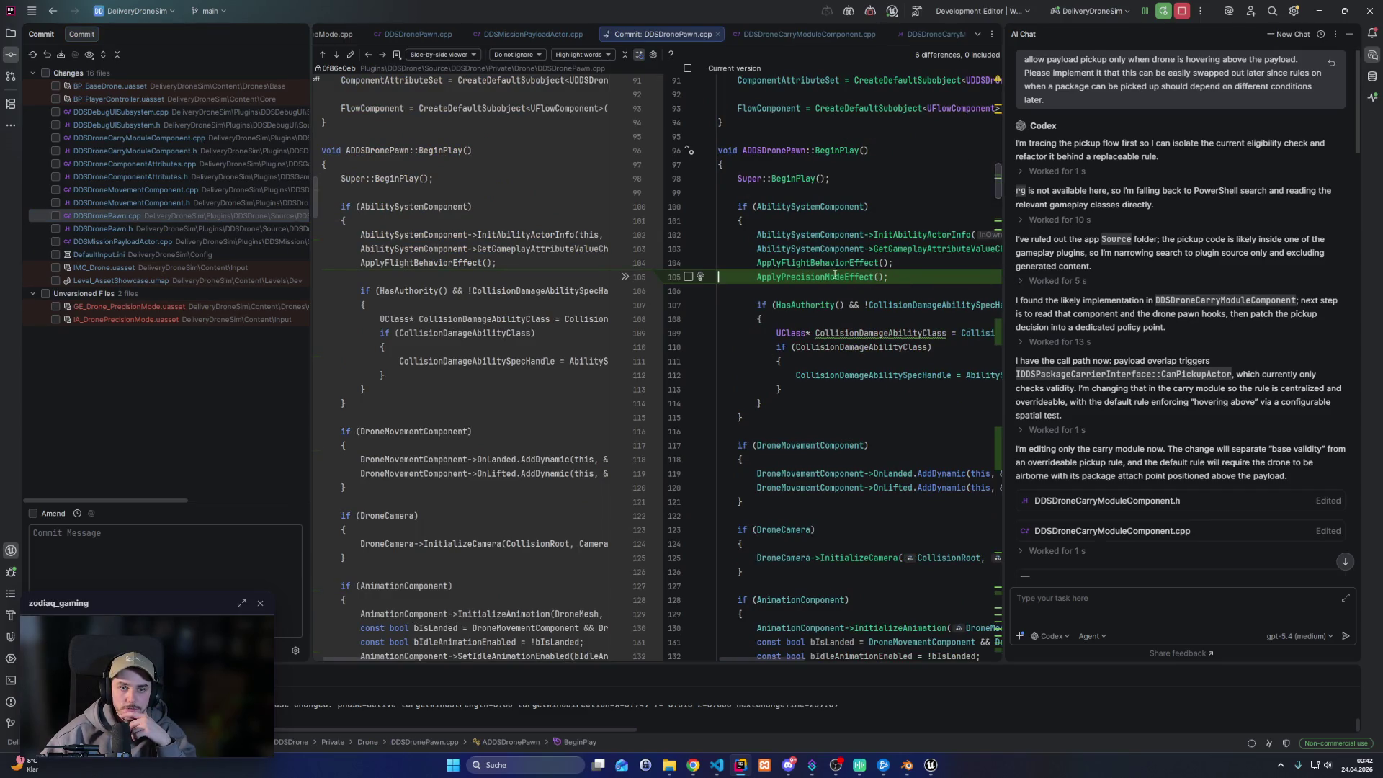
scroll(530, 112, "down", 3)
Step through the DDSDronePawn.h, DDSMissionPayloadActor.cpp and DefaultInput.ini diffs, then open DDSDroneCarryModuleComponent.cpp's diff
left_click(381, 57)
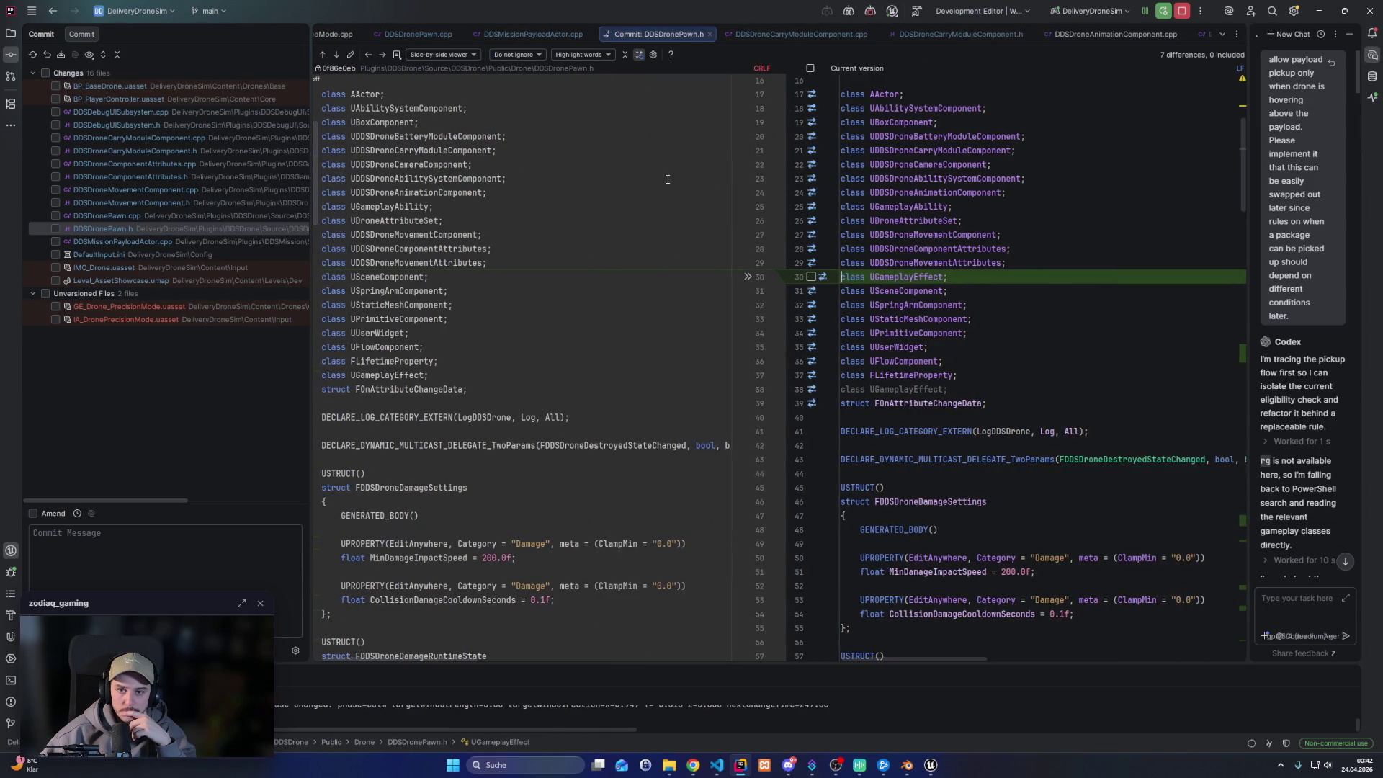
left_click(382, 56)
left_click(382, 56)
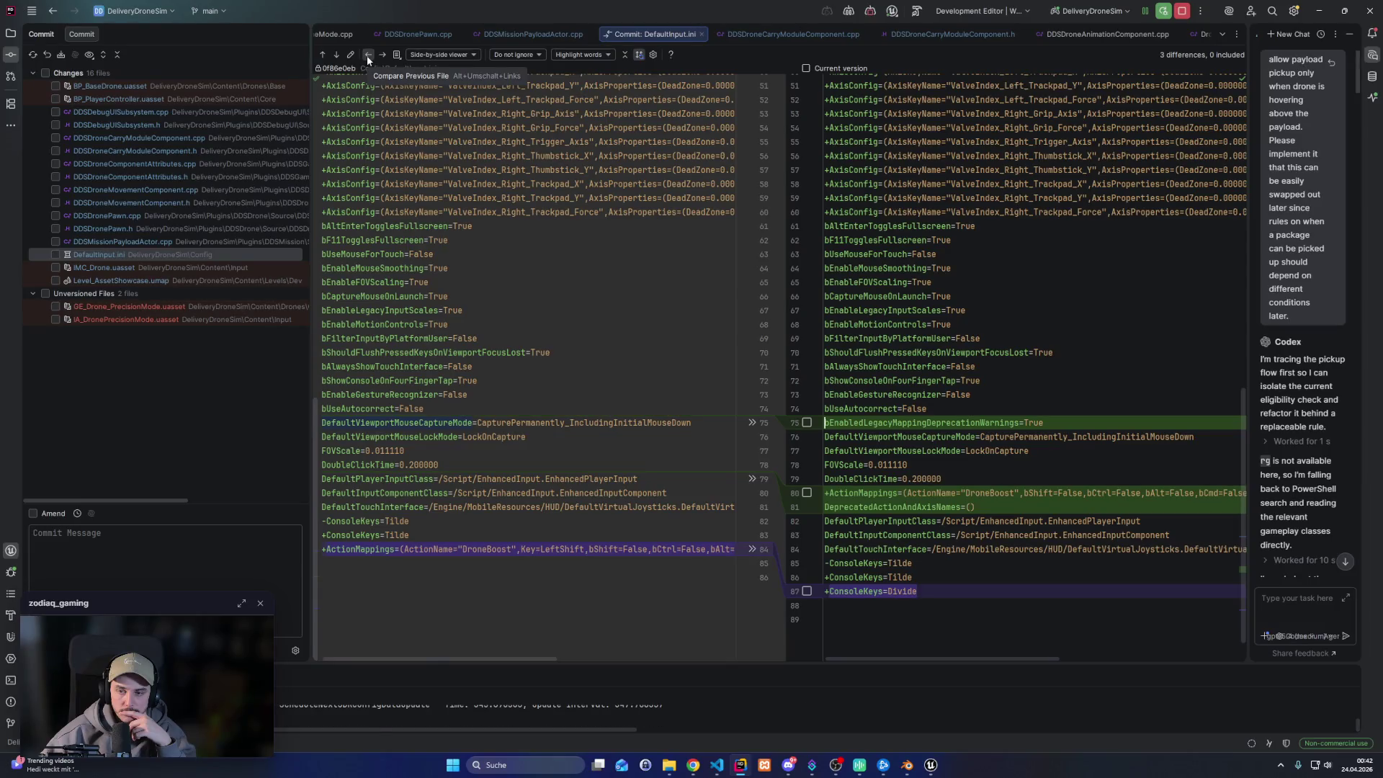
left_click(367, 56)
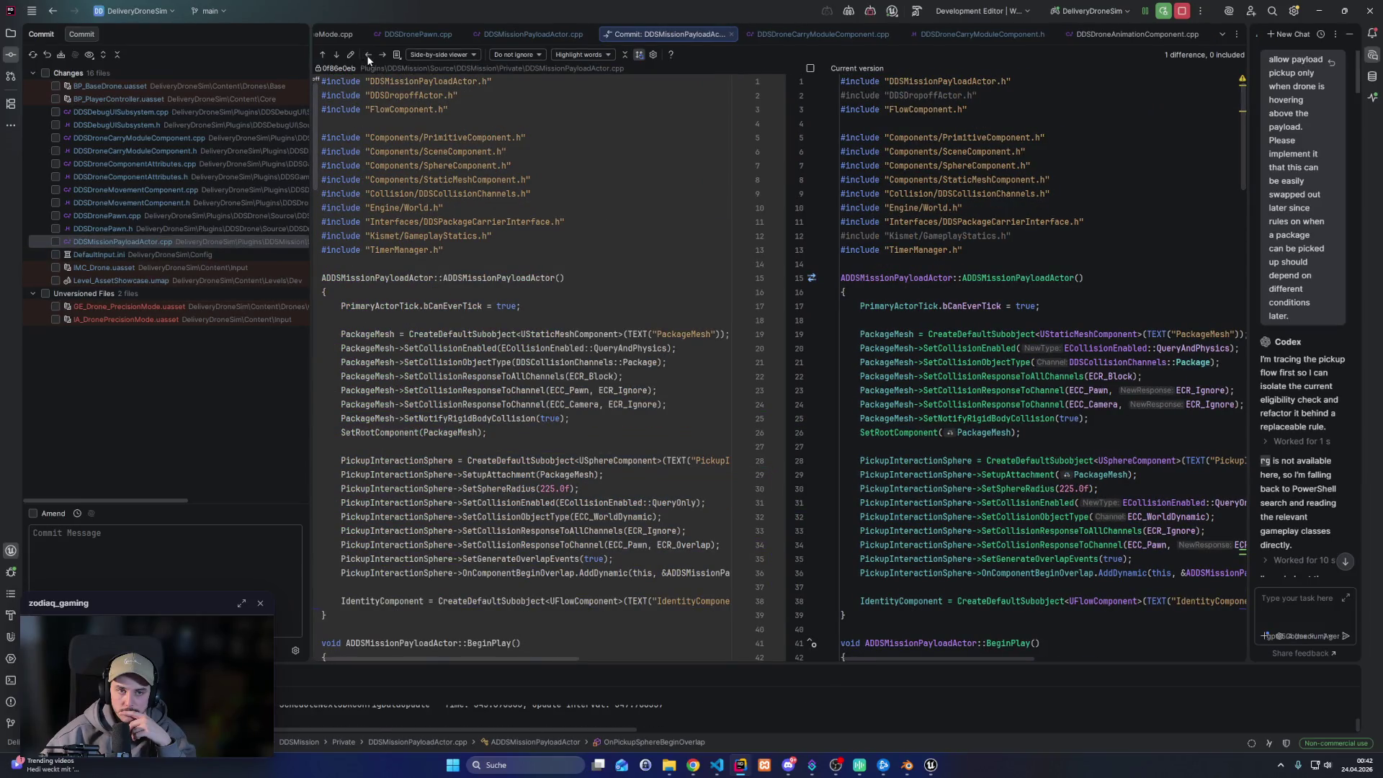
left_click(139, 133)
scroll(982, 386, "down", 5)
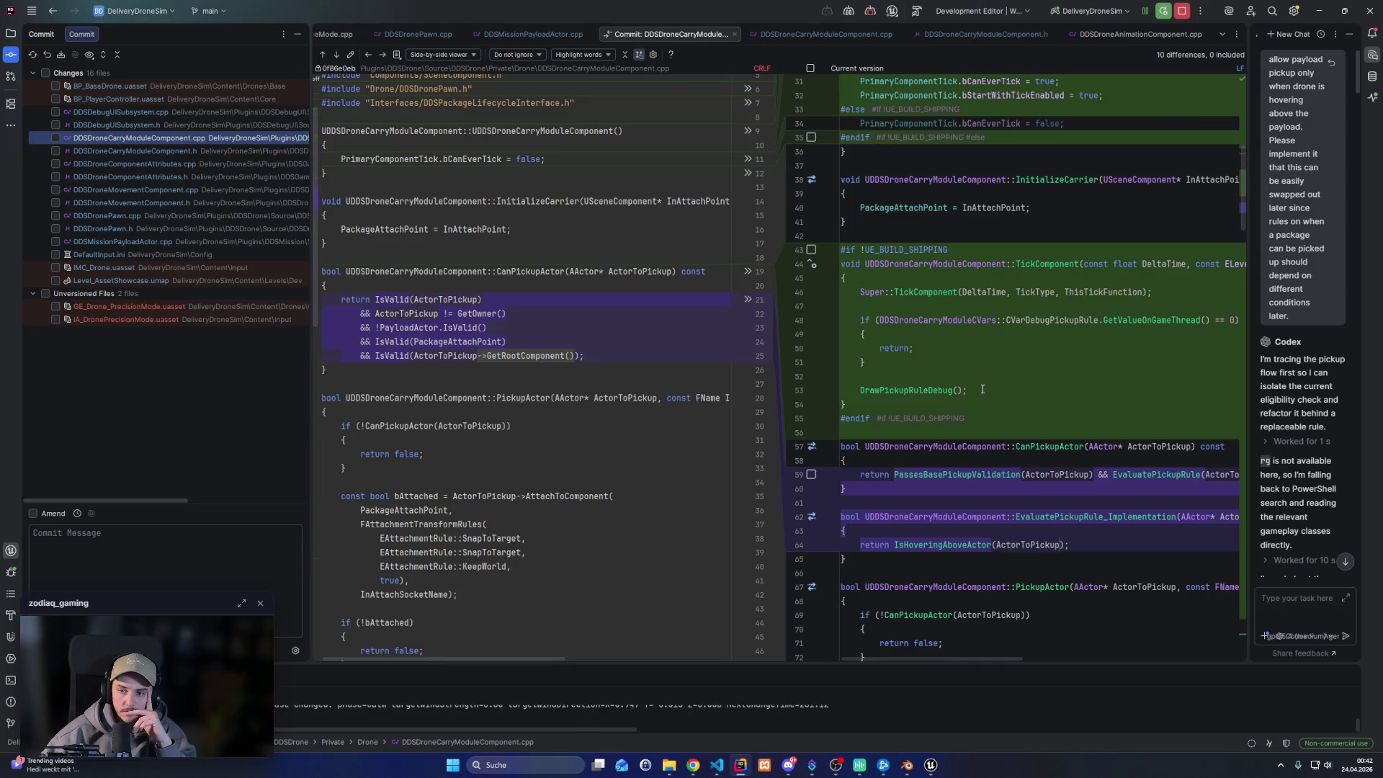
Scroll through the DDSDroneCarryModuleComponent.cpp diff's overridable hover-above pickup-rule changes
scroll(982, 389, "down", 2)
scroll(979, 385, "down", 3)
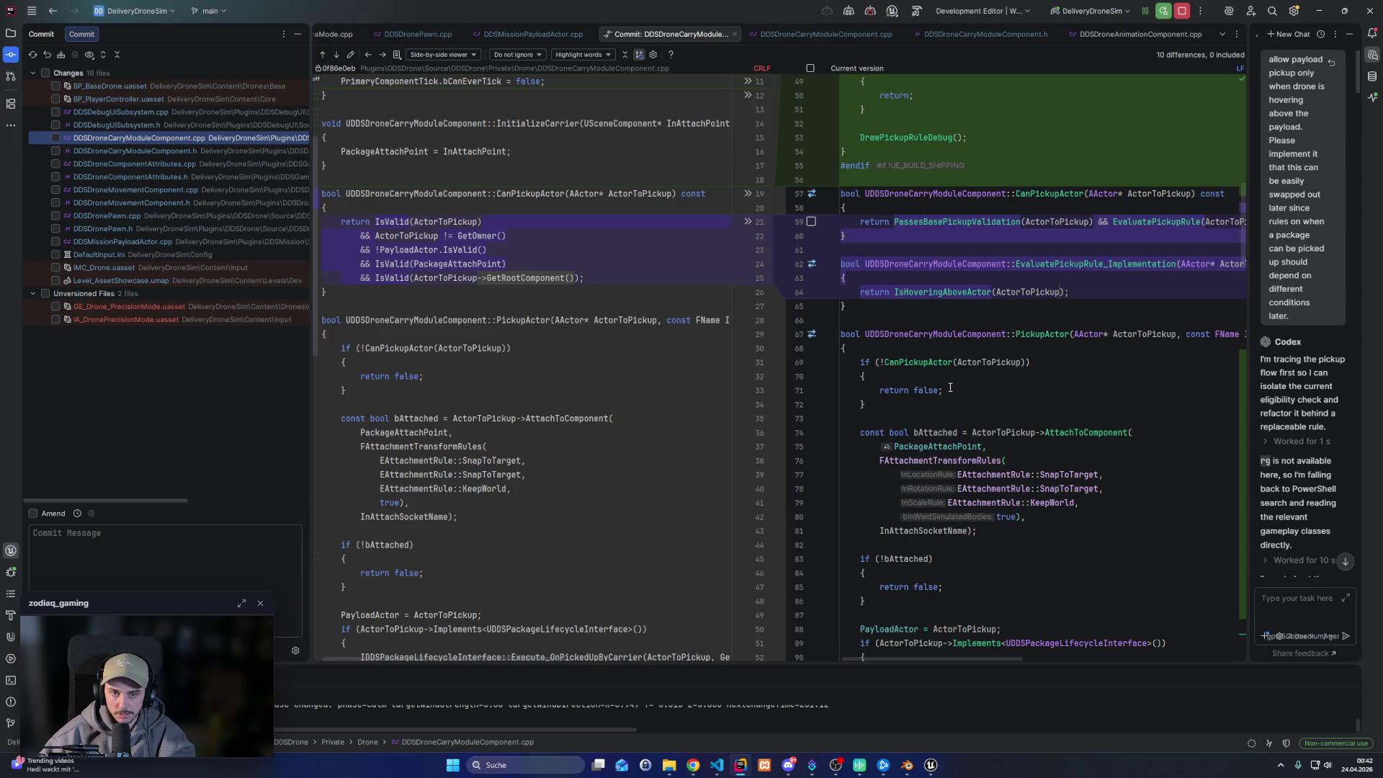
scroll(967, 358, "down", 10)
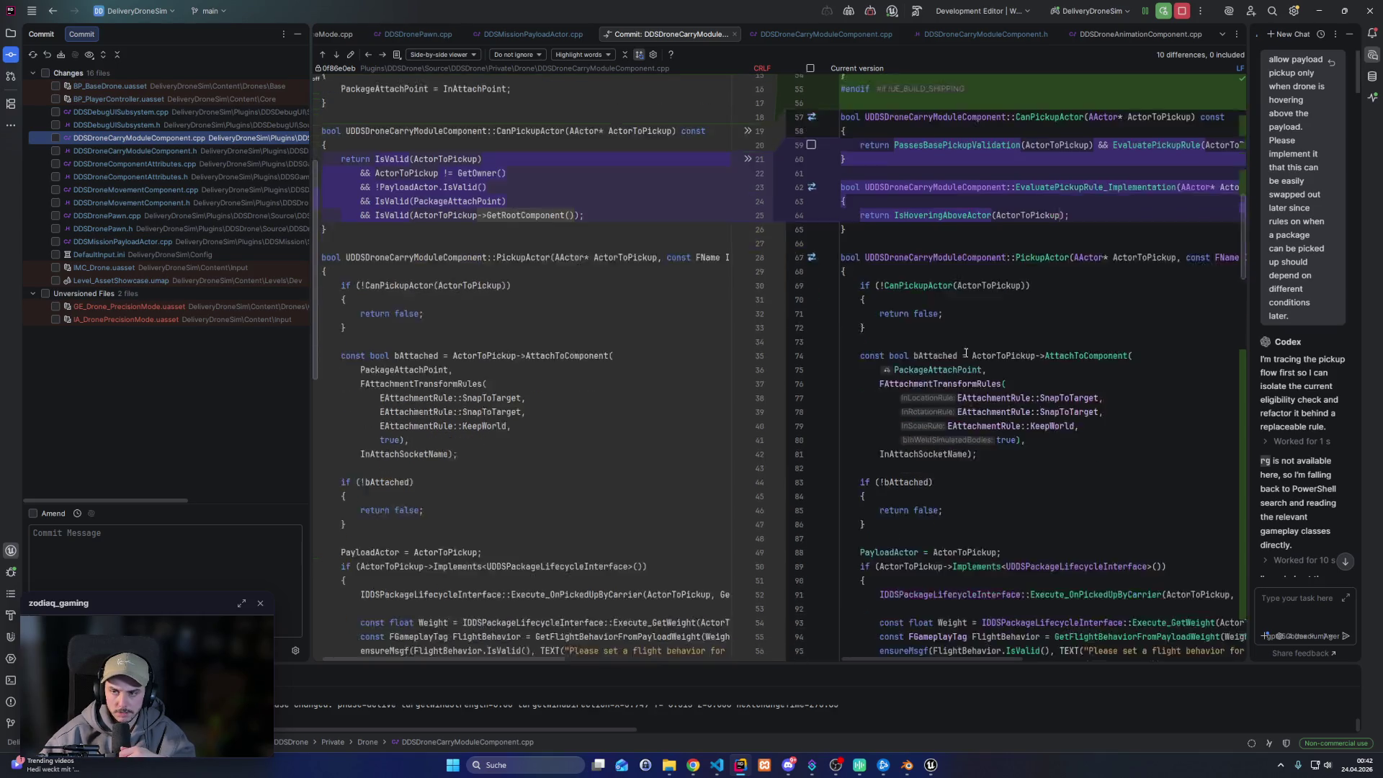
scroll(967, 357, "down", 10)
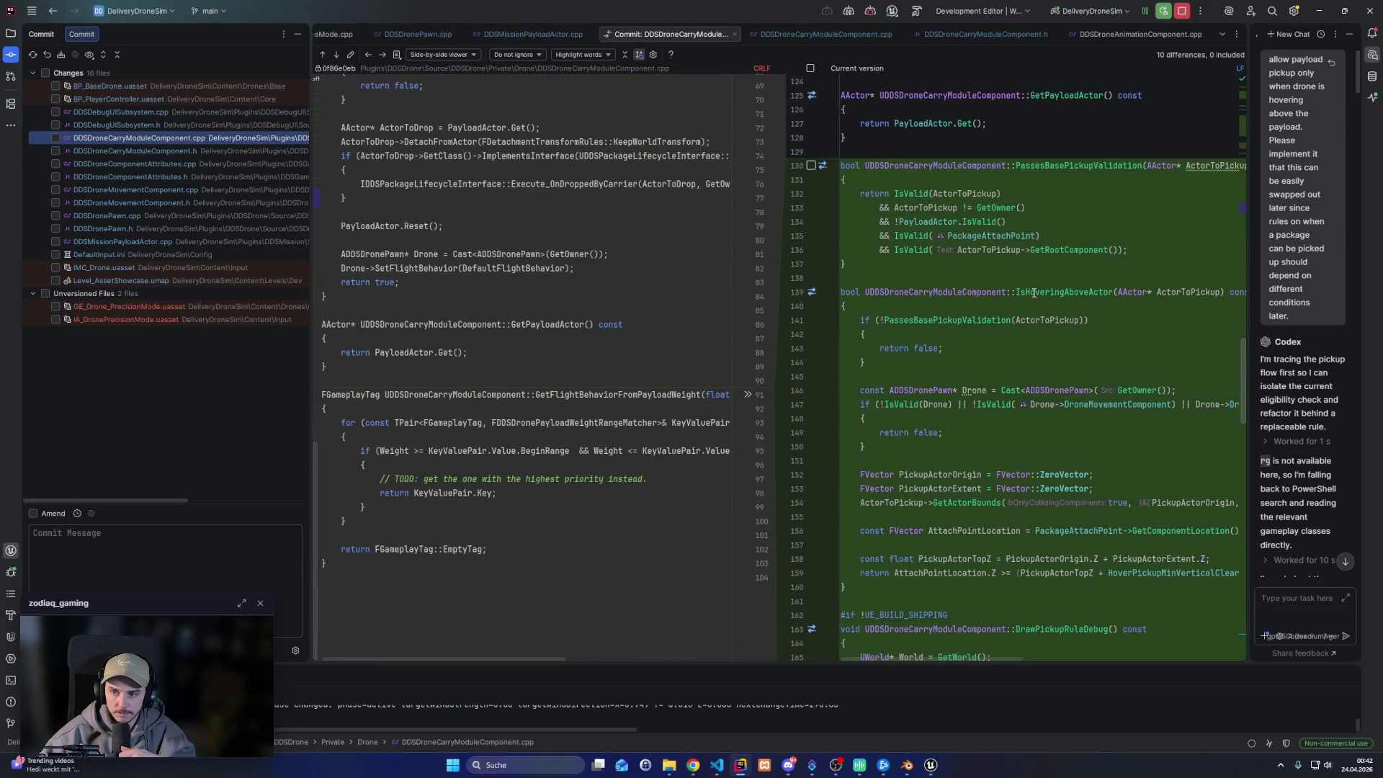
scroll(1054, 315, "down", 4)
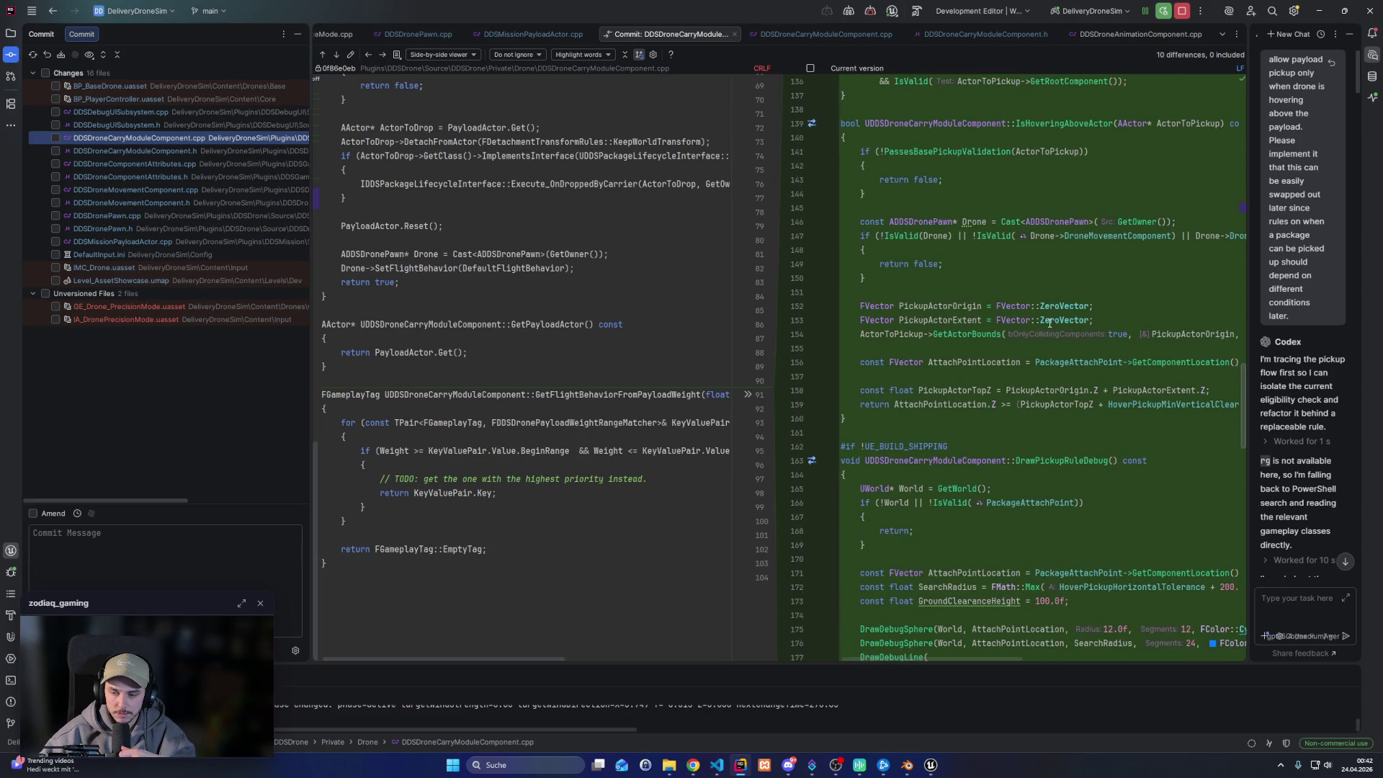
scroll(1049, 323, "down", 5)
Inspect the CanPickupActor declaration in the header diff, then move to DDSDroneComponentAttributes.cpp
left_click(120, 153)
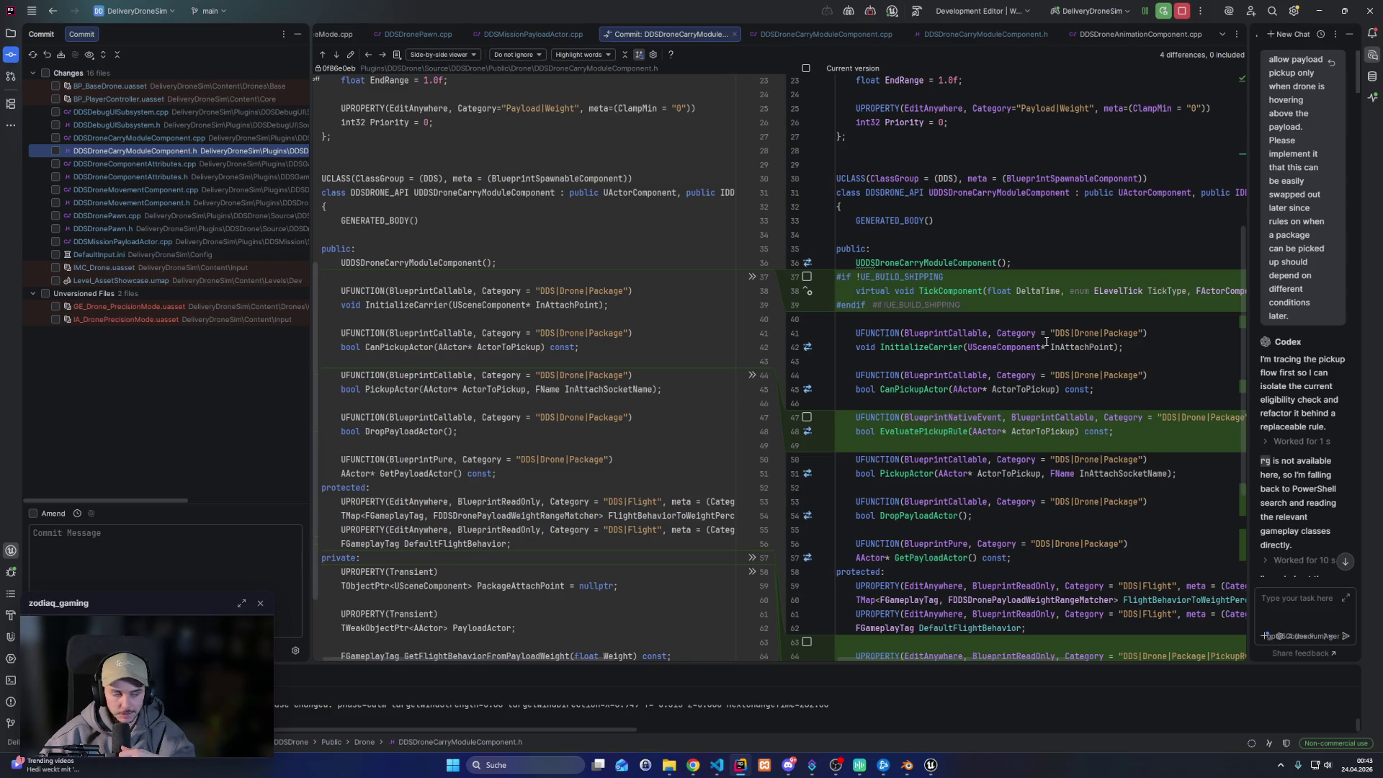
mouse_move(1054, 415)
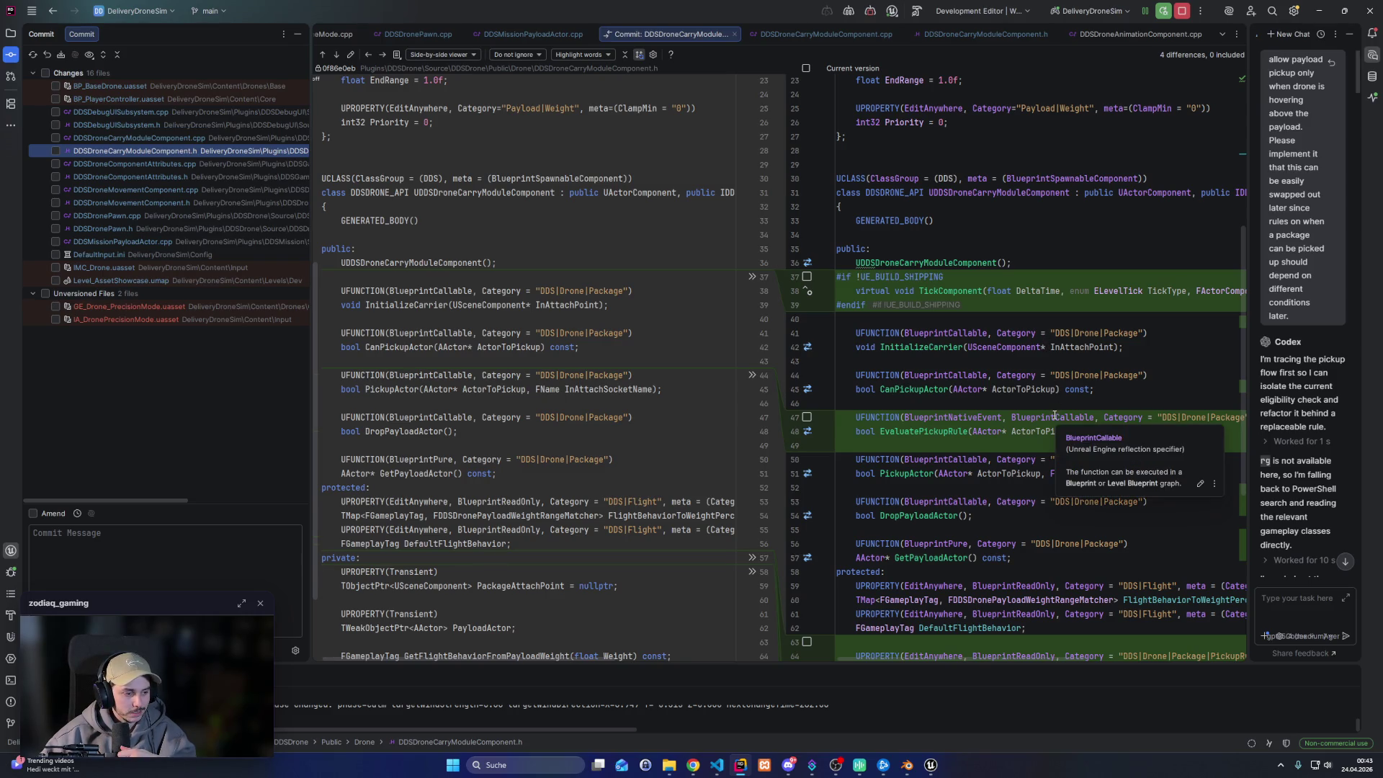
left_click(1060, 389)
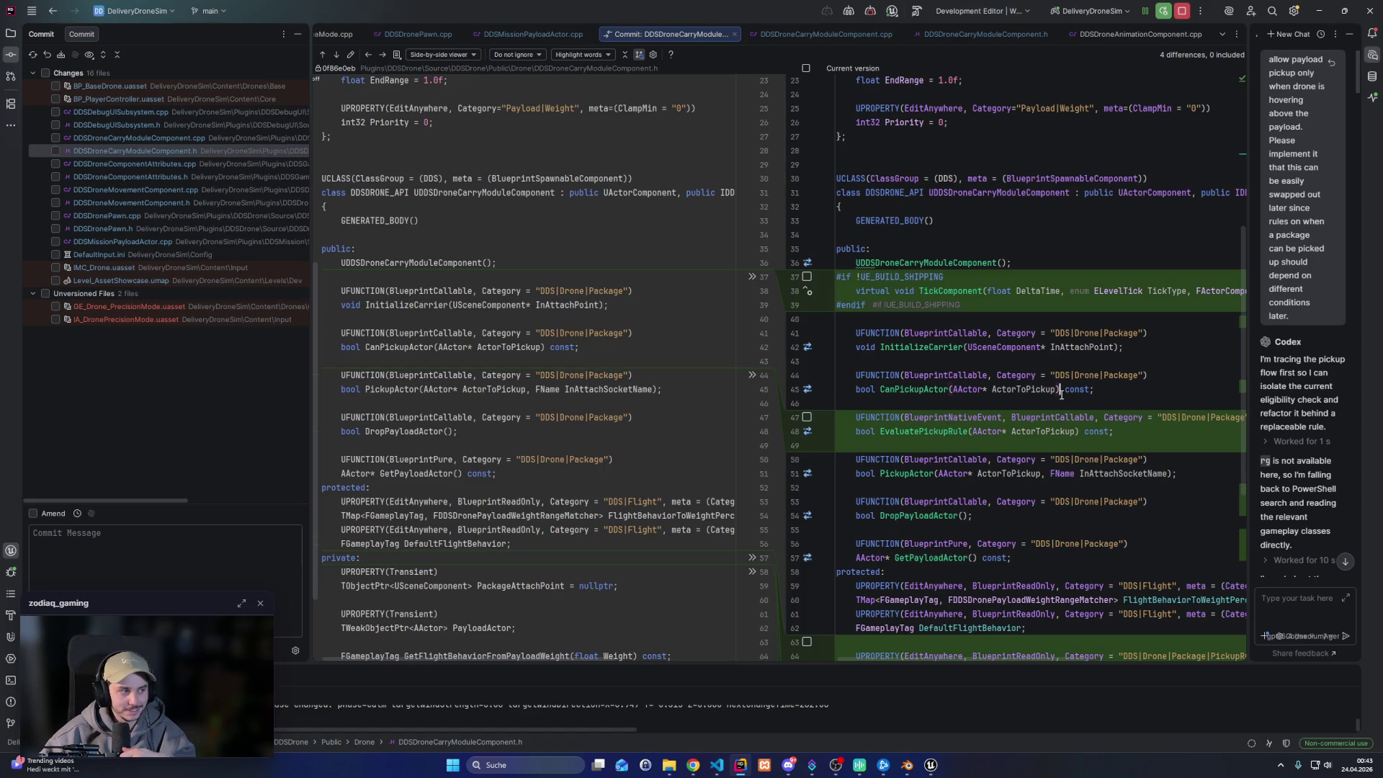
left_click(136, 137)
left_click(153, 165)
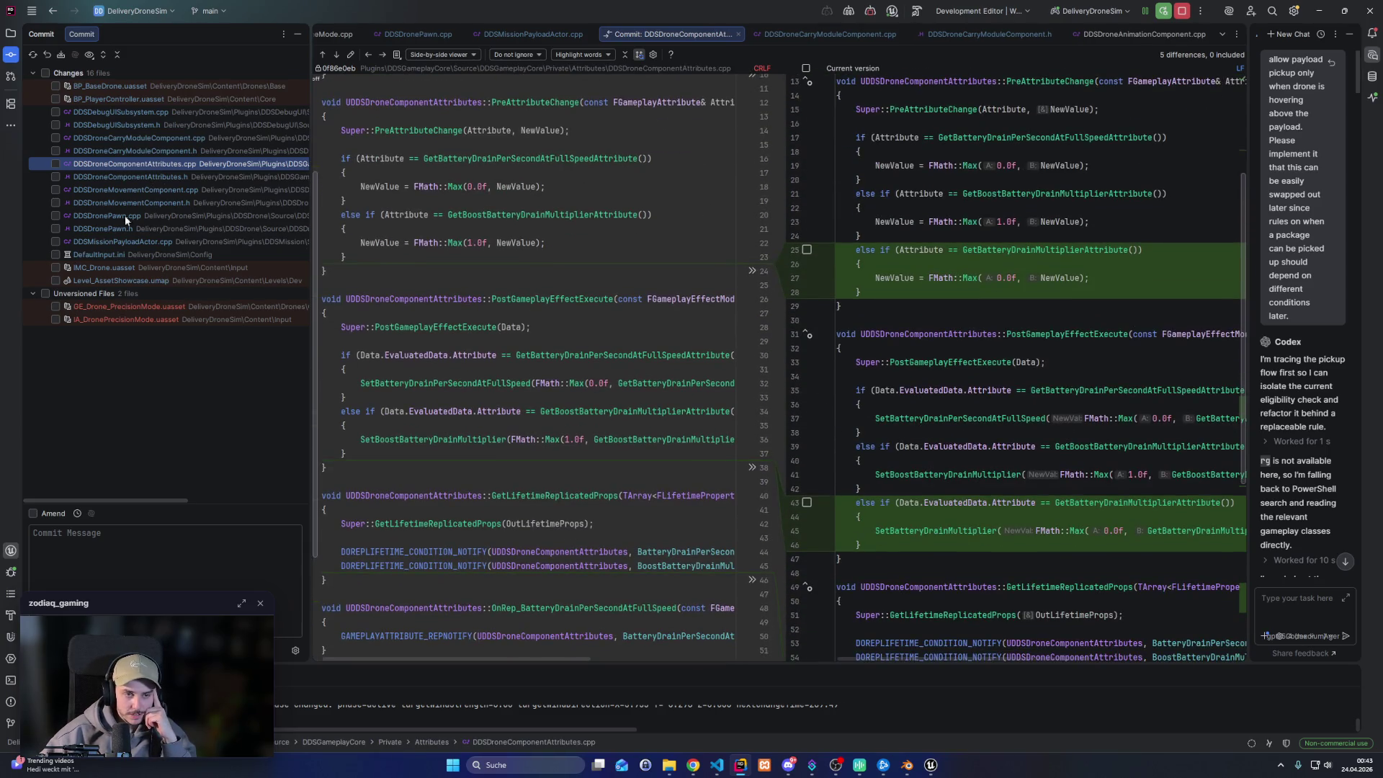
Review the DDSDroneMovementComponent.cpp diff with the current-version side widened
left_click(154, 188)
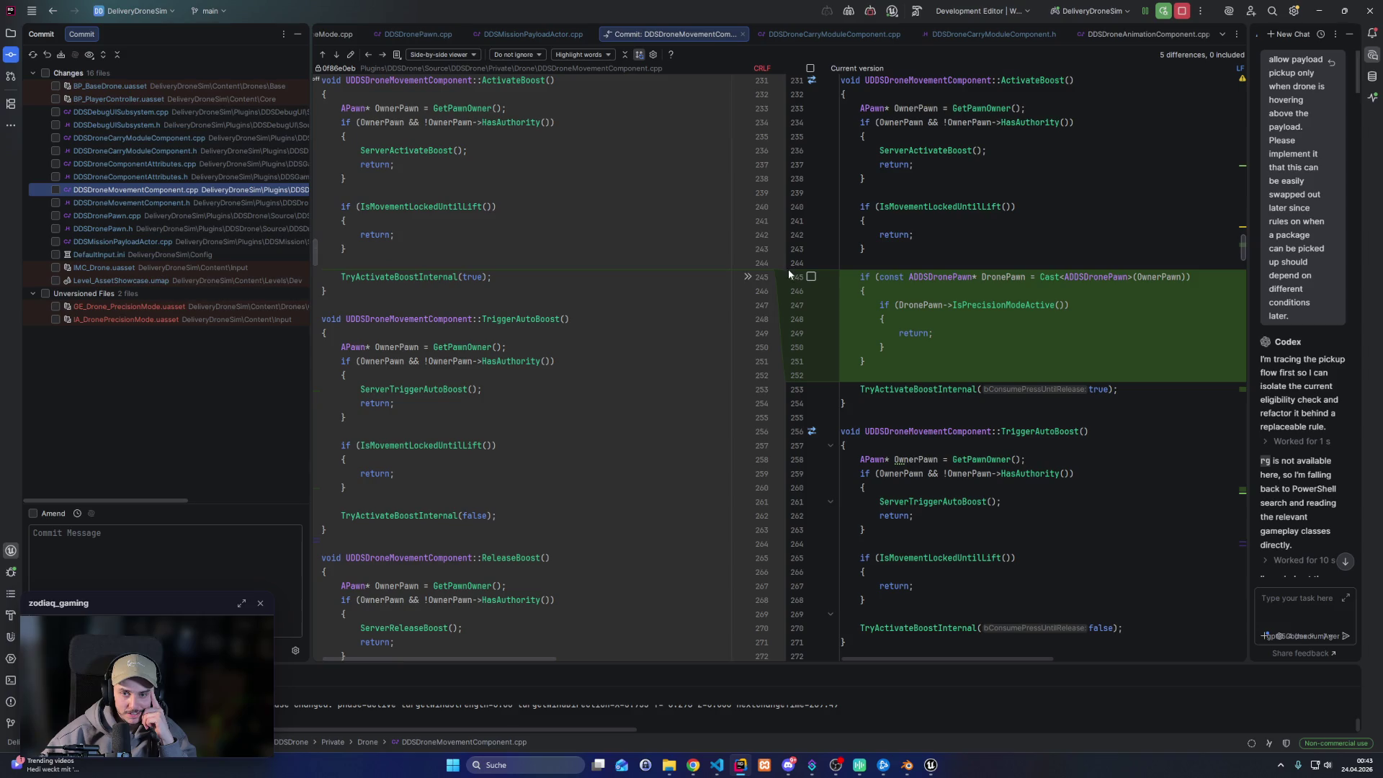
left_click_drag(785, 270, 443, 270)
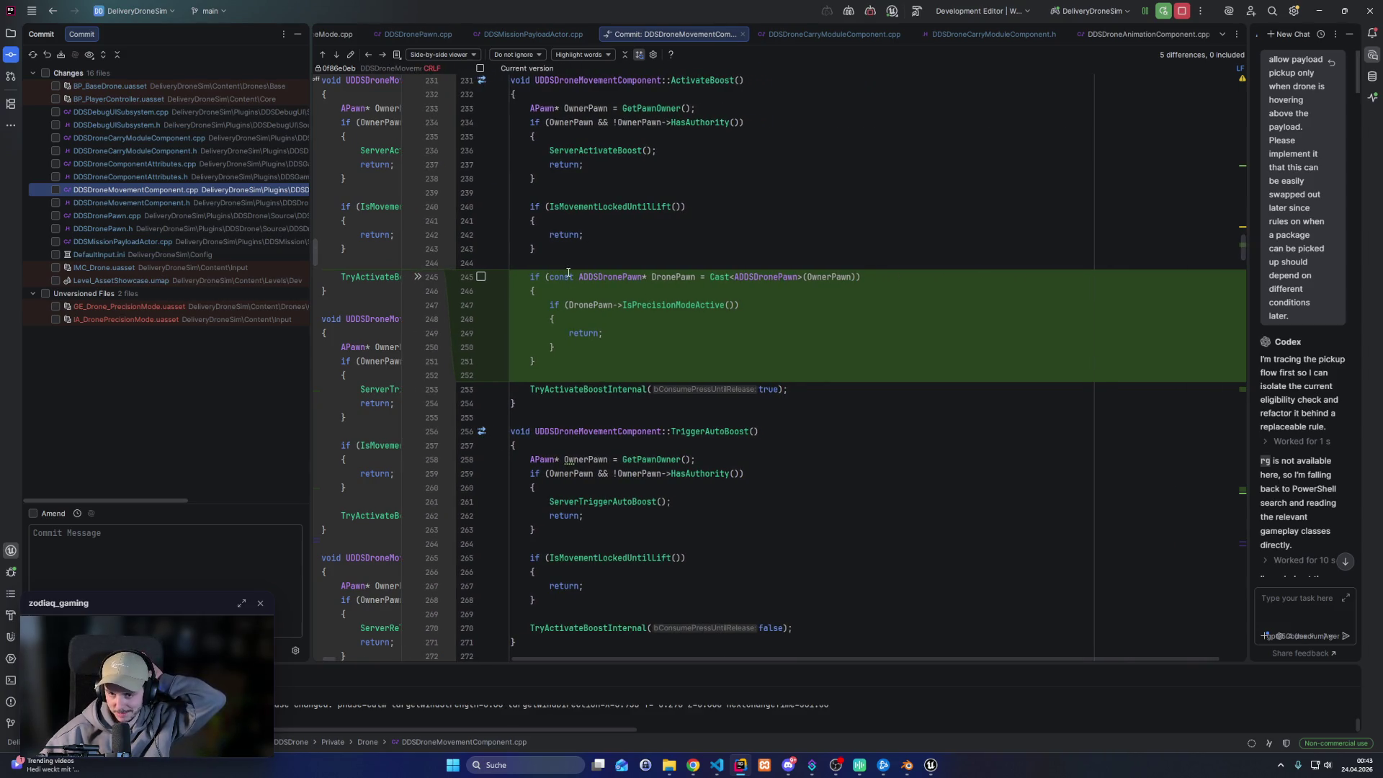
scroll(568, 273, "down", 10)
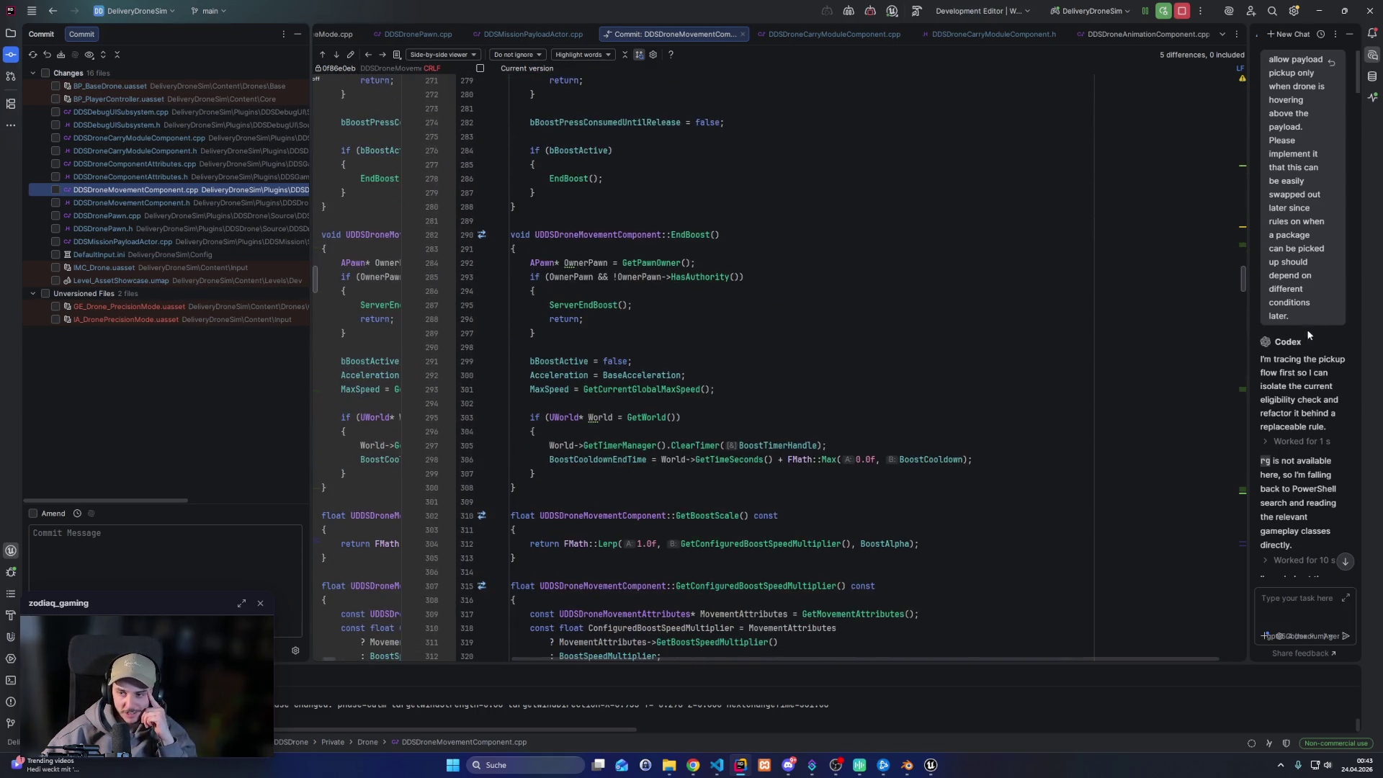
left_click_drag(1241, 279, 1237, 486)
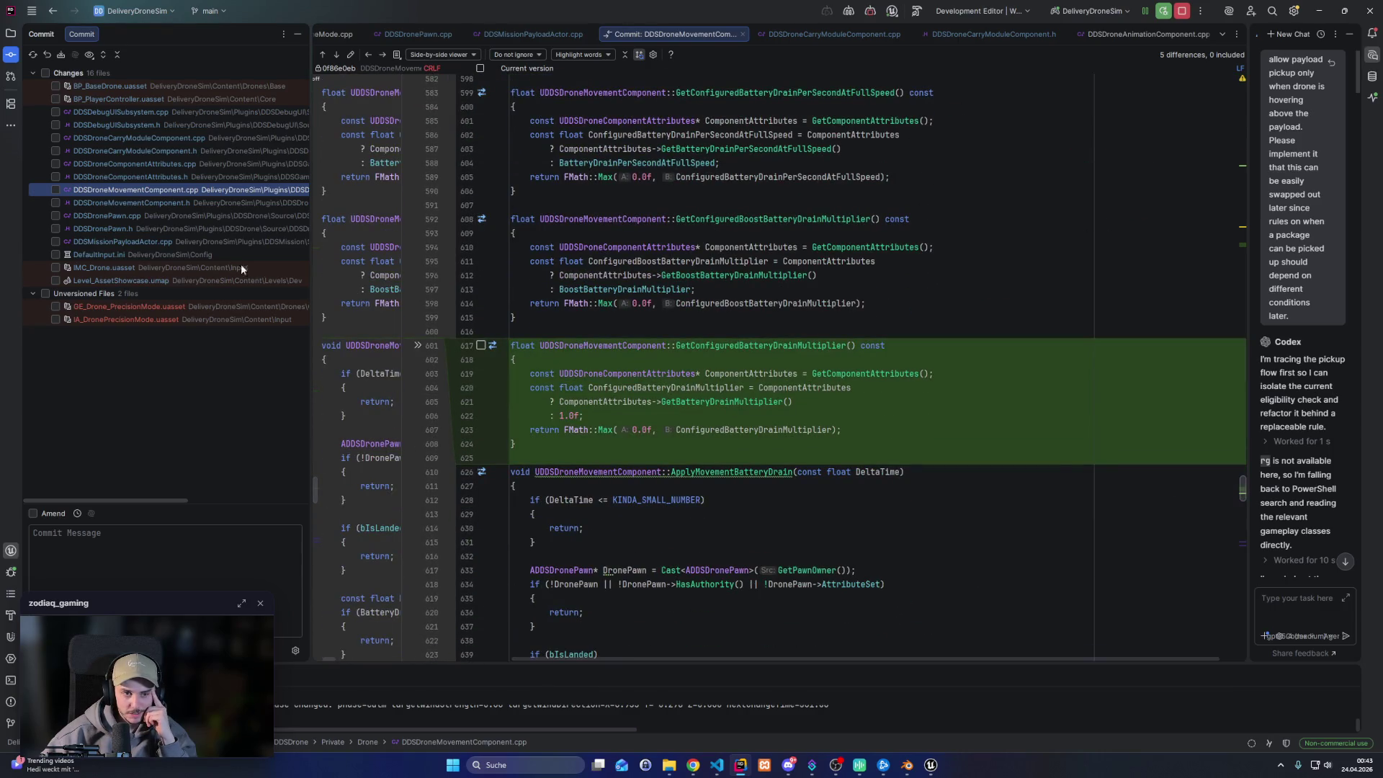
Review the DDSDronePawn.cpp and DDSMissionPayloadActor.cpp diffs, then close the commit diff
left_click(121, 215)
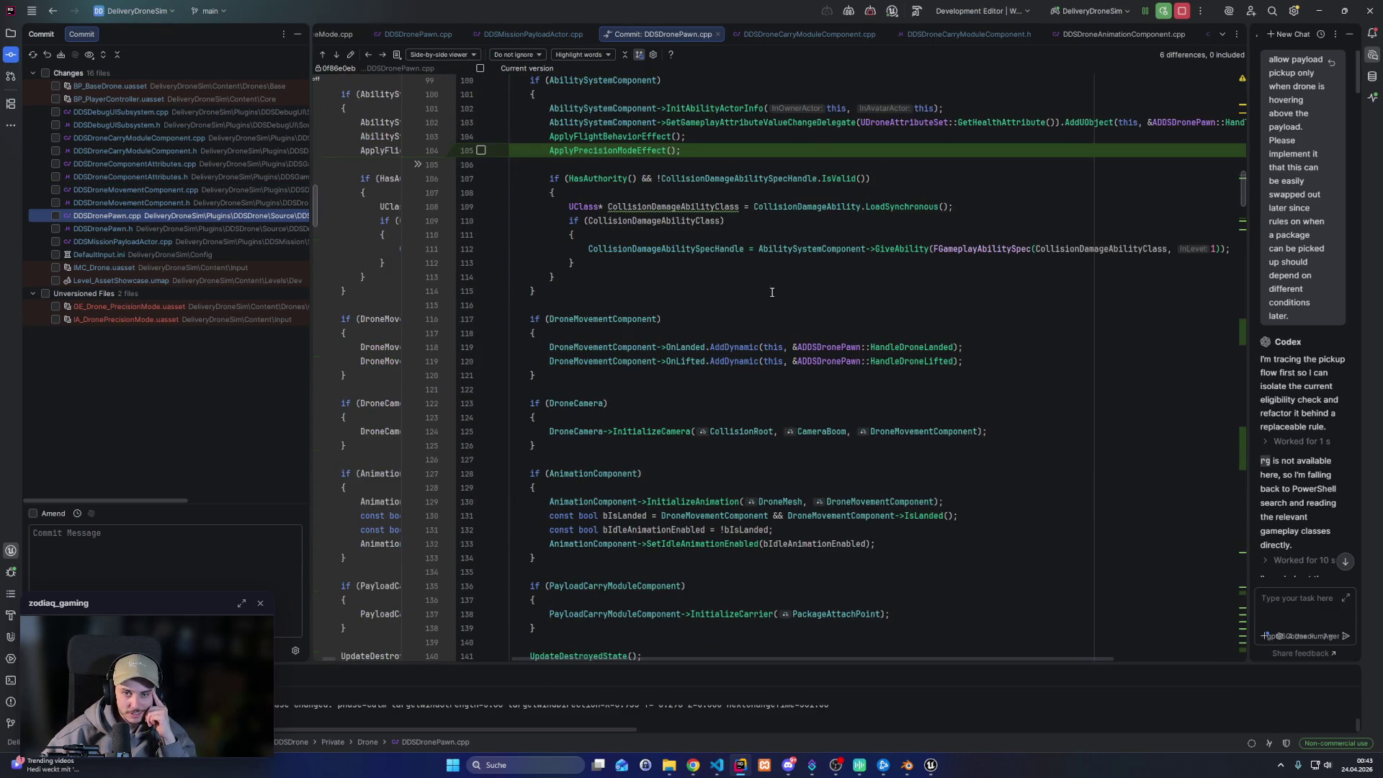
left_click(155, 242)
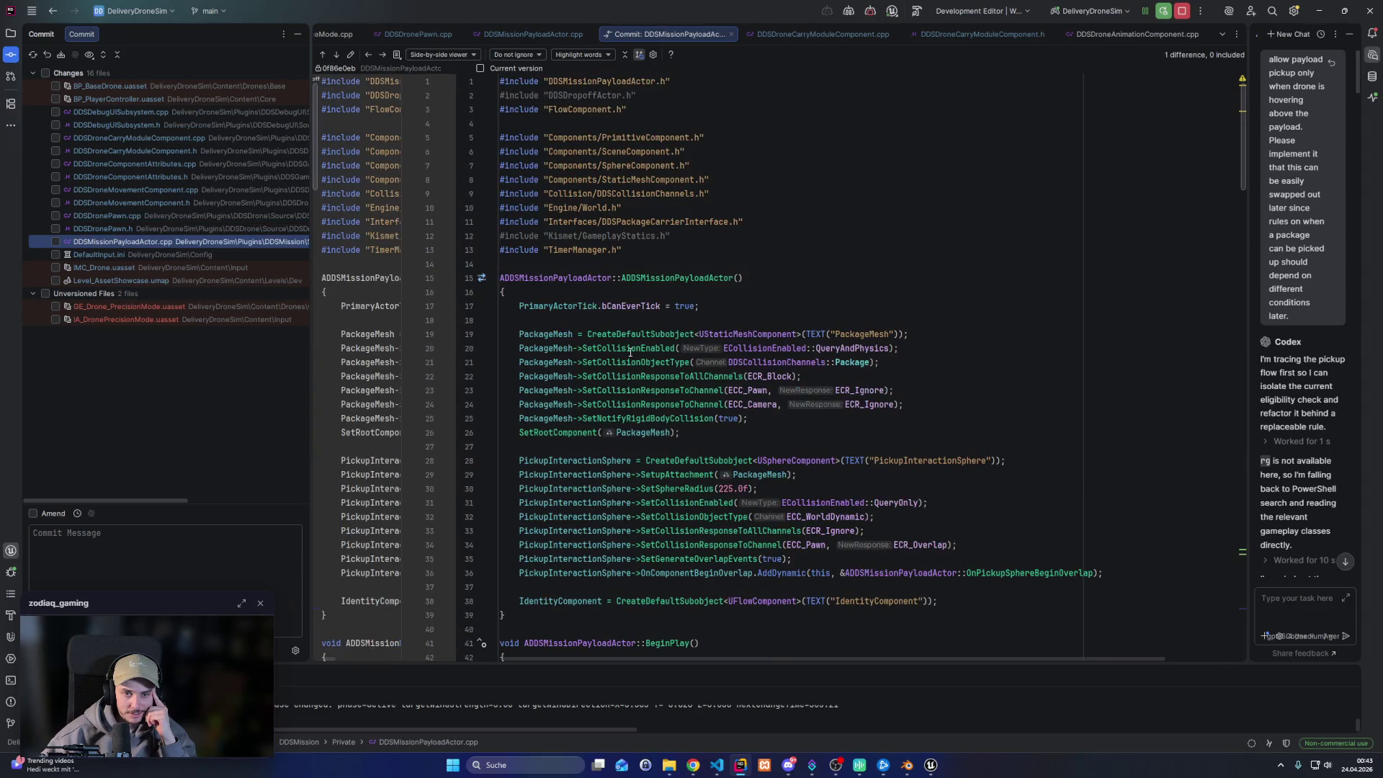
scroll(630, 352, "down", 1)
mouse_move(633, 321)
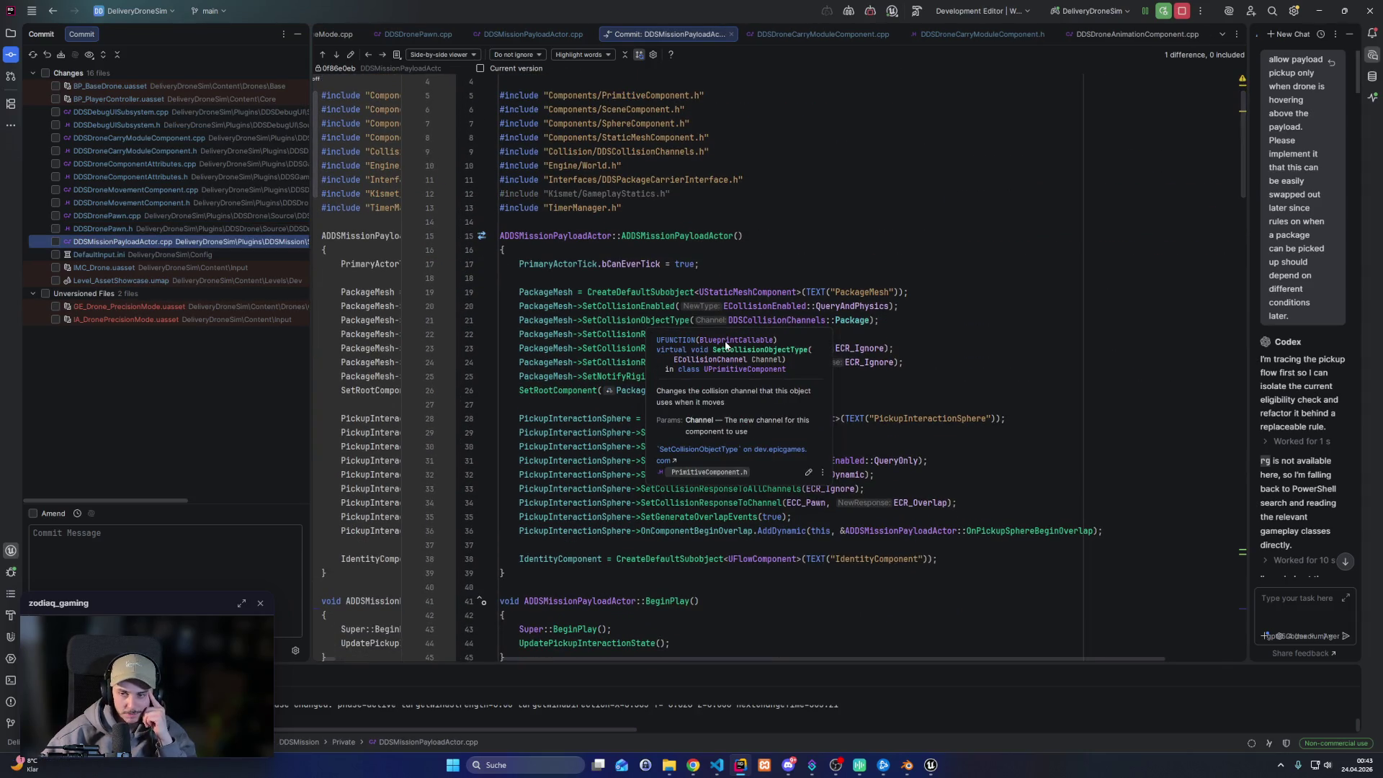
scroll(897, 313, "down", 20)
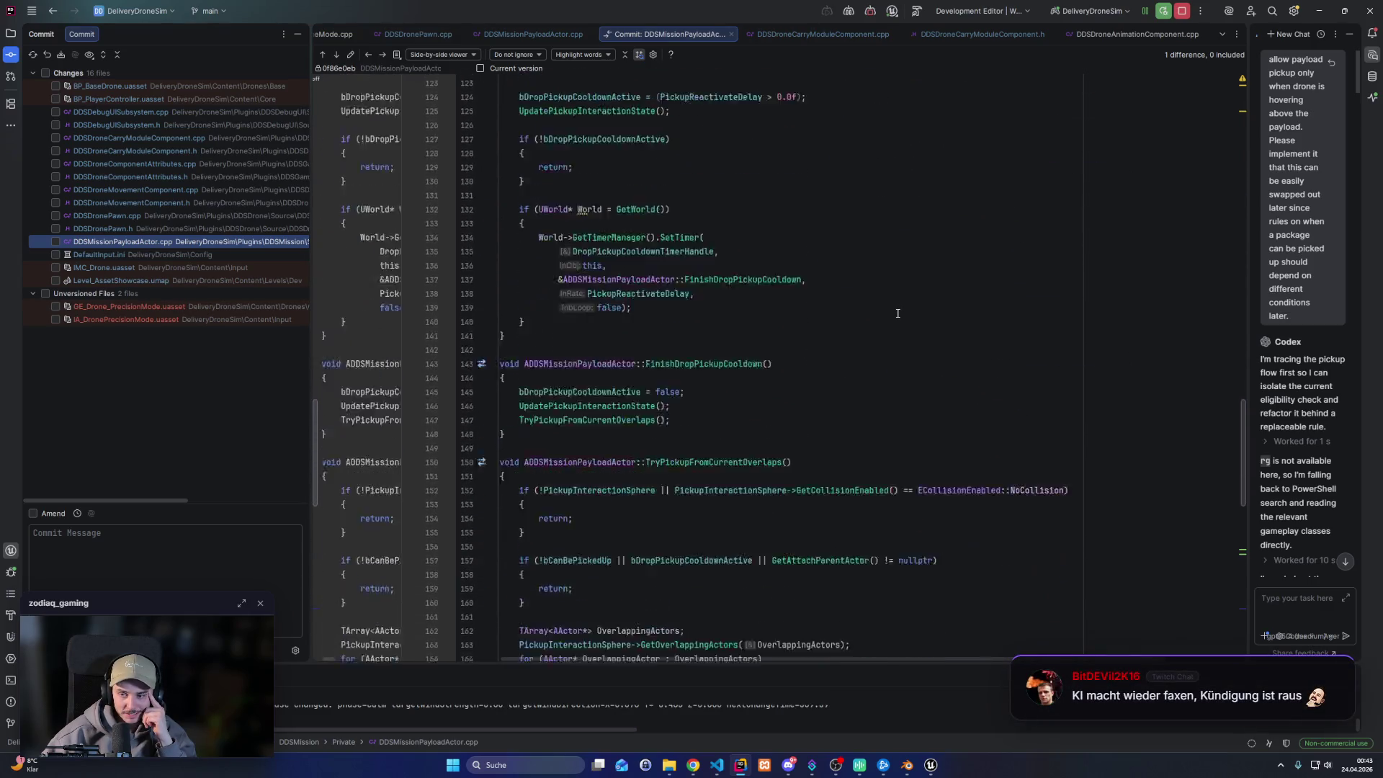
scroll(897, 313, "down", 16)
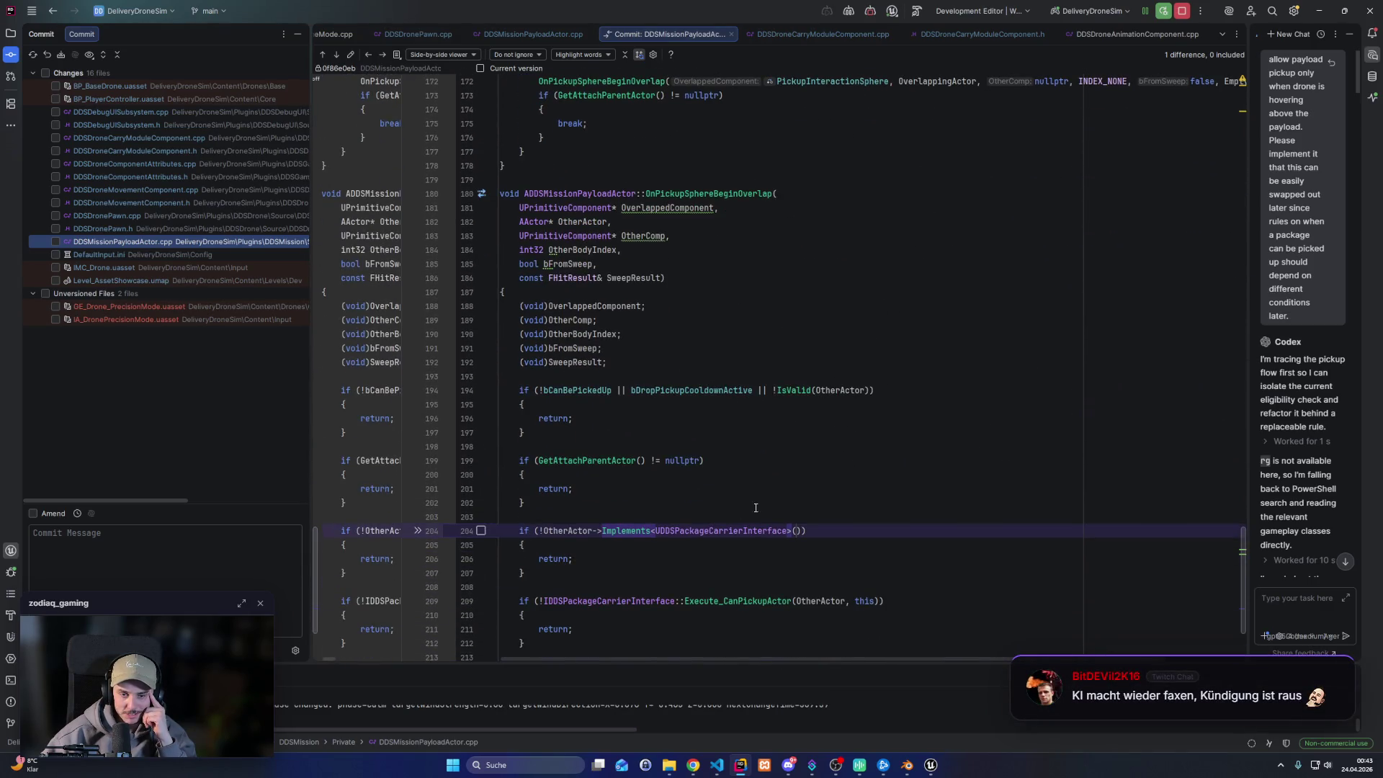
scroll(755, 508, "down", 4)
left_click(681, 425)
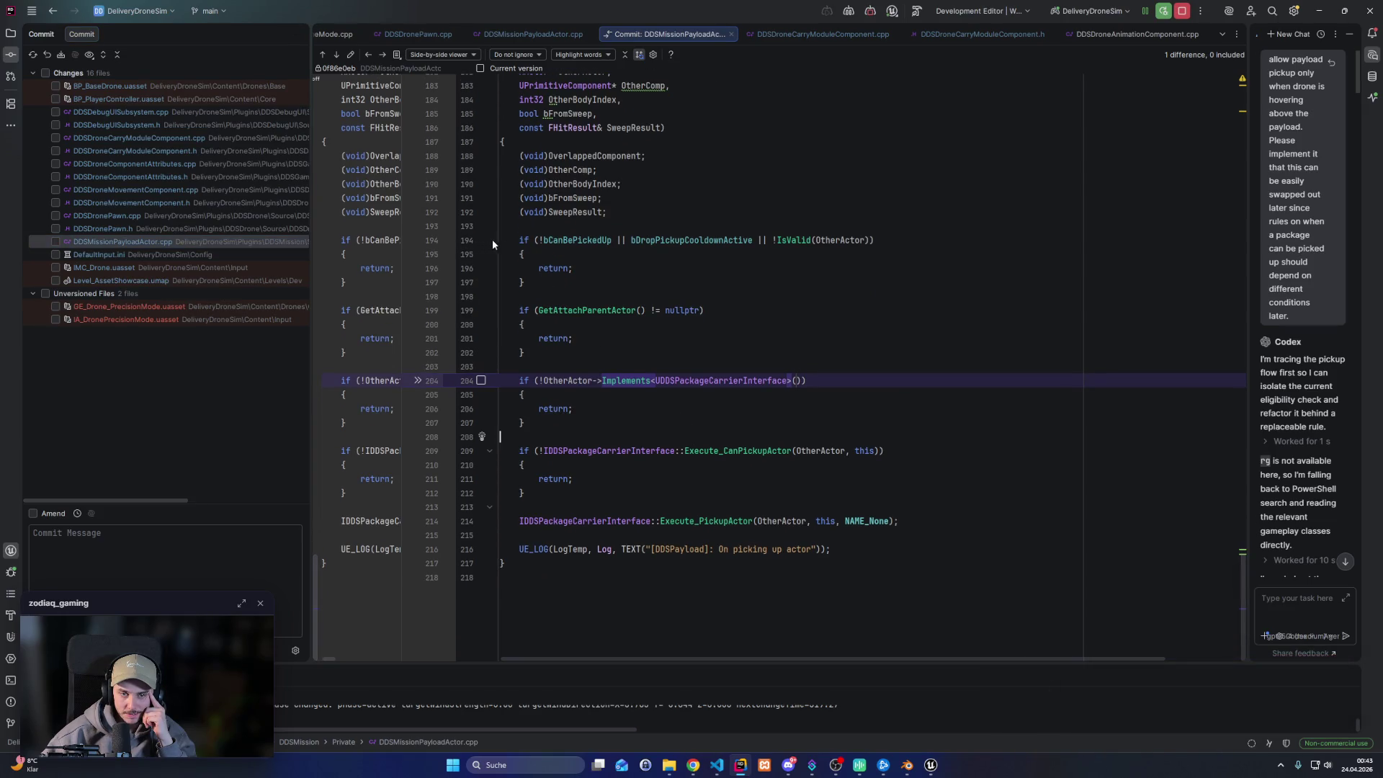
left_click(731, 34)
Close the commit diff and open DDSDroneCarryModuleComponent.cpp to review its pickup check
left_click(12, 34)
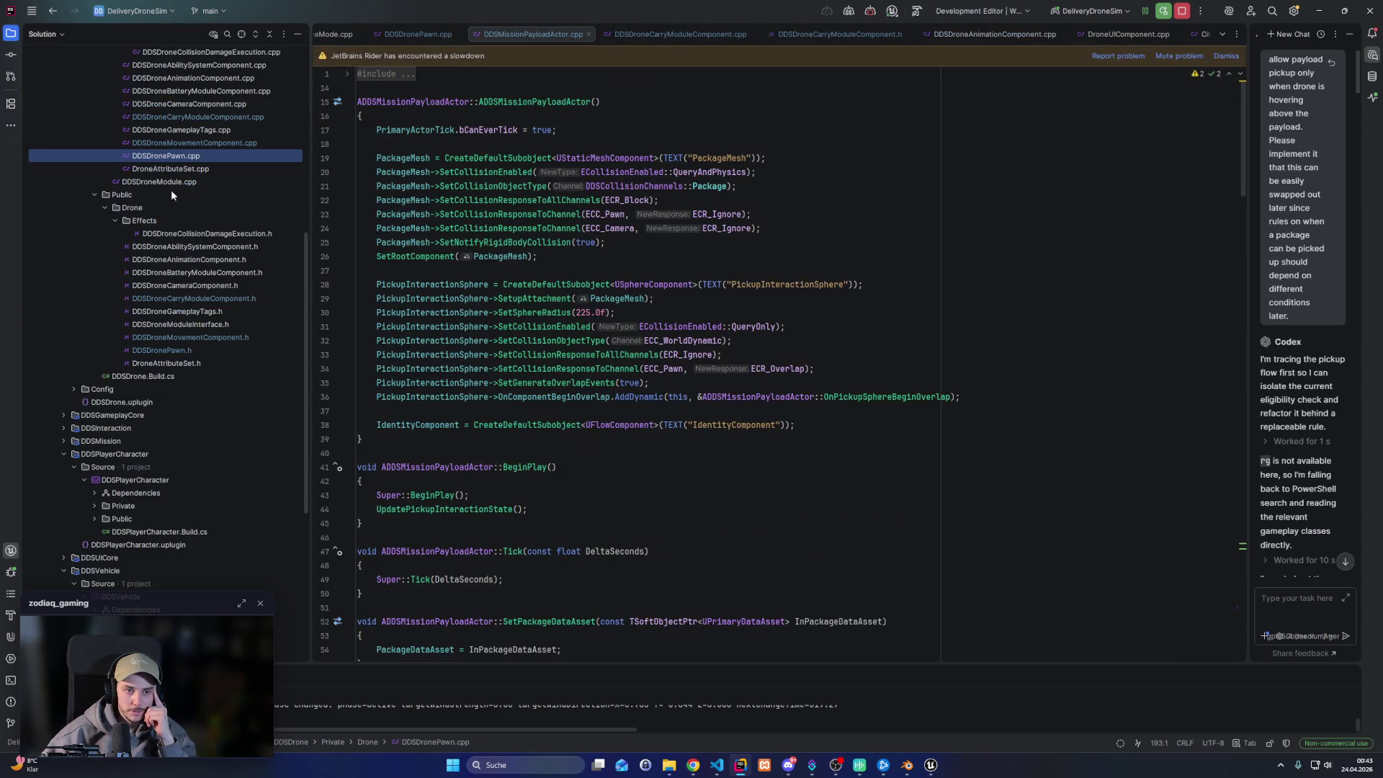
scroll(208, 302, "up", 3)
left_click(221, 258)
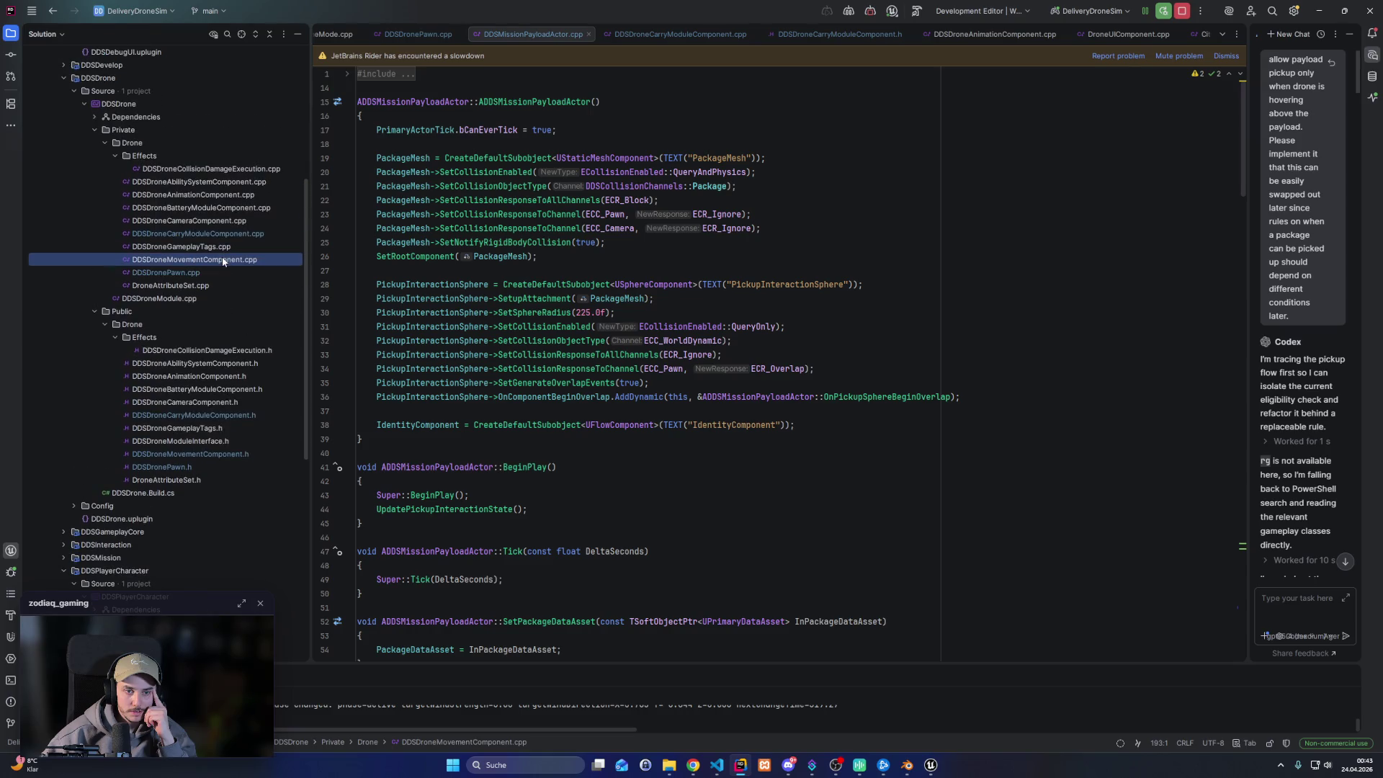
double_click(219, 233)
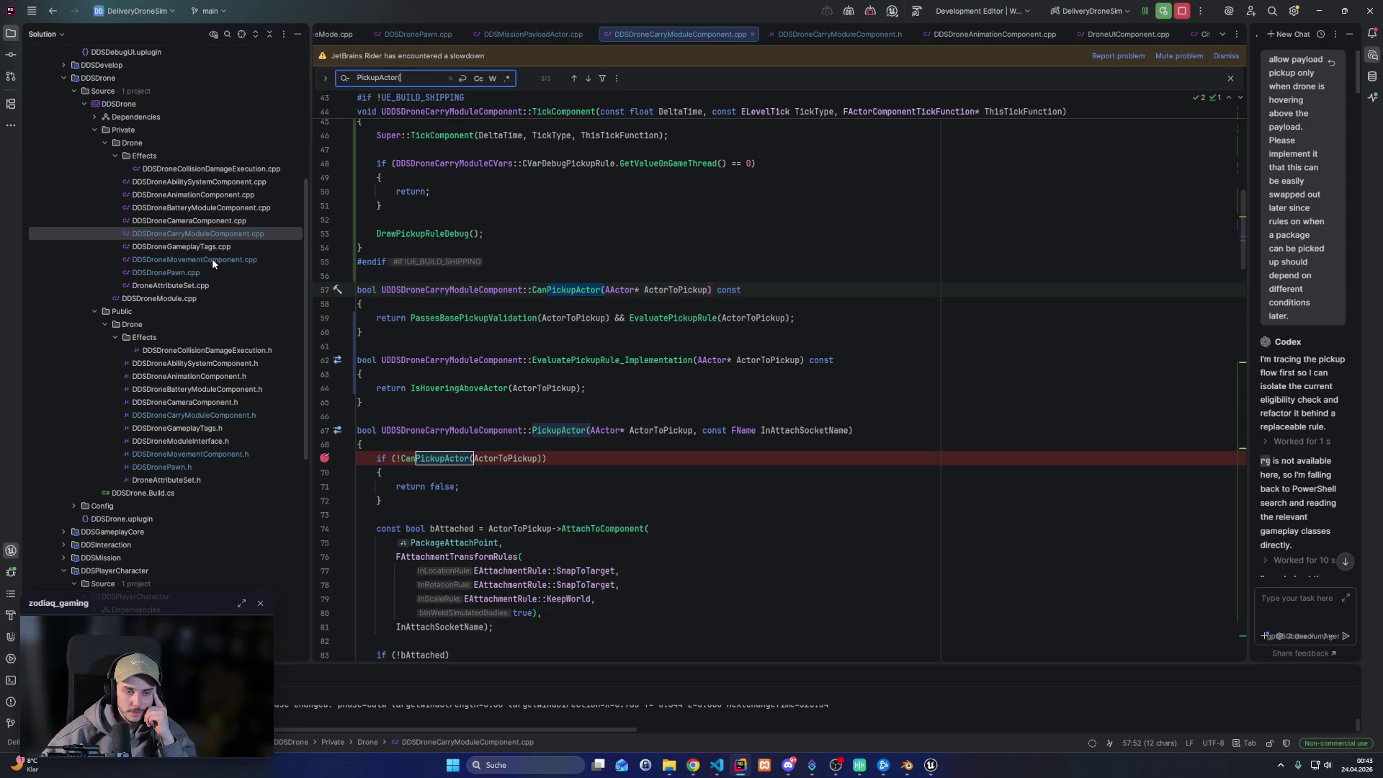
scroll(214, 231, "down", 7)
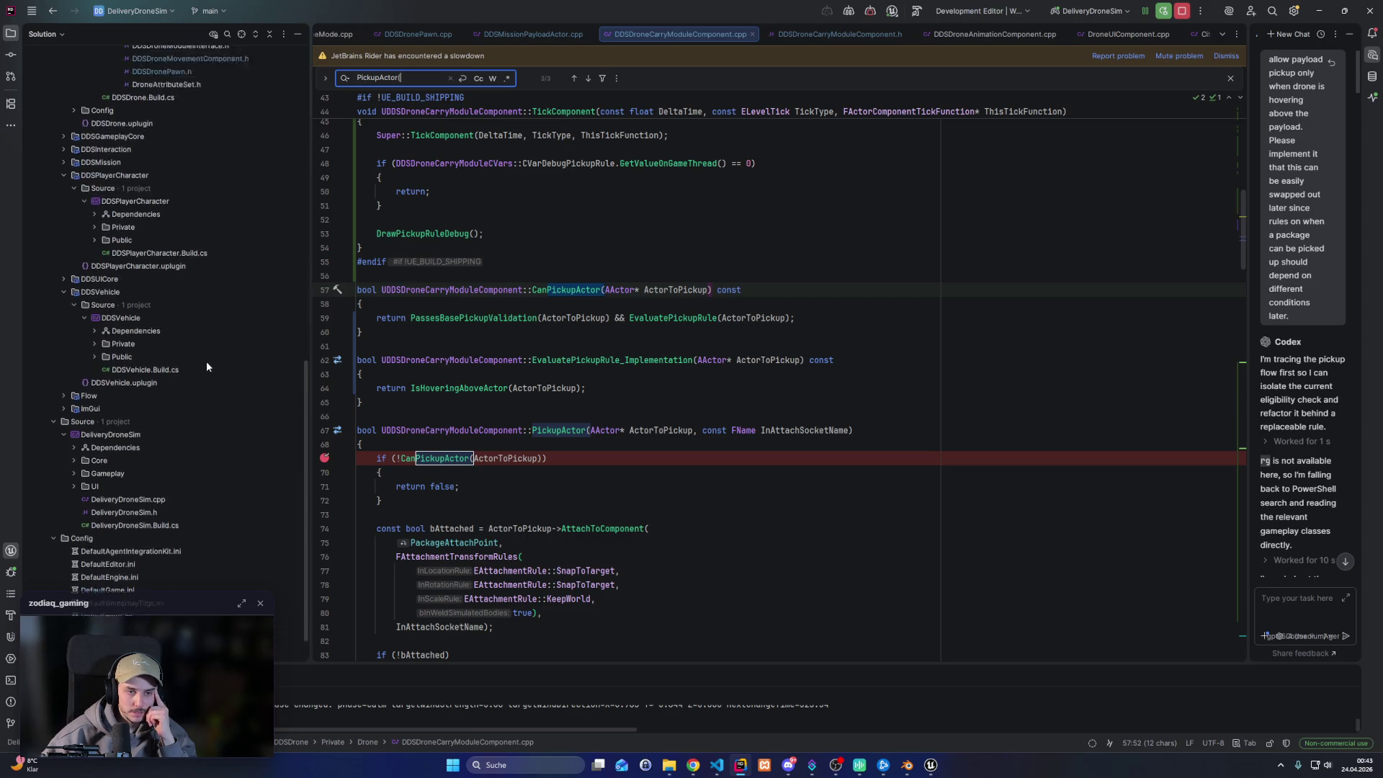
scroll(208, 397, "down", 2)
Expand DDSMission > Source > Private and open DDSMissionPayloadActor.cpp
left_click(64, 194)
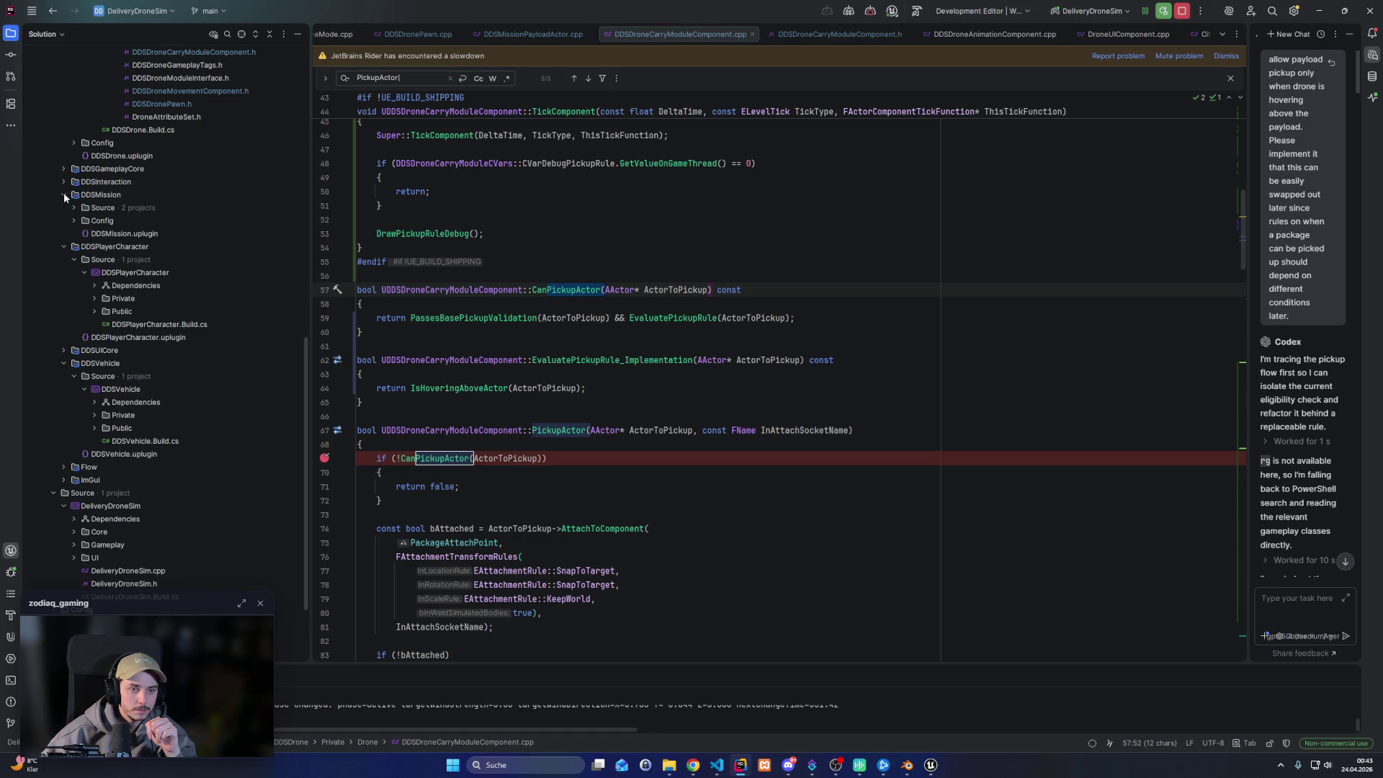
left_click(74, 208)
double_click(84, 223)
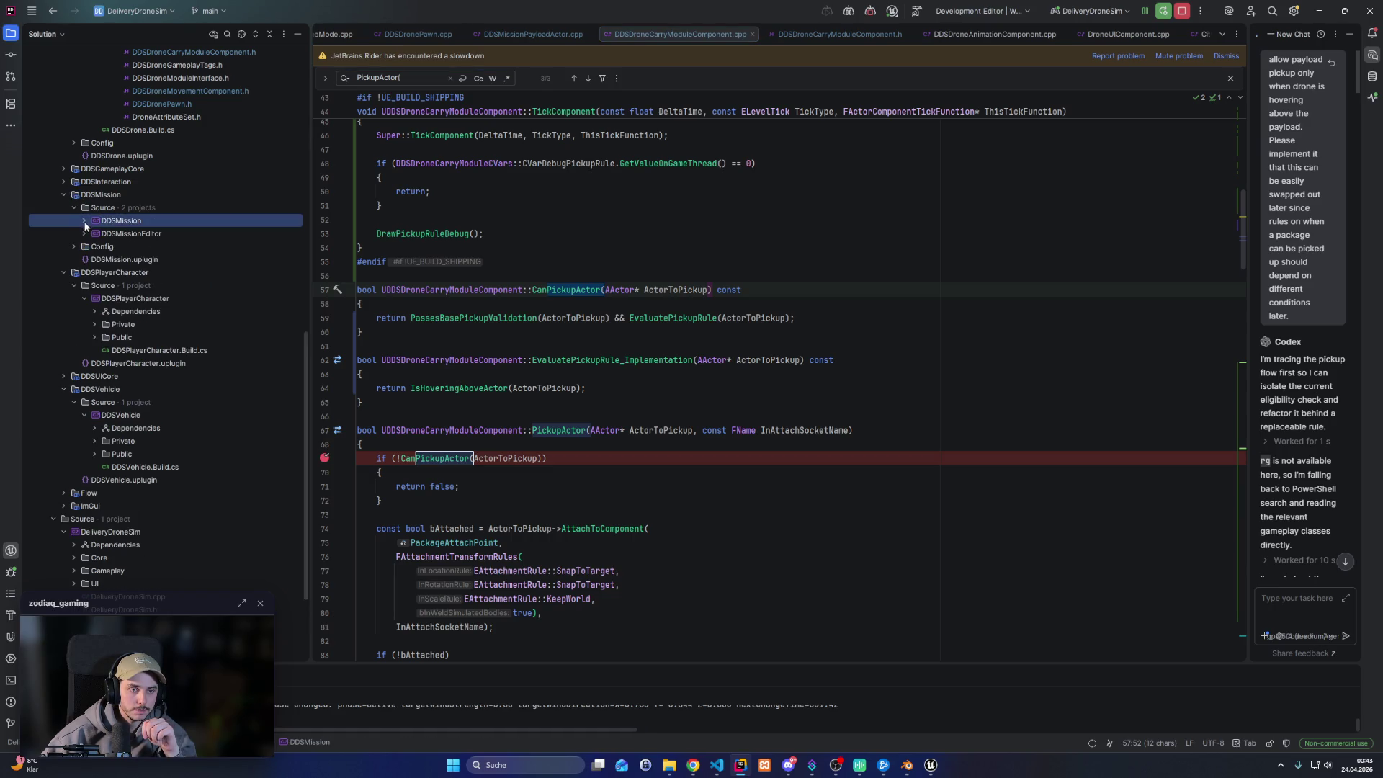
left_click(94, 246)
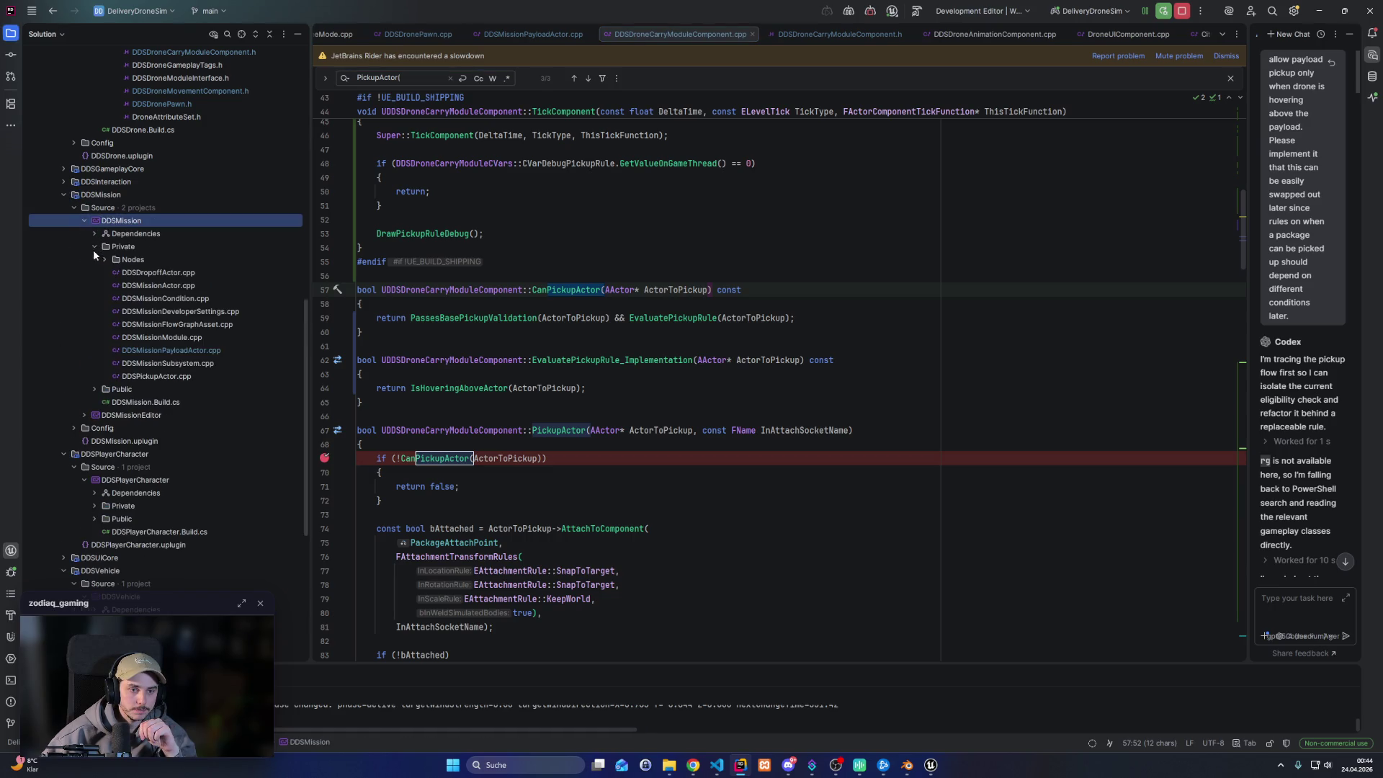
left_click(172, 352)
double_click(172, 352)
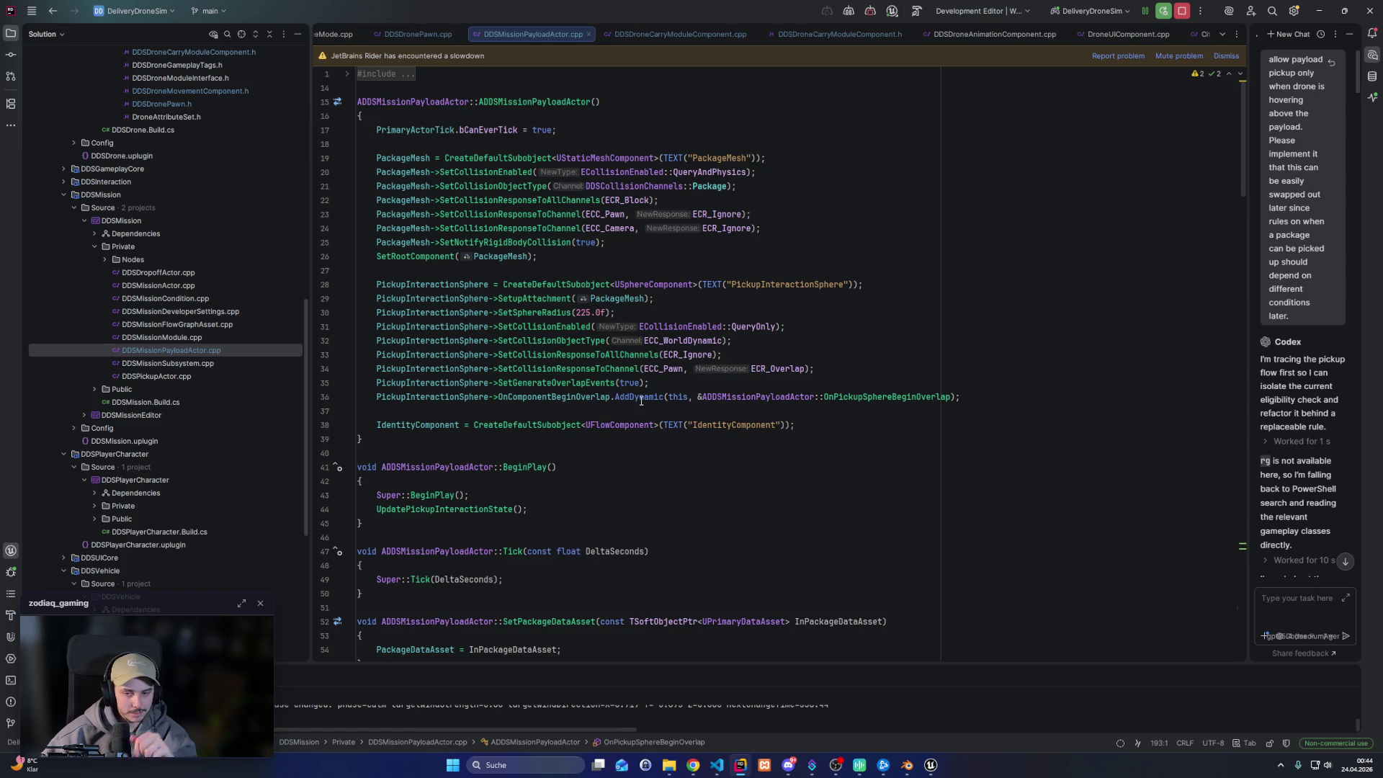
Breakpoint line 194's bCanBePickedUp/cooldown guard in OnPickupSphereBeginOverlap, then stop debugging with Ctrl+F2
scroll(638, 444, "down", 10)
scroll(637, 444, "down", 15)
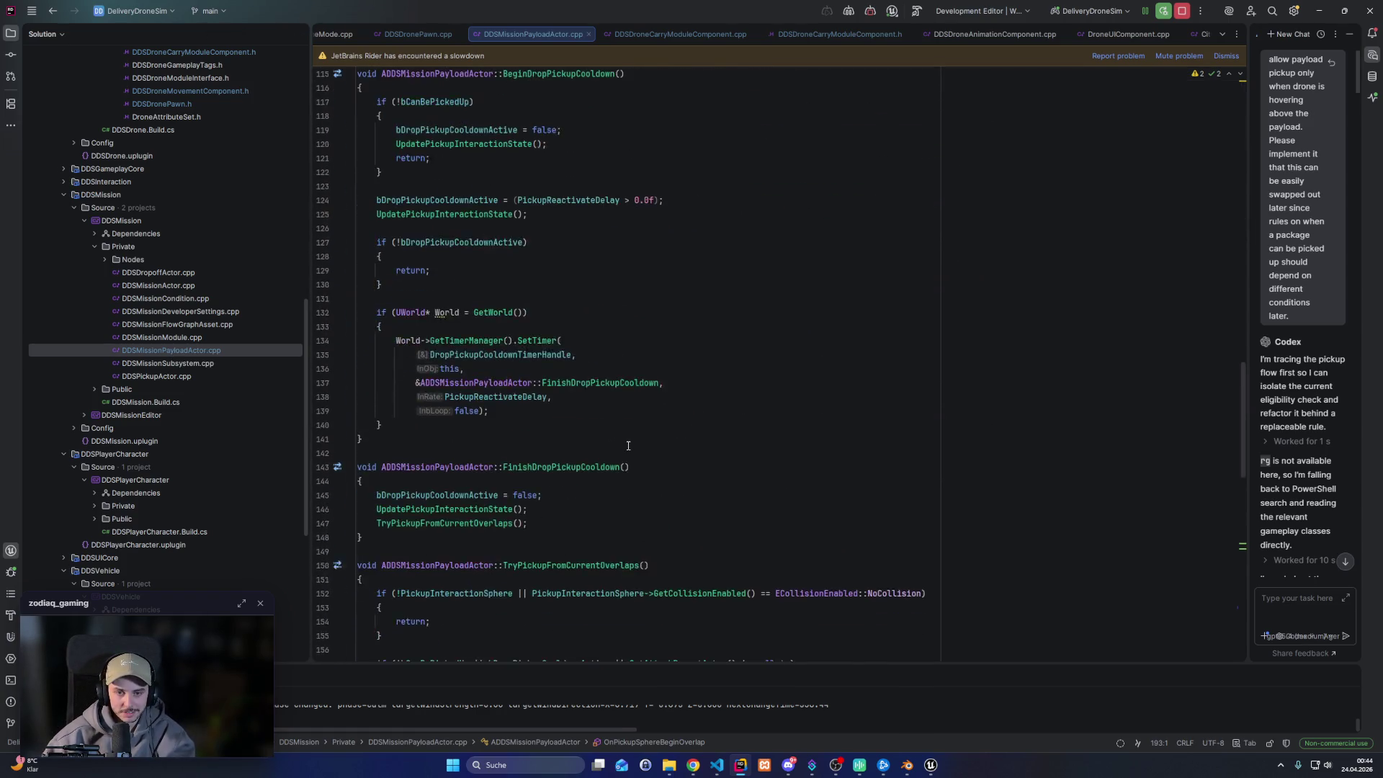
scroll(605, 427, "down", 20)
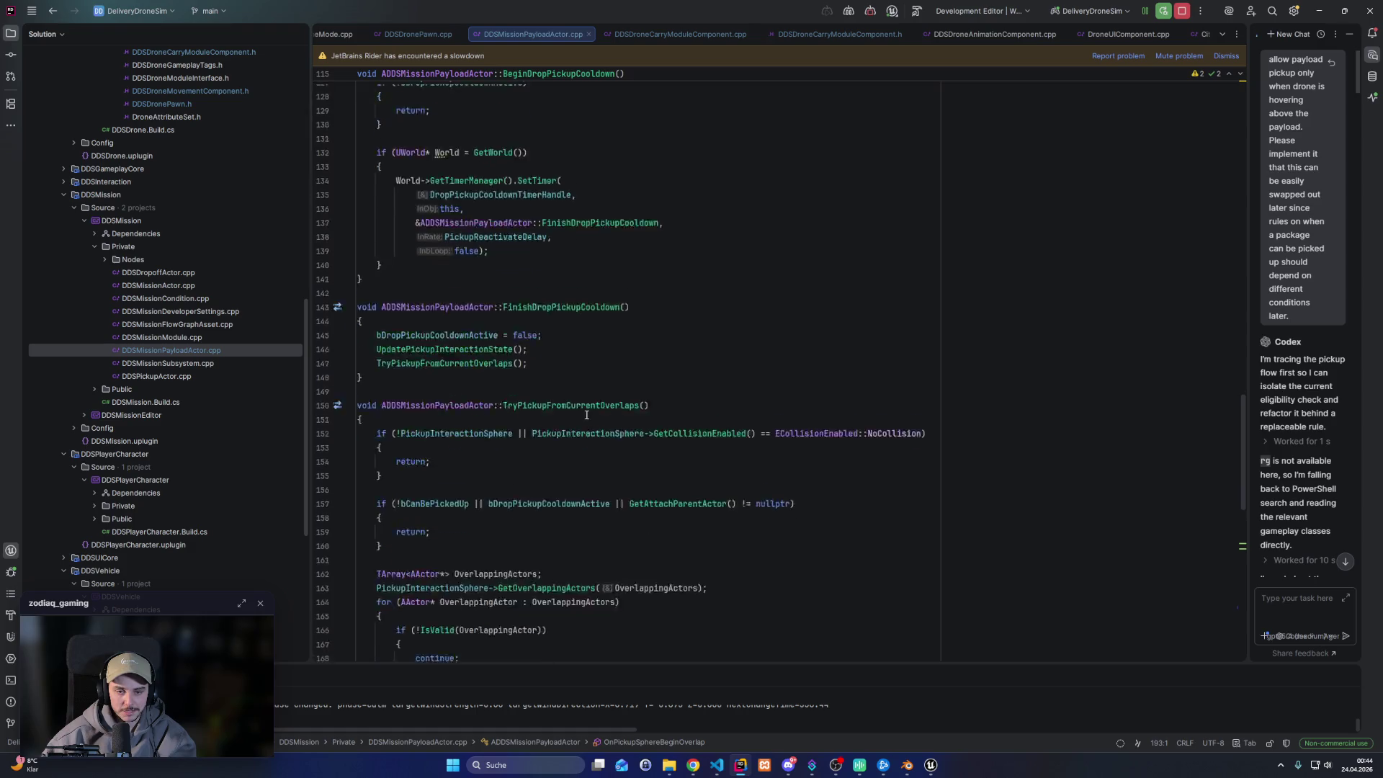
scroll(467, 348, "down", 9)
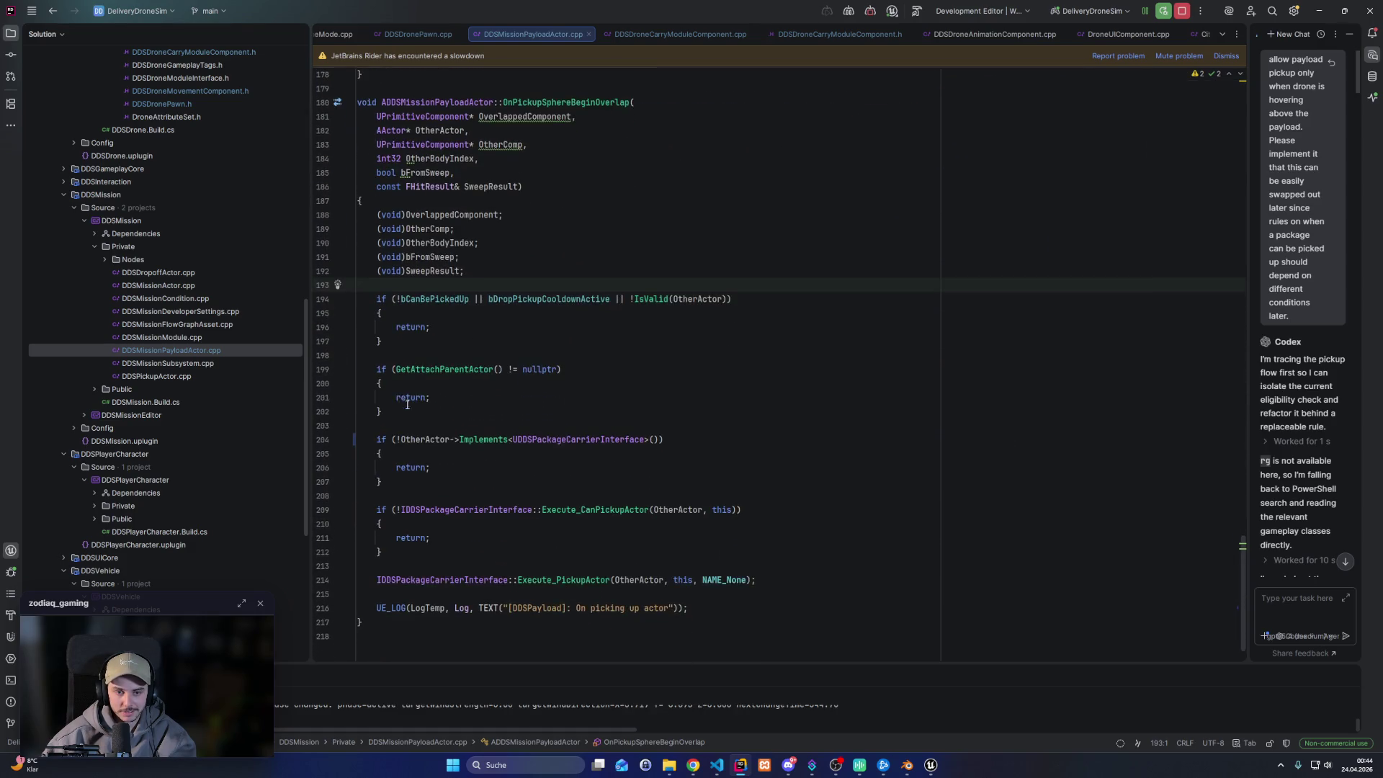
left_click(322, 298)
left_click(555, 343)
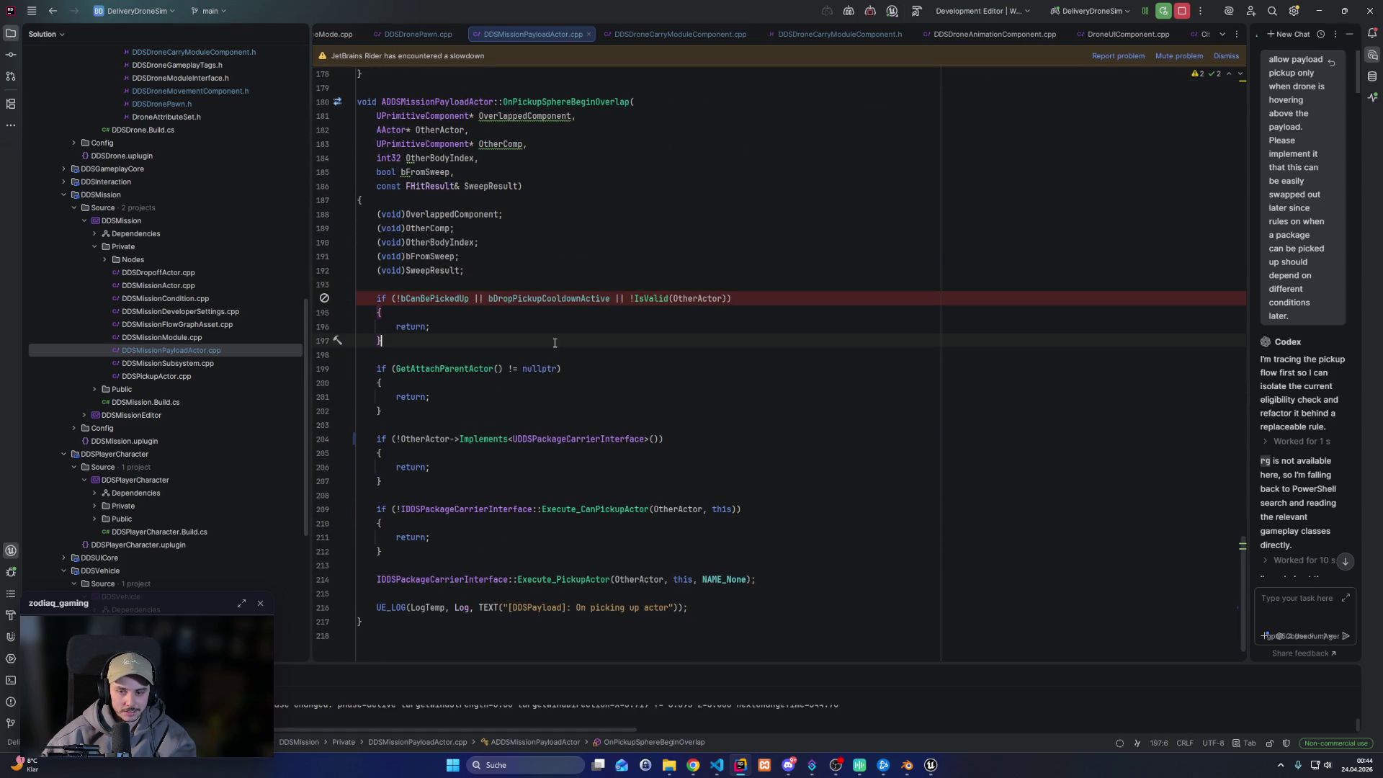
key("ctrl+F2")
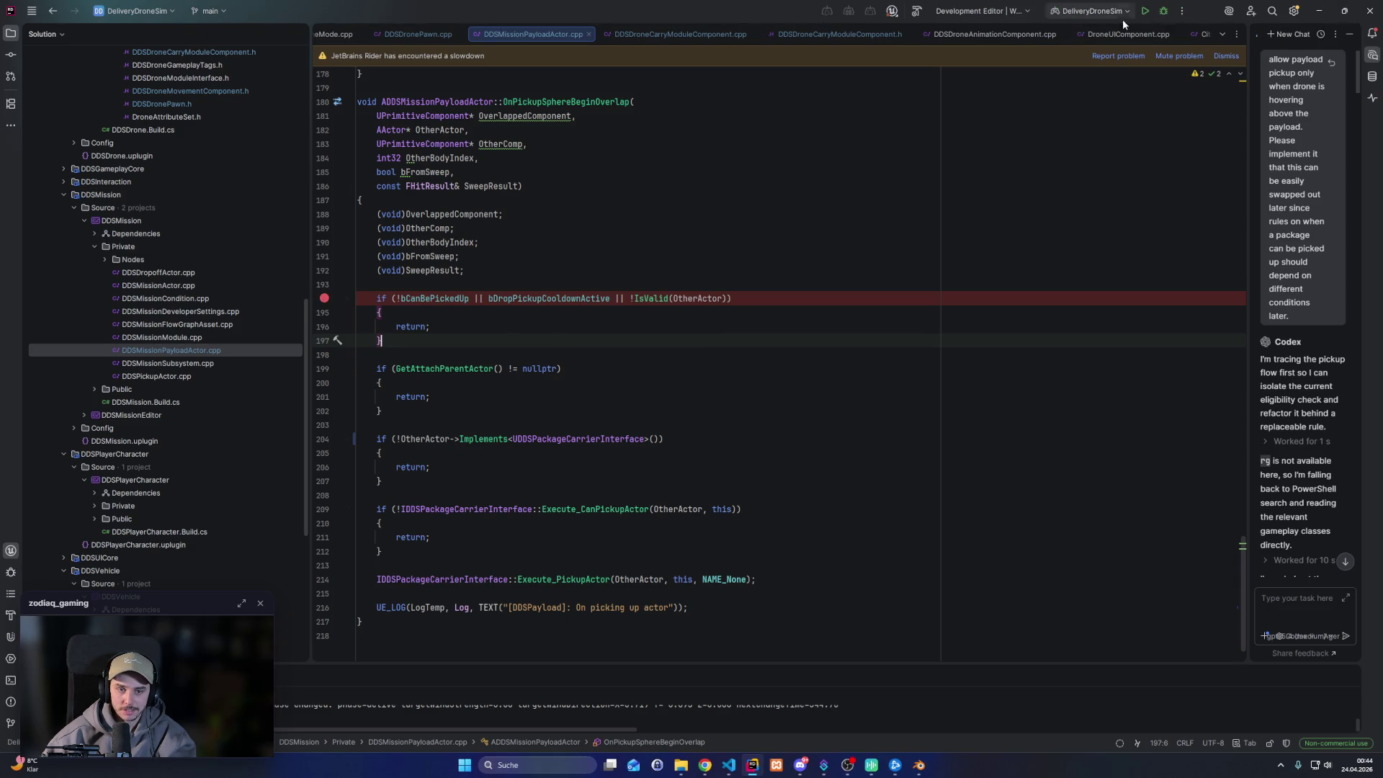
scroll(217, 349, "up", 3)
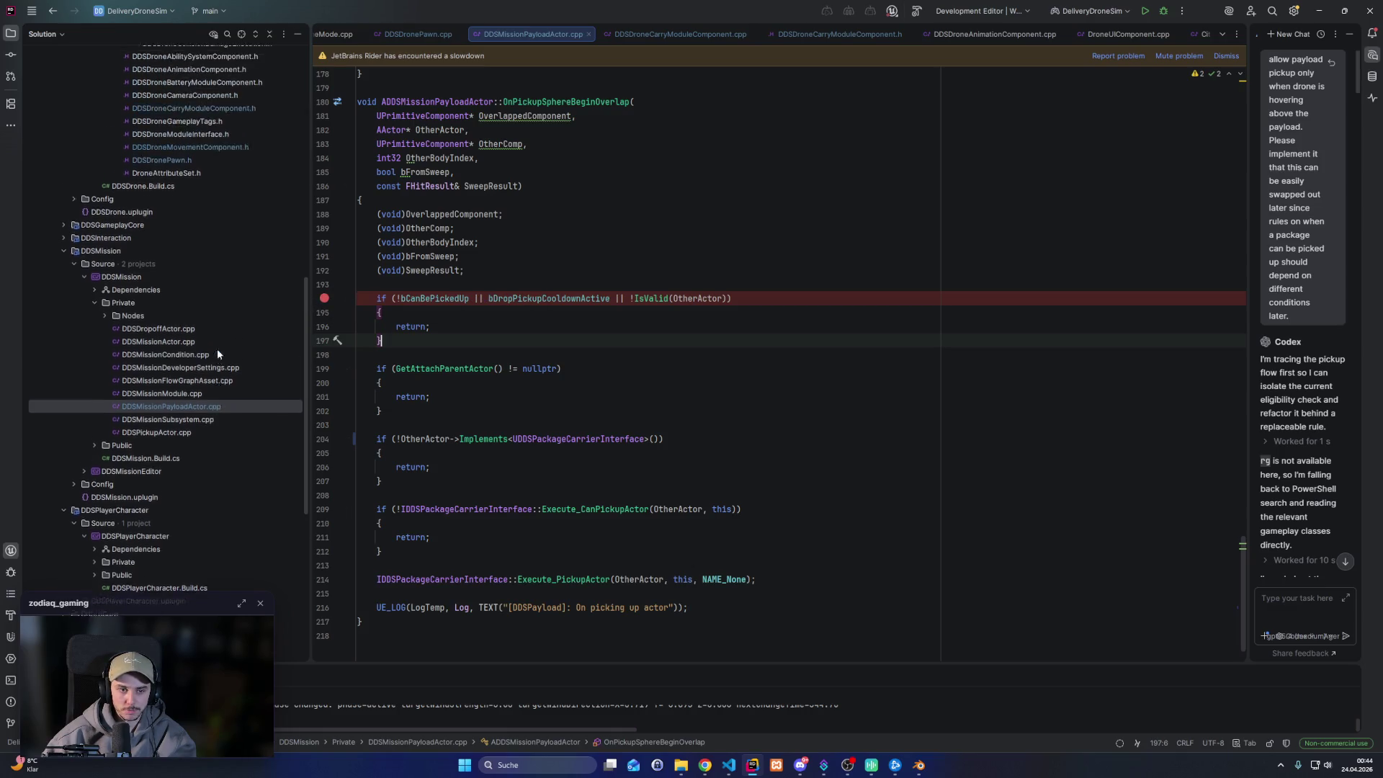
Build the DDSMission project, check the build output, and launch a new debug session
right_click(93, 317)
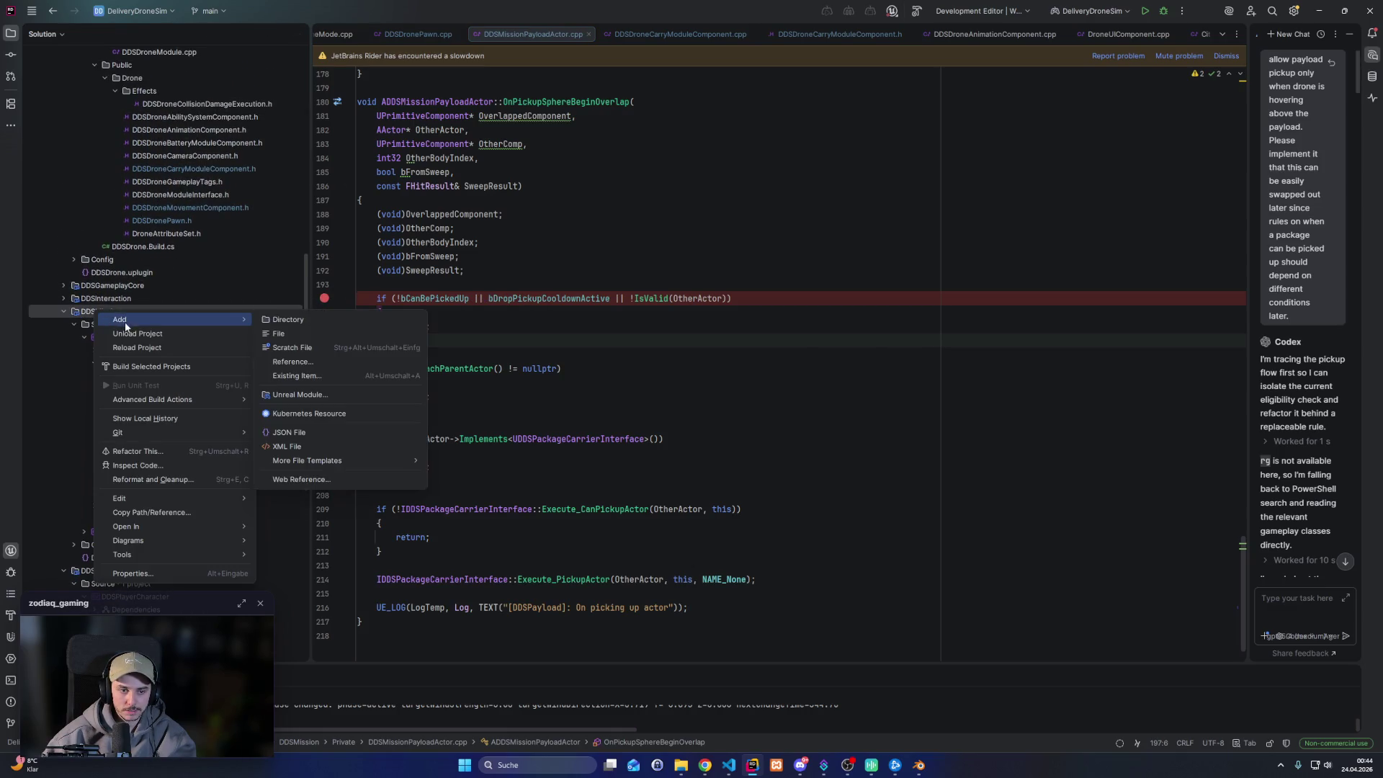
left_click(146, 369)
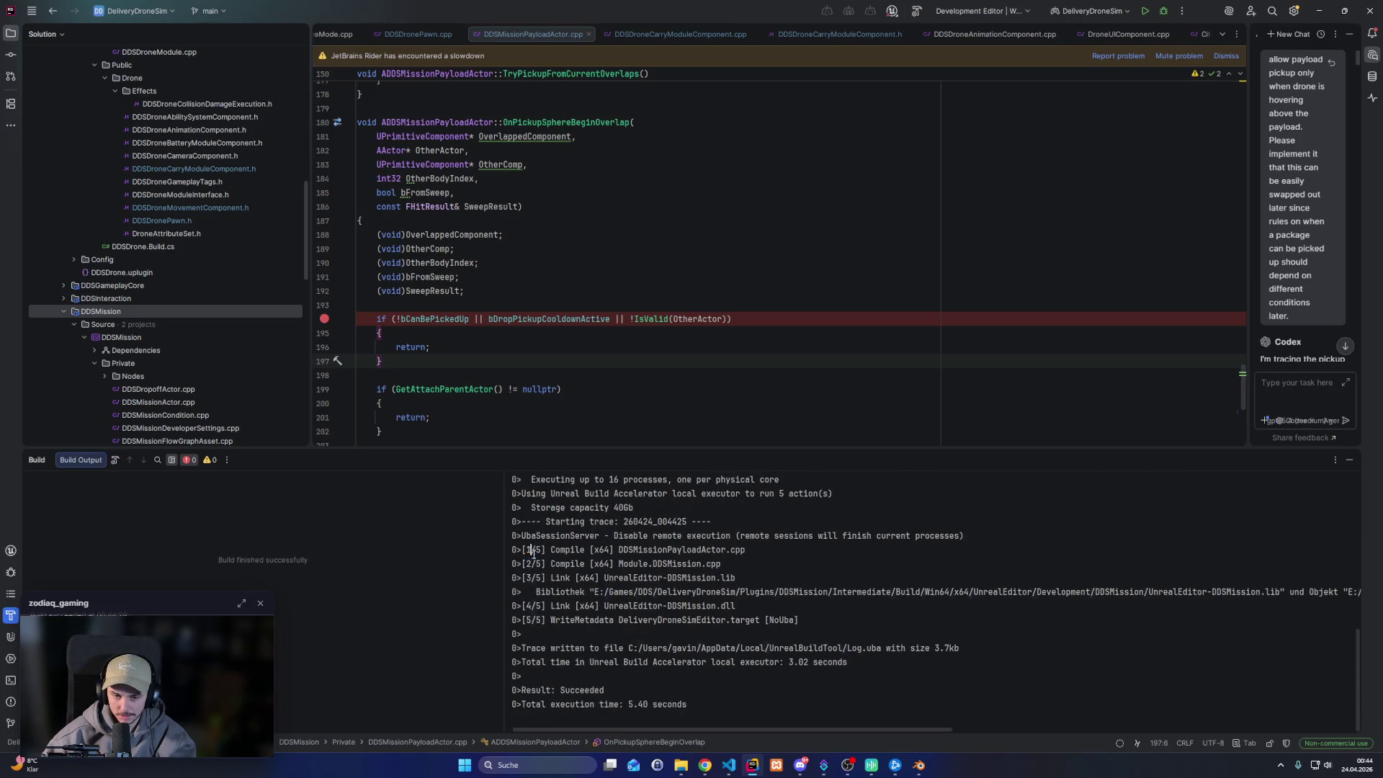
left_click_drag(564, 542, 562, 638)
left_click(561, 637)
left_click(1163, 11)
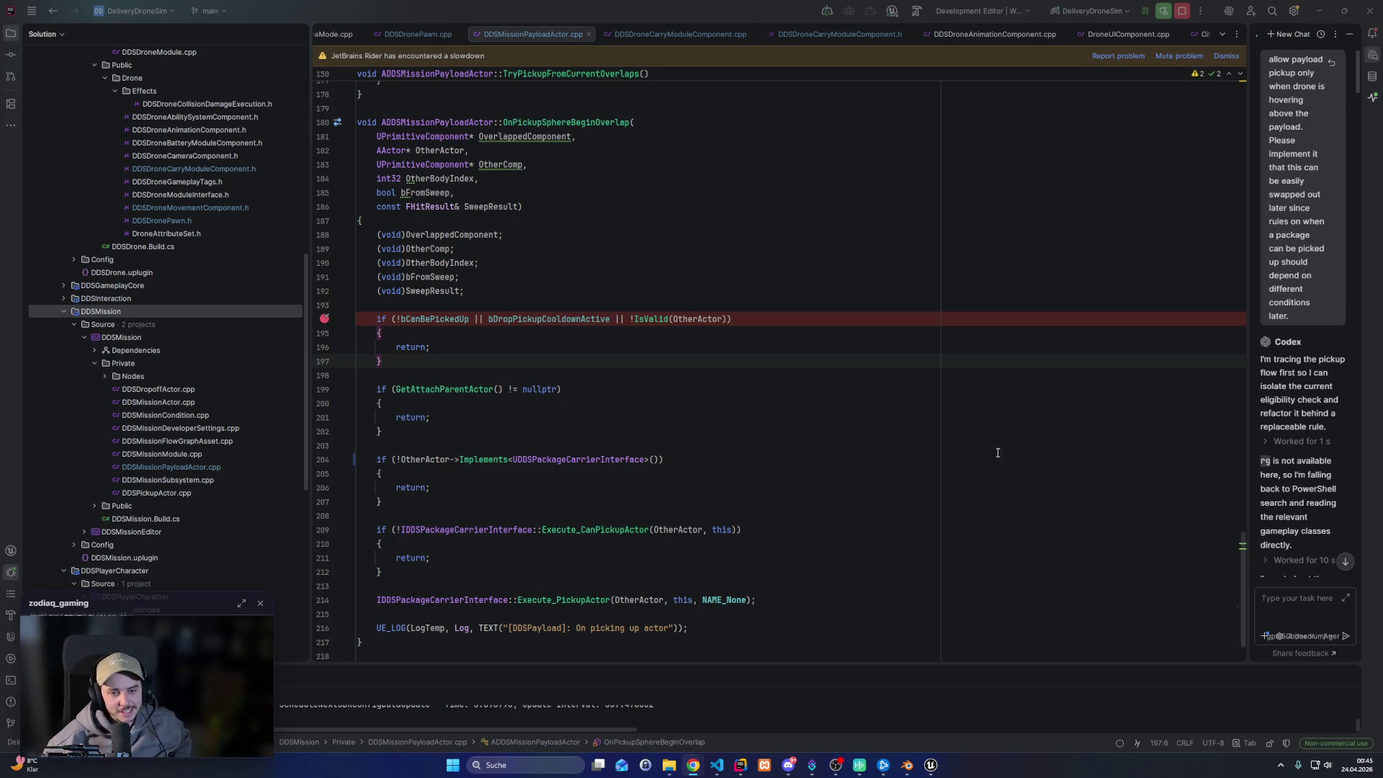
left_click(930, 764)
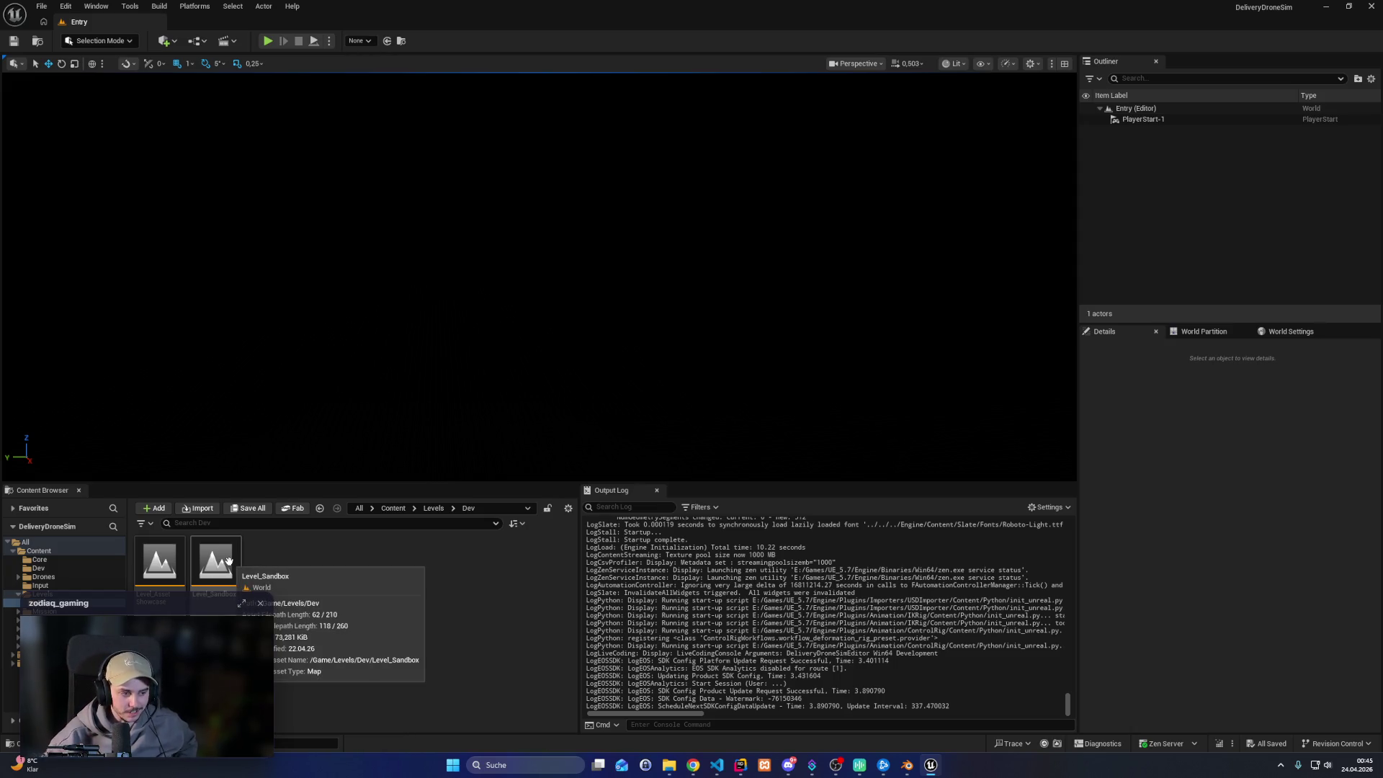
Play Level_Sandbox, take control of the drone in precision mode, and fly toward the pickup zone
double_click(216, 562)
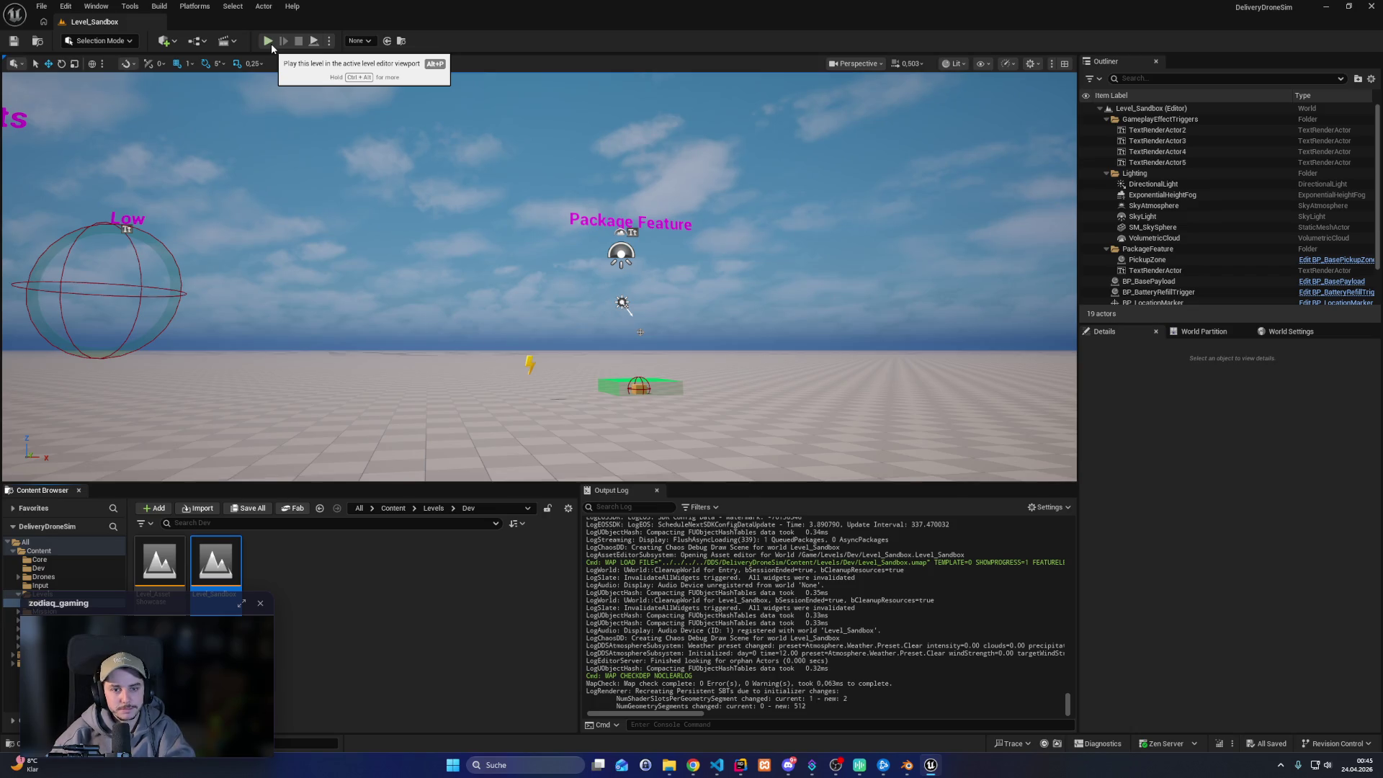
left_click(268, 44)
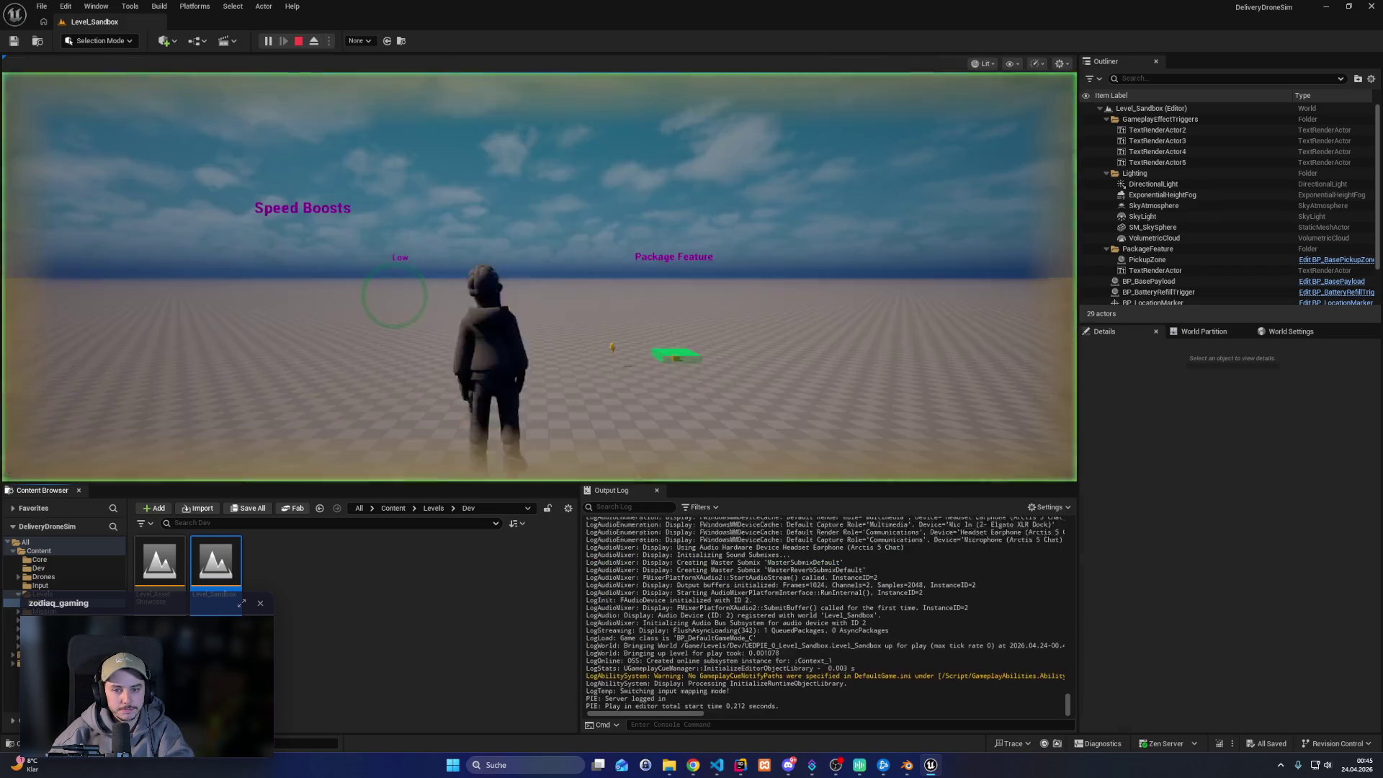
key("Tab")
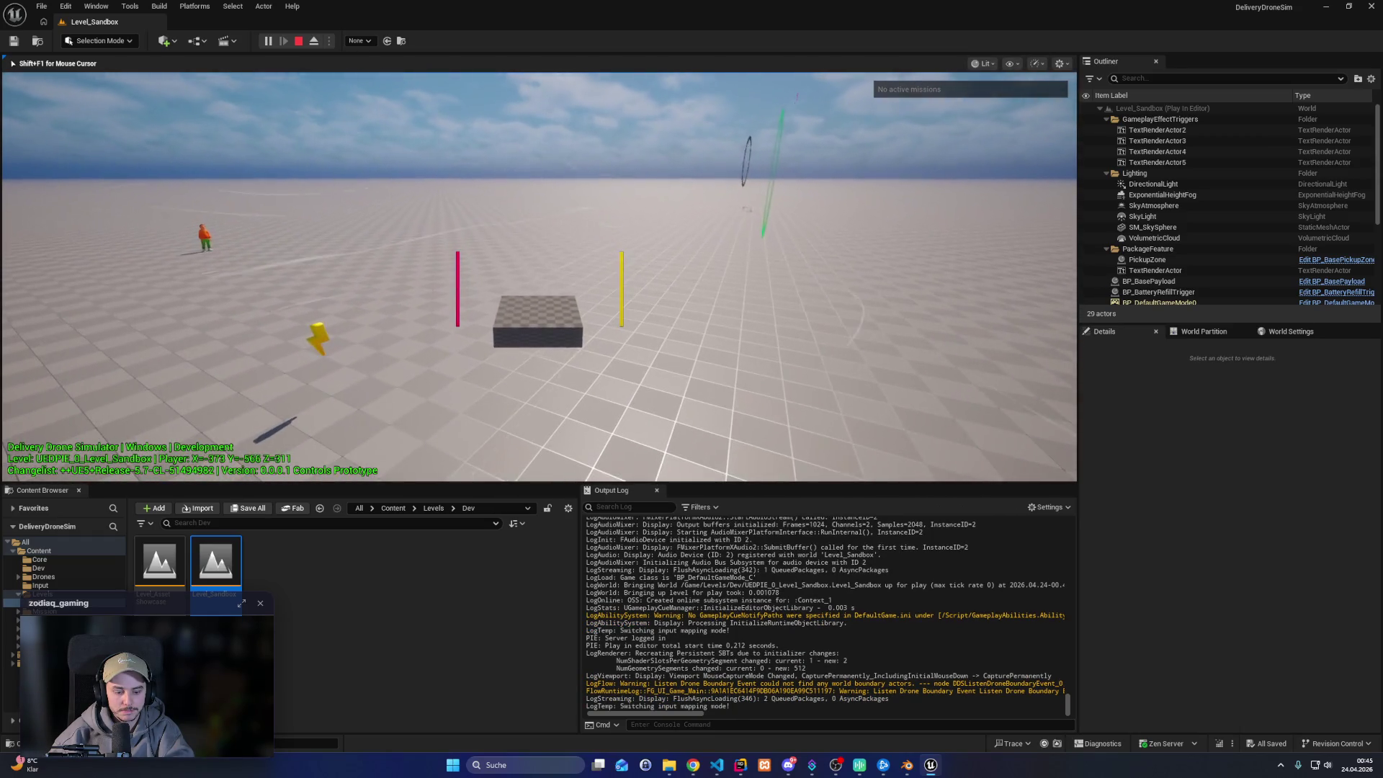
key("p")
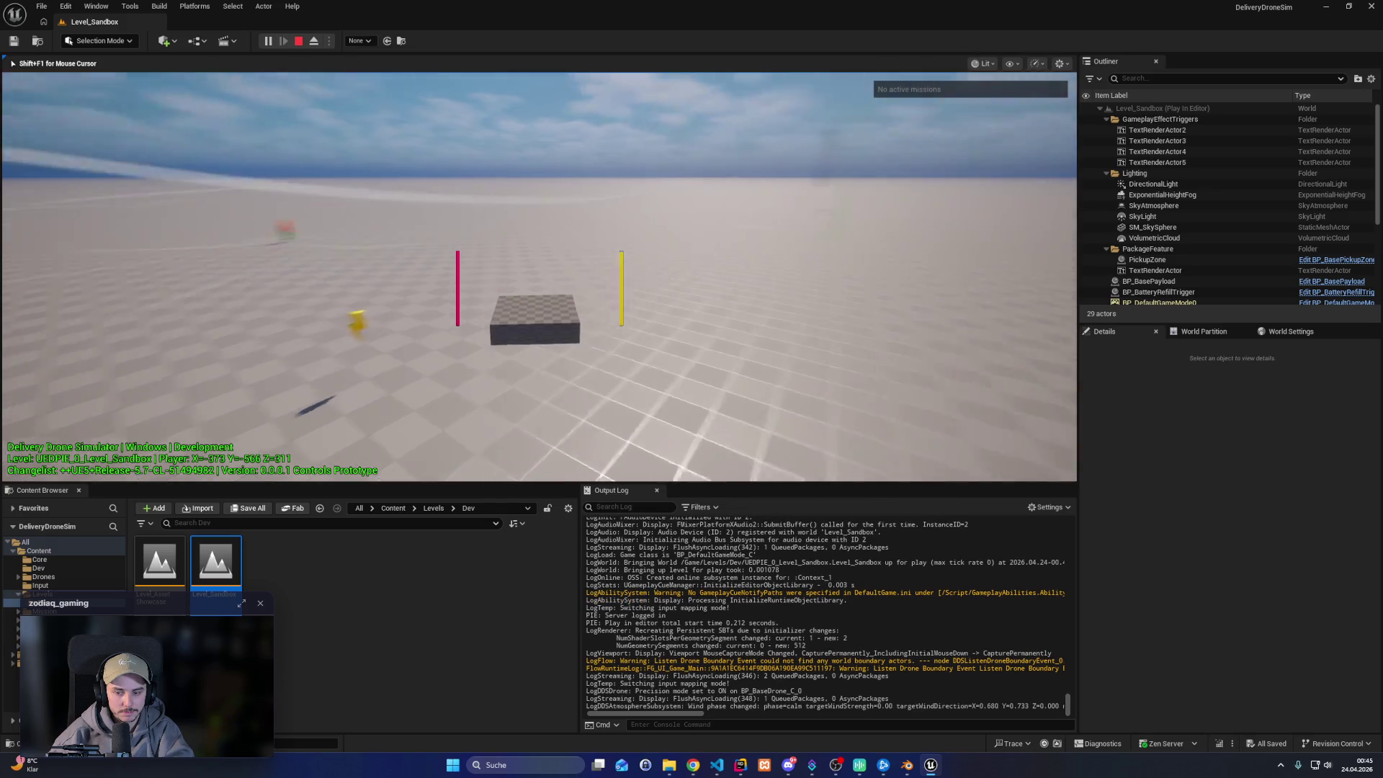
key("w")
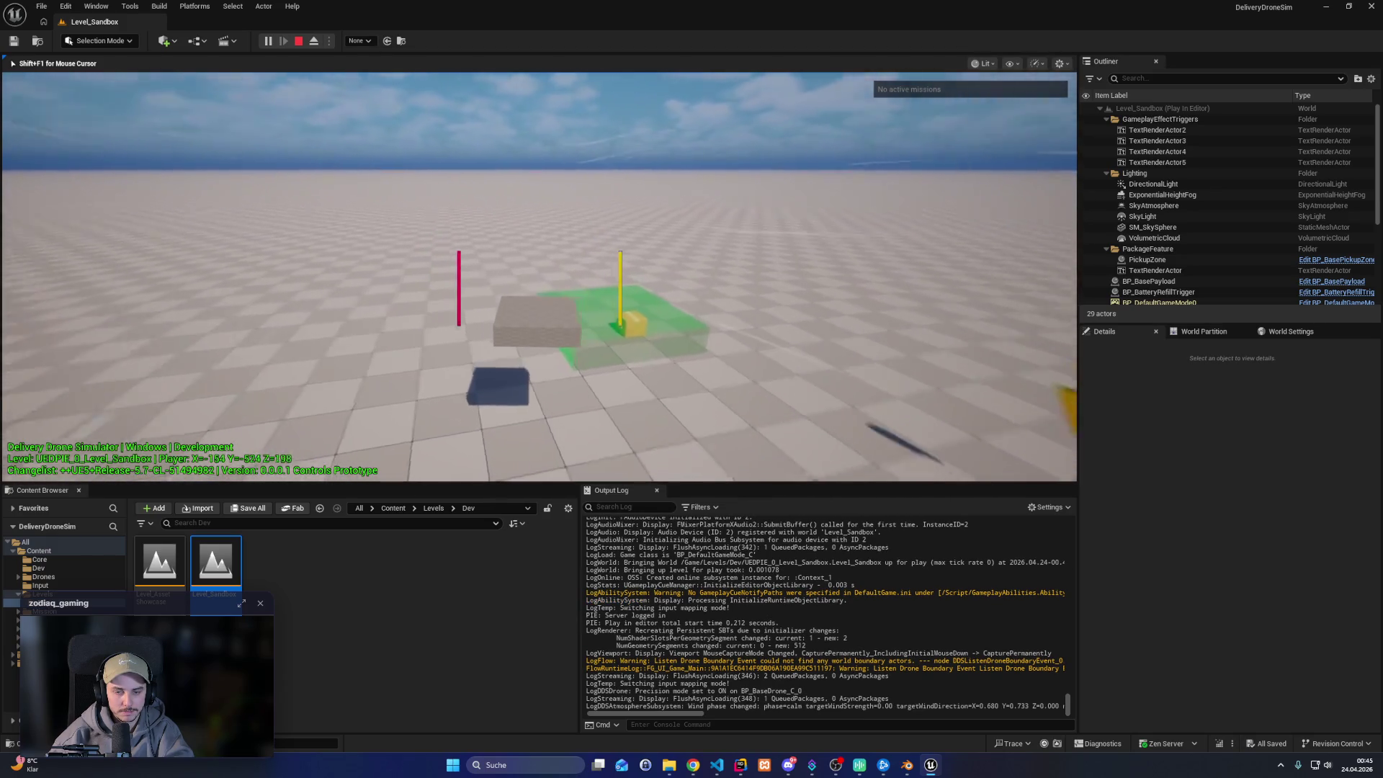
Run 'dds.drone.debugPickupRule 1' in the console and fly the drone into the pickup zone
key("grave")
type("dds.drone.debugPickupRule 1")
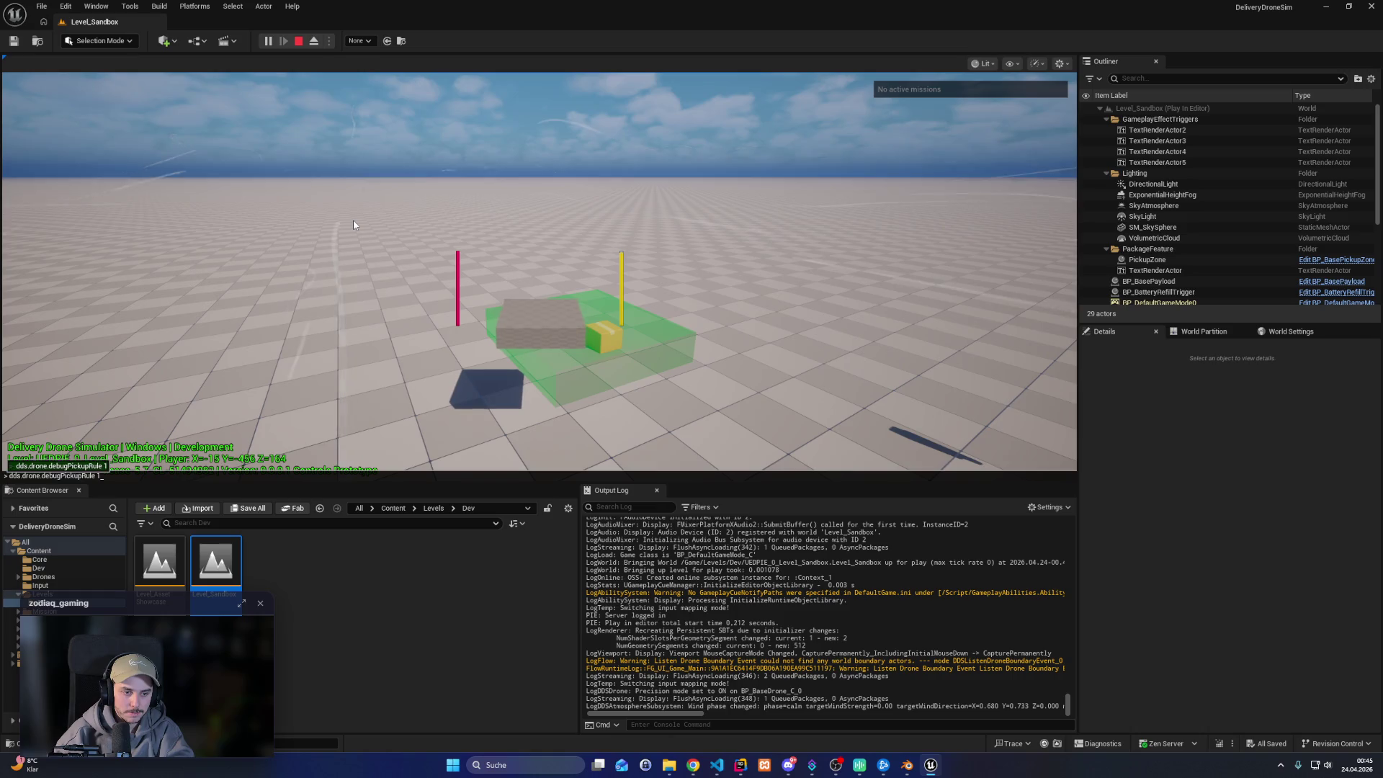
key("Return")
key("w")
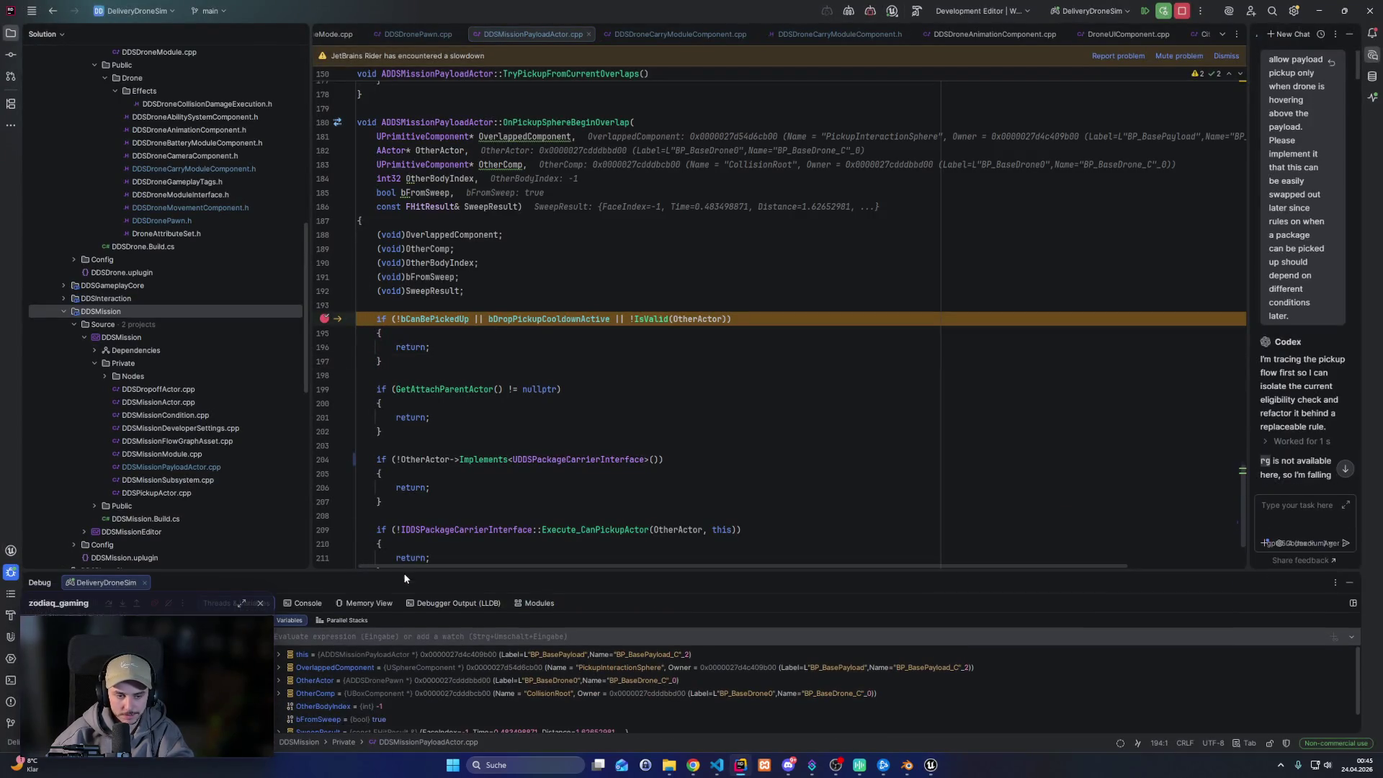
Step over OnPickupSphereBeginOverlap past the CanPickupActor check to its closing line, then resume
left_click(109, 607)
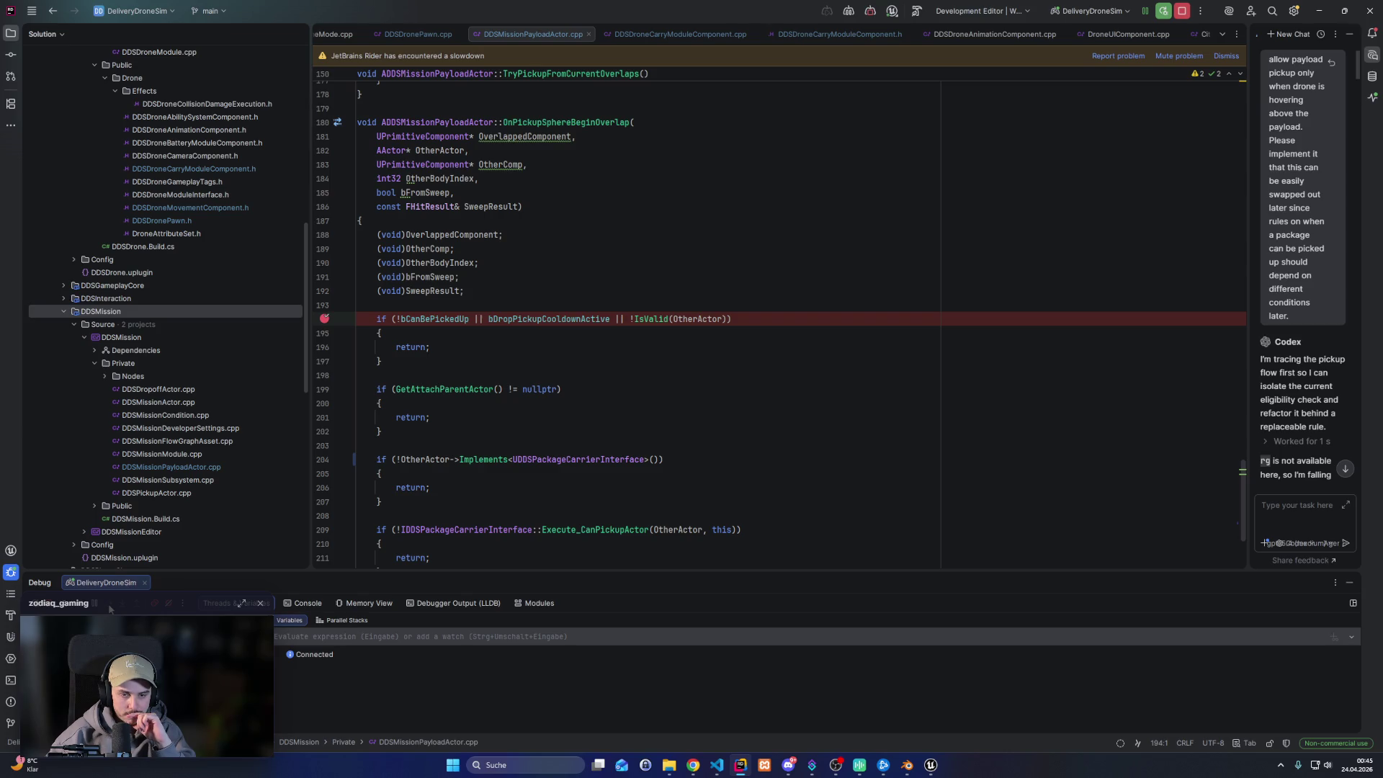
left_click(109, 607)
left_click(110, 607)
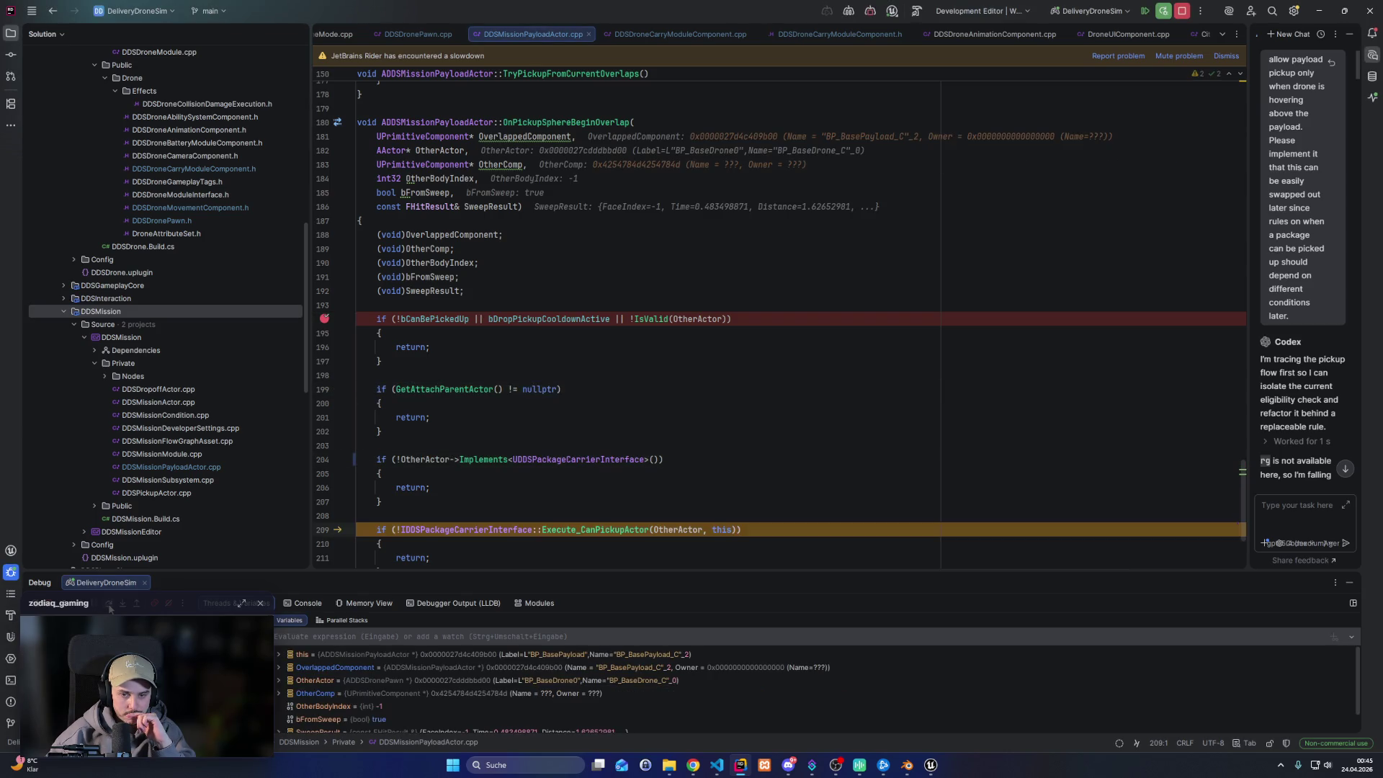
scroll(595, 407, "down", 4)
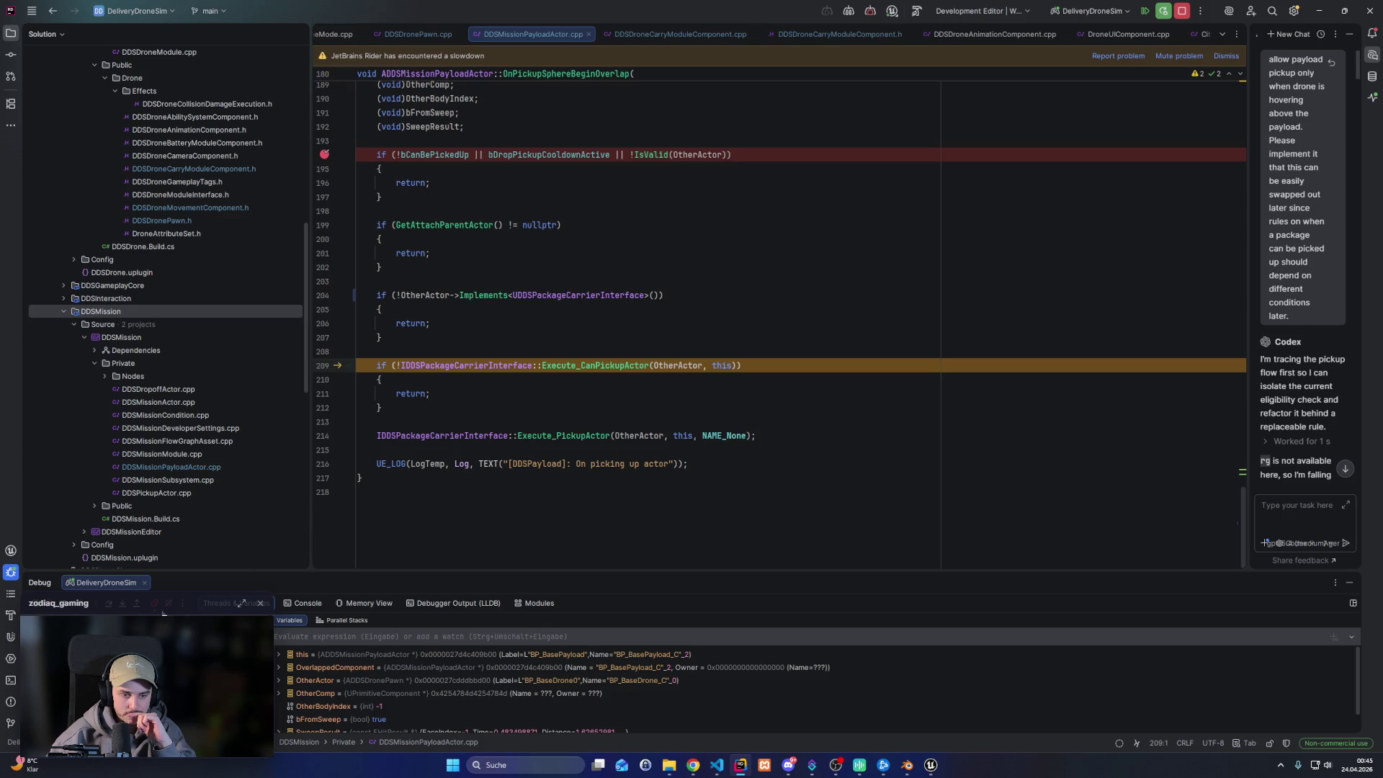
left_click(110, 608)
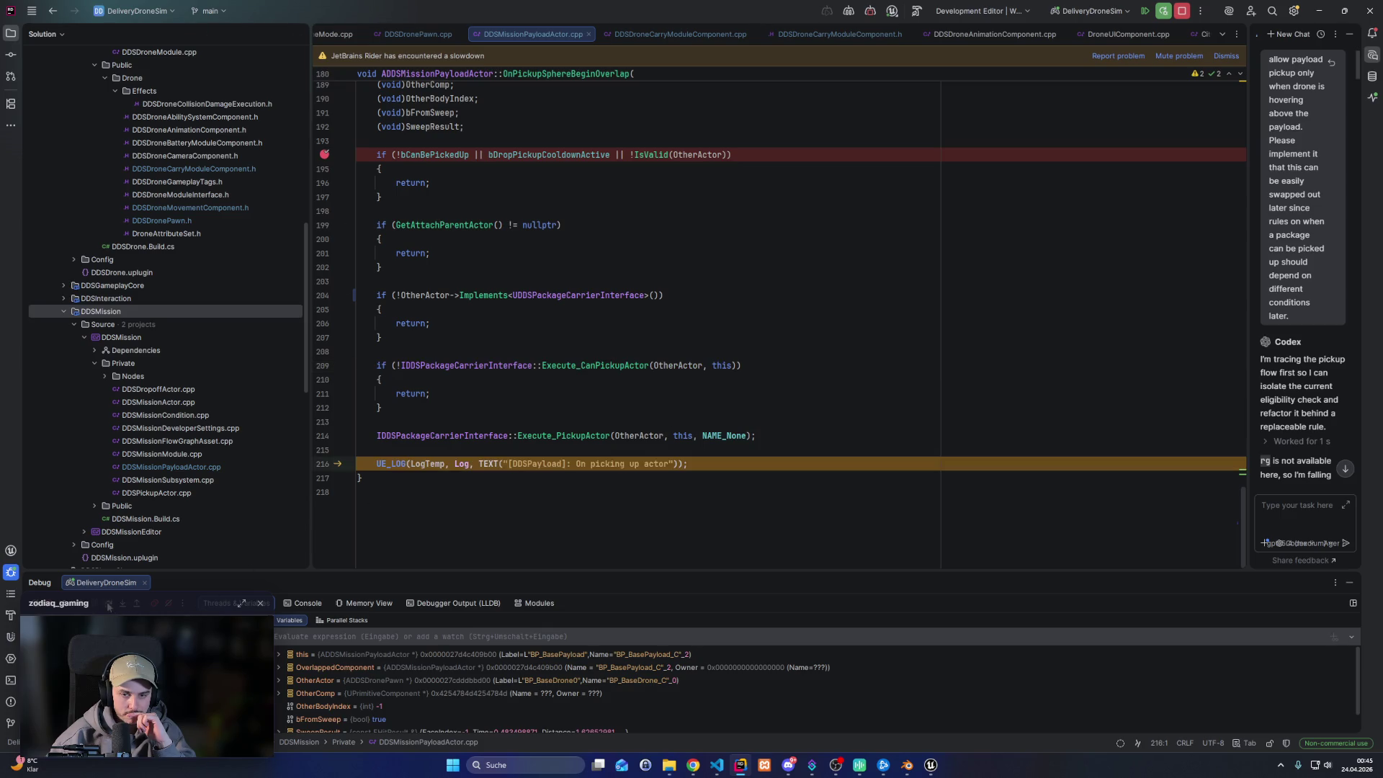
left_click(109, 607)
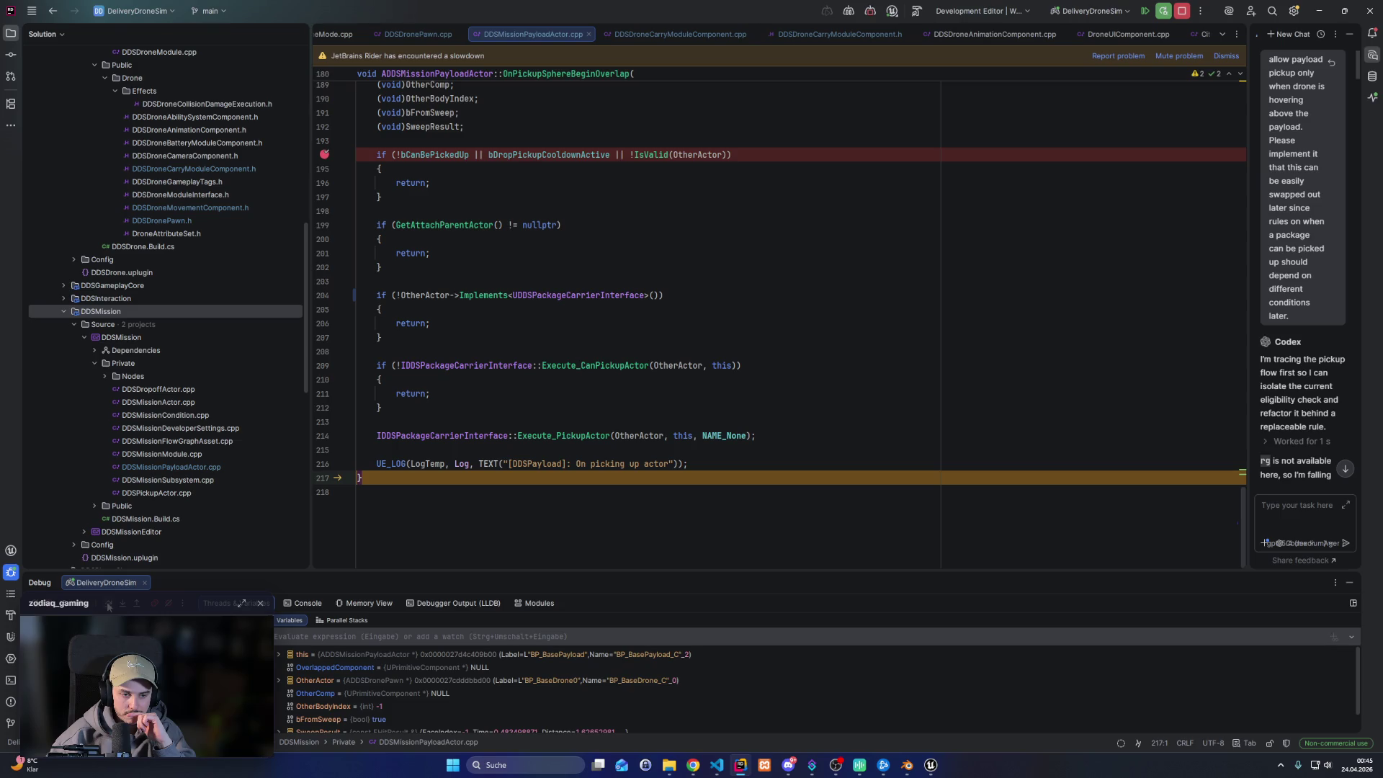
left_click(87, 611)
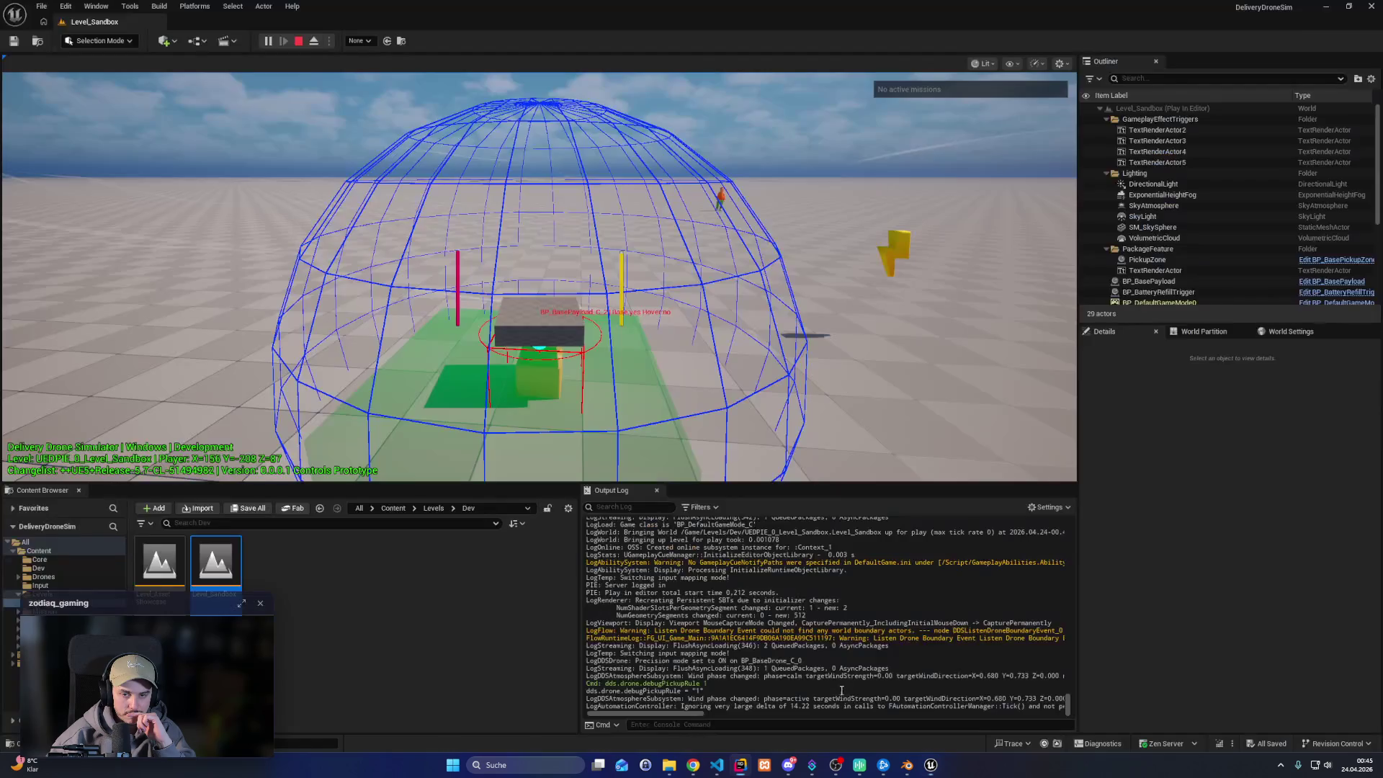
Fly the drone briefly, end Play In Editor with Esc, and return to DDSMissionPayloadActor.cpp
left_click(540, 274)
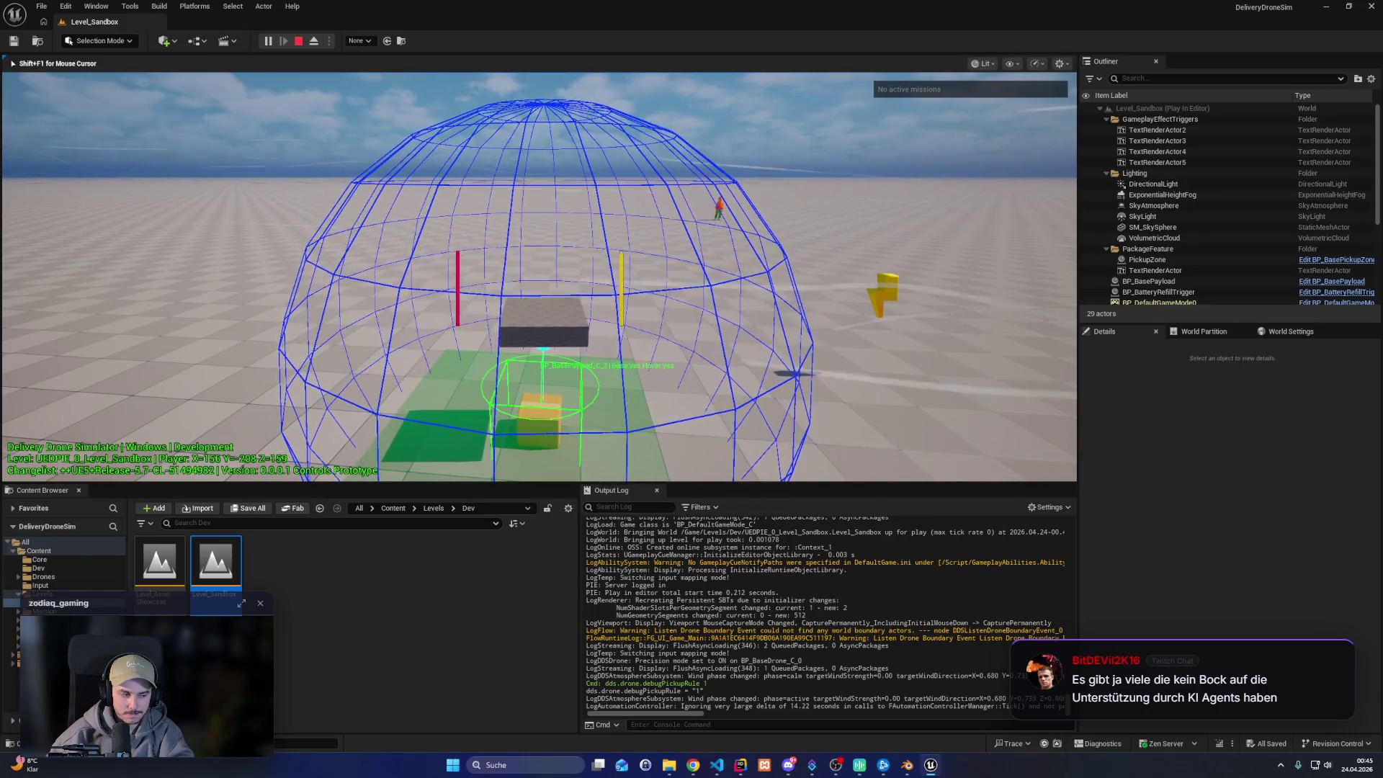
key("Escape")
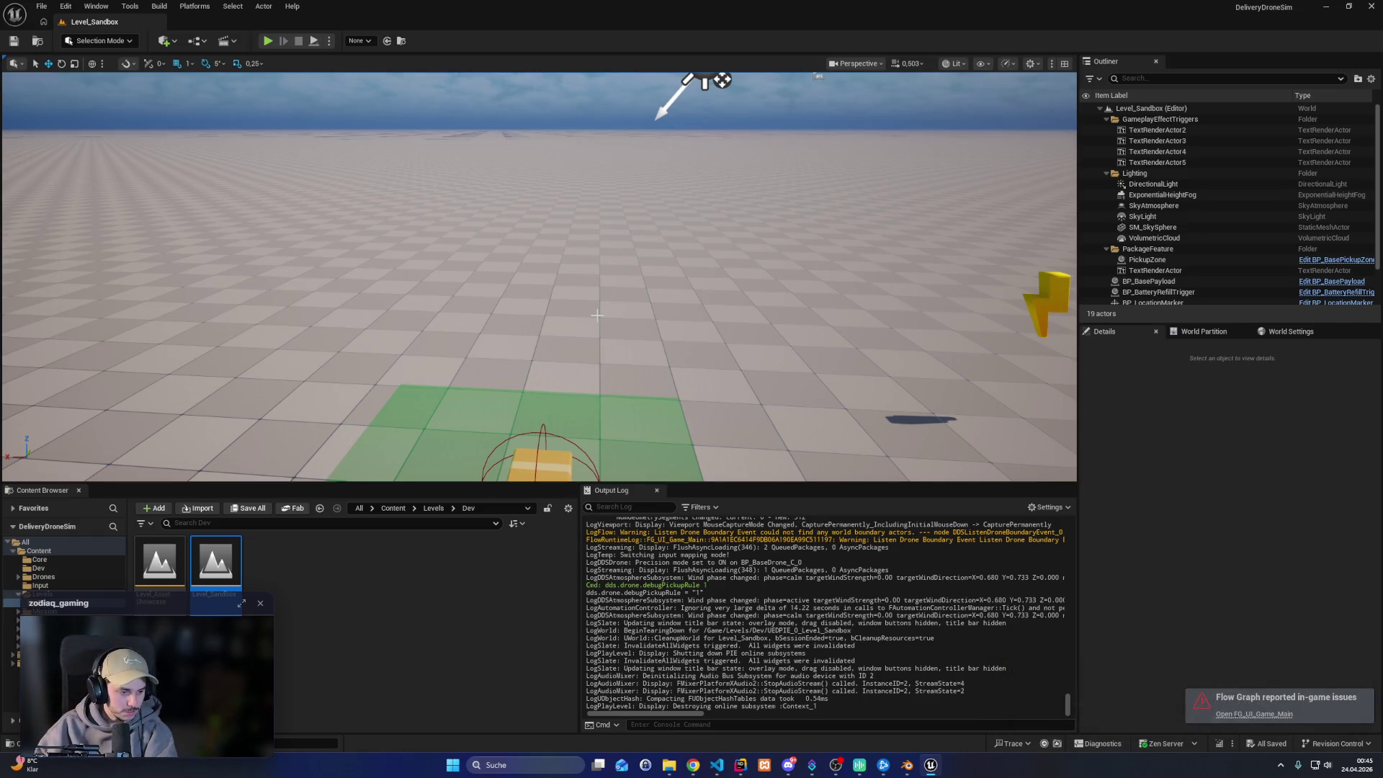
left_click(740, 764)
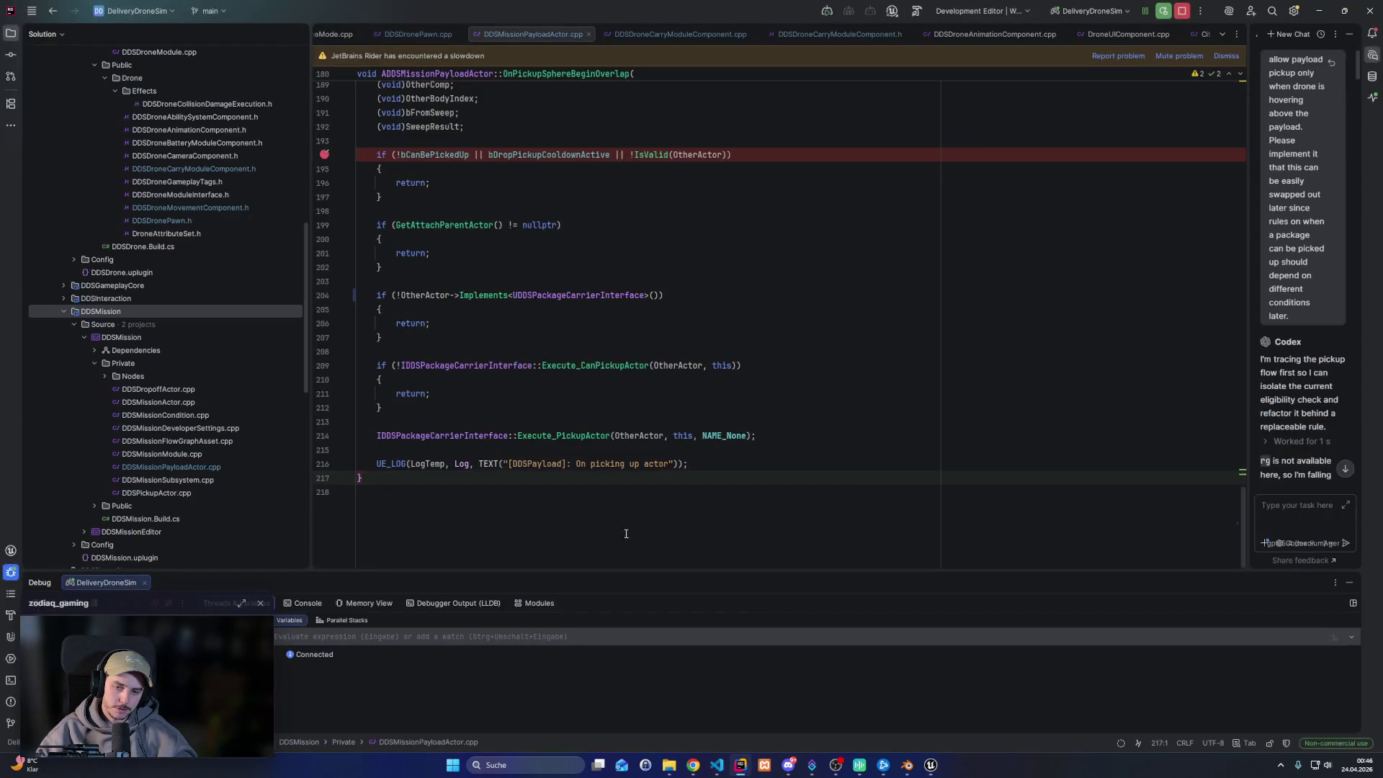
Remove the line 194 breakpoint and scroll up through the payload's overlap handler
left_click(324, 154)
scroll(476, 263, "up", 3)
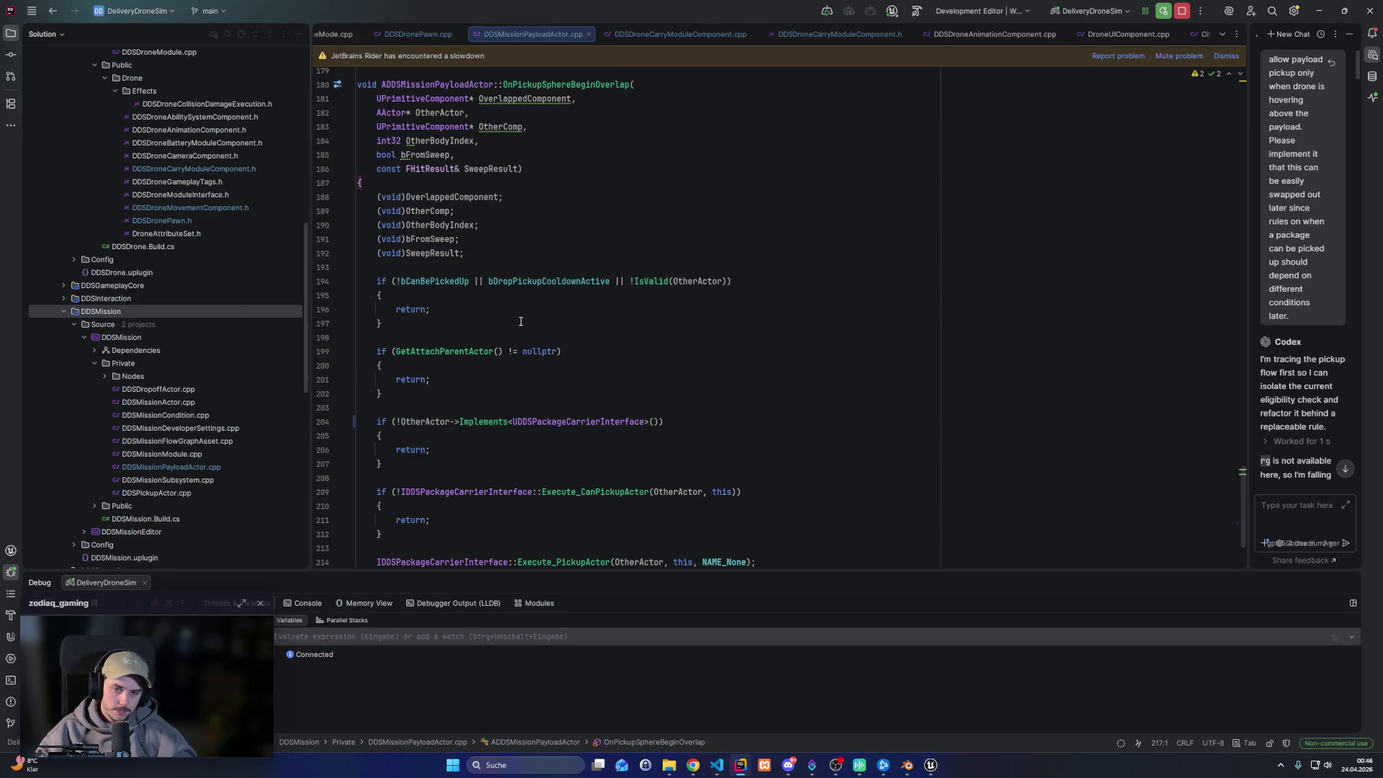
scroll(520, 321, "up", 9)
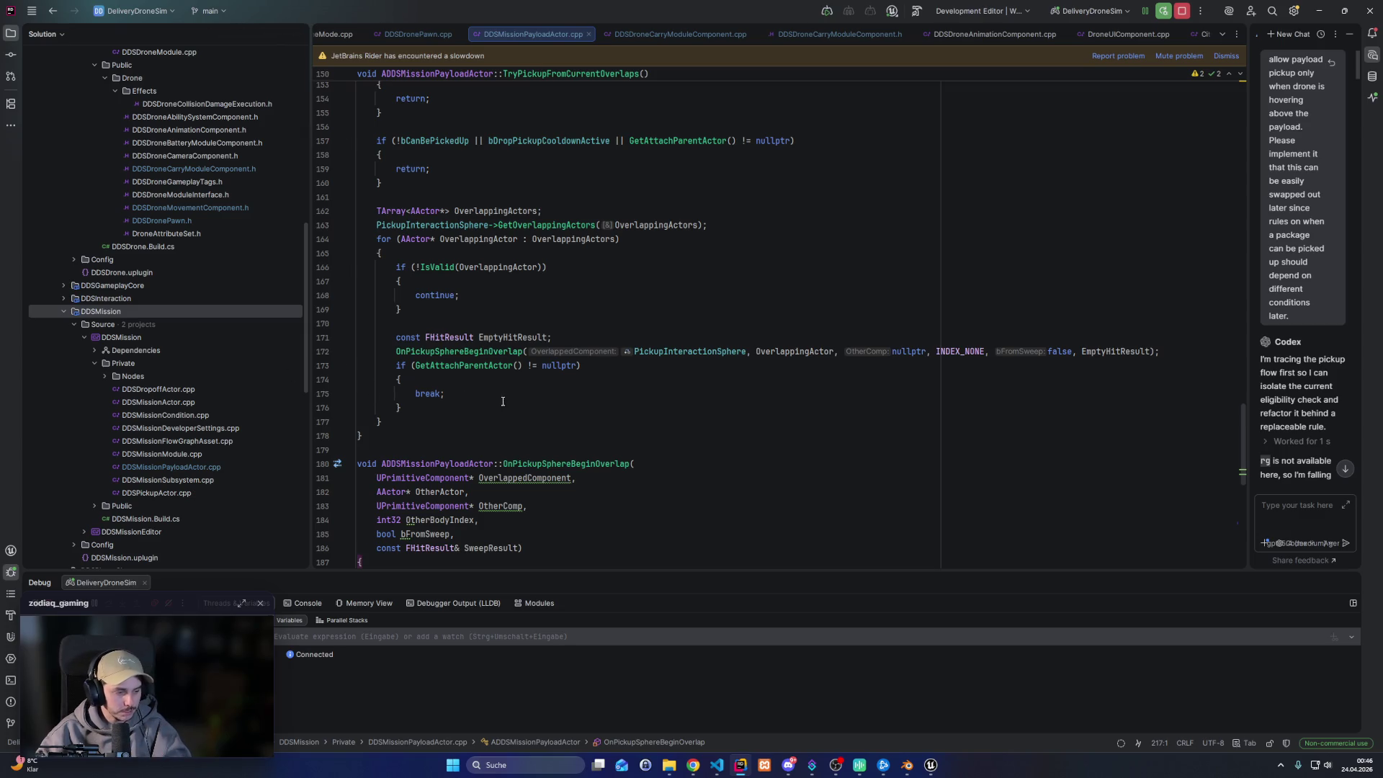
scroll(241, 373, "up", 7)
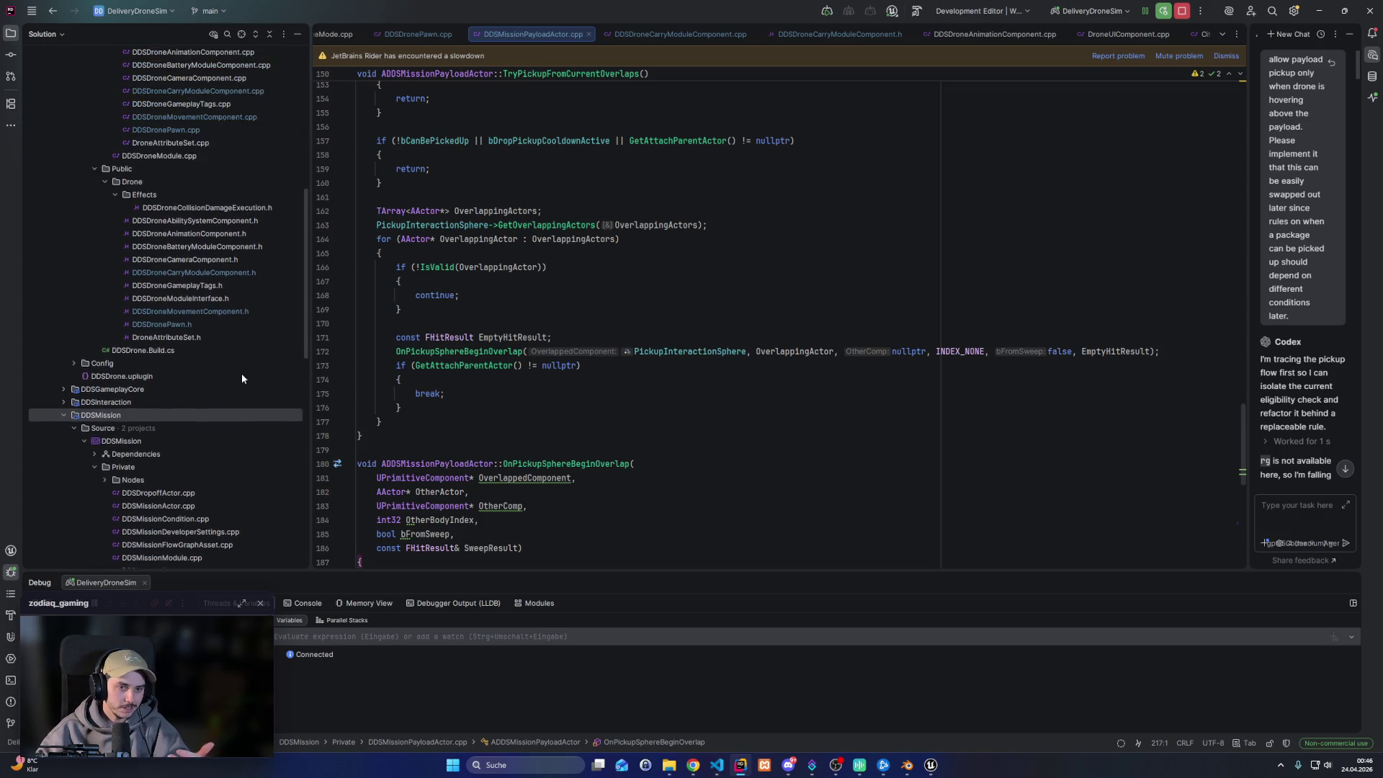
scroll(240, 370, "up", 1)
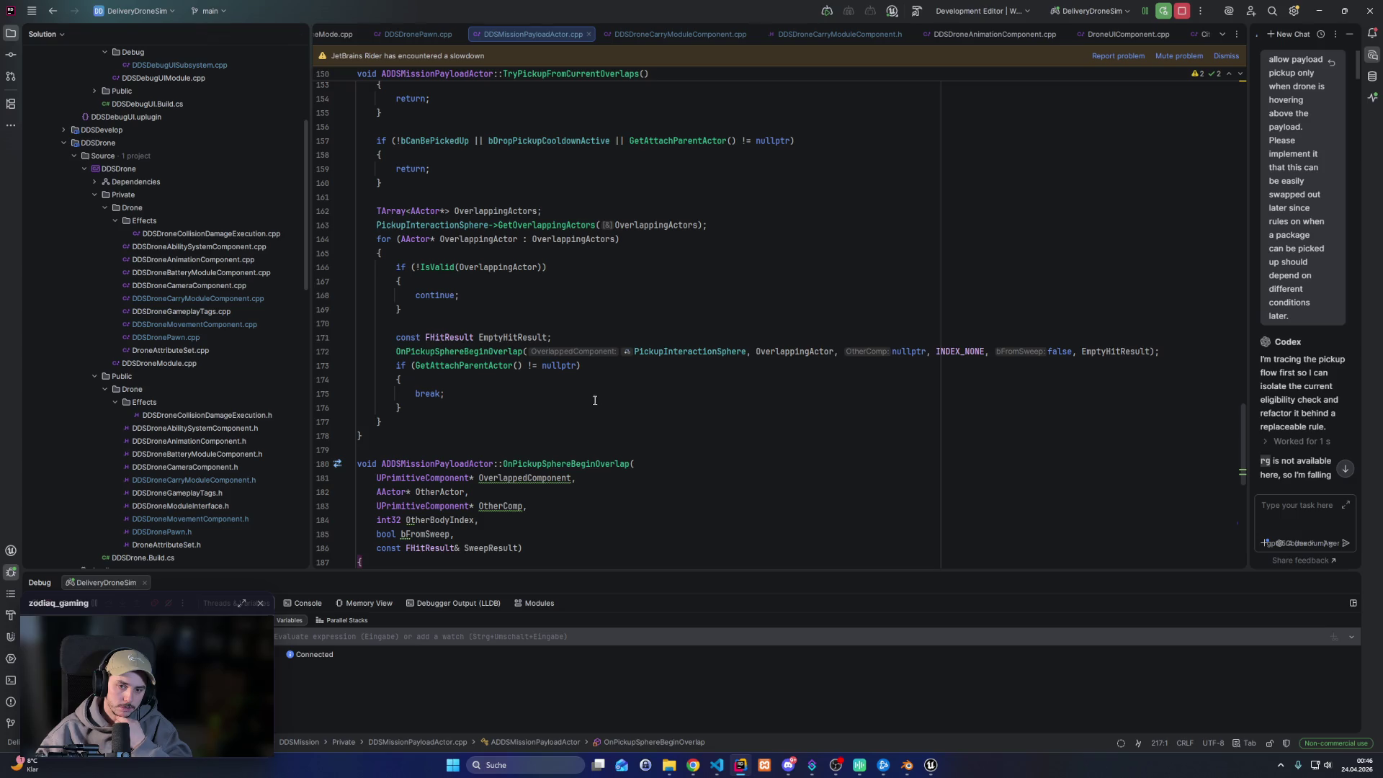
Review the Execute_PickupActor call, then switch back to Unreal Editor
scroll(578, 401, "down", 8)
scroll(578, 401, "down", 4)
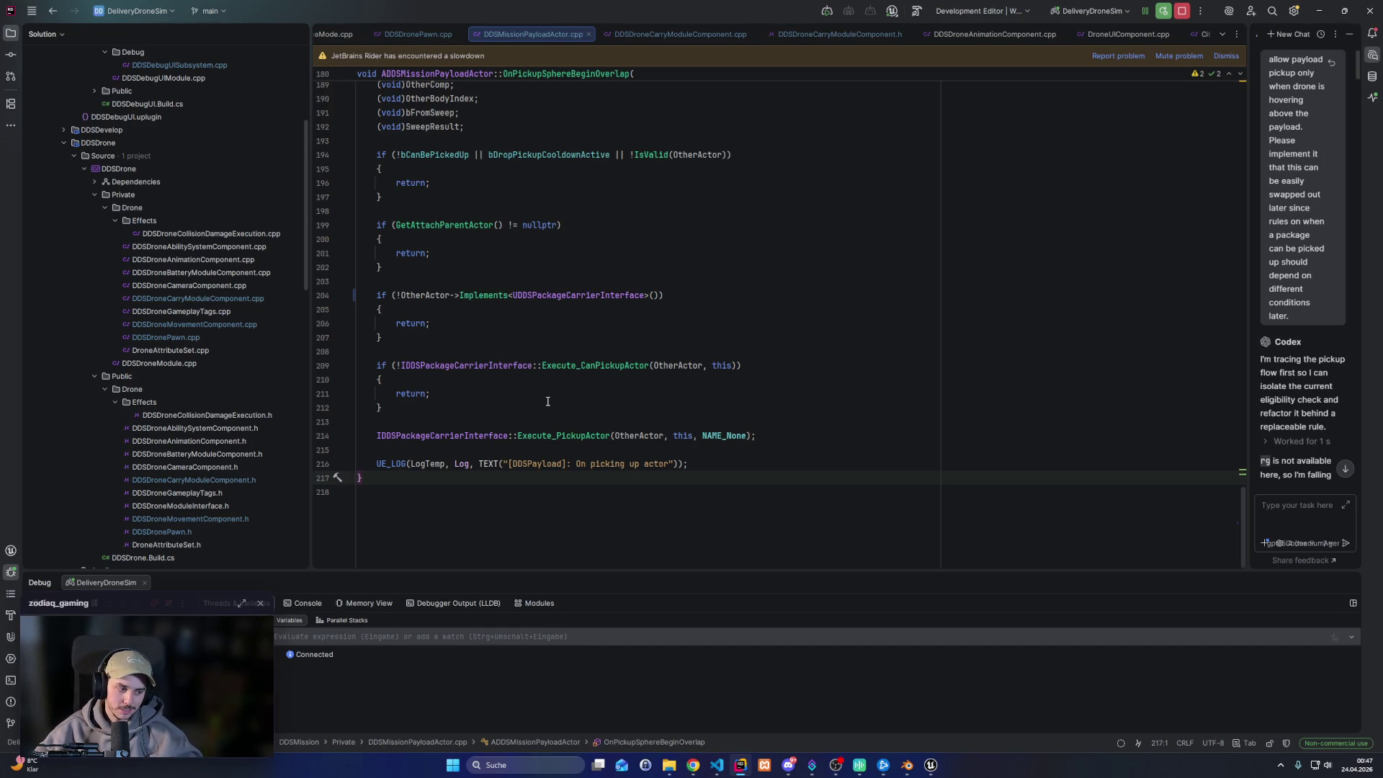
left_click(532, 434)
left_click(930, 764)
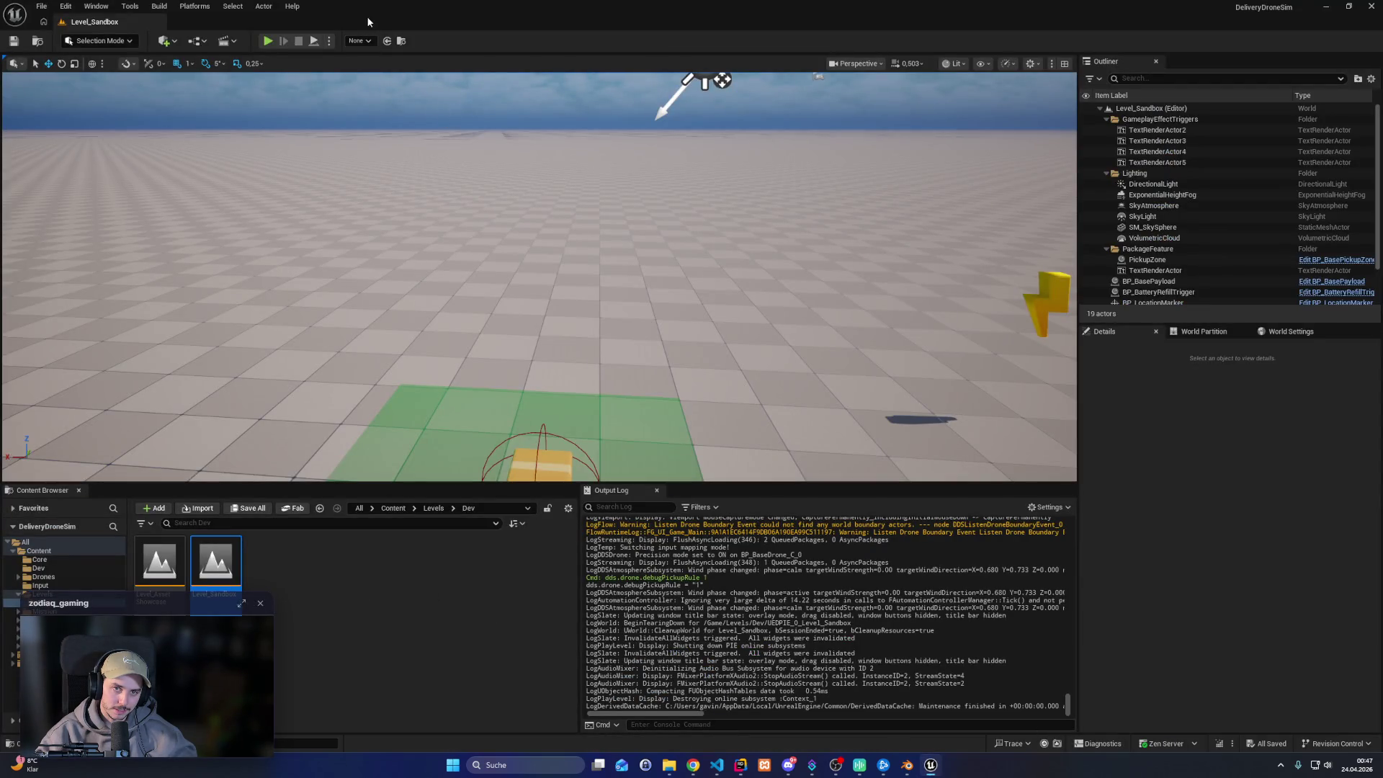
left_click(265, 42)
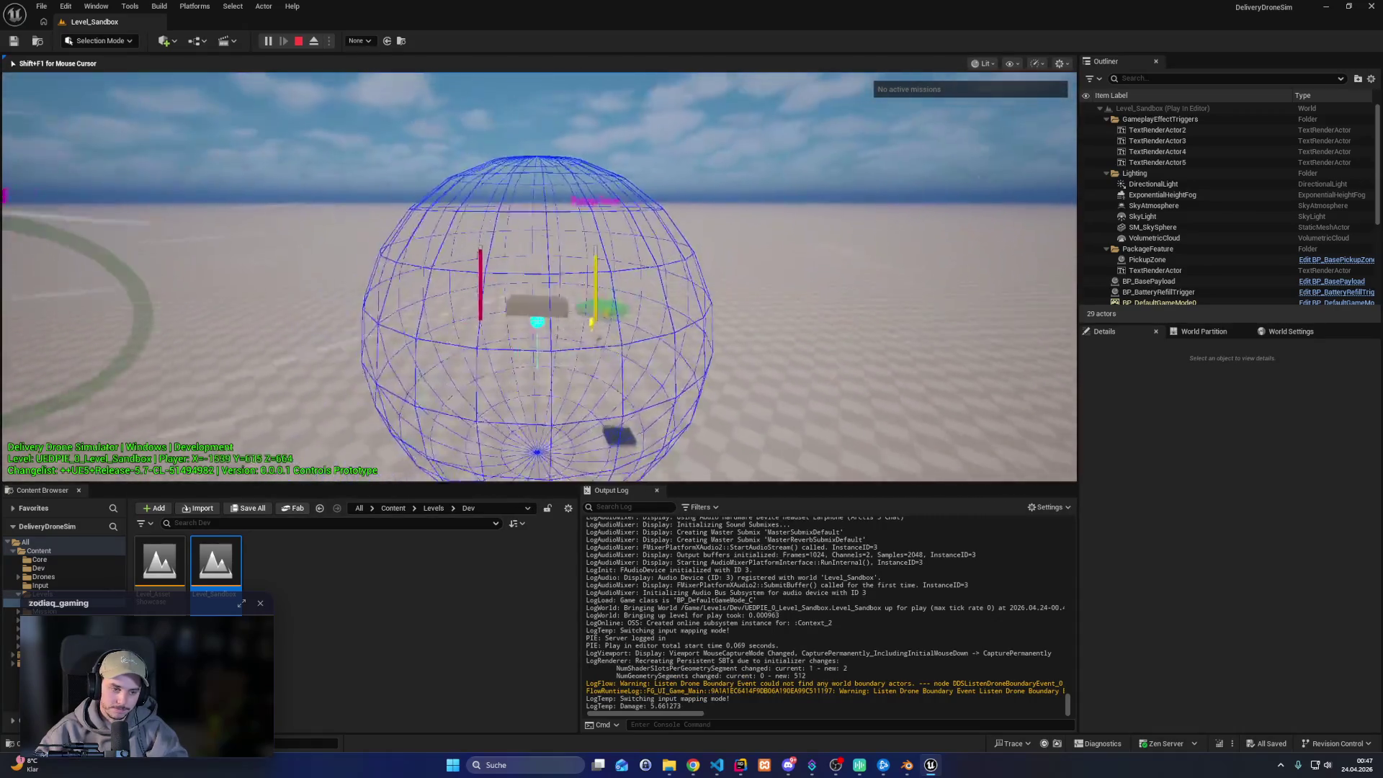
key("Escape")
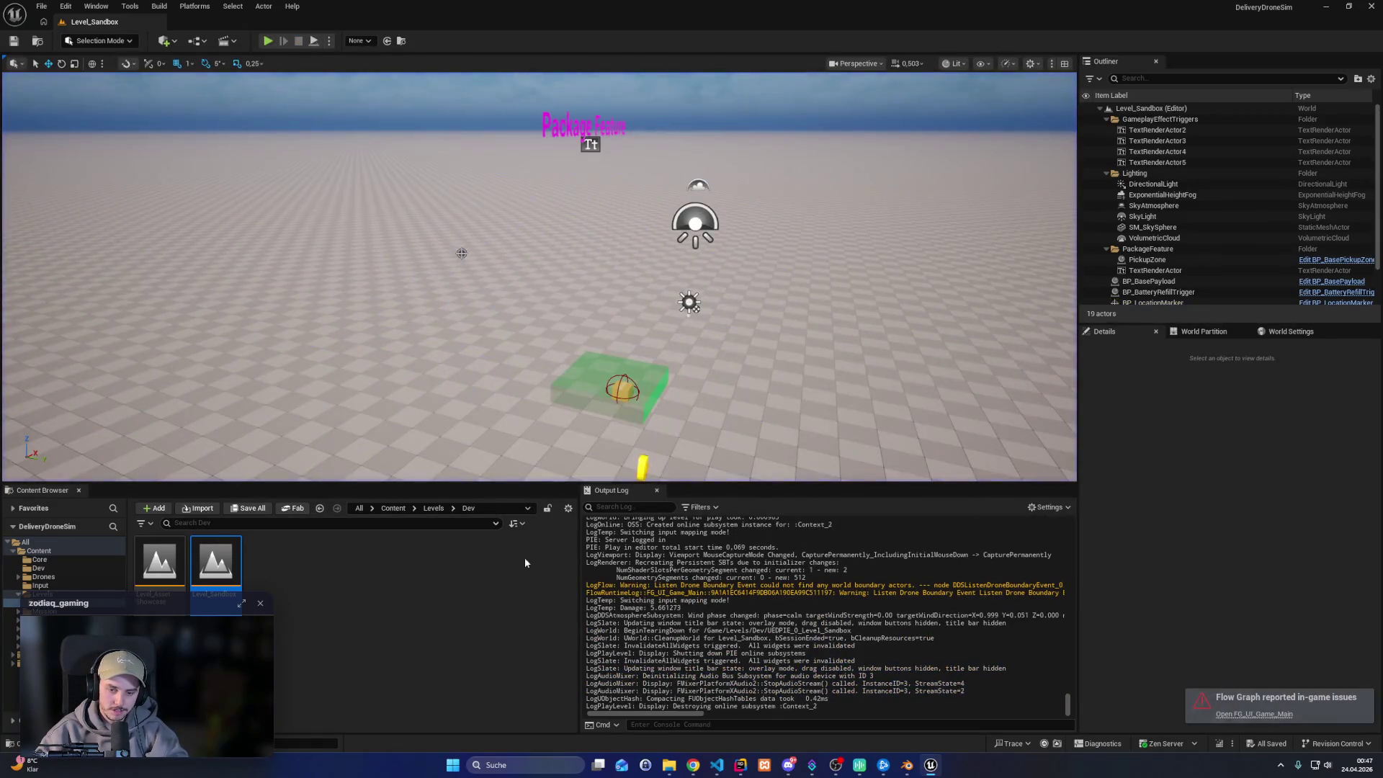
left_click(740, 765)
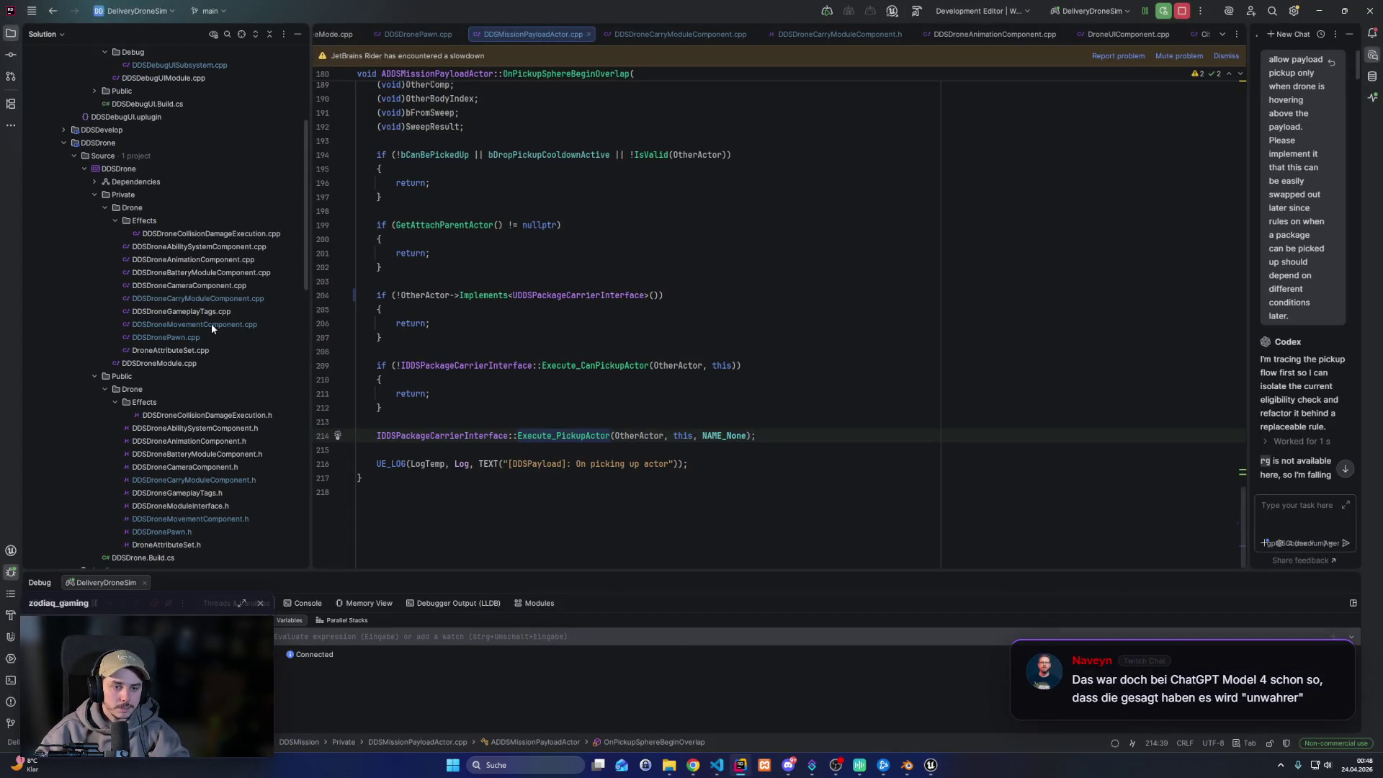
Open DDSDroneCarryModuleComponent.cpp and DDSDronePawn.cpp from the Solution tree
double_click(209, 296)
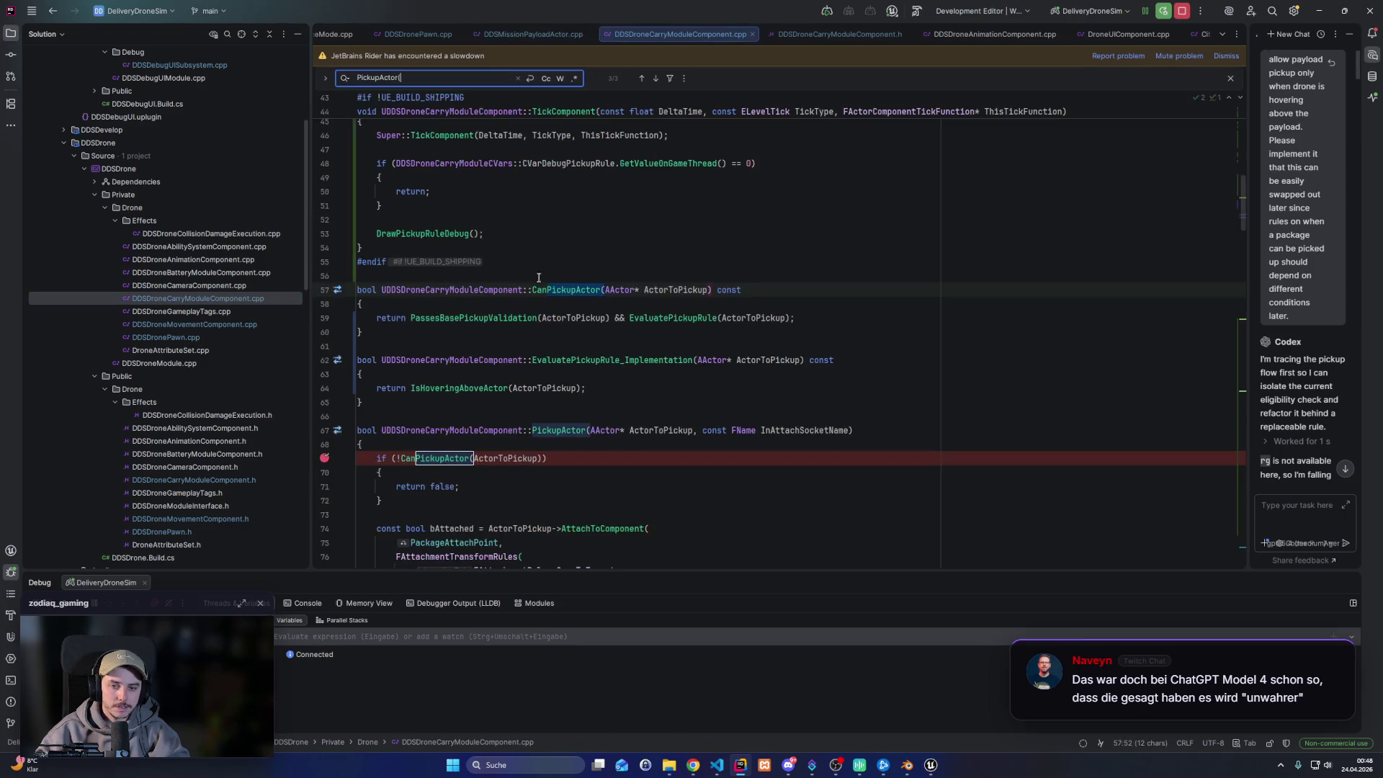
left_click(538, 262)
scroll(554, 302, "down", 2)
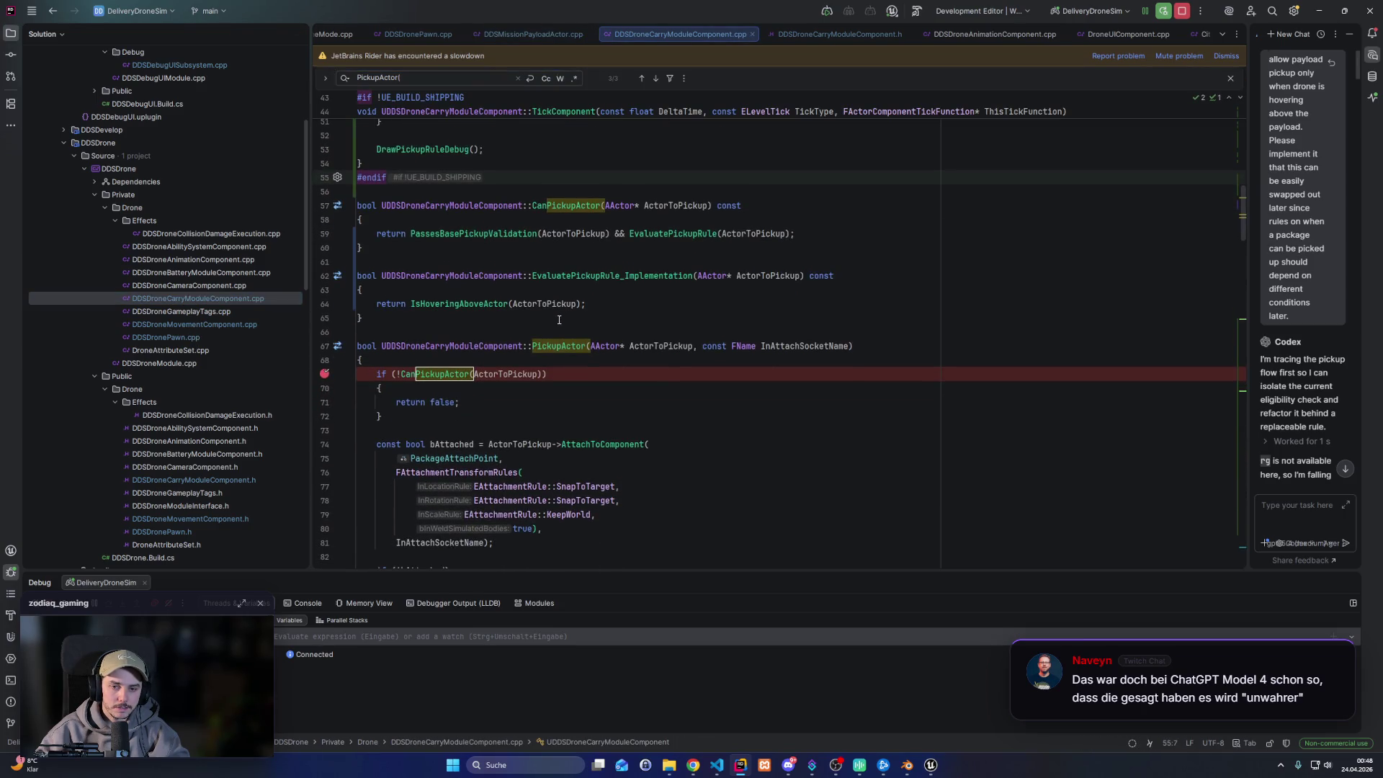
double_click(171, 337)
Break on line 189 in PickupActor_Implementation, then start a Level_Sandbox play session in Unreal
key("ctrl+f")
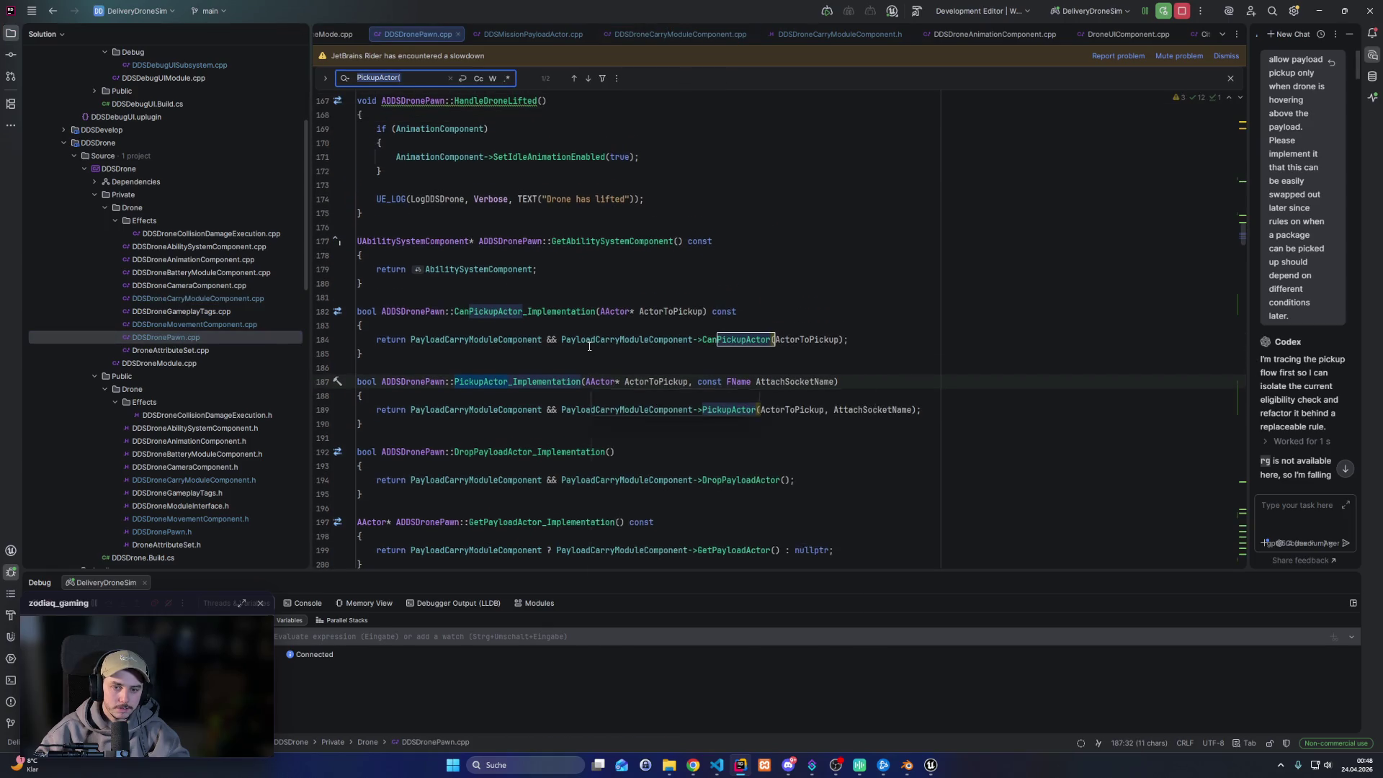
scroll(498, 338, "down", 1)
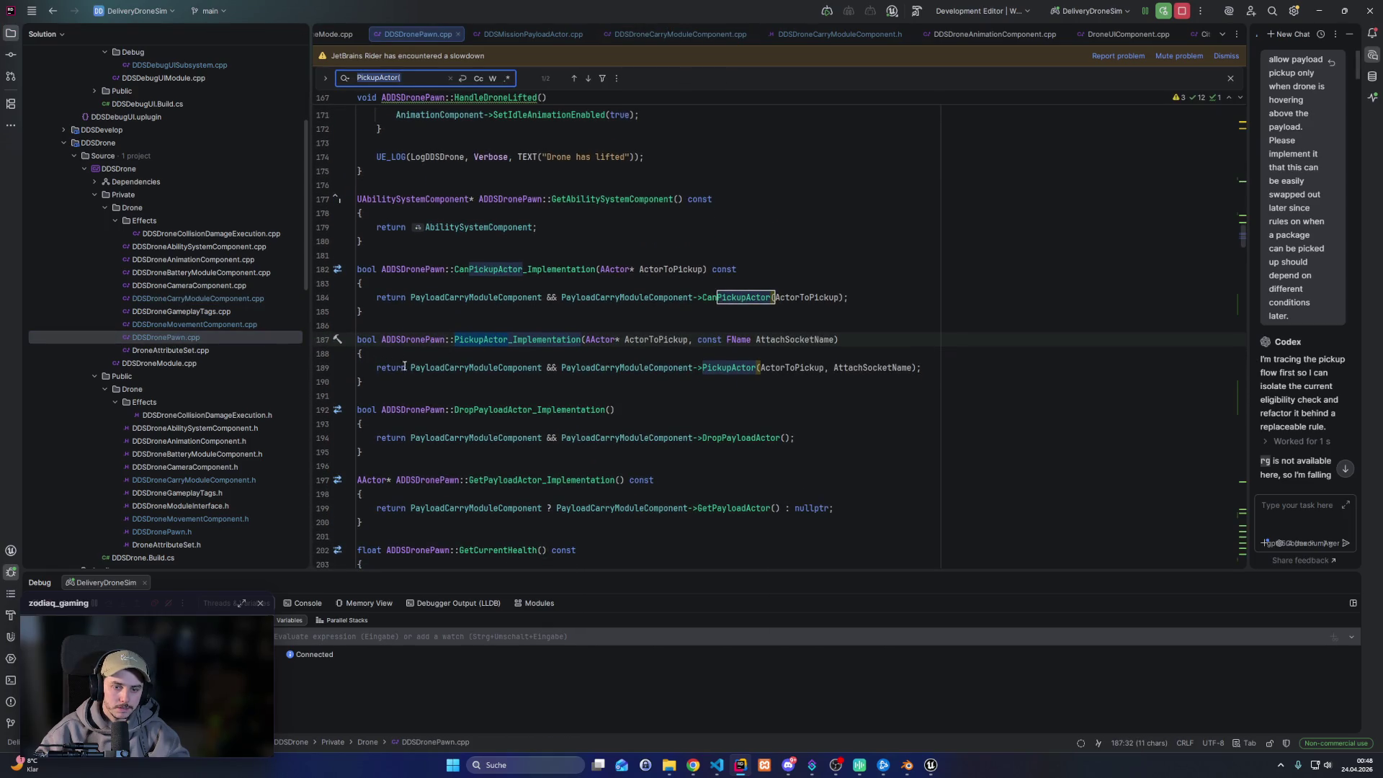
scroll(404, 366, "down", 3)
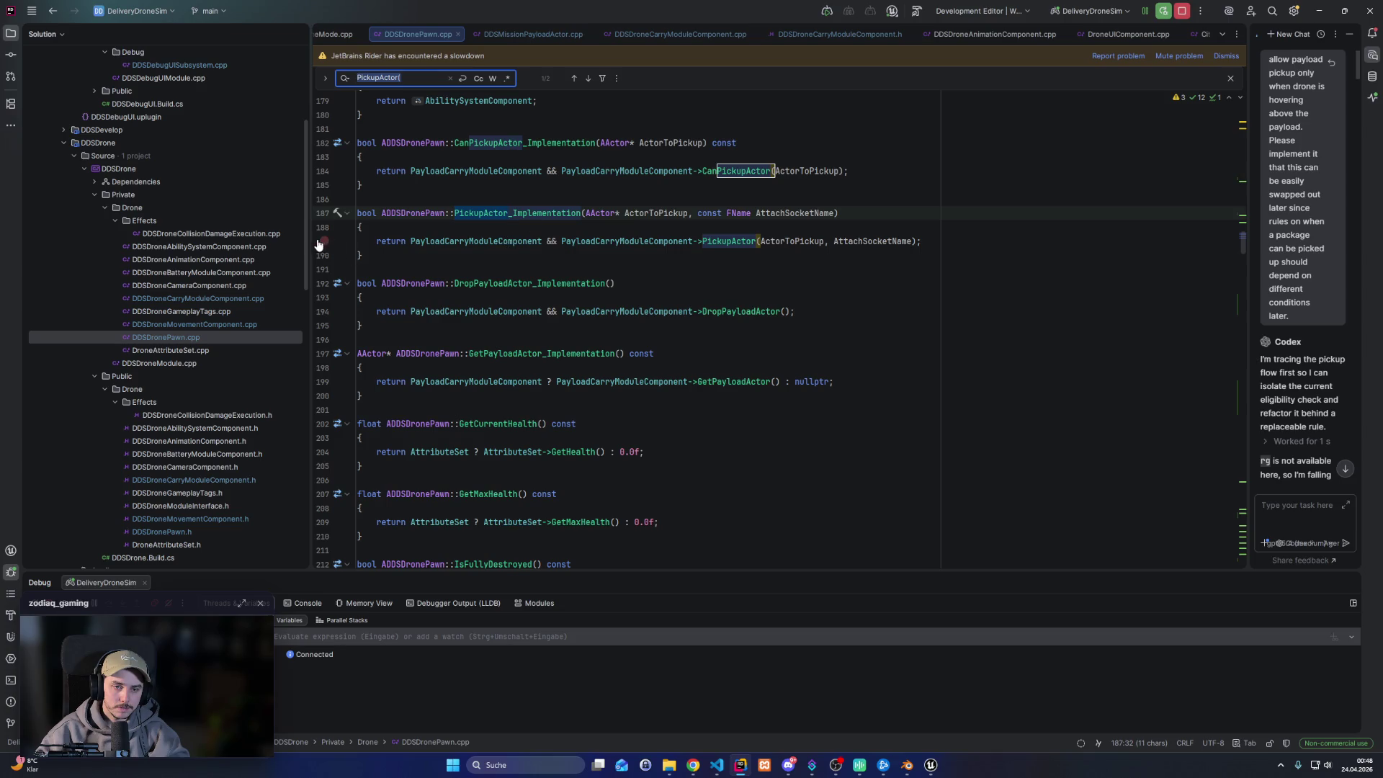
left_click(321, 242)
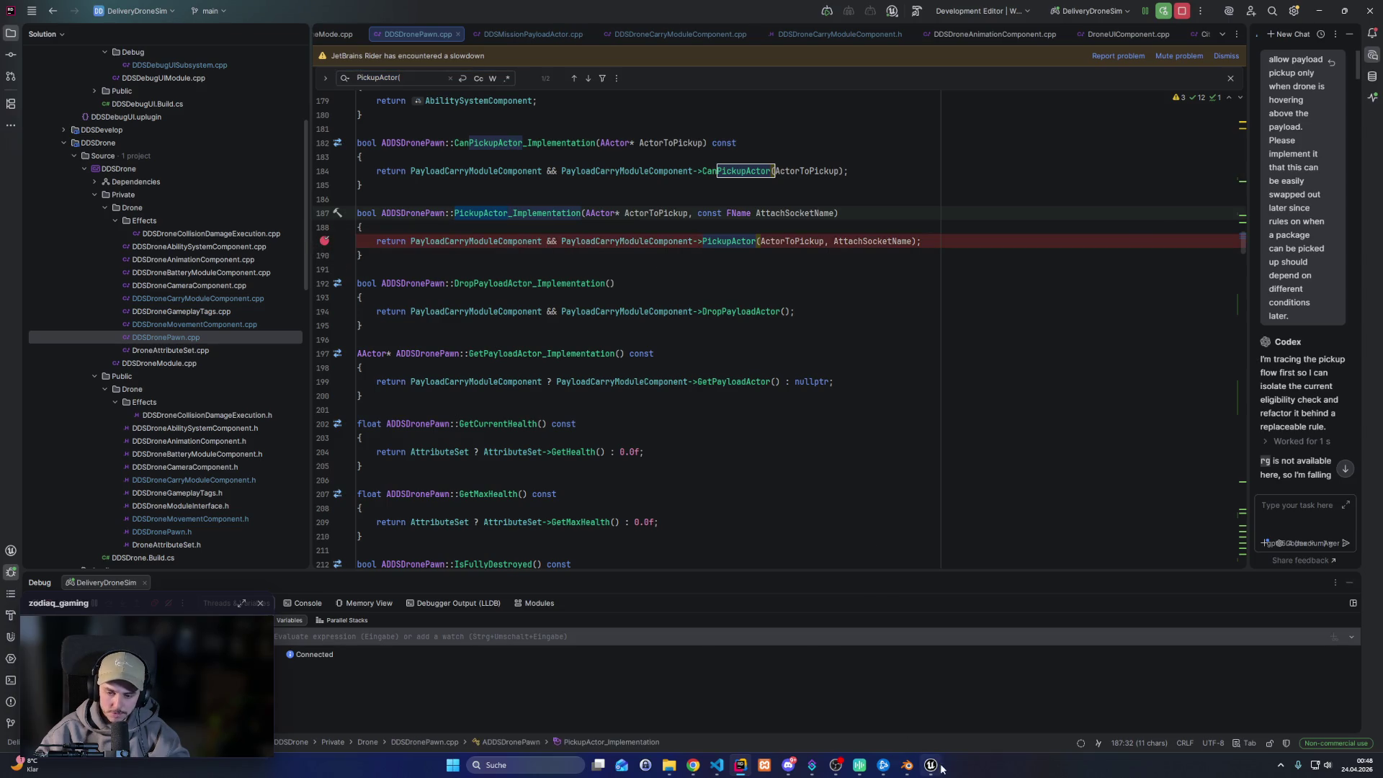
left_click(930, 764)
left_click(268, 40)
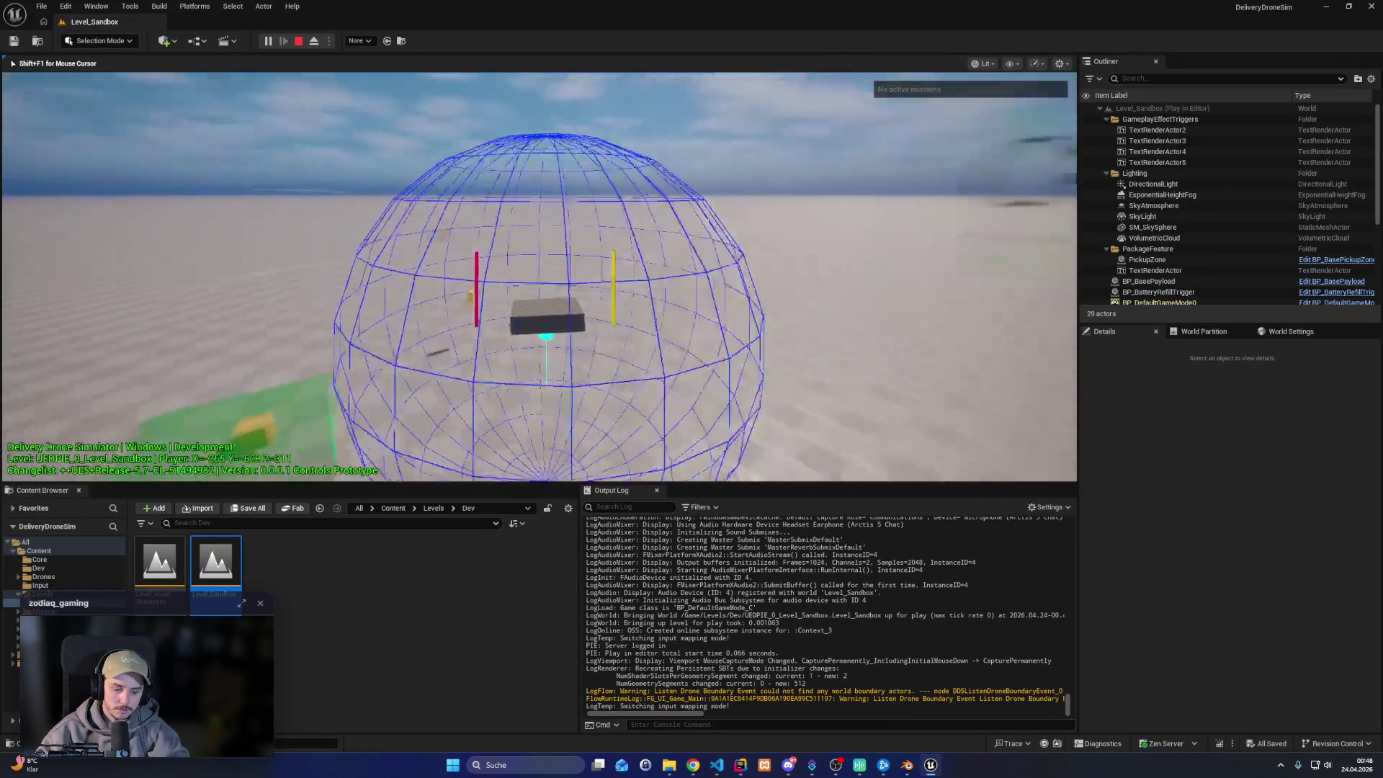
Turn on precision mode, fly the drone forward, and lower it onto the payload
key("shift")
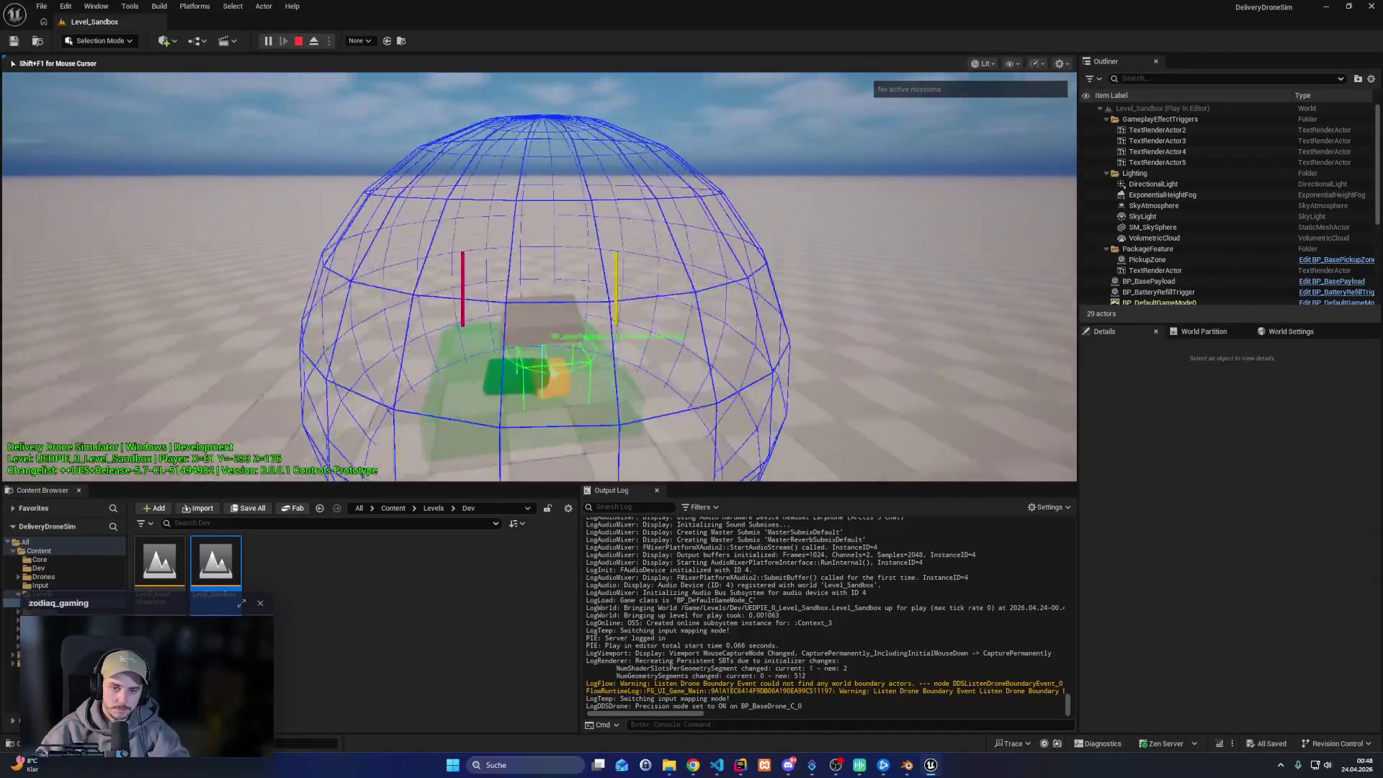
key("w")
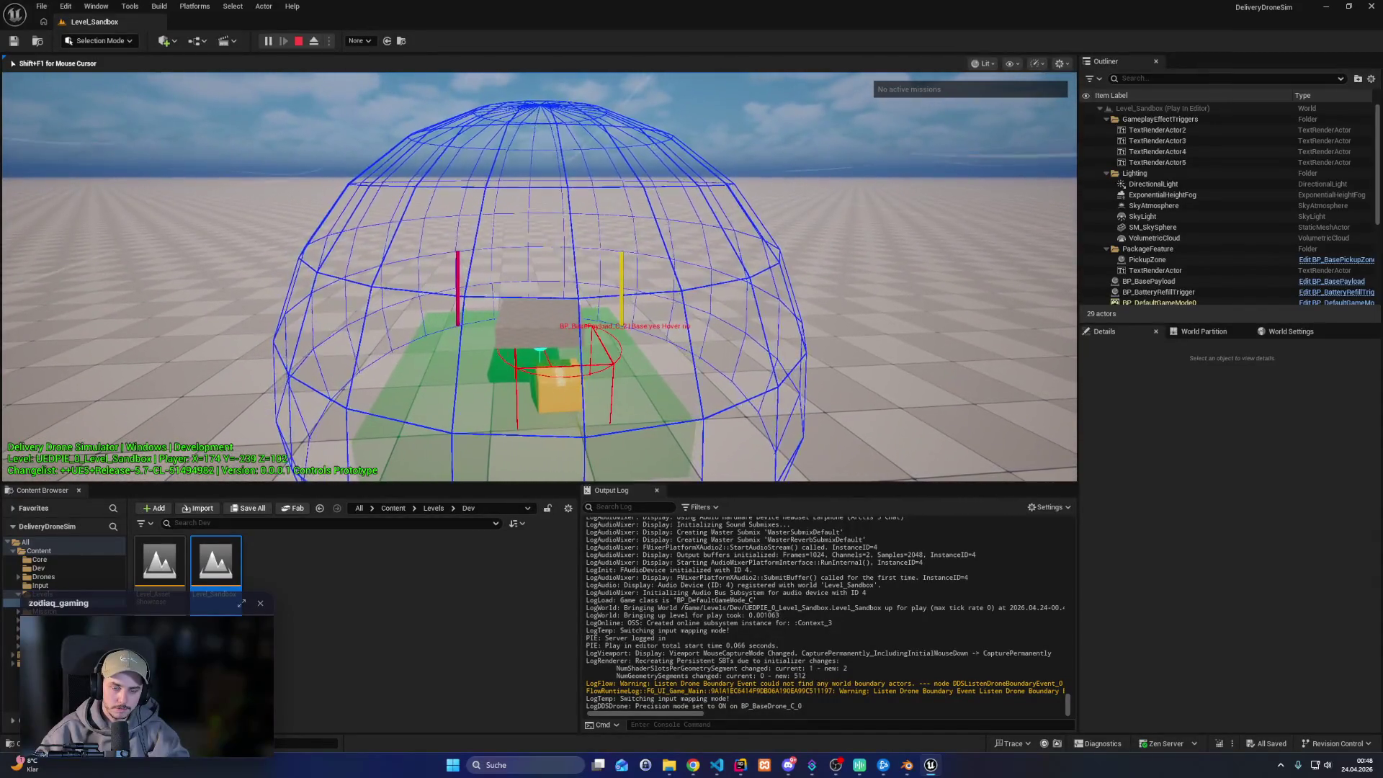
key("q")
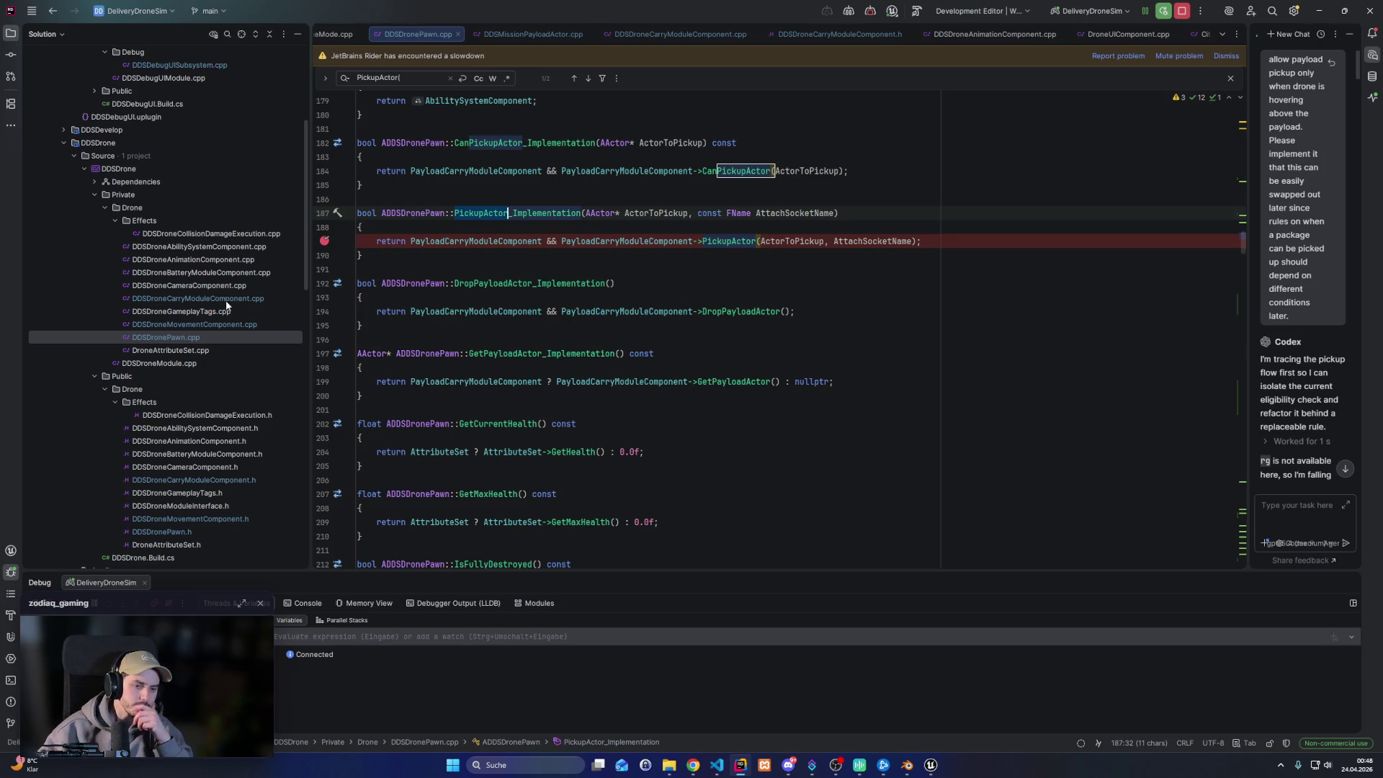
Open DDSMissionPayloadActor.cpp and highlight OtherActor usages in the Execute_PickupActor overlap handler
scroll(243, 353, "down", 10)
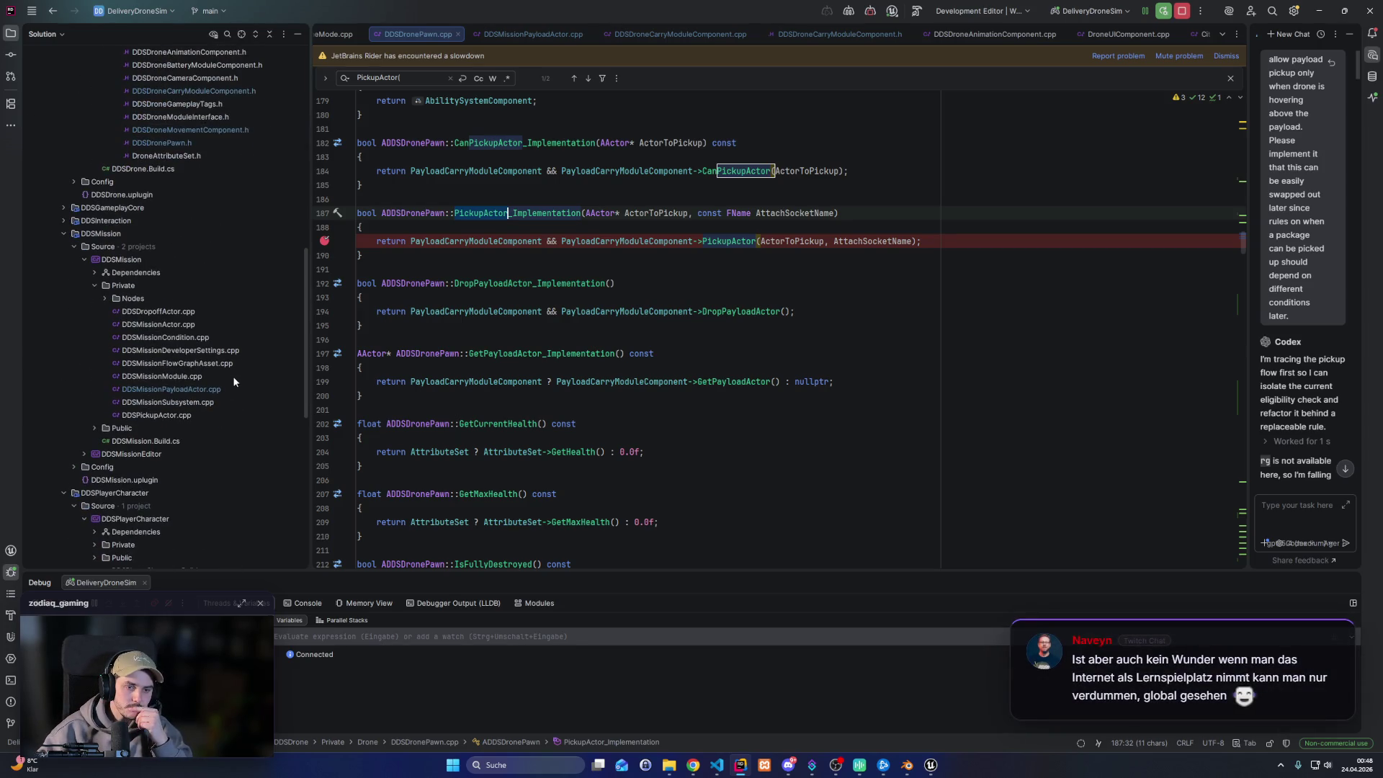
scroll(212, 389, "up", 5)
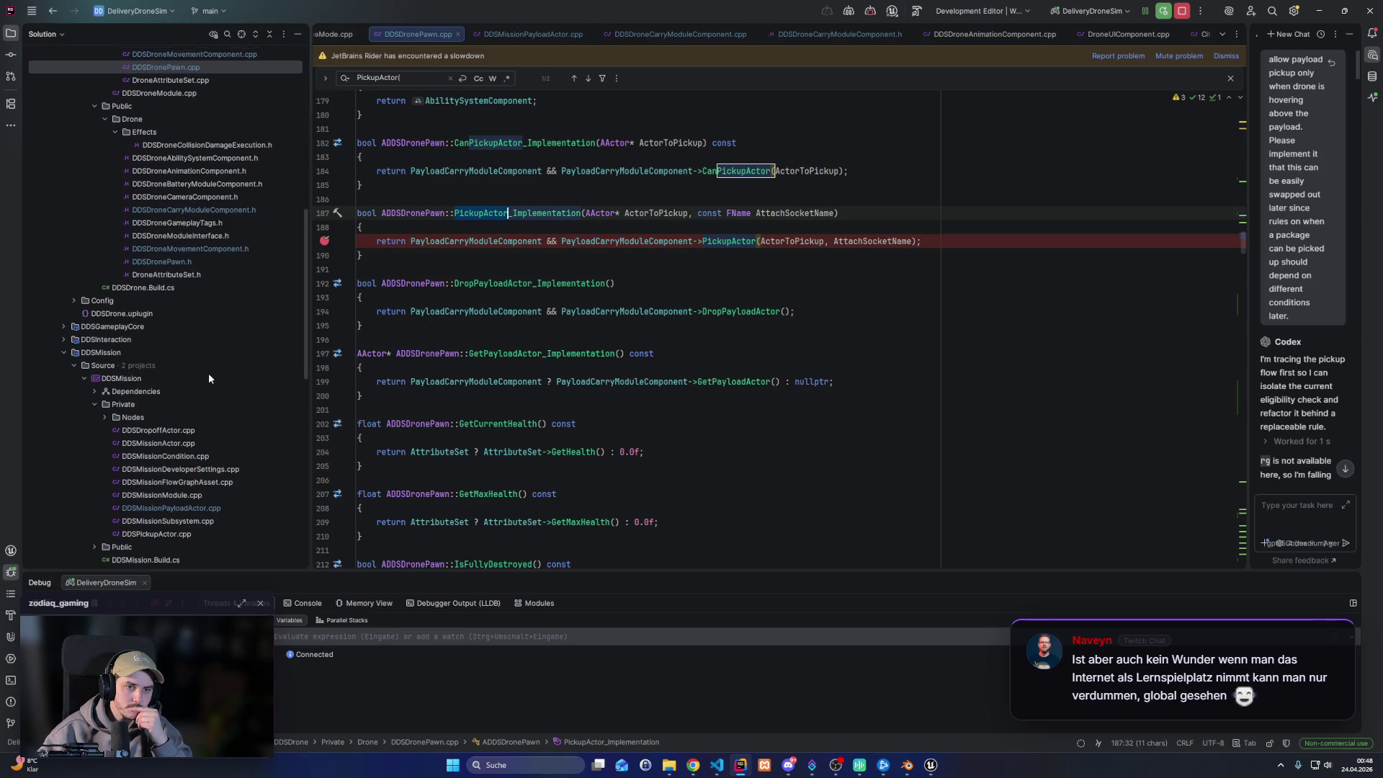
scroll(173, 436, "down", 4)
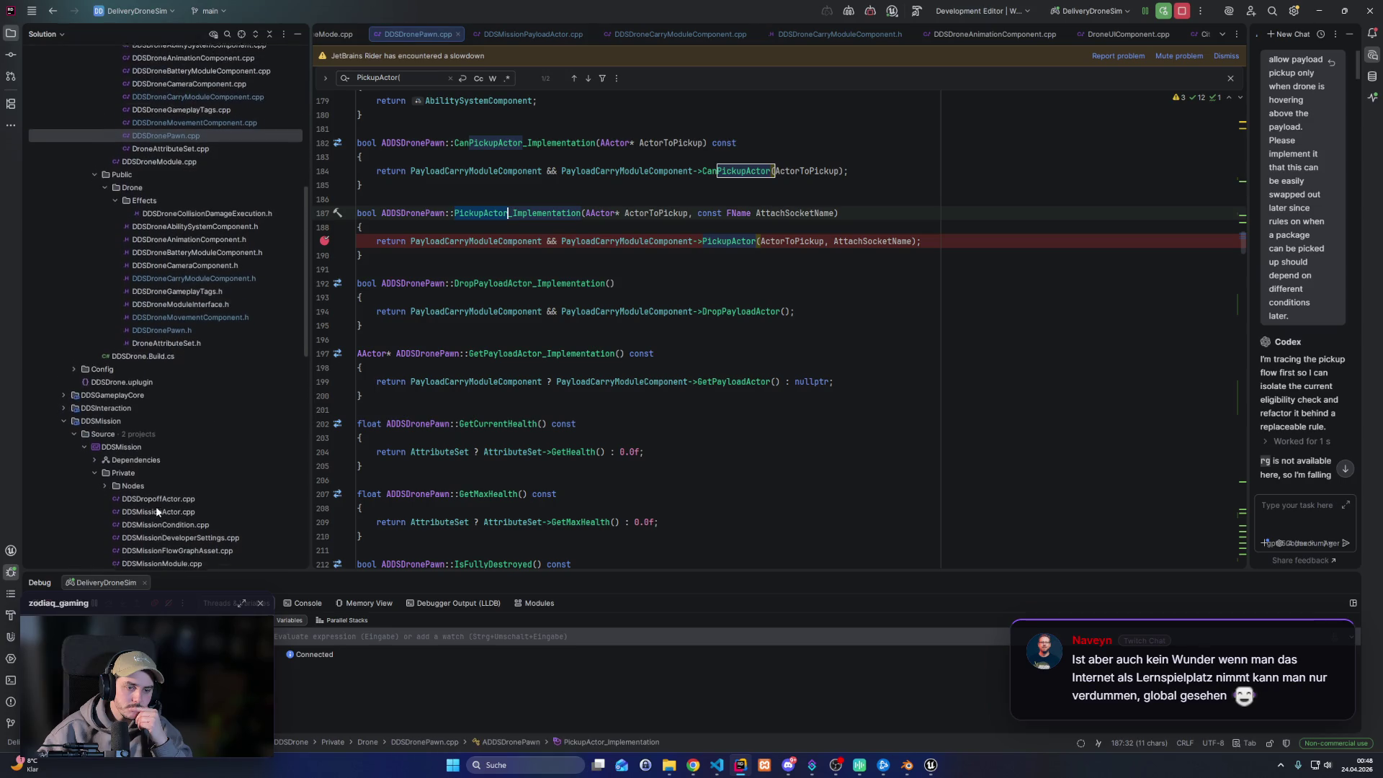
double_click(173, 428)
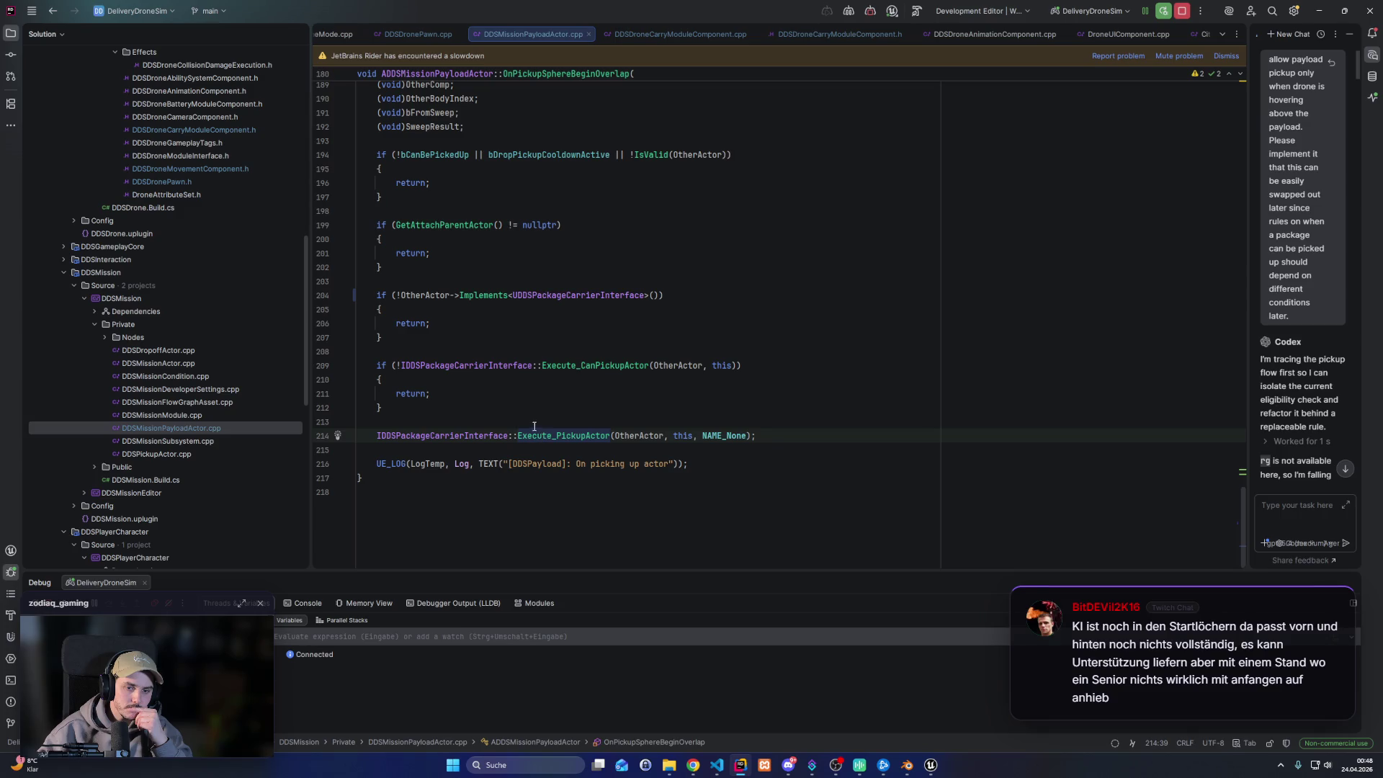
double_click(640, 436)
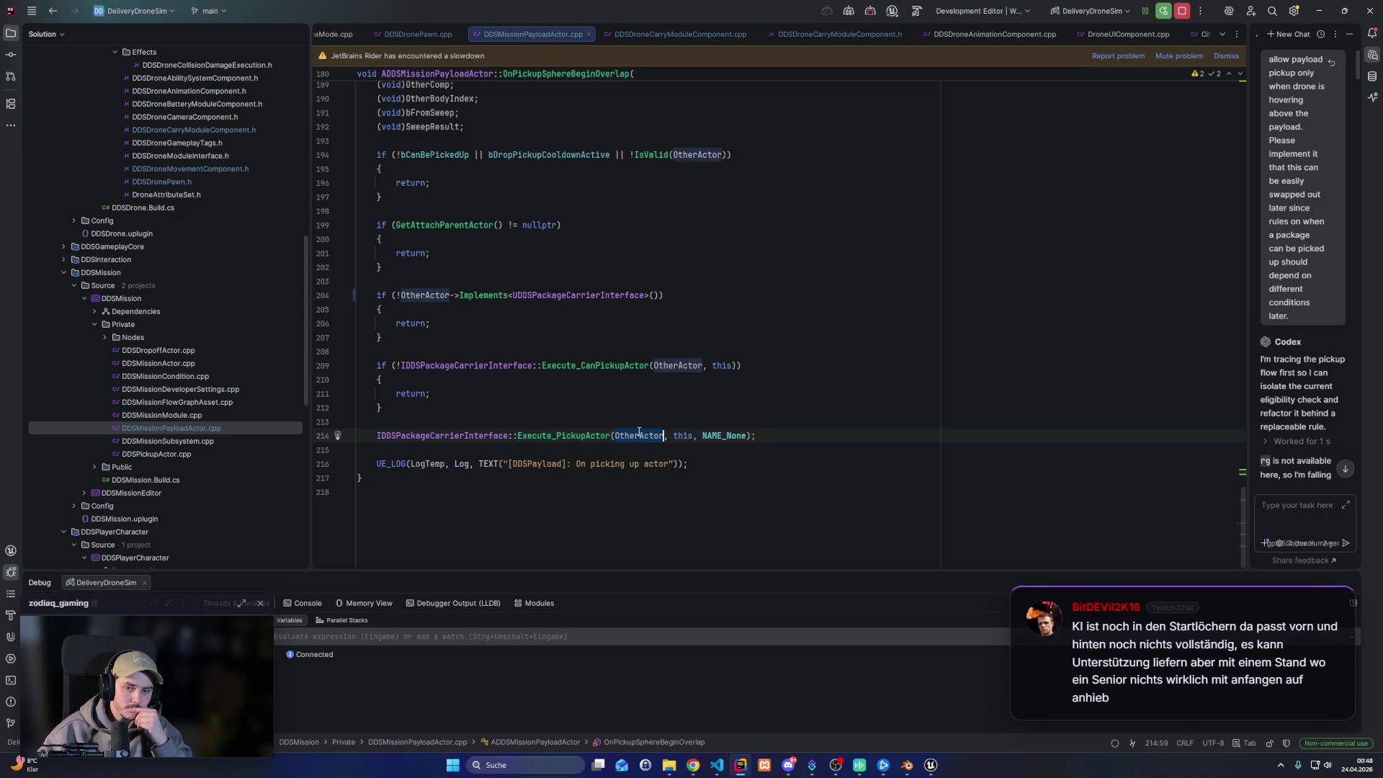
mouse_move(571, 437)
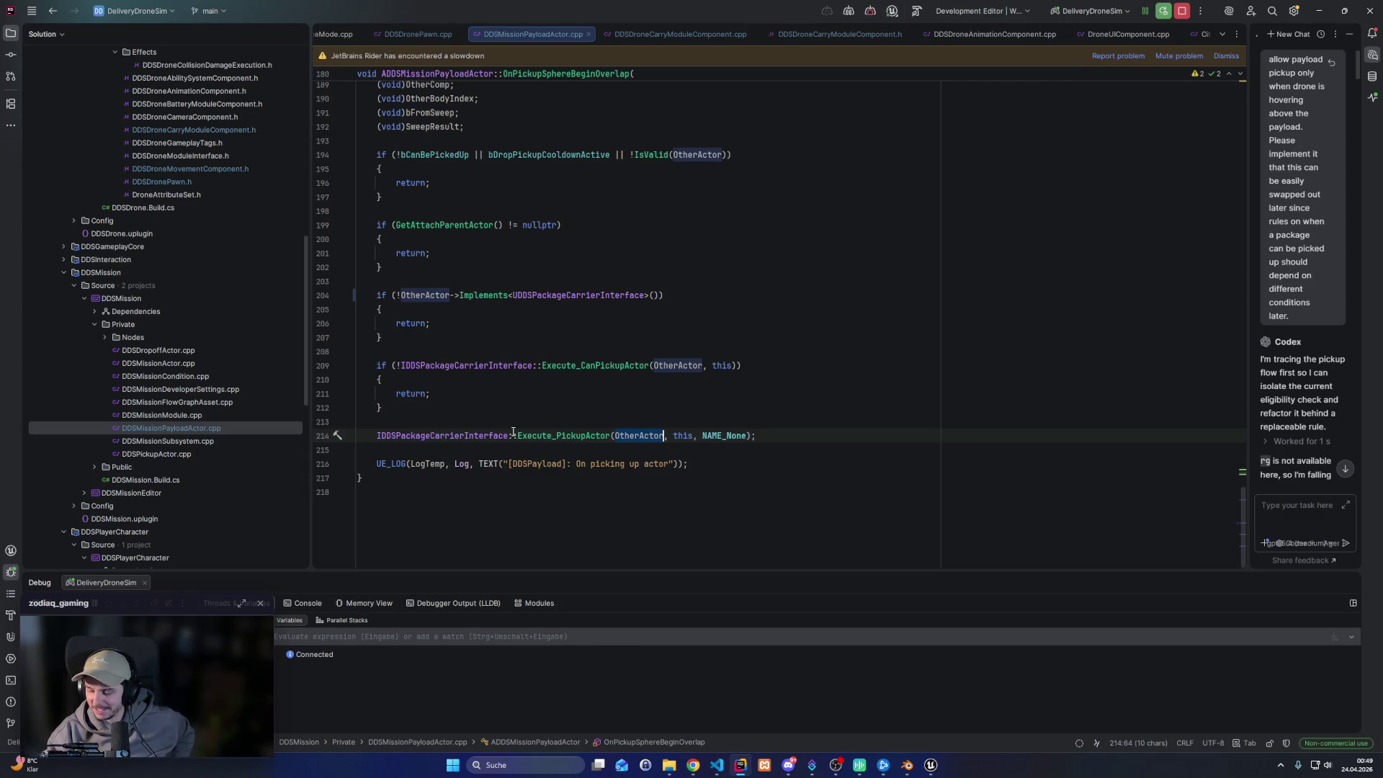
left_click(591, 436)
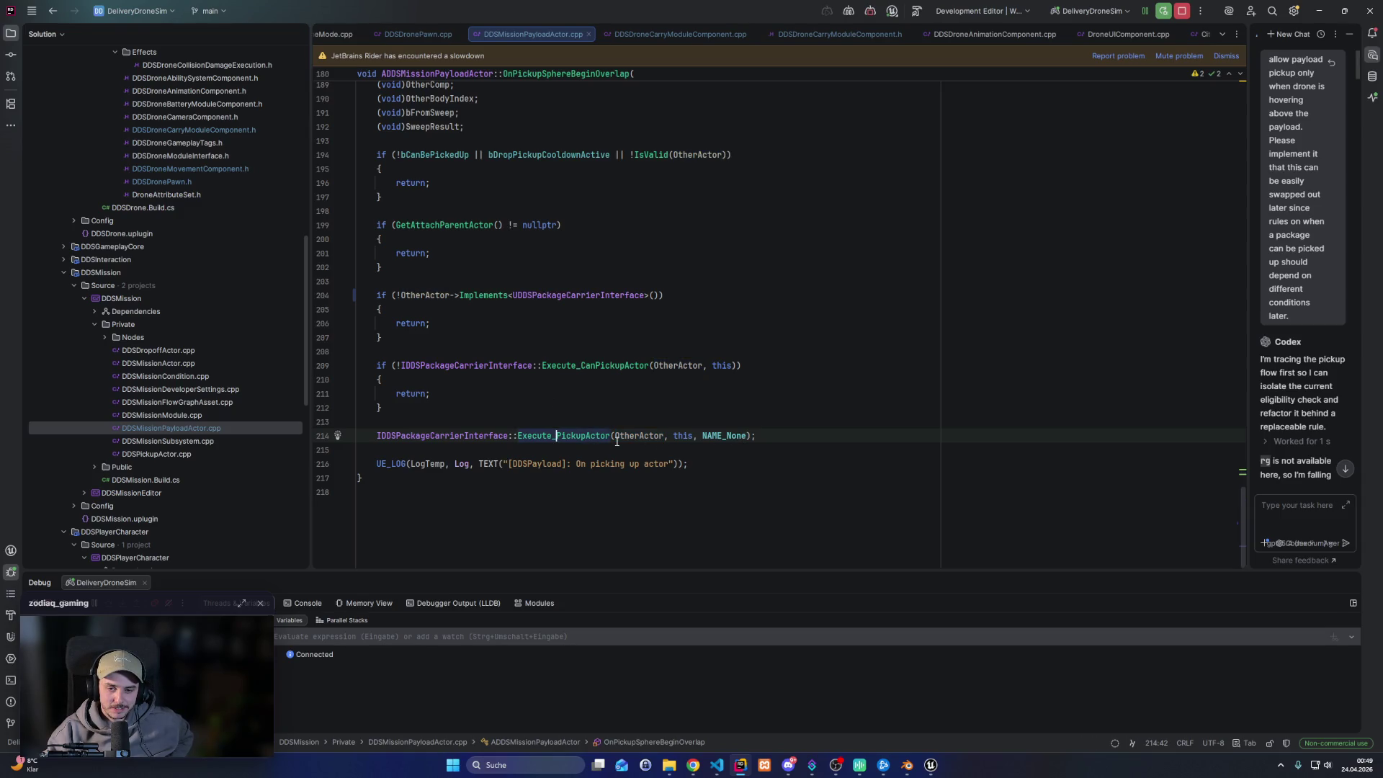
mouse_move(546, 437)
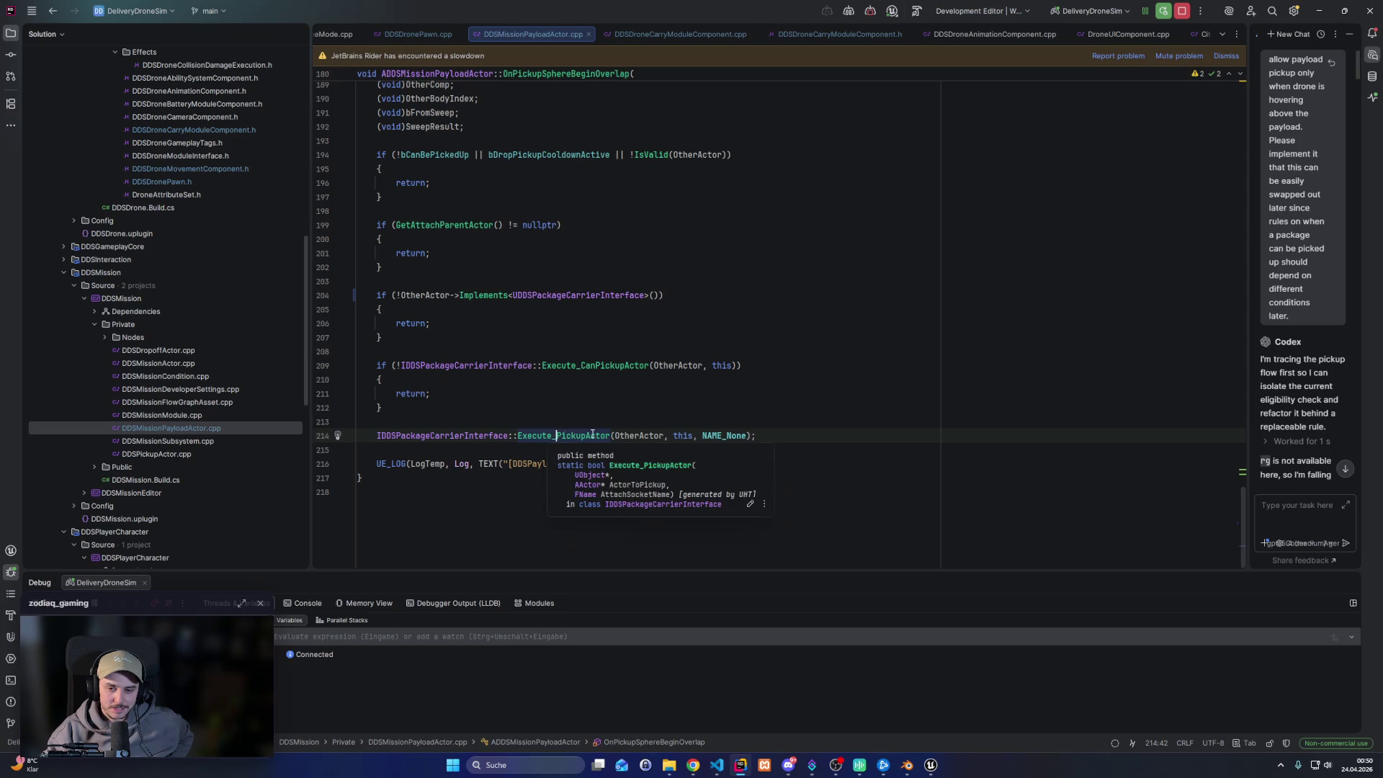
left_click(649, 437)
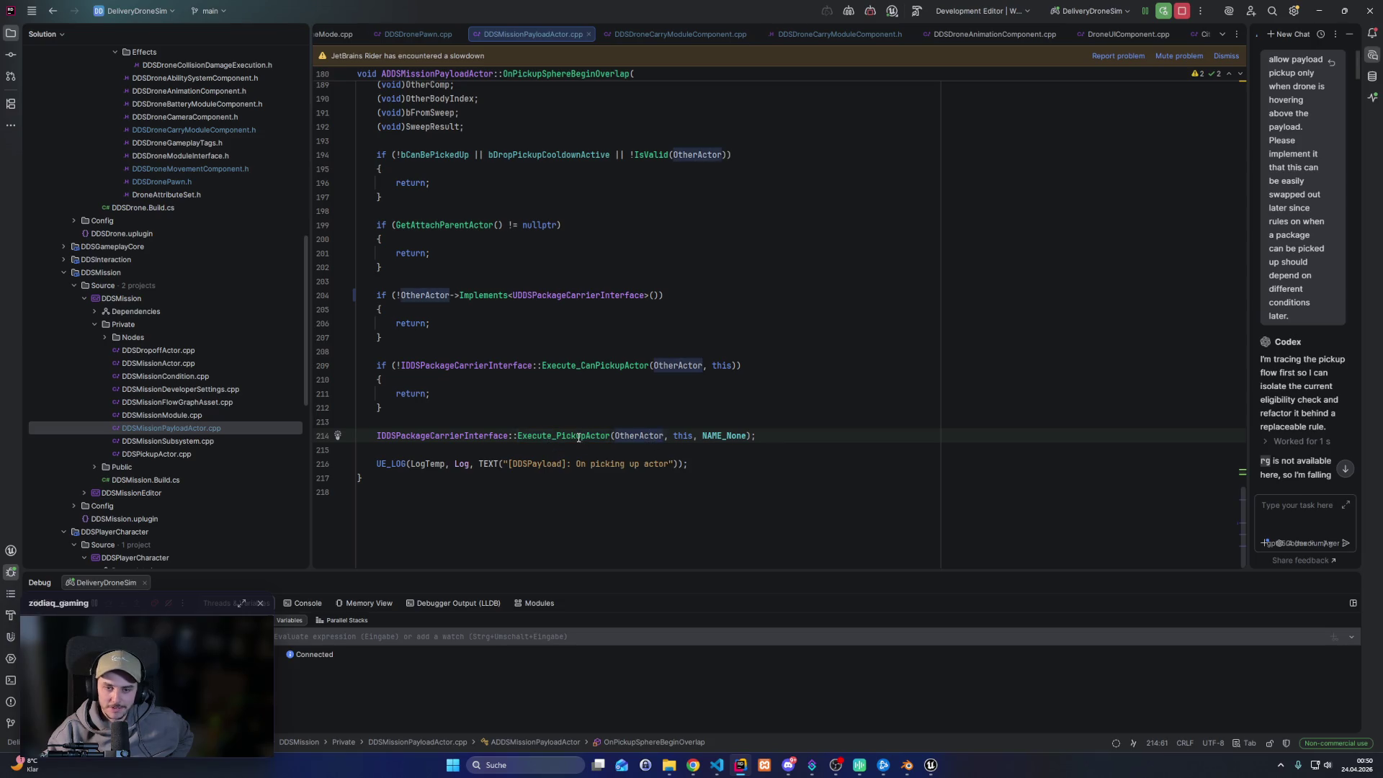
scroll(144, 346, "up", 4)
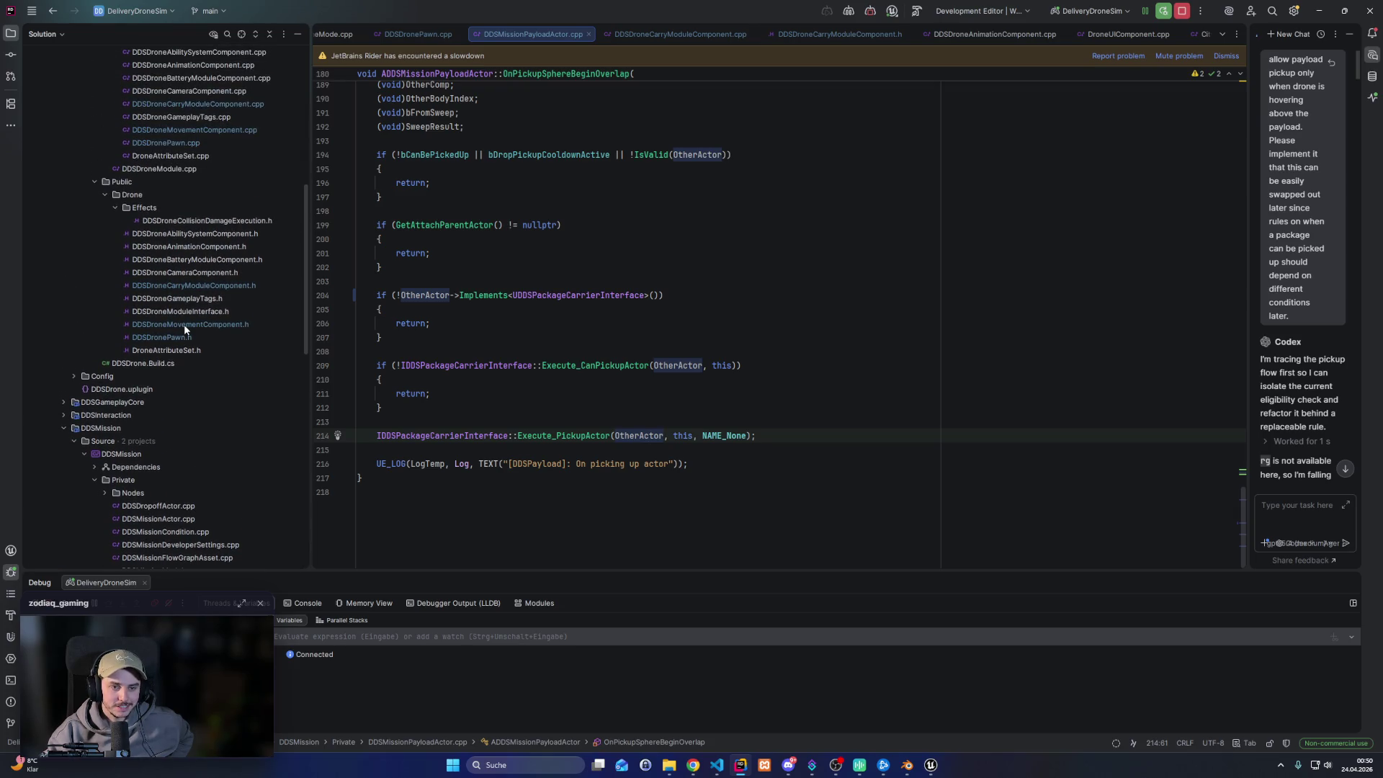
left_click_drag(1245, 257, 1022, 257)
left_click(11, 54)
Open side-by-side diffs for DDSDroneCarryModuleComponent.h and DDSDronePawn.h
double_click(144, 150)
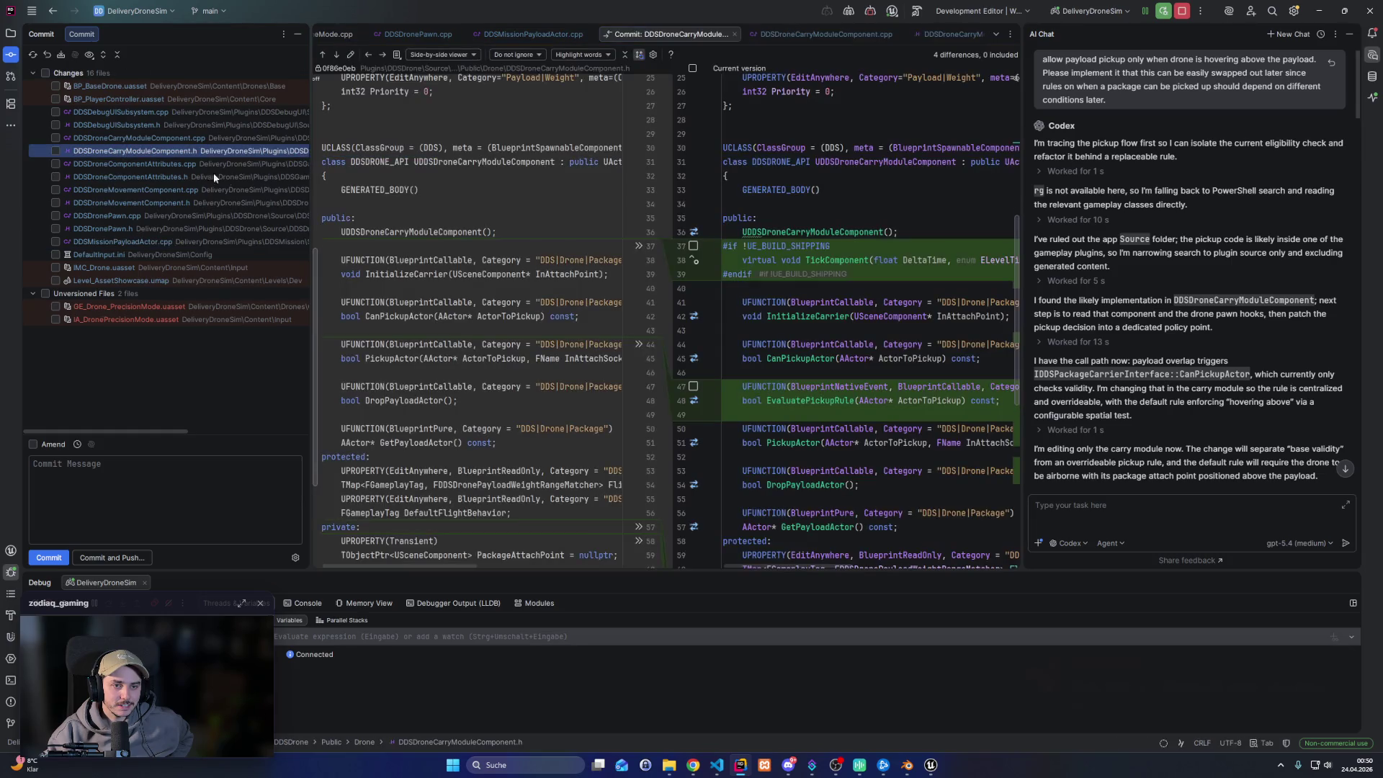
left_click(124, 229)
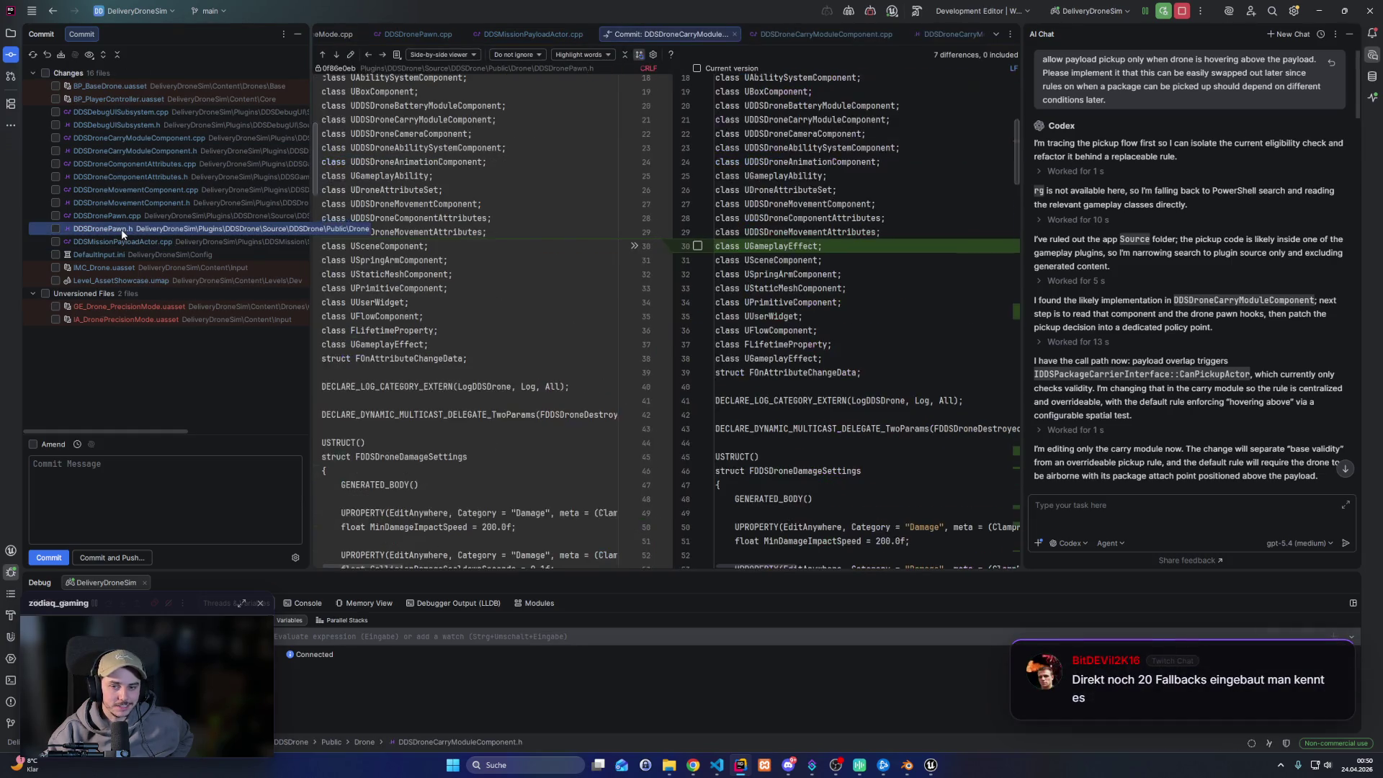
scroll(889, 376, "up", 5)
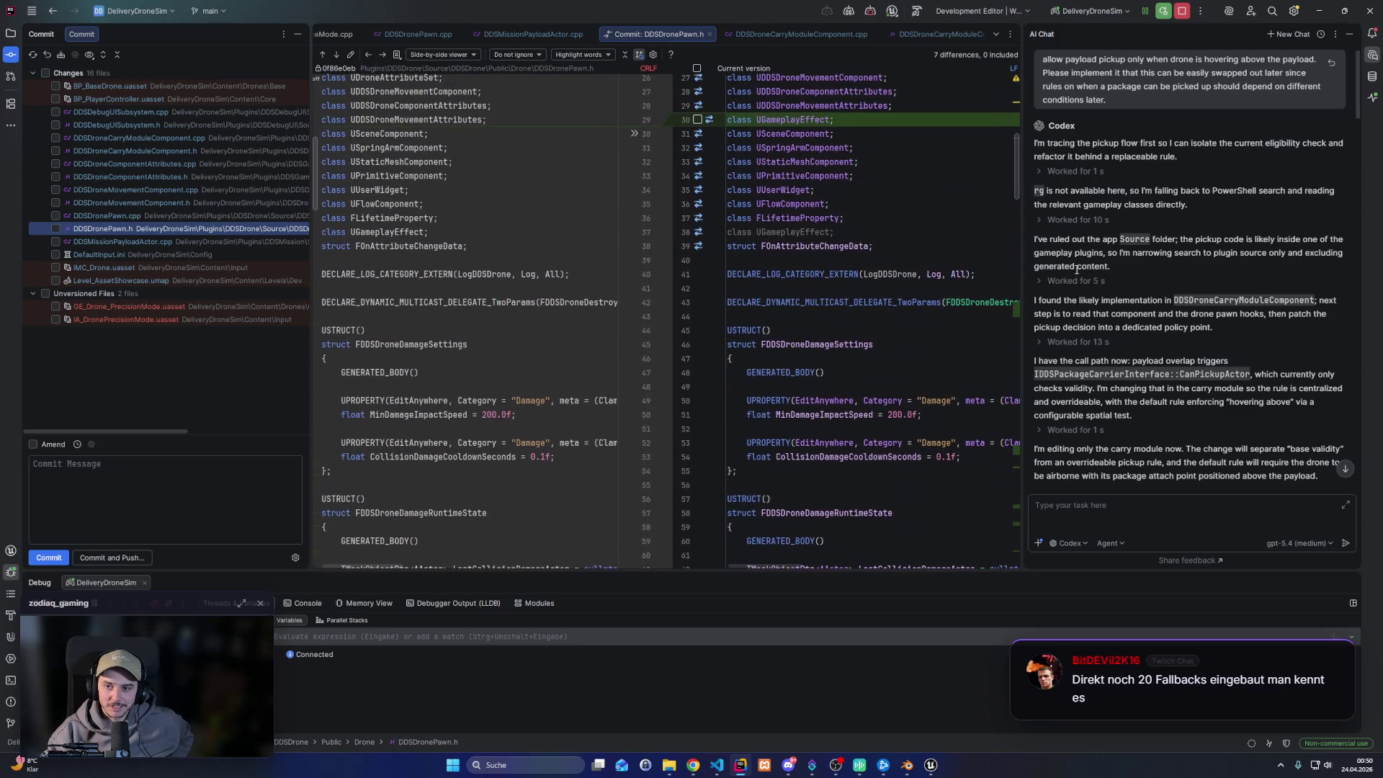
mouse_move(1016, 267)
left_click_drag(1227, 278, 1230, 279)
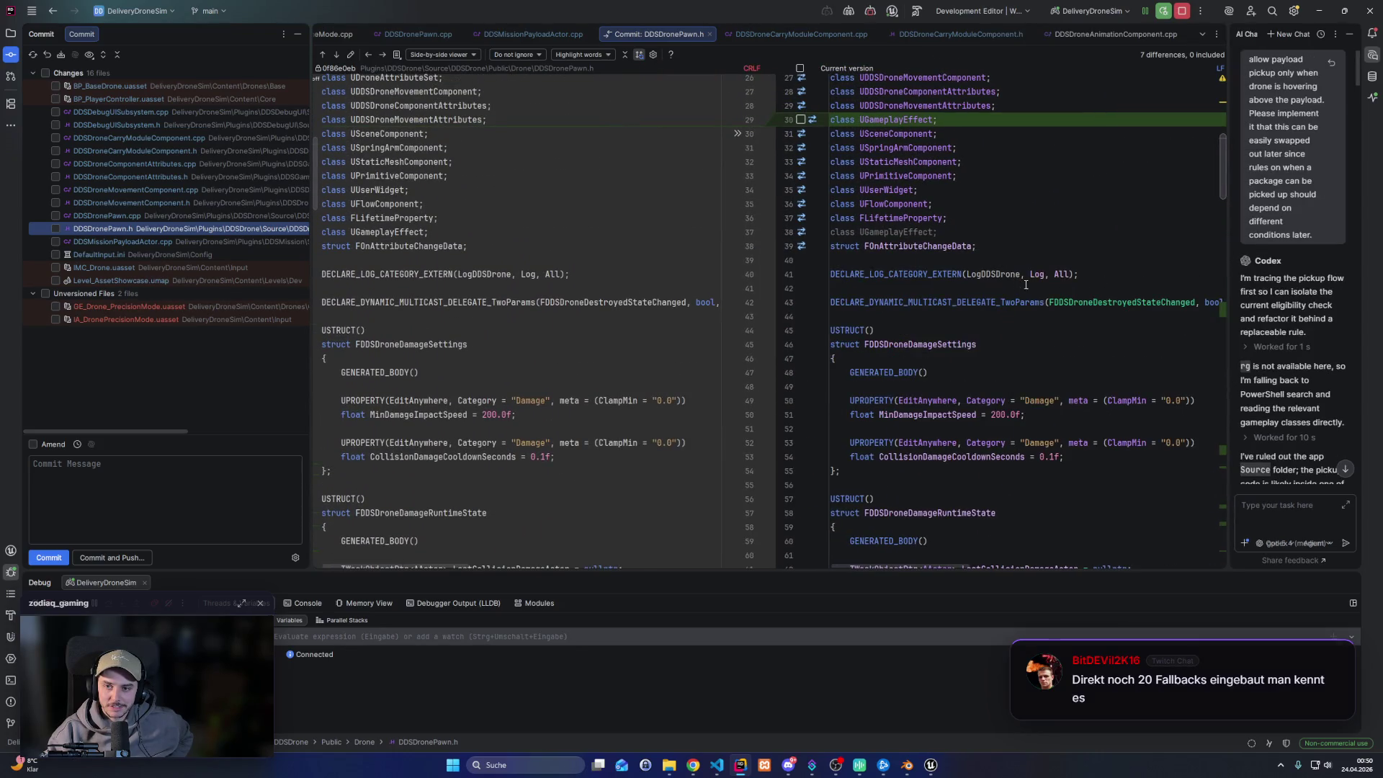
scroll(721, 288, "down", 3)
left_click_drag(713, 219, 651, 219)
scroll(652, 220, "up", 5)
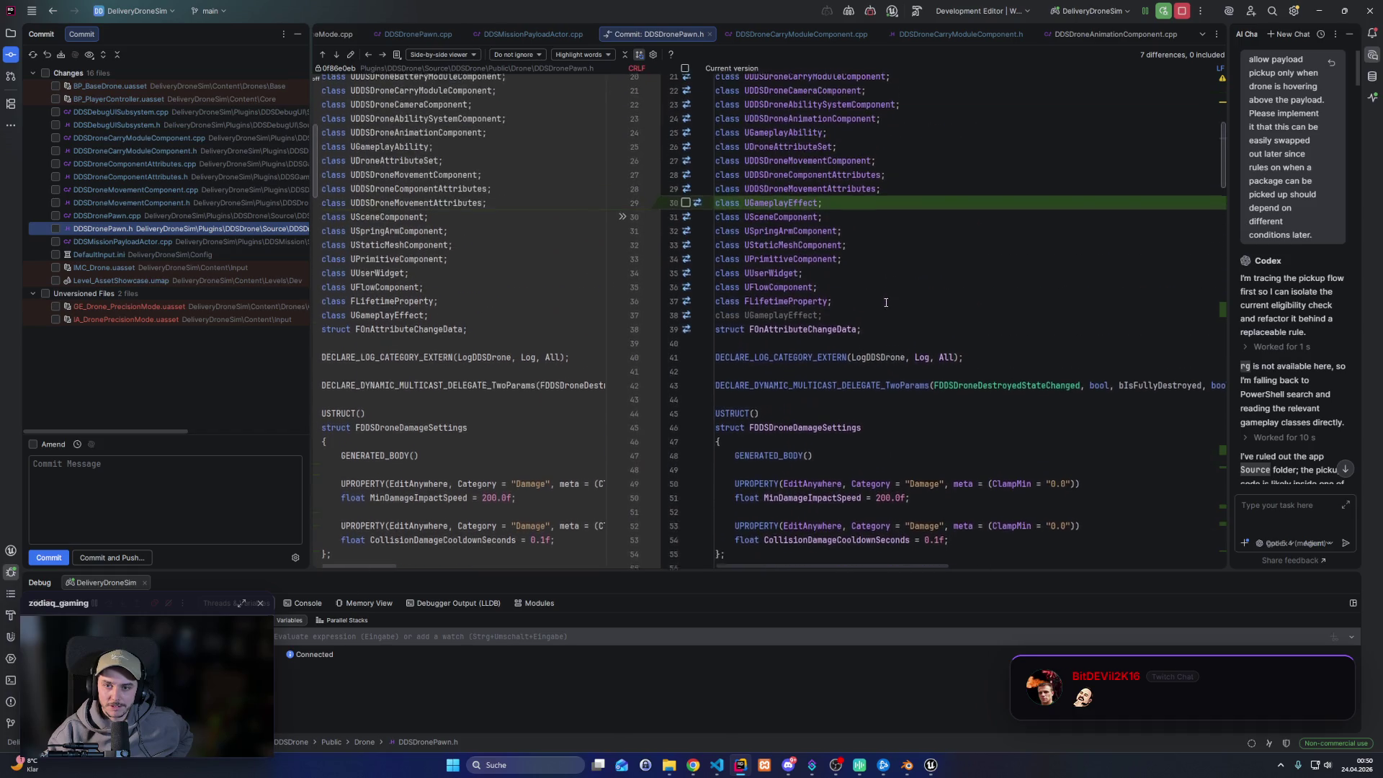
Highlight UGameplayEffect occurrences in the DDSDronePawn.h diff and select the duplicate on line 38
left_click(936, 204)
left_click(946, 190)
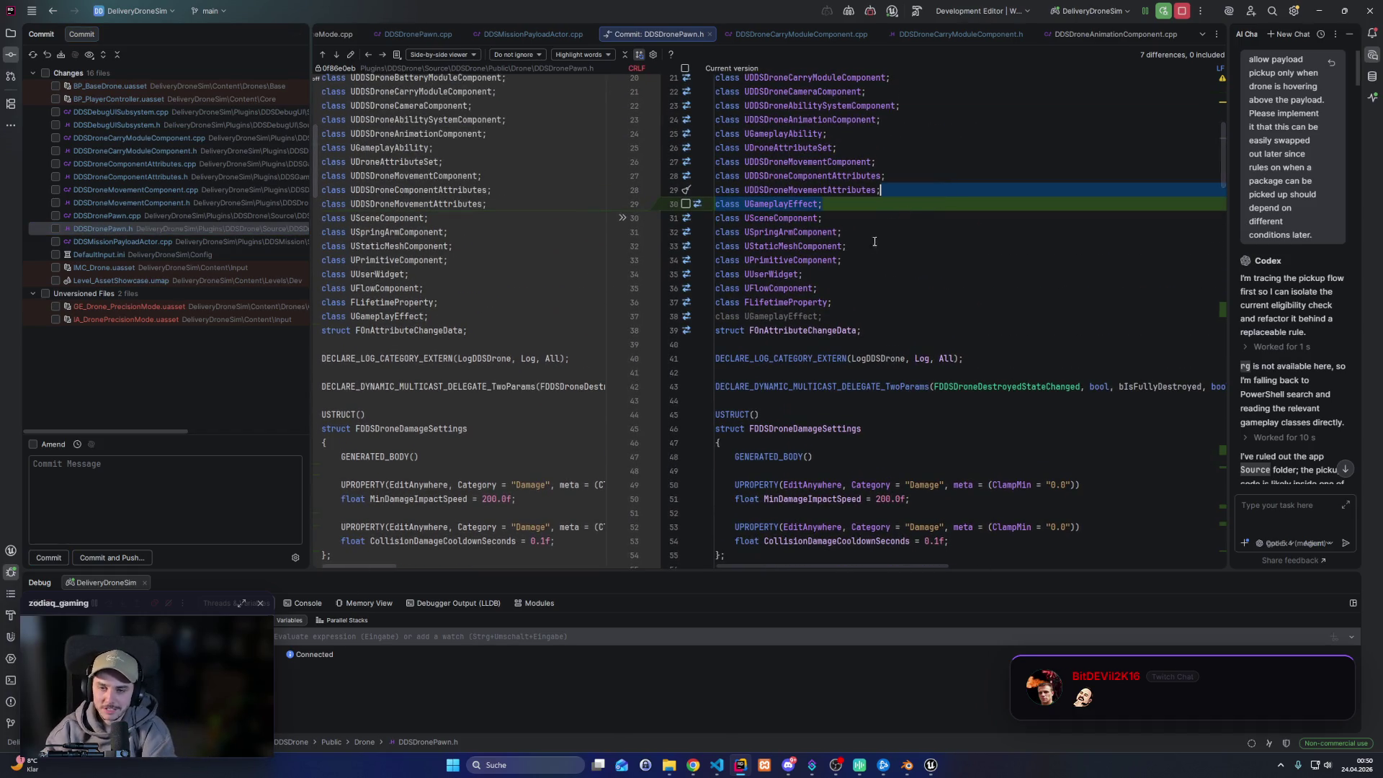
left_click(743, 205)
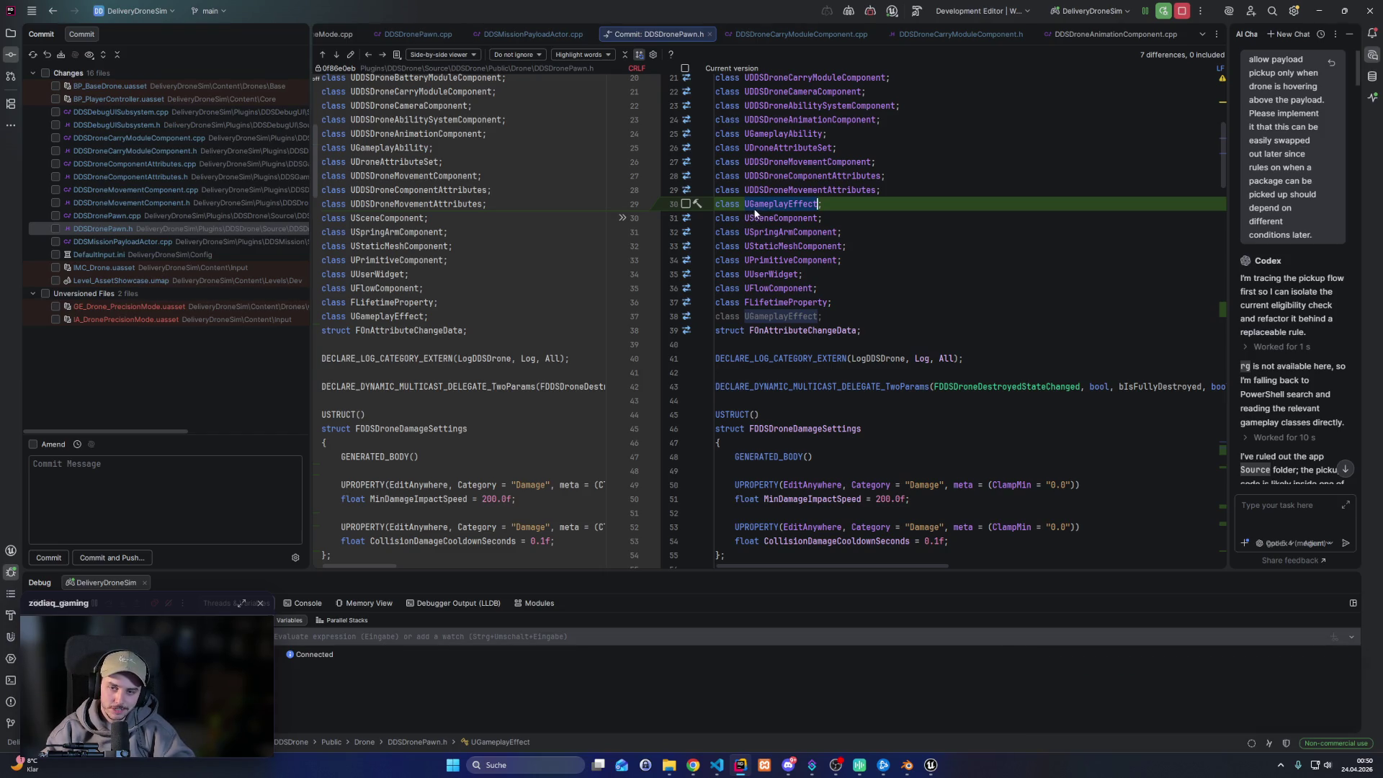
left_click(754, 318)
double_click(754, 317)
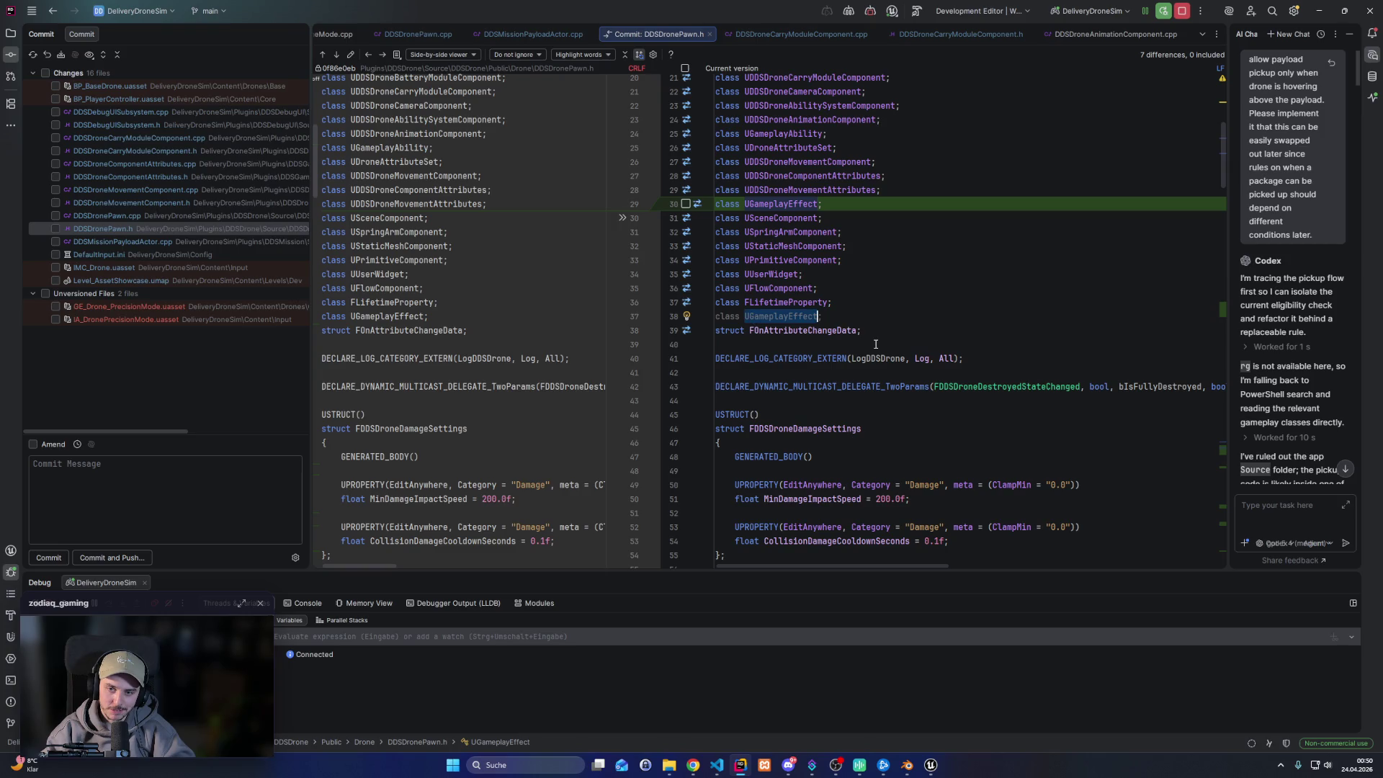
Scroll the diff to the SetPrecisionModeActive, TogglePrecisionMode and IsPrecisionModeActive functions
scroll(872, 344, "up", 4)
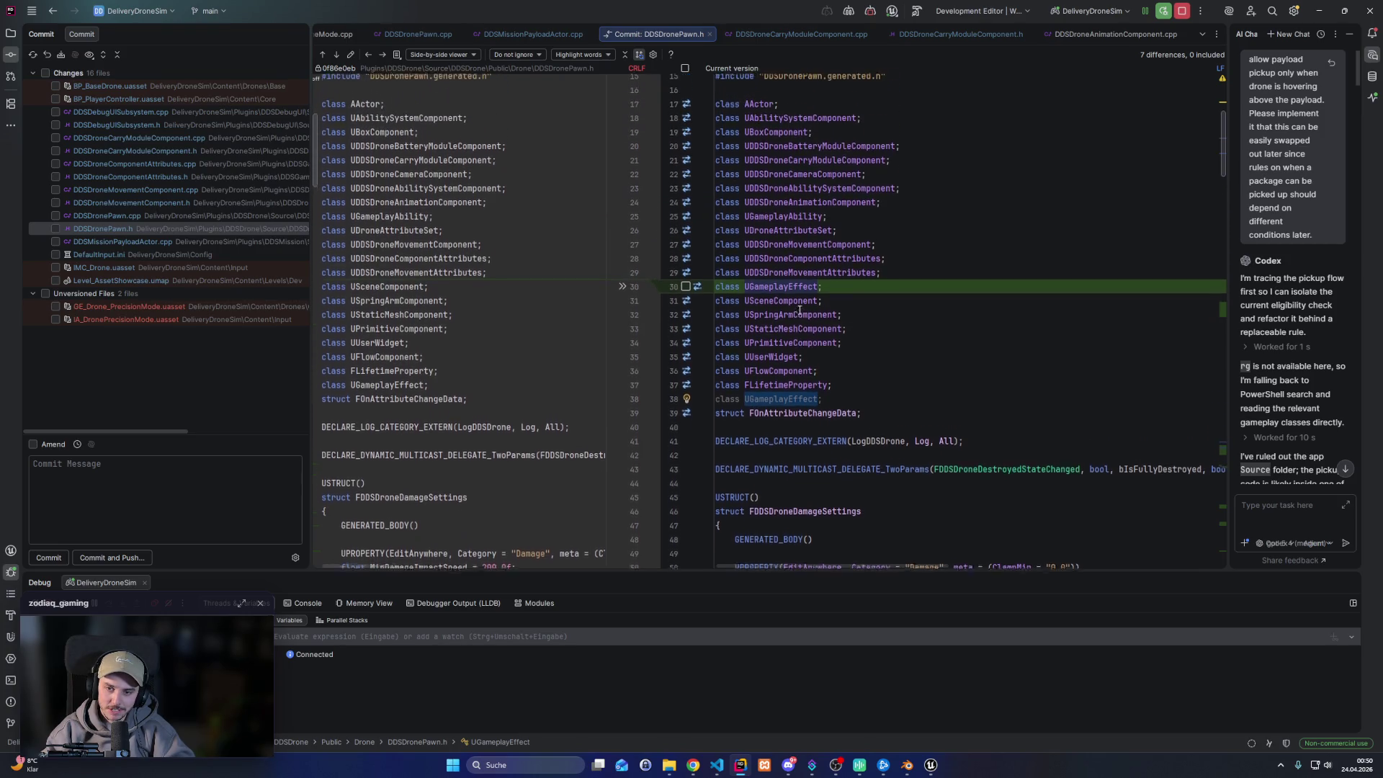
mouse_move(811, 349)
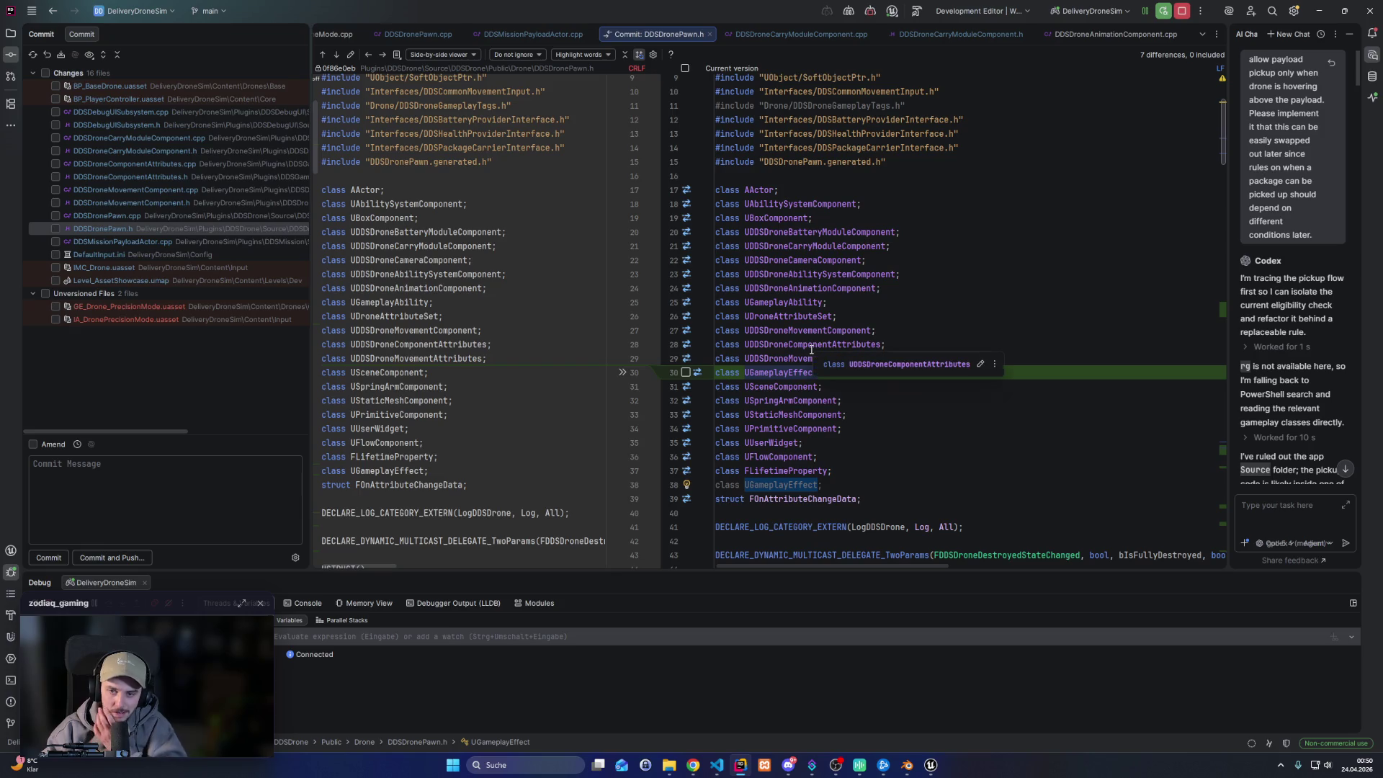
scroll(811, 349, "down", 12)
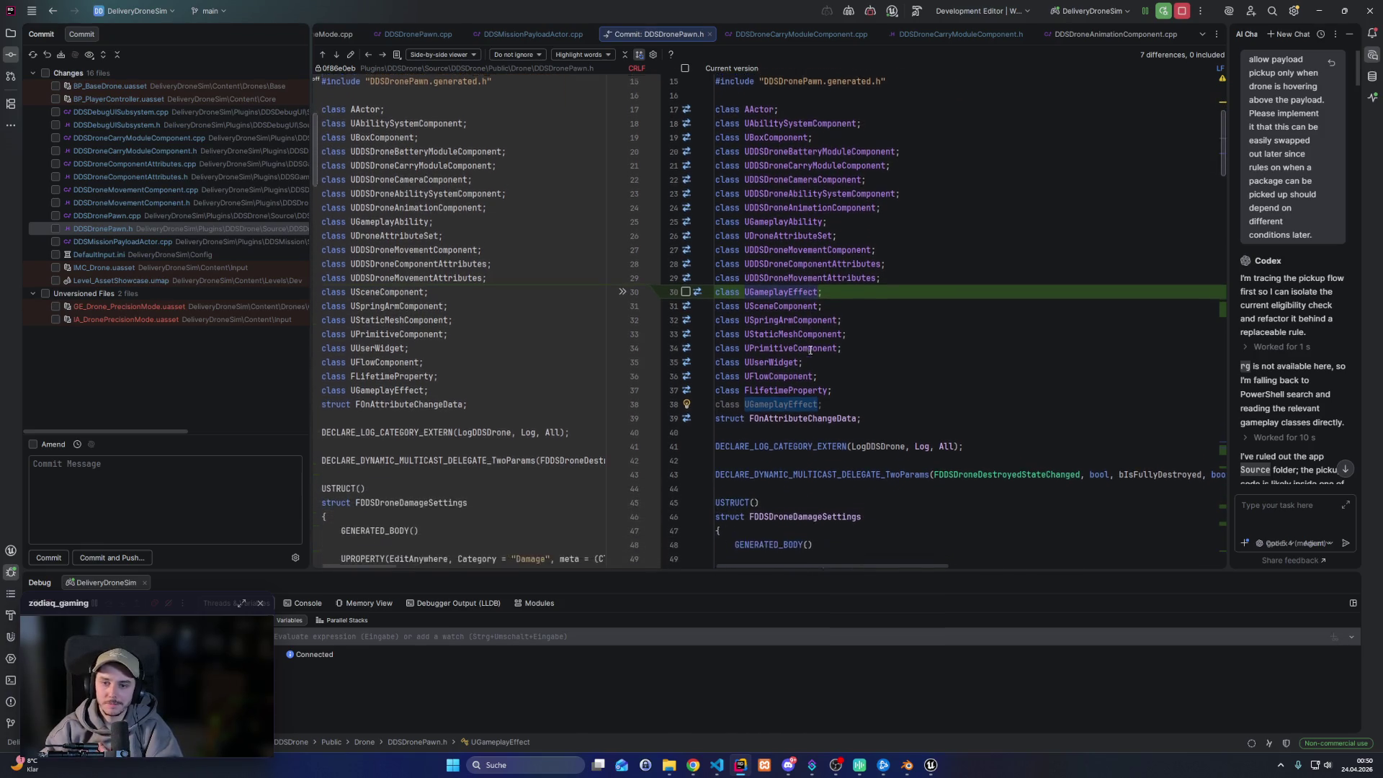
scroll(793, 362, "down", 20)
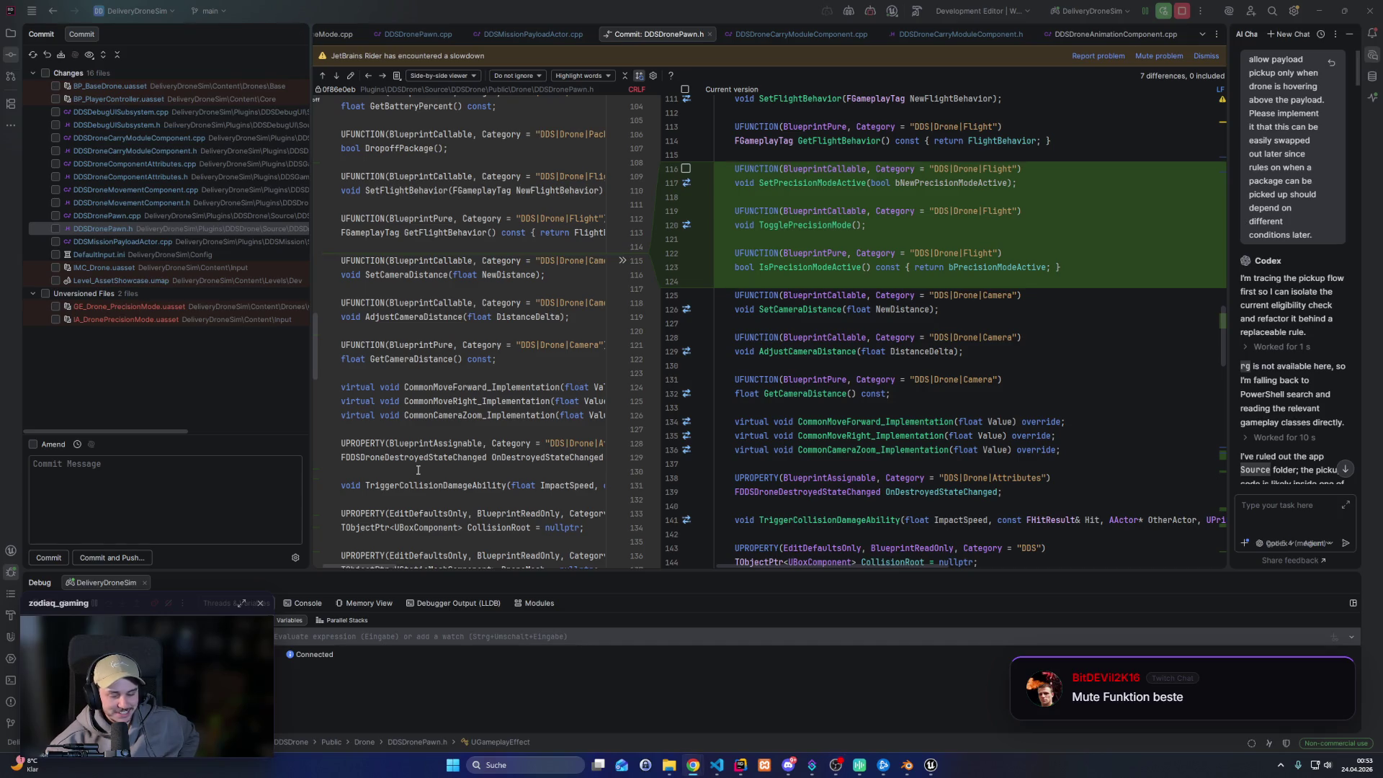
scroll(961, 408, "down", 2)
scroll(965, 414, "up", 5)
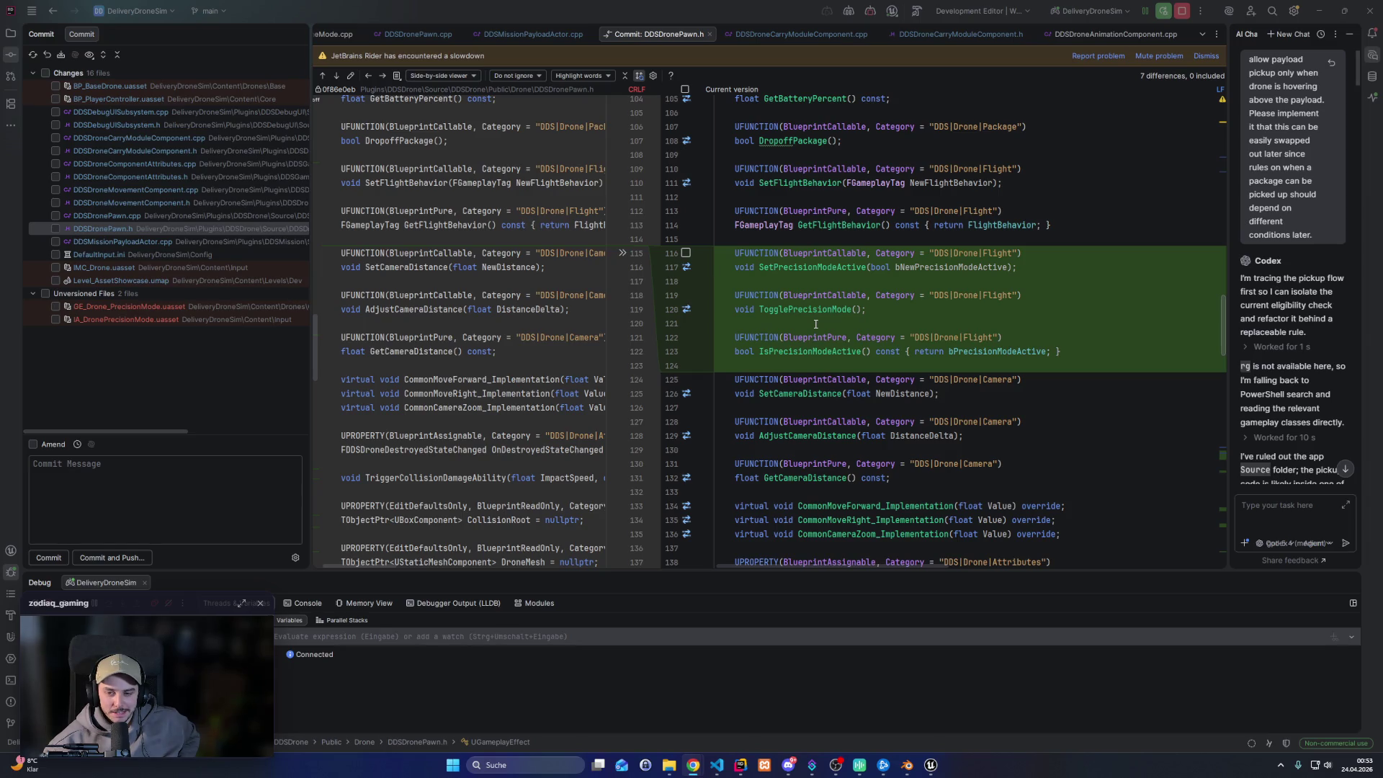
scroll(815, 324, "down", 3)
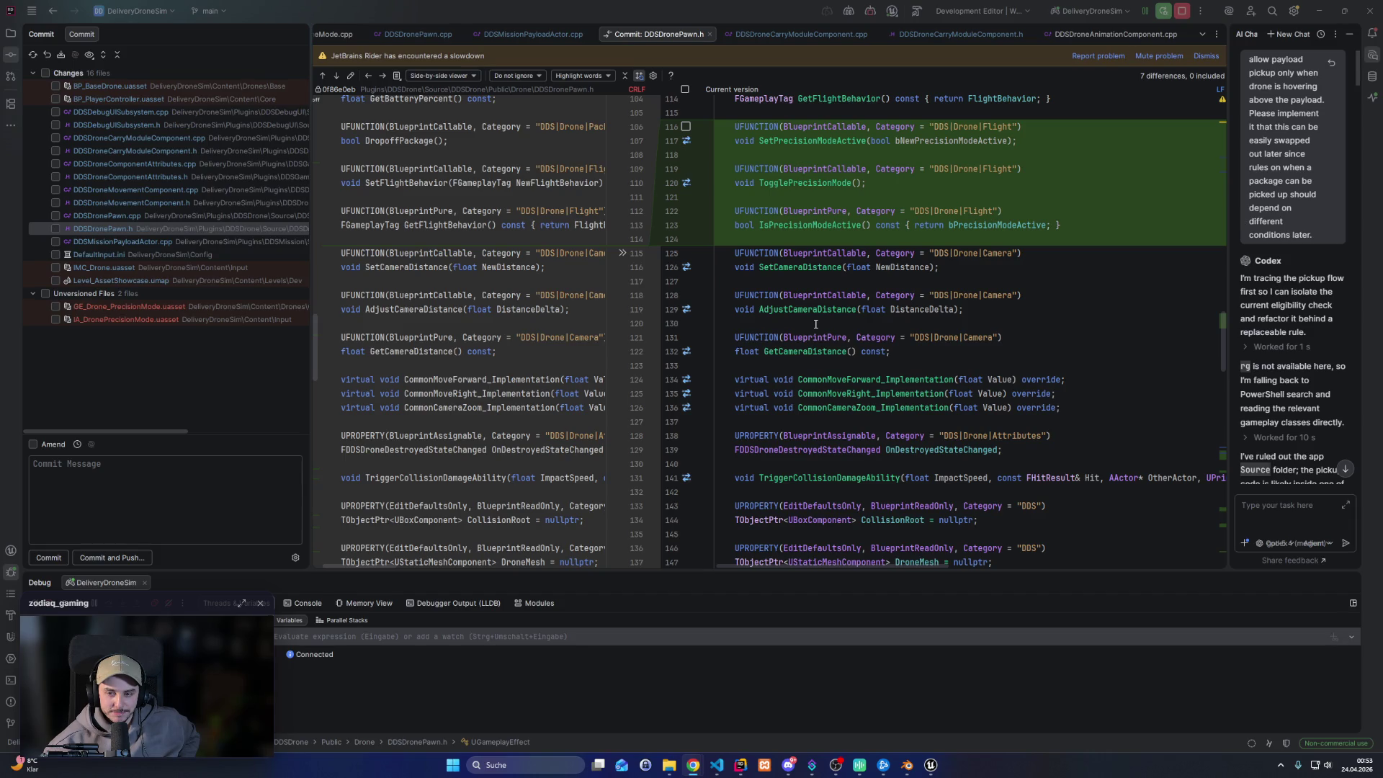
scroll(806, 325, "down", 2)
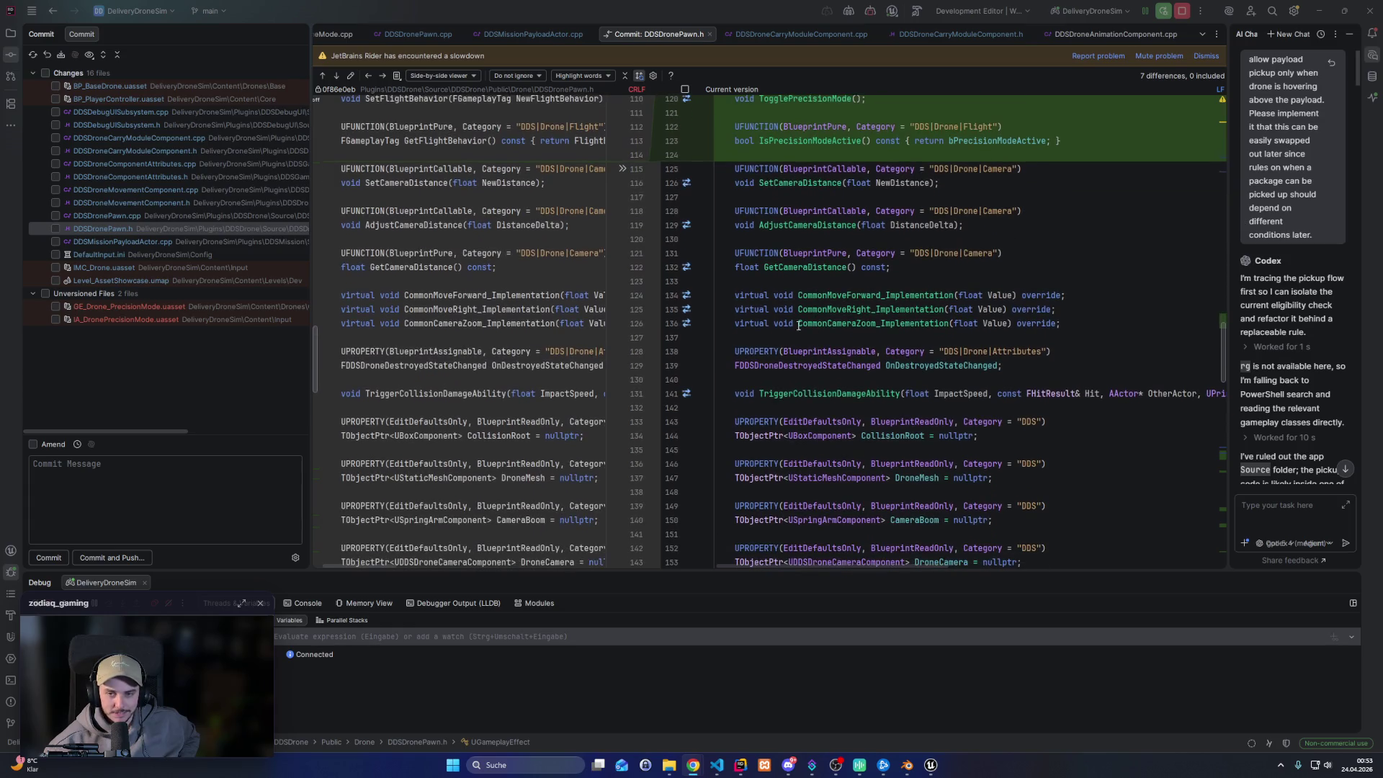
Close the header diff, read Codex's final summary and Changed Files list, then switch to Plaiter
left_click(709, 33)
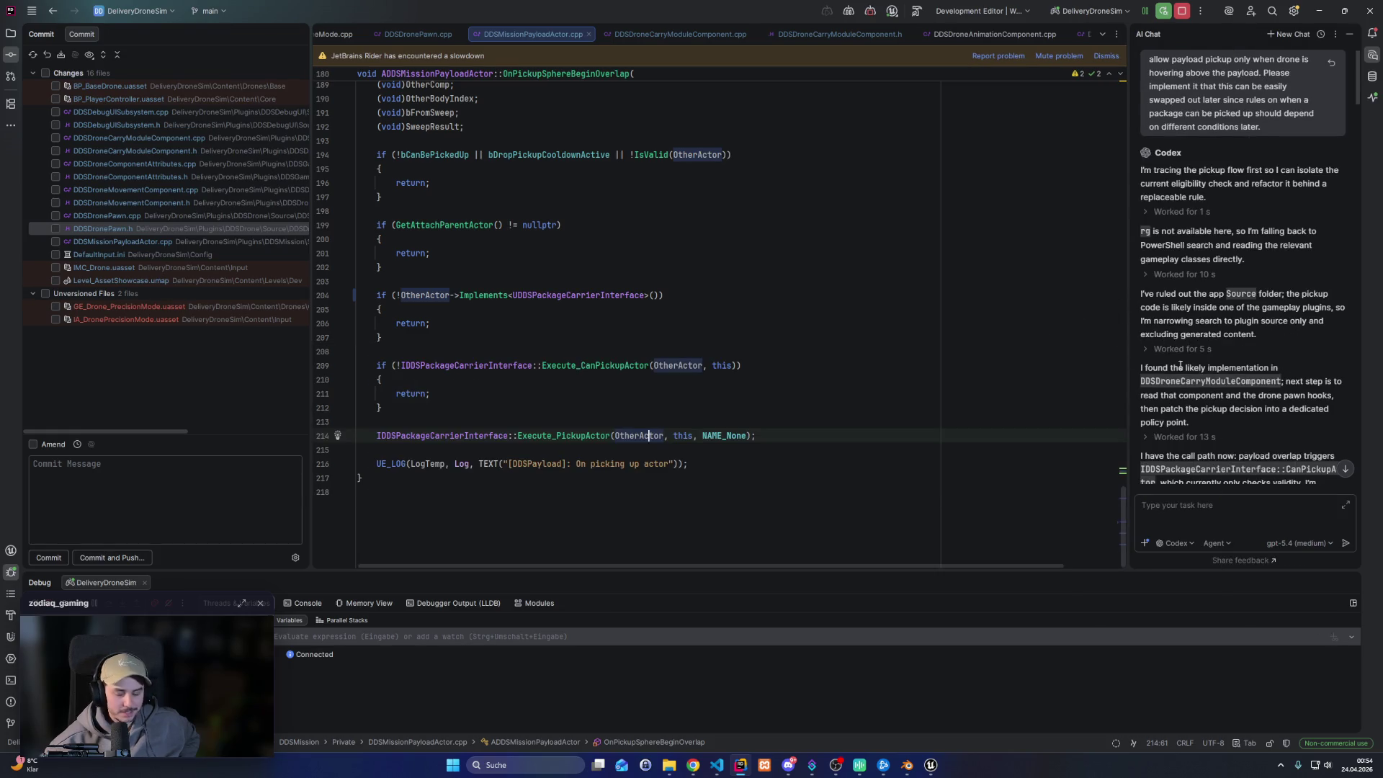
scroll(1259, 407, "down", 10)
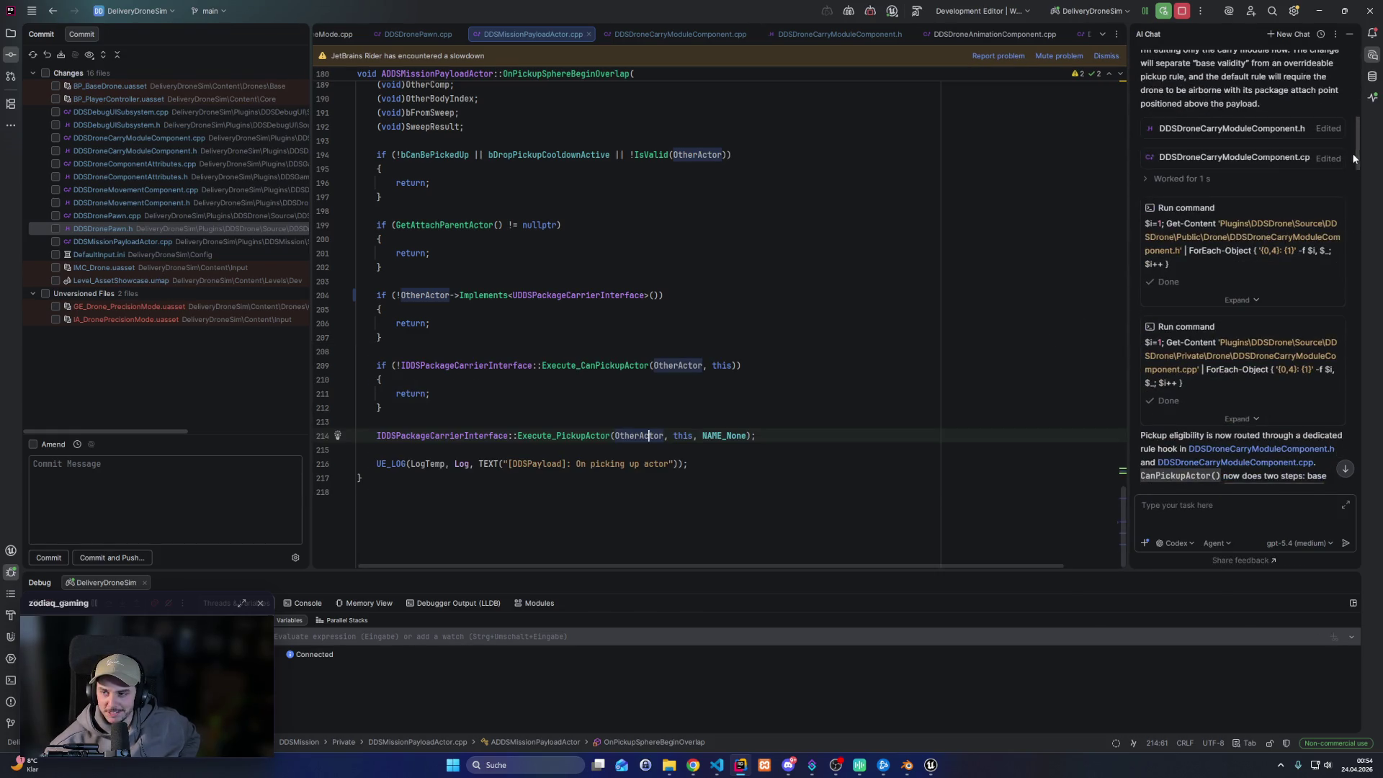
left_click_drag(1354, 159, 1328, 461)
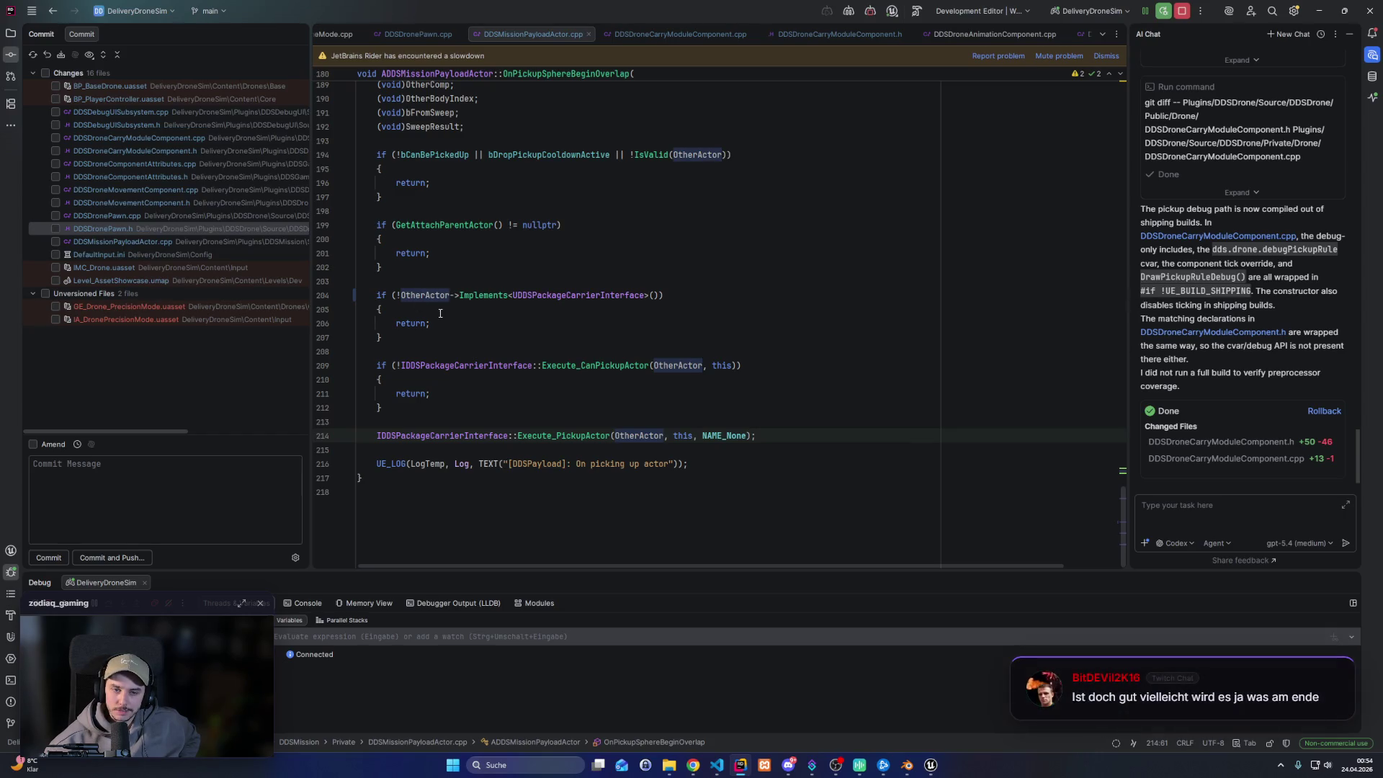
mouse_move(428, 296)
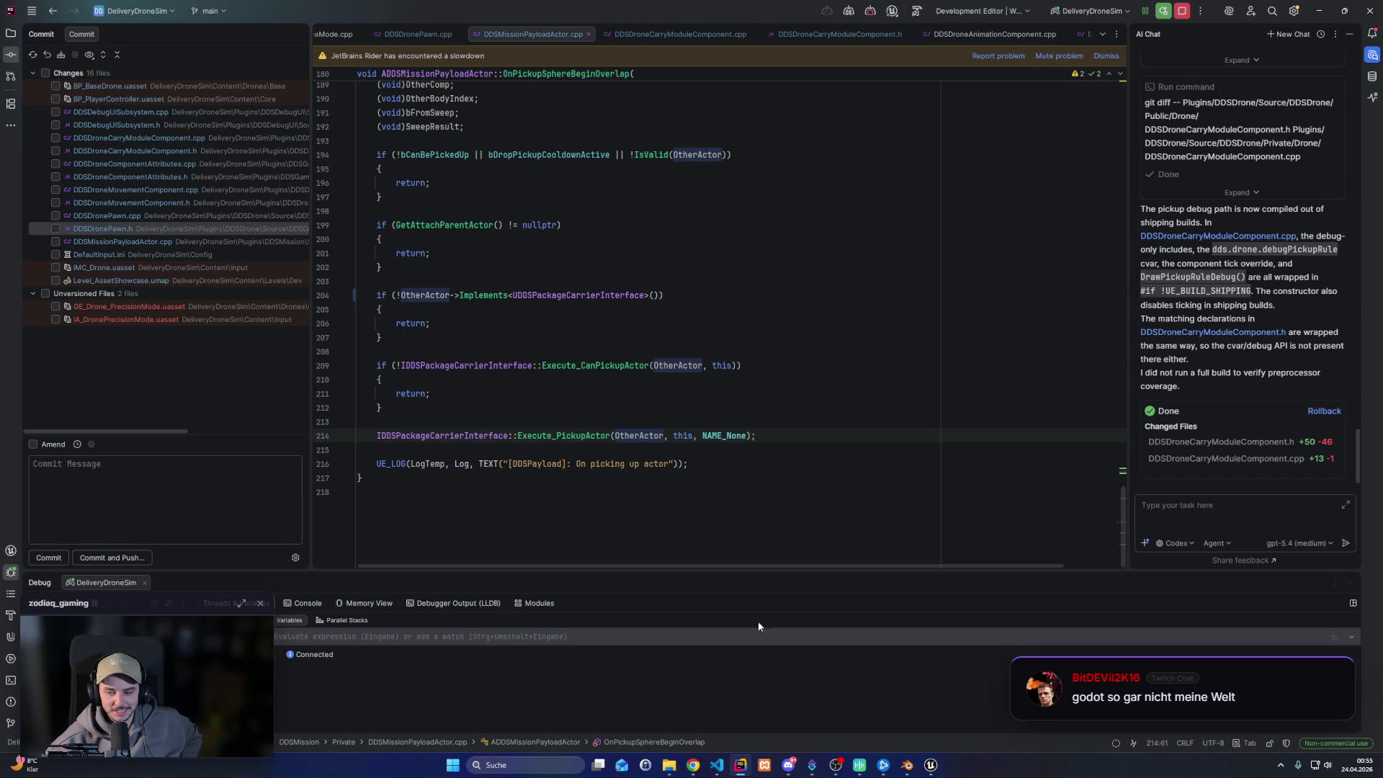
mouse_move(723, 431)
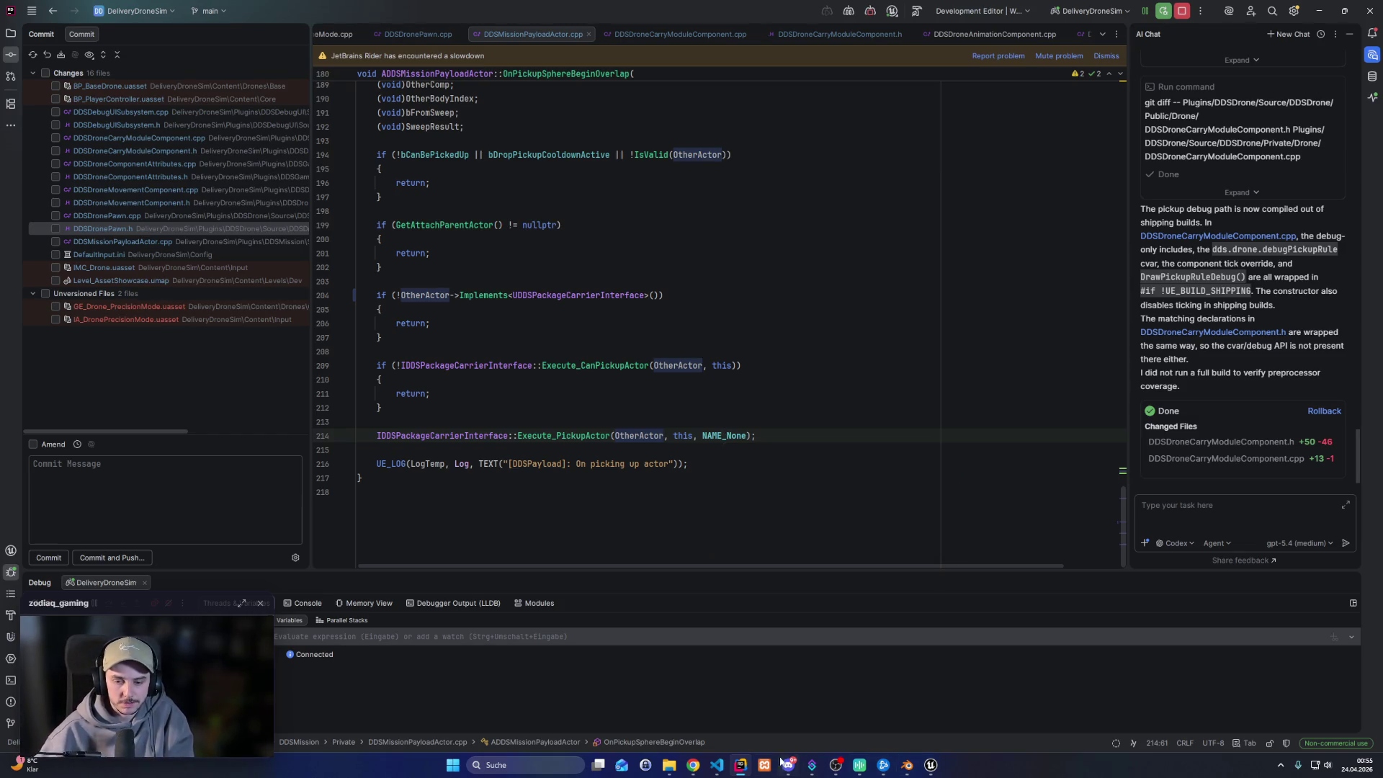
mouse_move(693, 764)
left_click(664, 710)
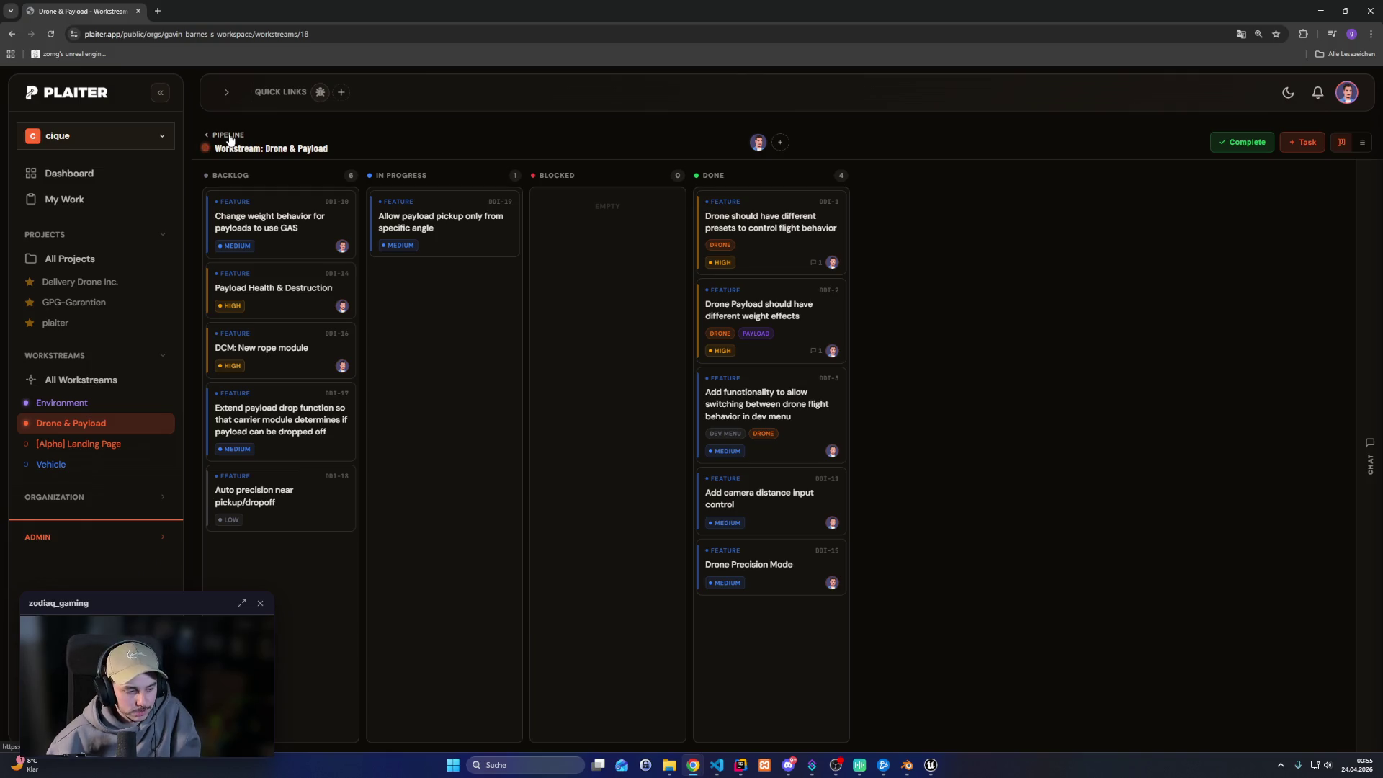
Sign in, open the Delivery Drone Inc. pipeline, and drill into the PROTOTYPE stage
left_click(230, 139)
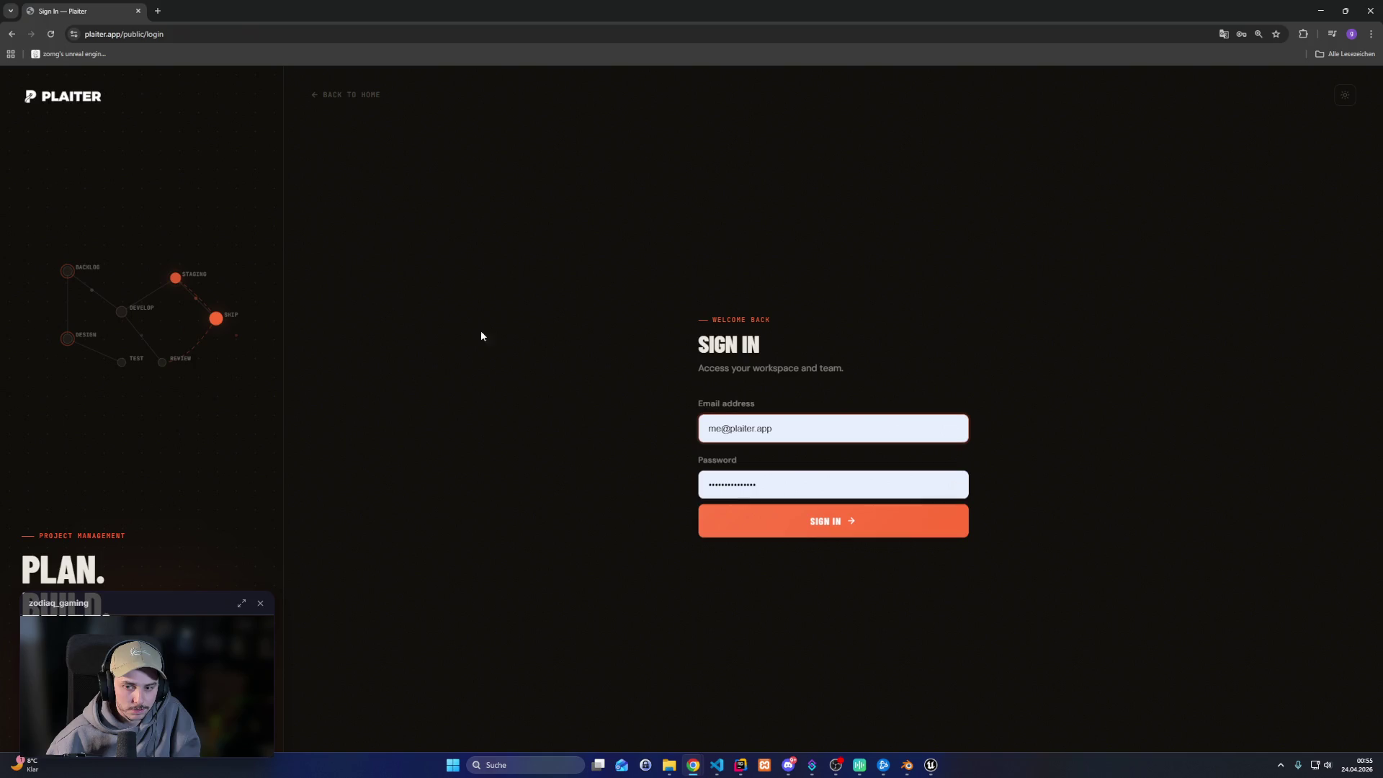
left_click(768, 520)
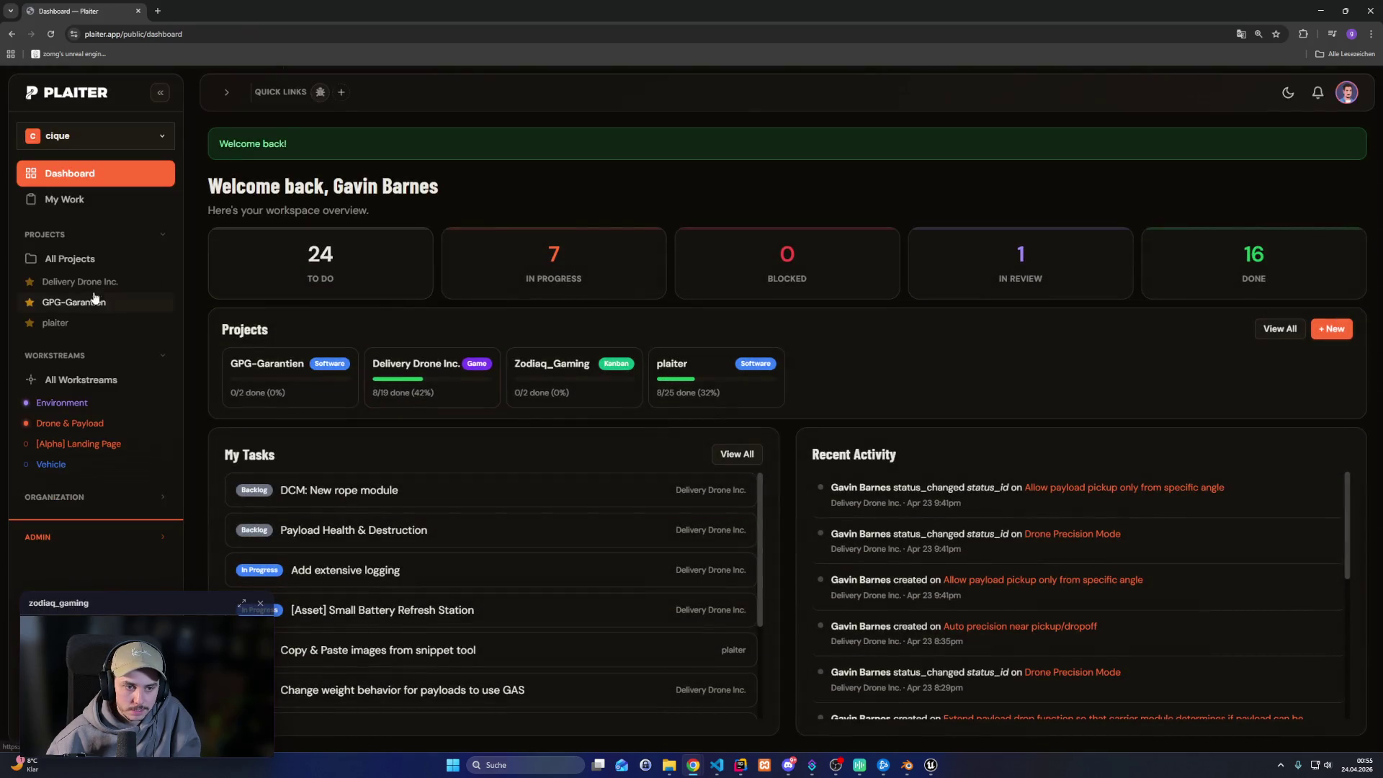
left_click(86, 281)
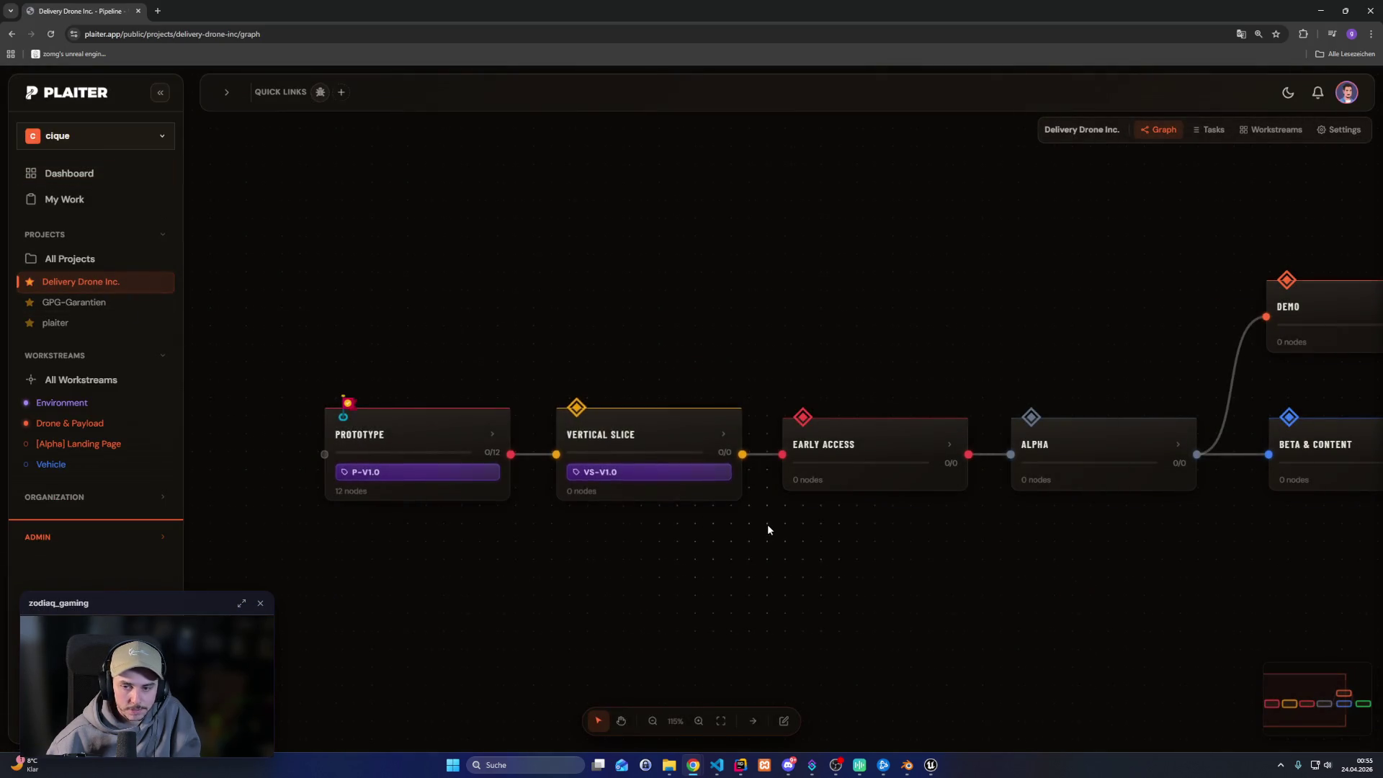
left_click(621, 721)
left_click_drag(867, 640, 664, 577)
scroll(667, 537, "up", 3)
left_click_drag(688, 520, 842, 530)
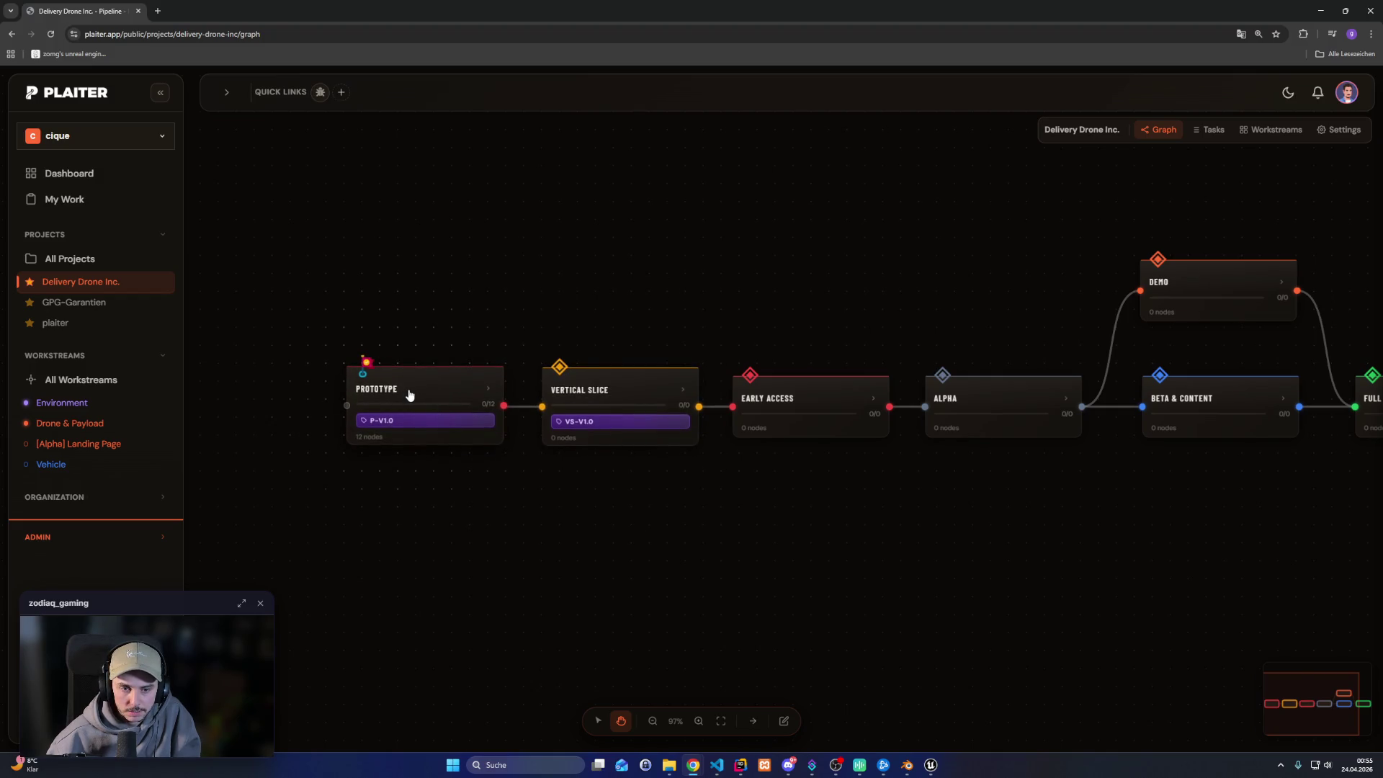
left_click(410, 394)
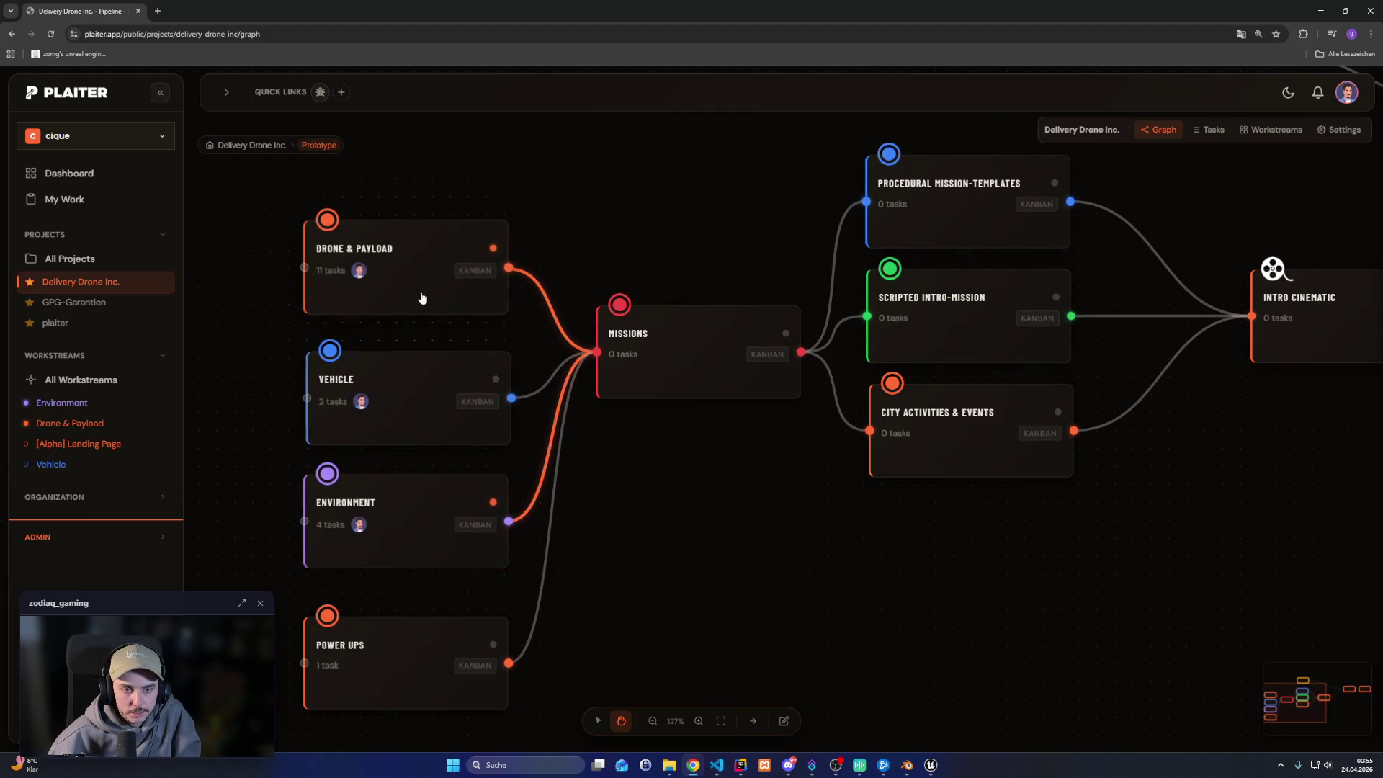
View the Drone & Payload board, then pan the Prototype graph to the Marketing Setup node
left_click(383, 266)
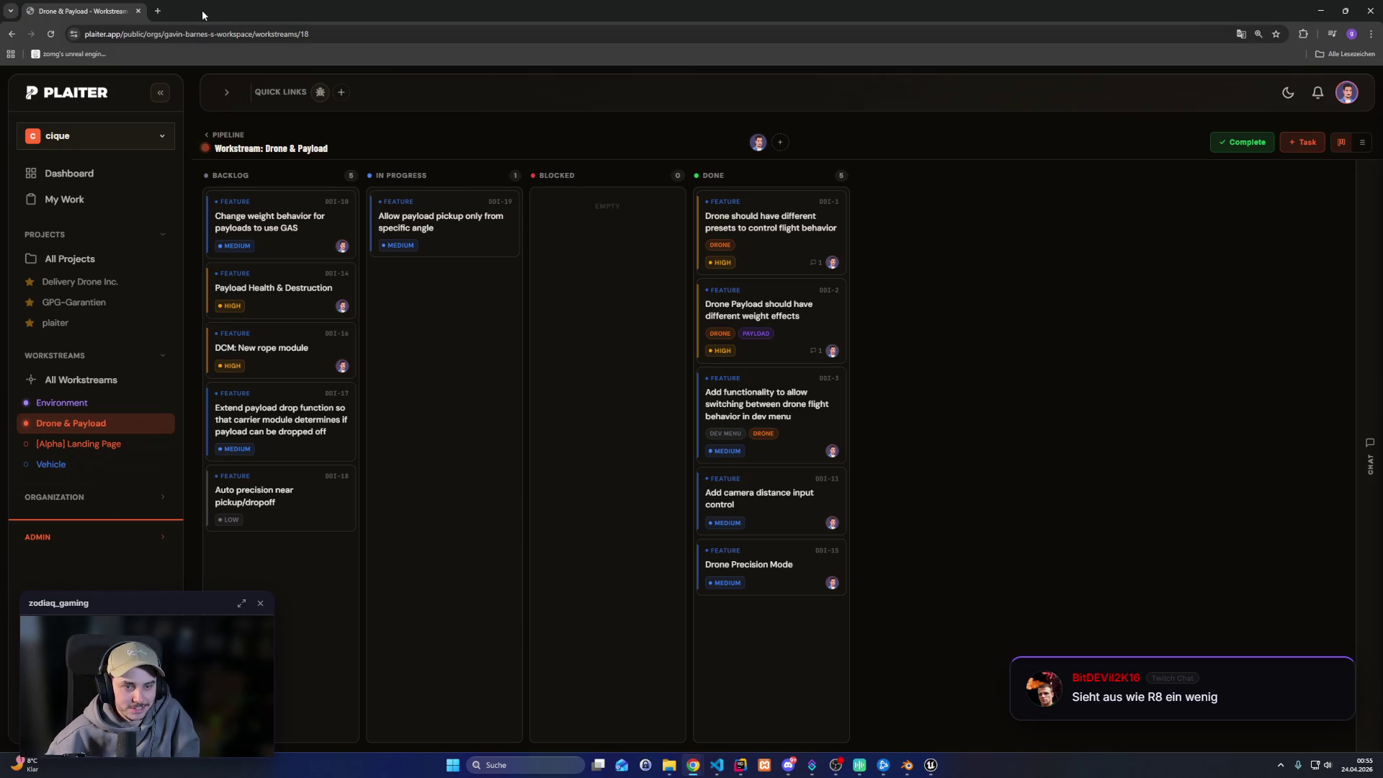
left_click(228, 135)
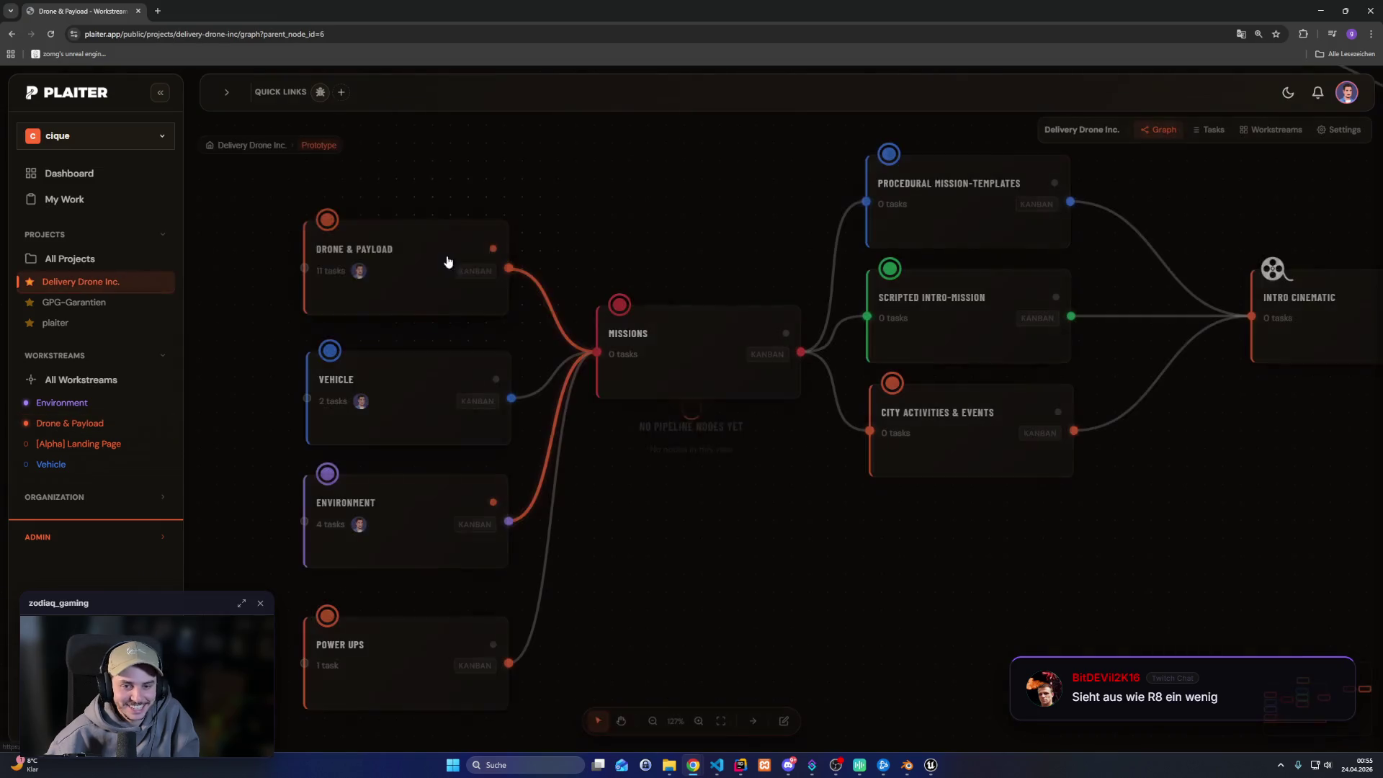
scroll(657, 462, "down", 3)
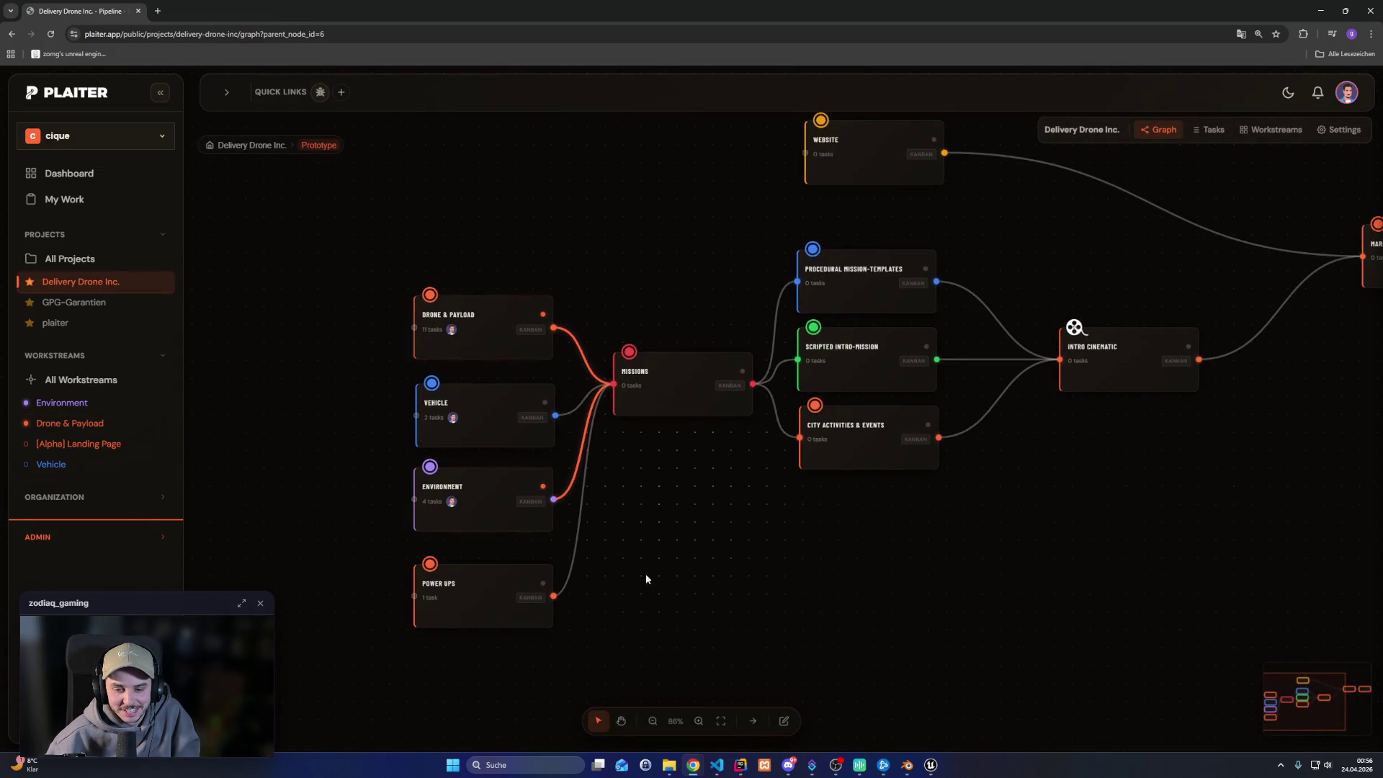
left_click(621, 721)
left_click_drag(713, 574, 648, 577)
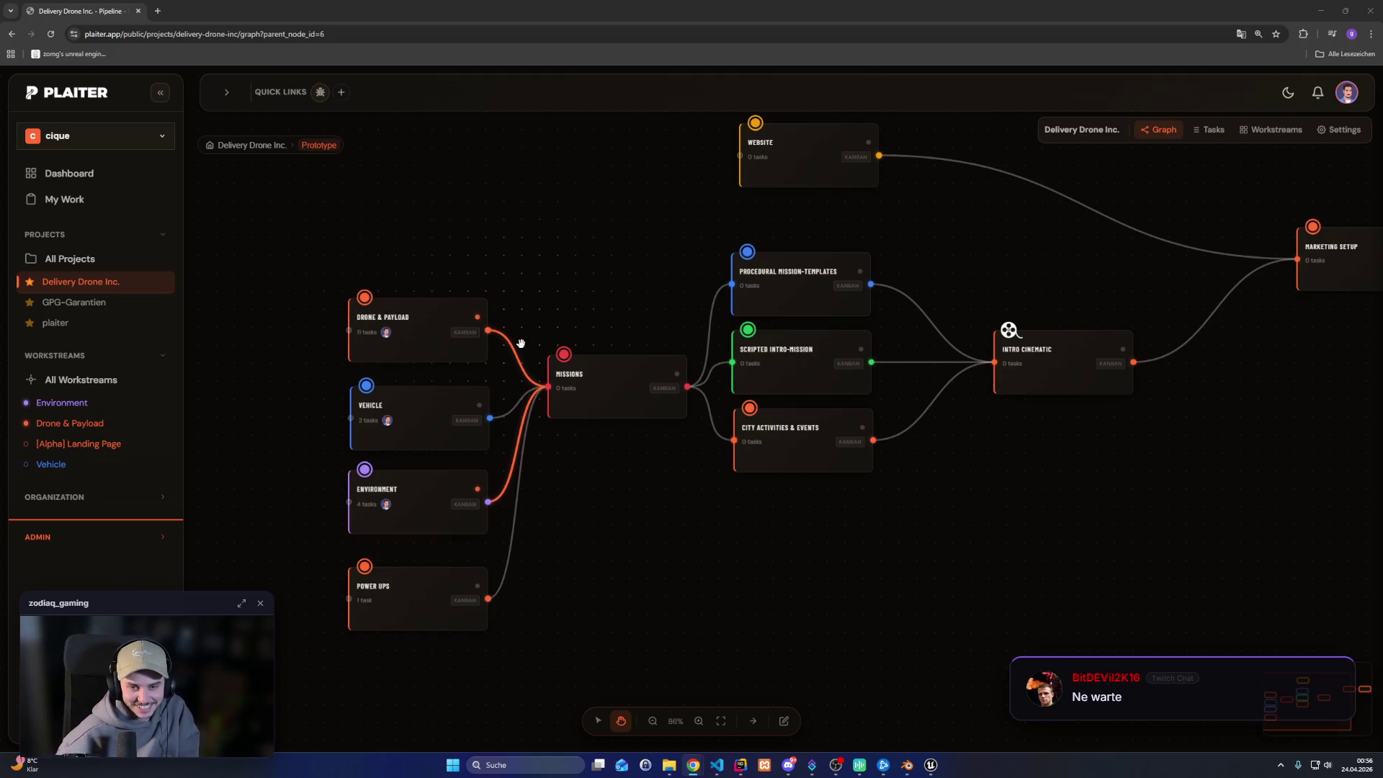
left_click_drag(538, 297, 511, 258)
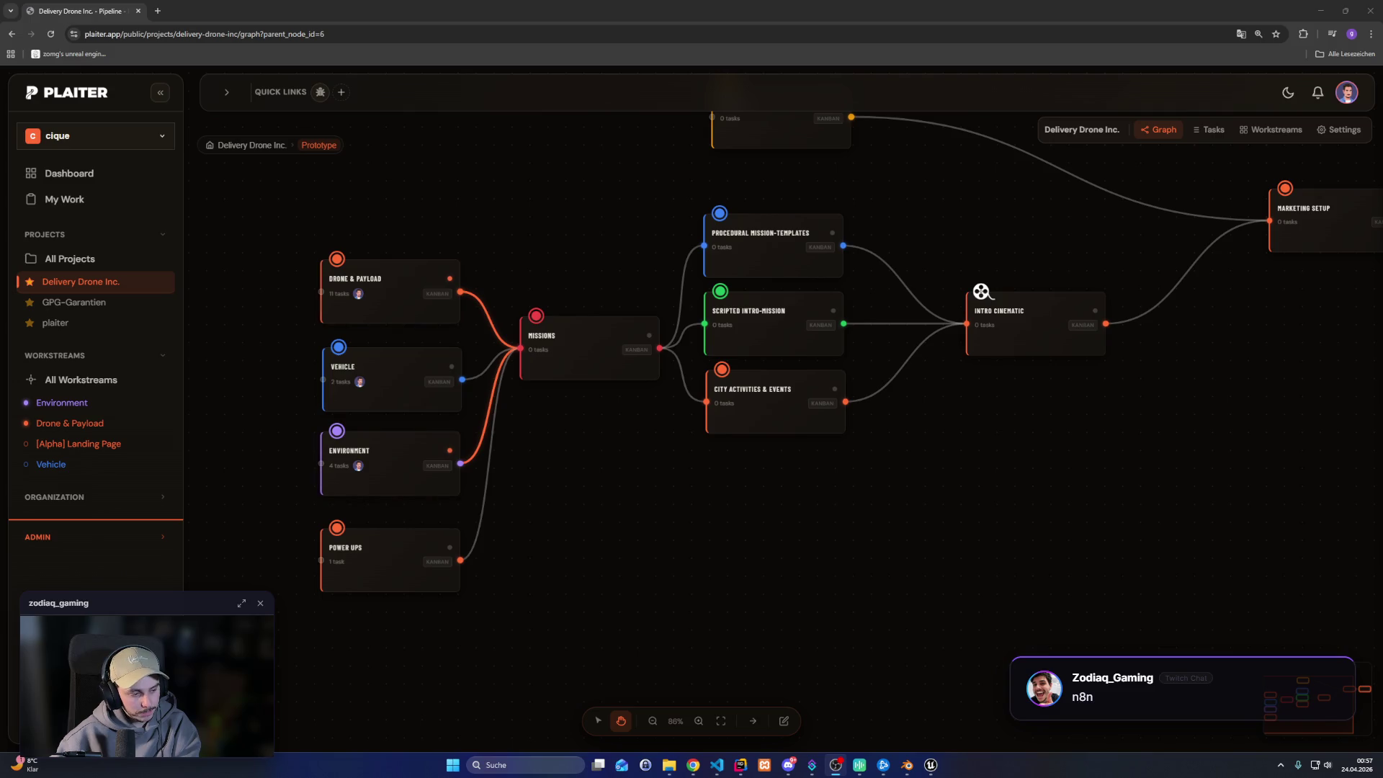
Pan to the Website and Polish & Bugs nodes and back, then return to Unreal Editor
key("alt+Tab")
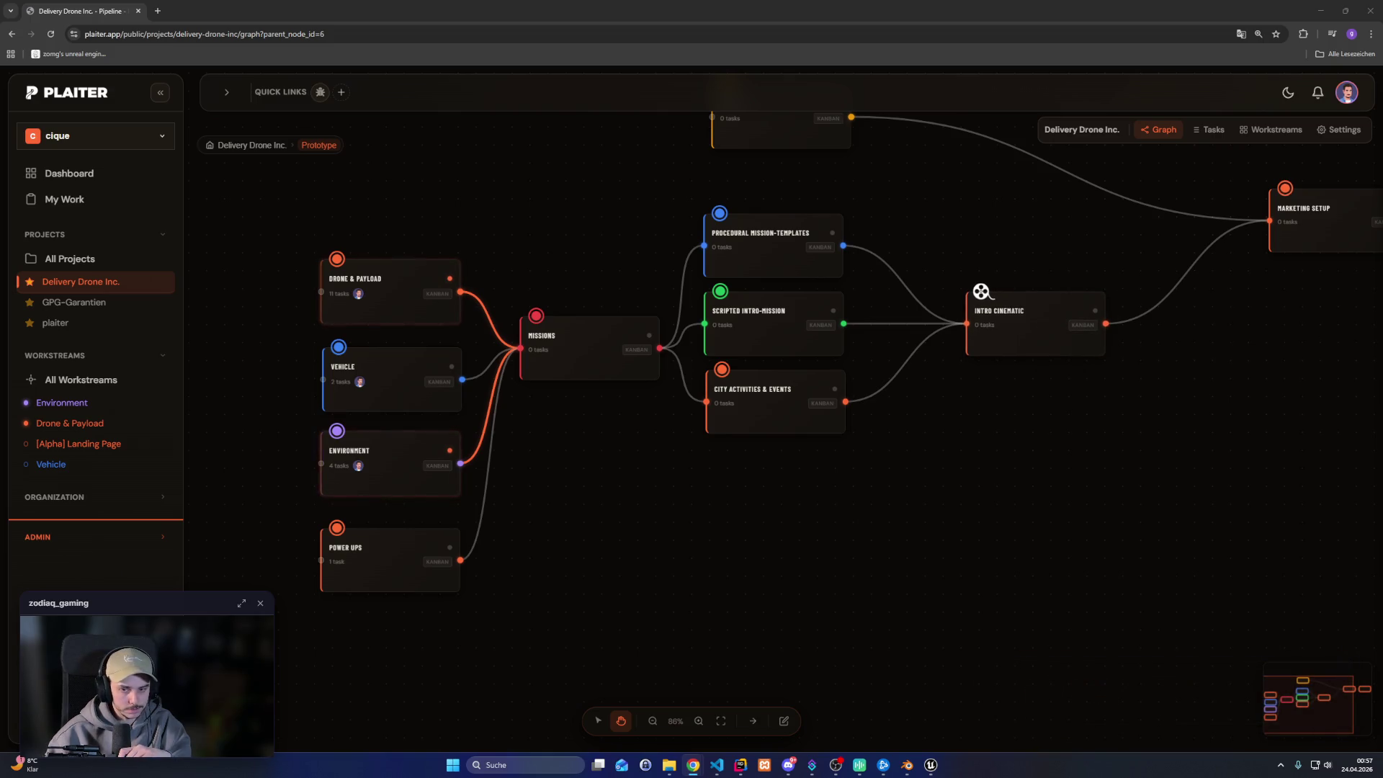
left_click_drag(734, 515, 577, 596)
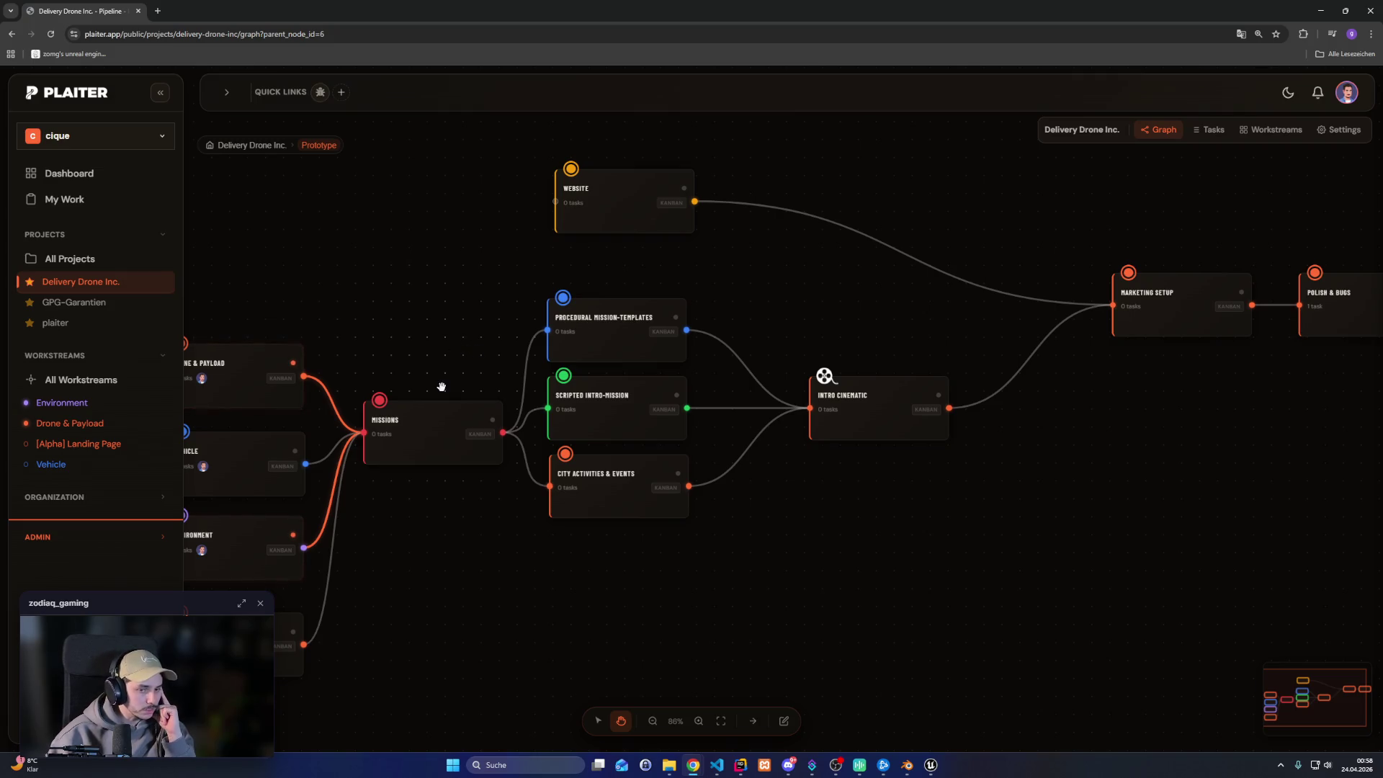
left_click_drag(441, 386, 550, 344)
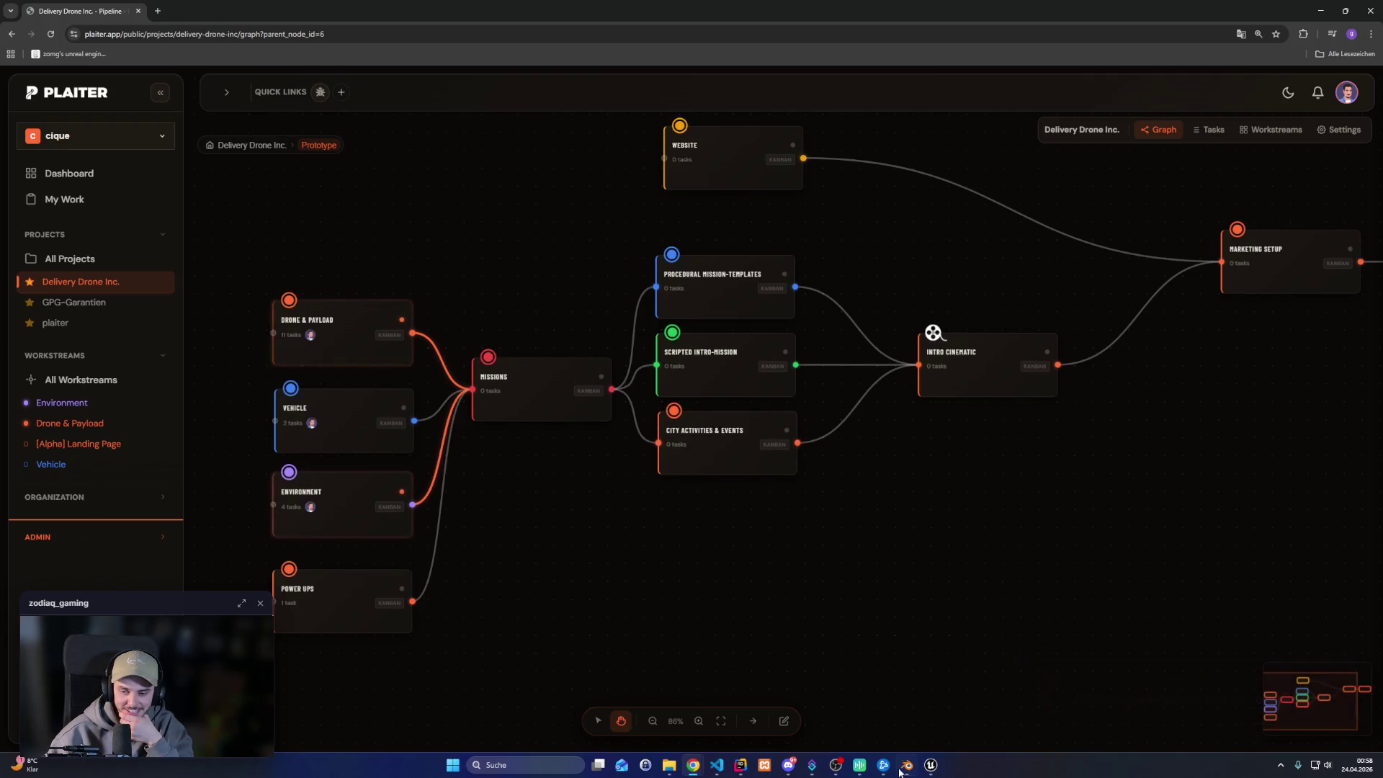
left_click(931, 764)
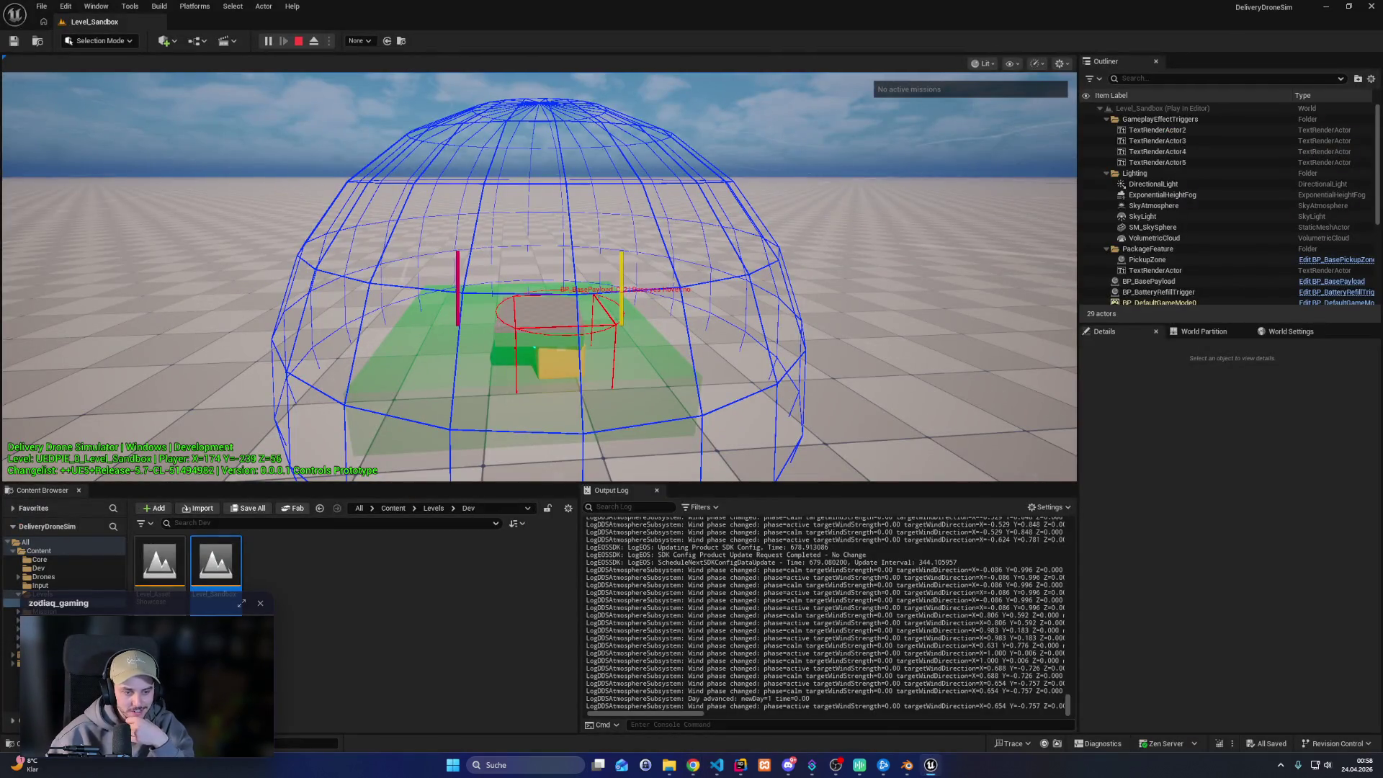
Open FA_TestMissionGraph from Content/Mission, stop the play session, view the Start node, and close the graph
left_click(43, 611)
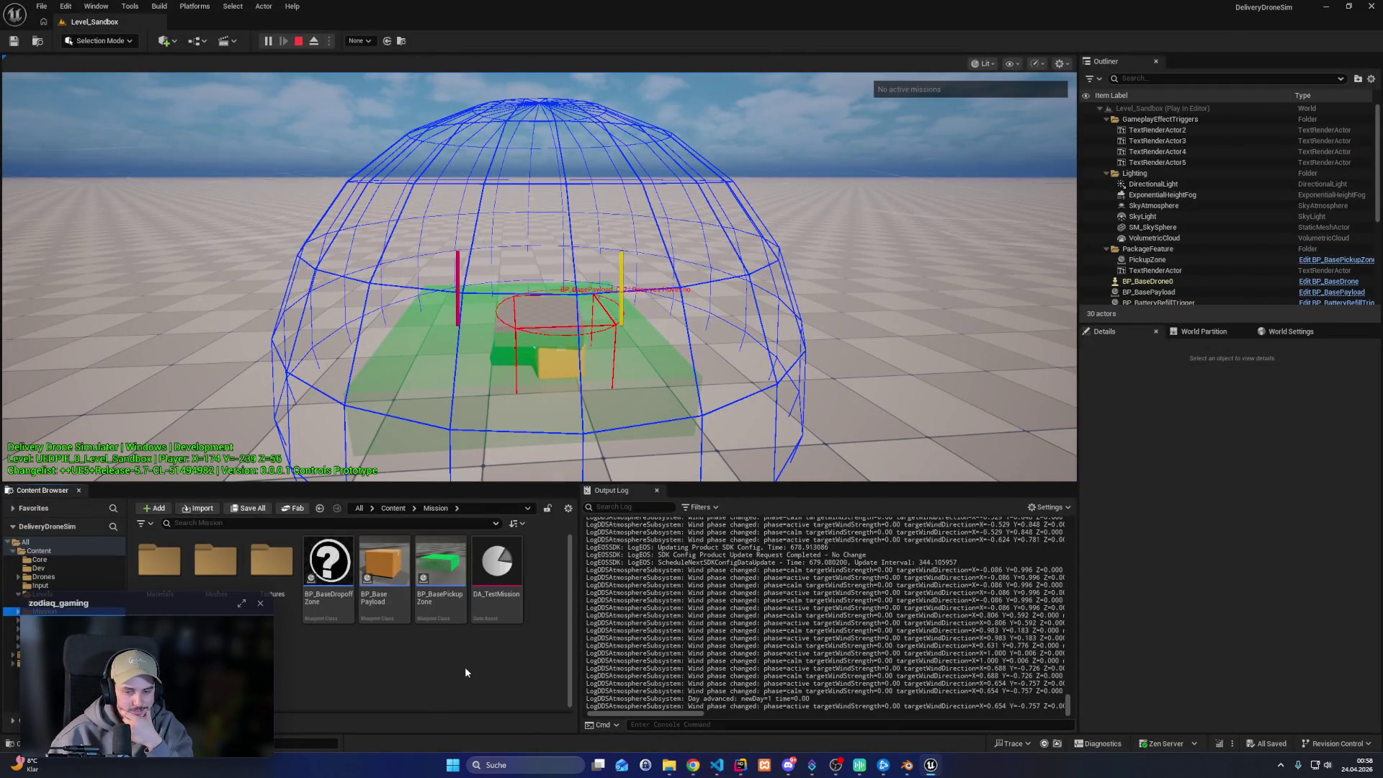
double_click(496, 565)
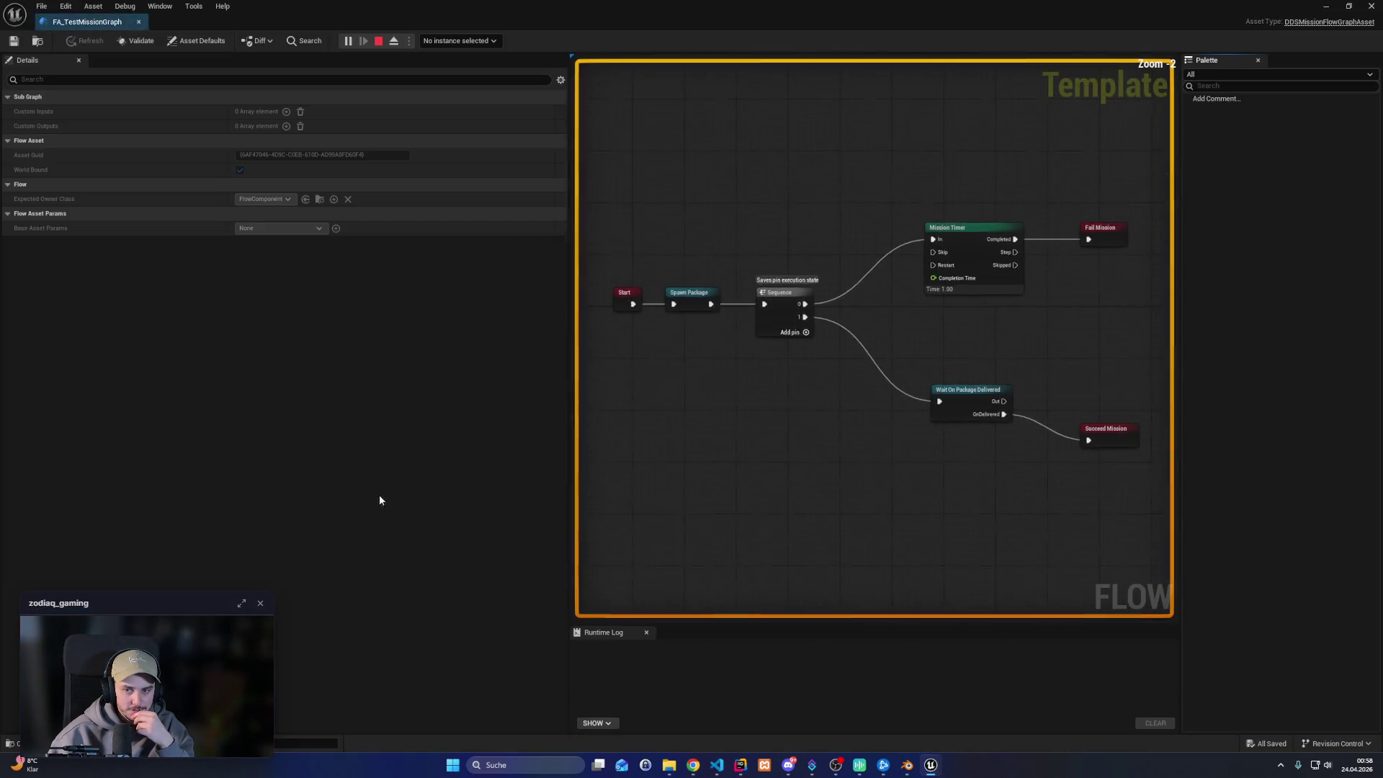
scroll(423, 427, "up", 2)
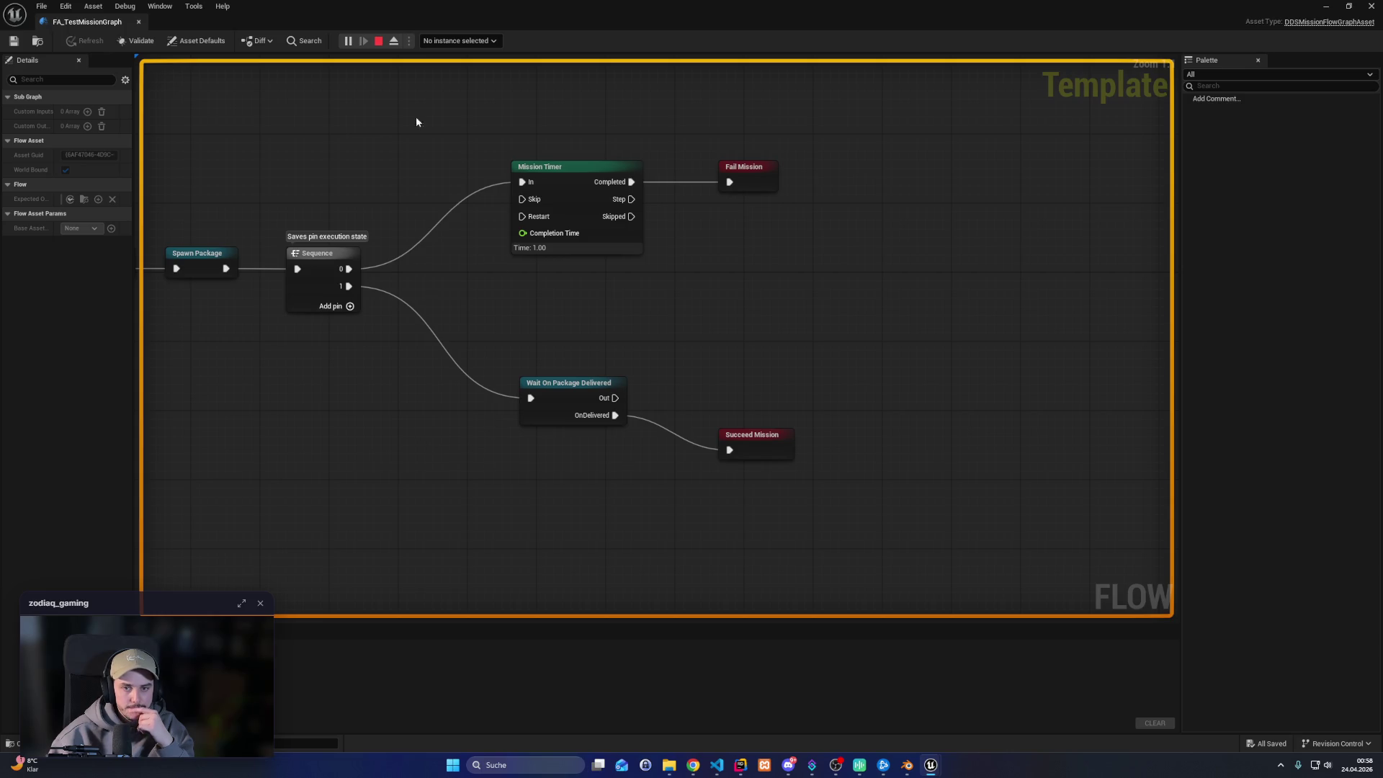
left_click(372, 41)
mouse_move(388, 190)
left_mouse_down()
mouse_move(787, 244)
mouse_move(520, 244)
left_mouse_up()
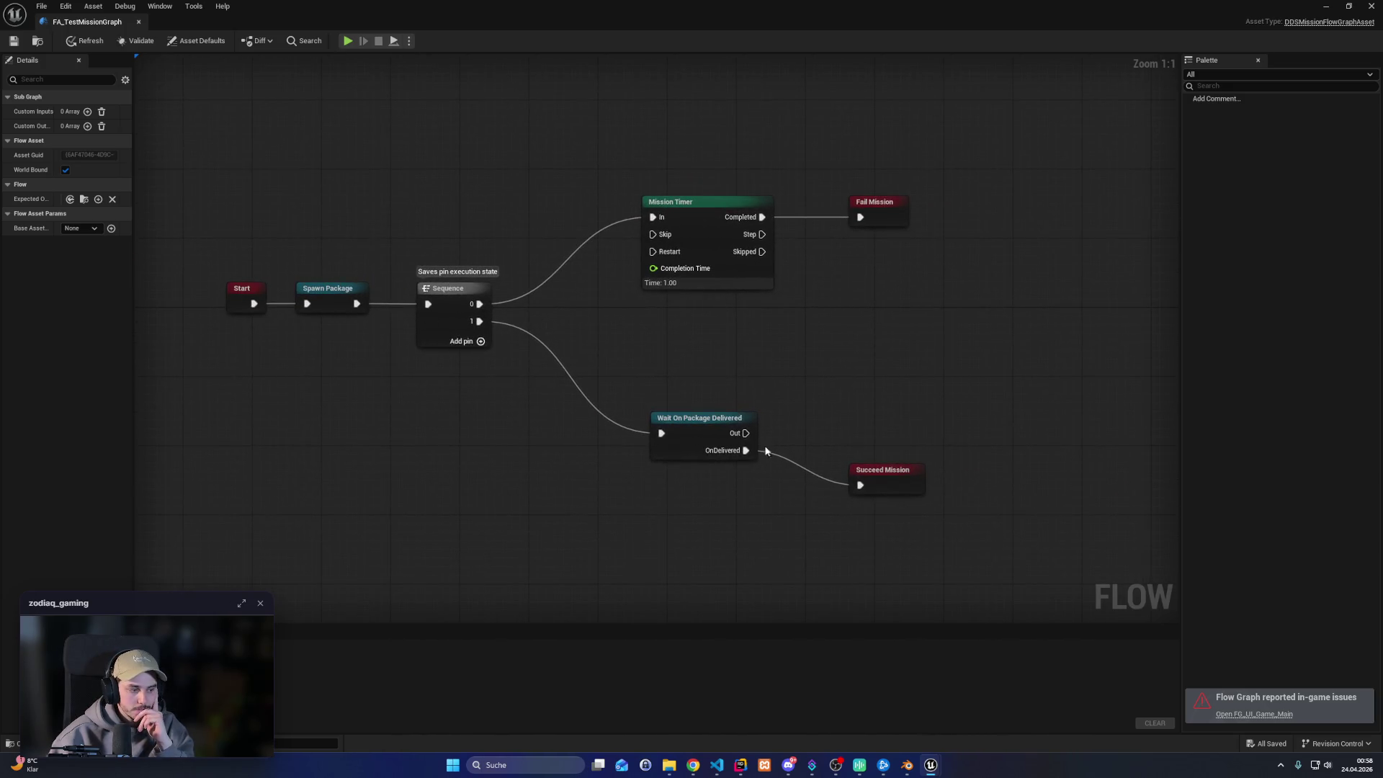
left_click(1370, 5)
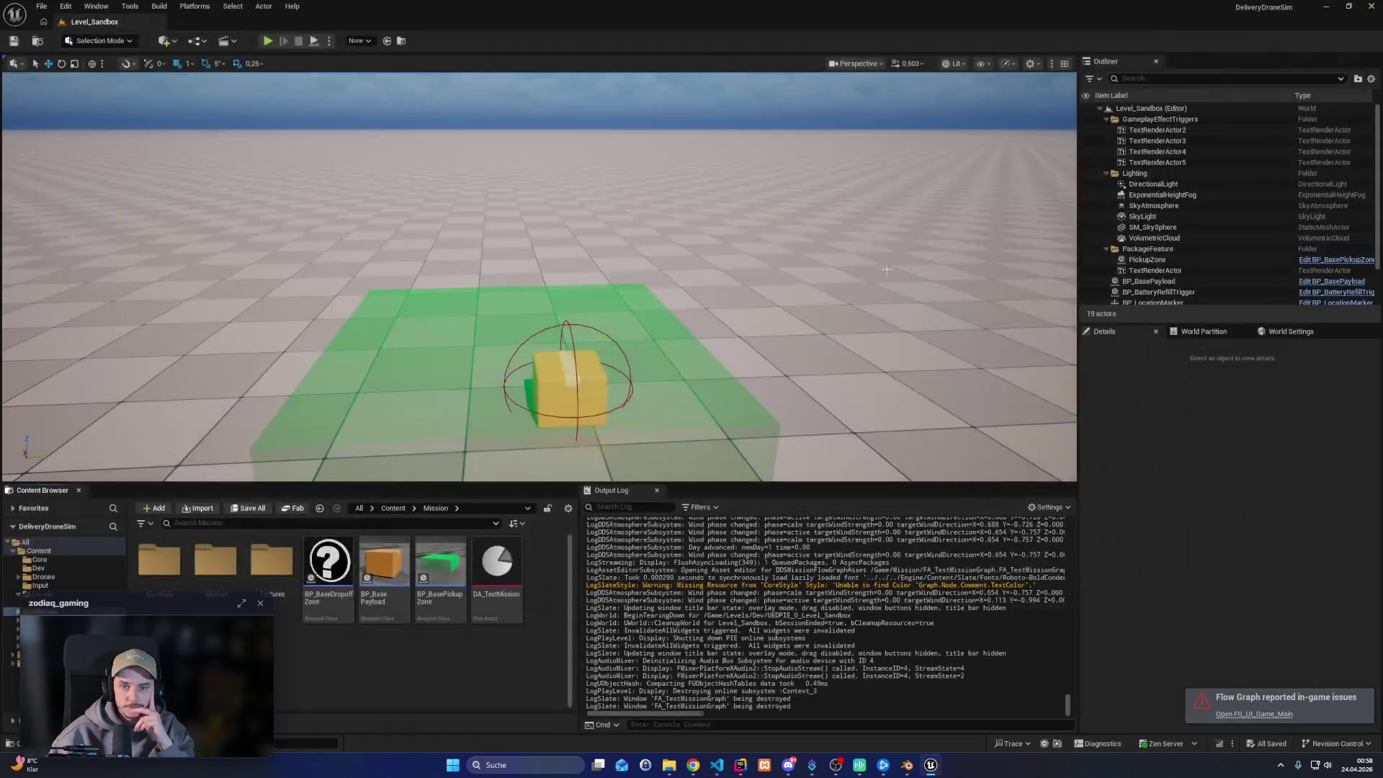
mouse_move(693, 764)
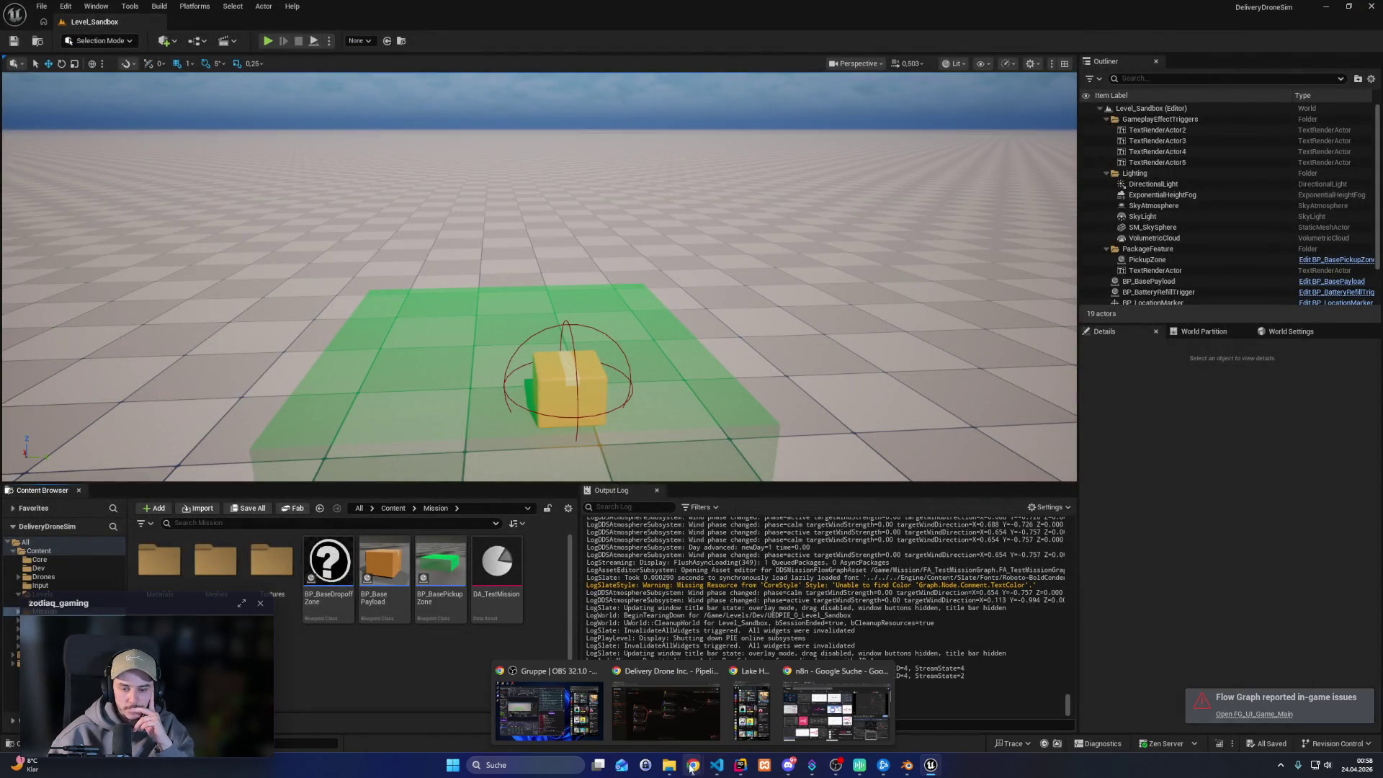